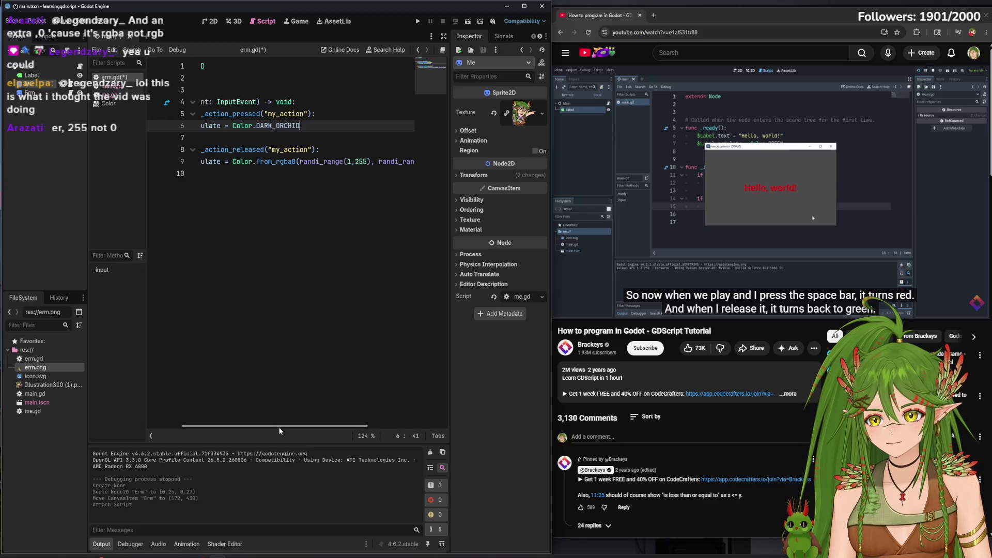
Run the project, toggle the sprite colour twice with space, then stop the game with F8.
mouse_move(279, 427)
left_mouse_down()
mouse_move(347, 423)
mouse_move(237, 408)
mouse_move(377, 415)
mouse_move(222, 401)
left_mouse_up()
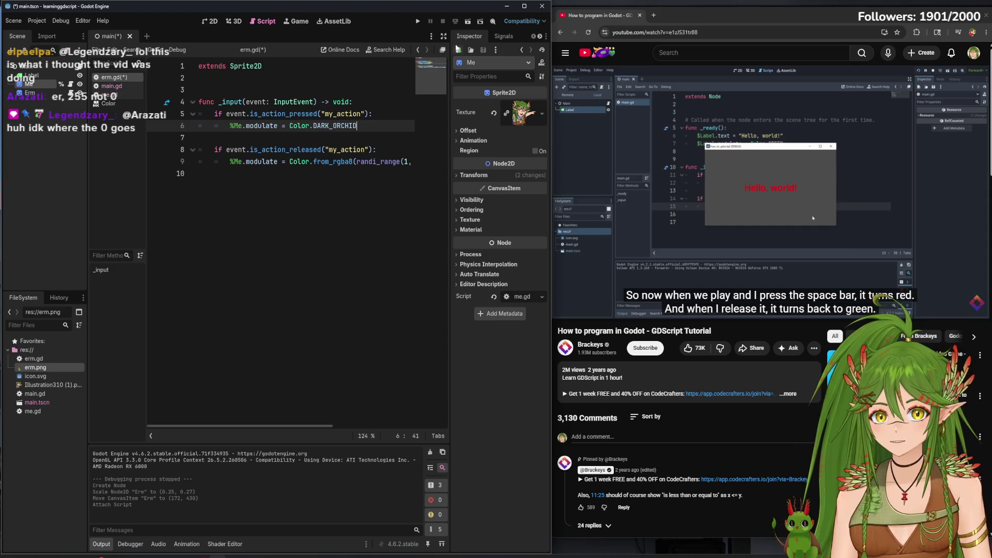
left_click(418, 21)
key("space")
key("space")
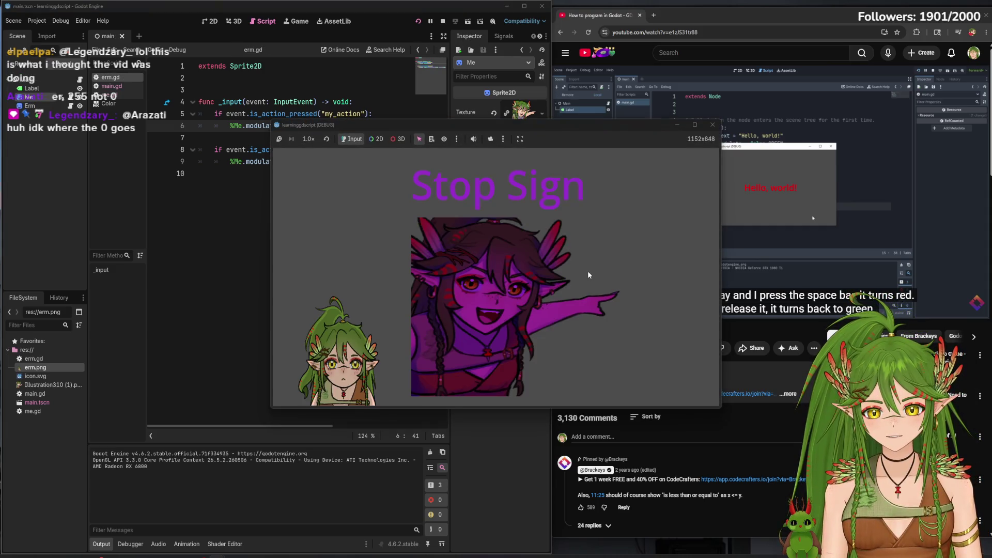
key("space")
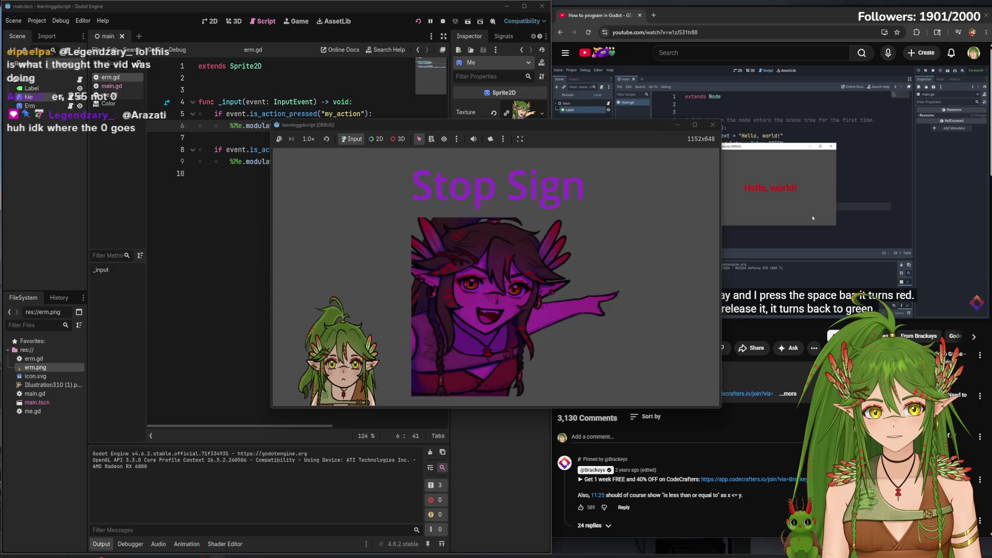
key("F8")
left_click(237, 125)
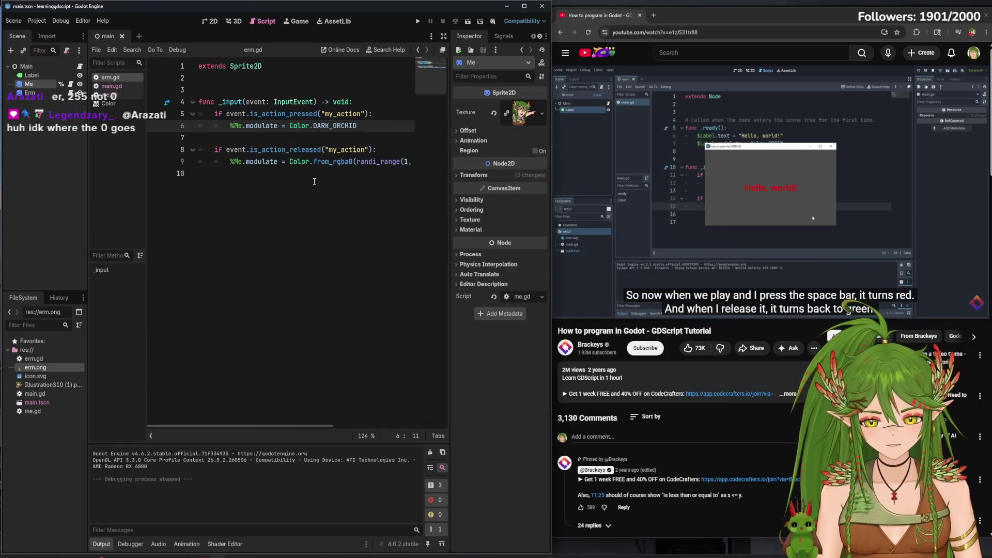
Delete %Me on line 6 and try inserting an Erm node reference, then undo it.
key("Delete")
key("BackSpace")
key("BackSpace")
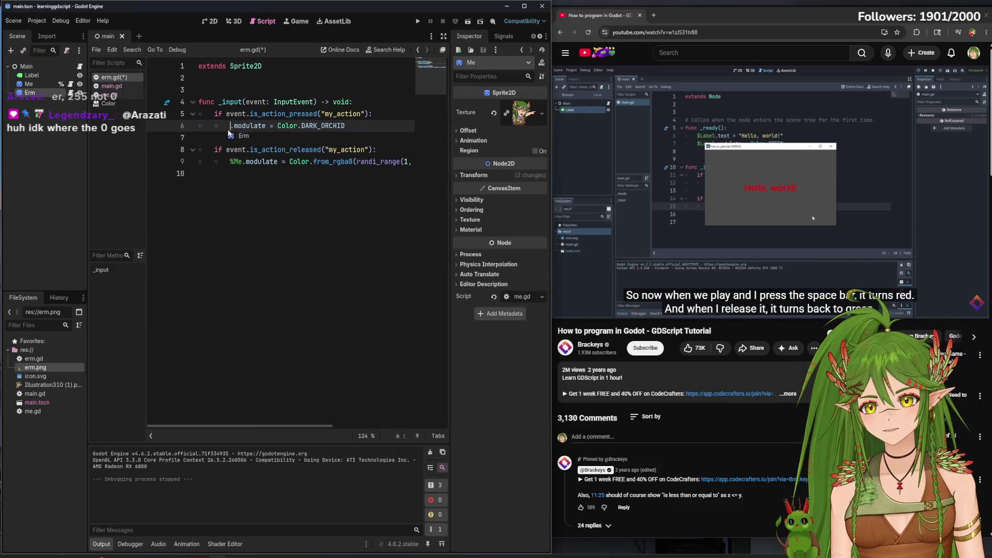
type("$\".")
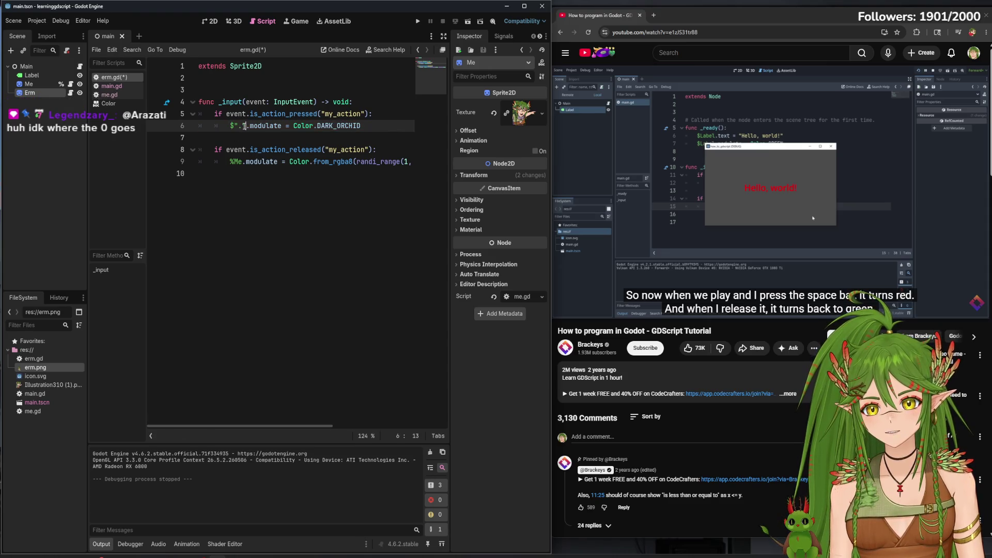
key("BackSpace")
key("BackSpace")
key("BackSpace")
left_click_drag(40, 90, 238, 137)
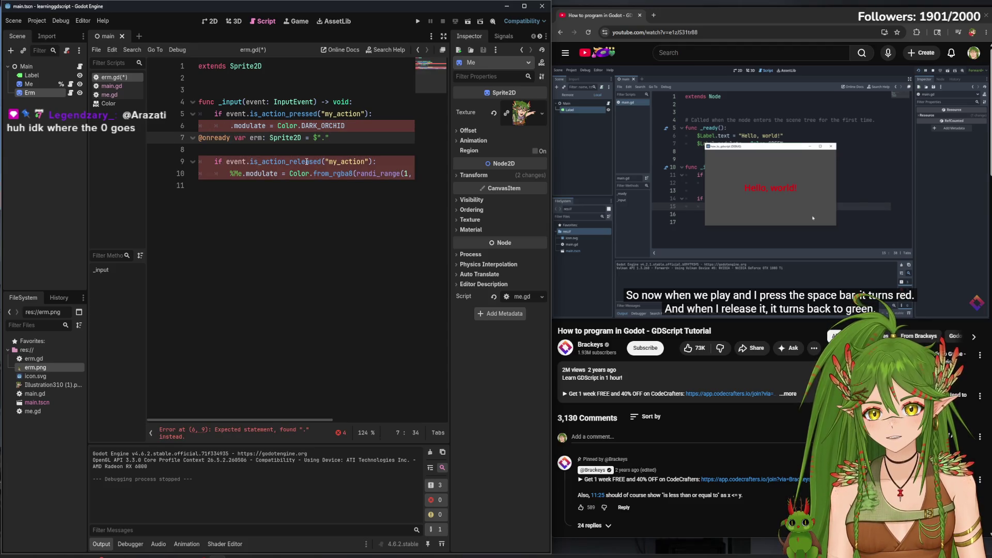
key("ctrl+z")
Set Erm to Access as Unique Name and drop %Erm into line 6.
right_click(36, 92)
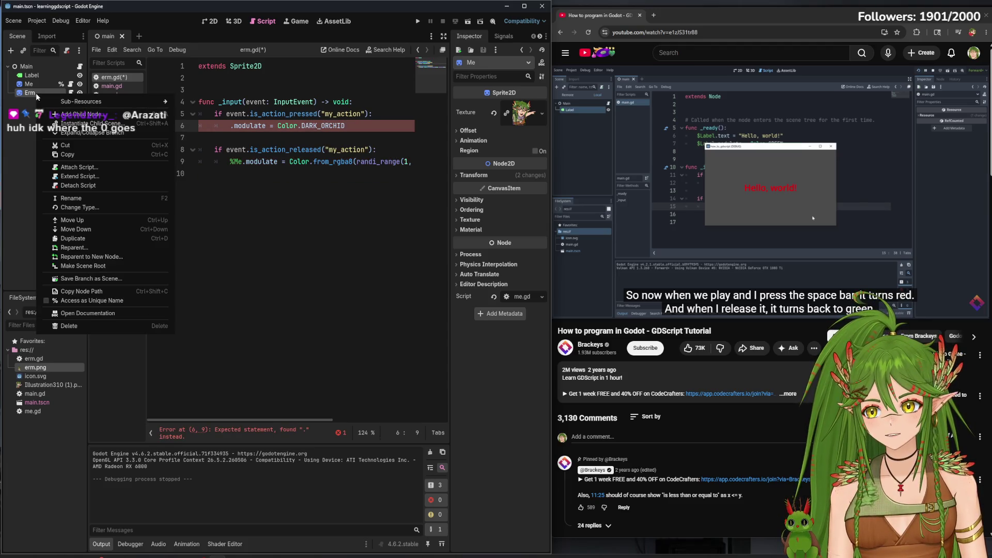
left_click(98, 300)
mouse_move(29, 92)
left_mouse_down()
mouse_move(228, 155)
mouse_move(229, 130)
left_mouse_up()
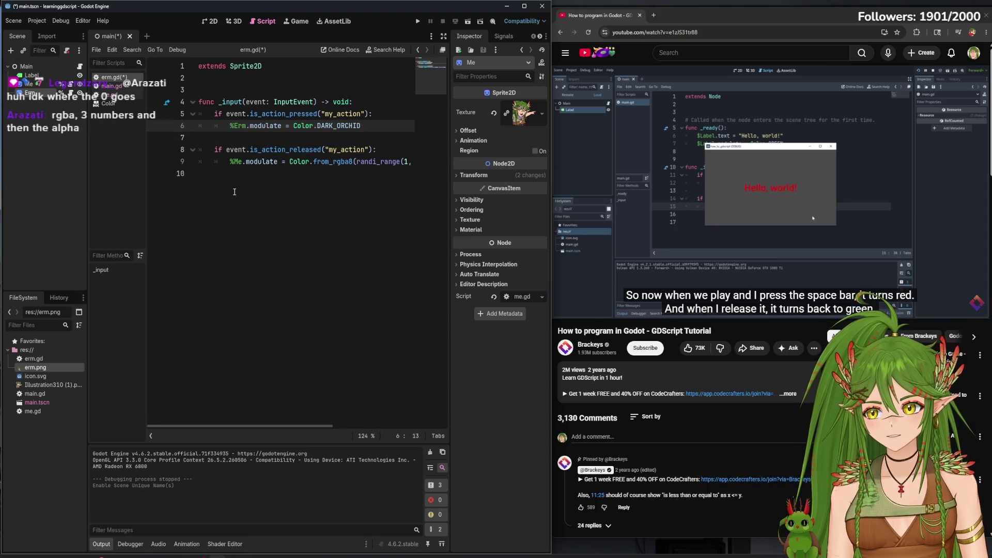
Replace %Me on line 9 with a dragged-in %Erm reference.
left_click(245, 162)
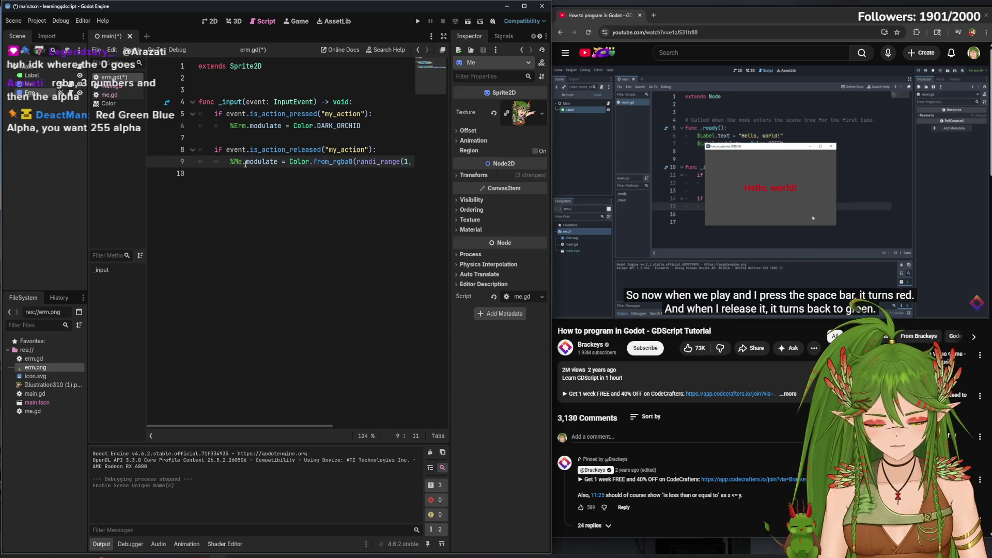
left_click(245, 164)
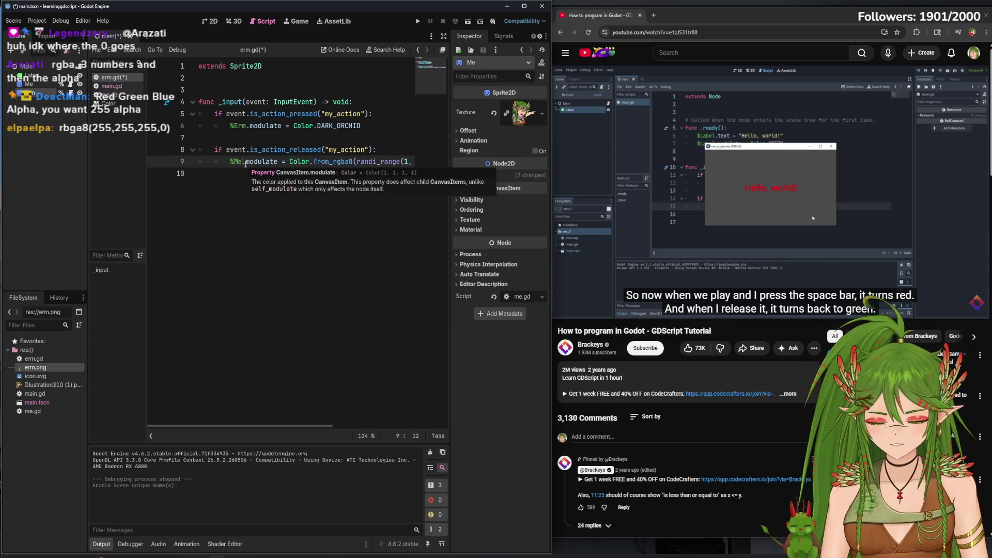
key("BackSpace")
key("BackSpace")
key("BackSpace")
mouse_move(43, 97)
left_mouse_down()
mouse_move(181, 191)
mouse_move(230, 162)
left_mouse_up()
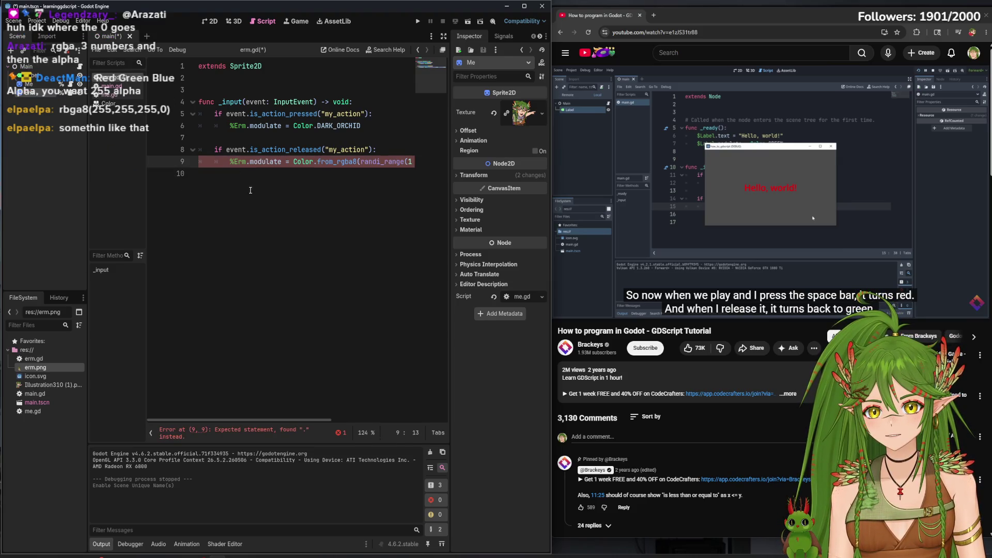
left_click(277, 240)
Run the game, press space four times to watch Erm recolour, then close the window.
left_click(417, 21)
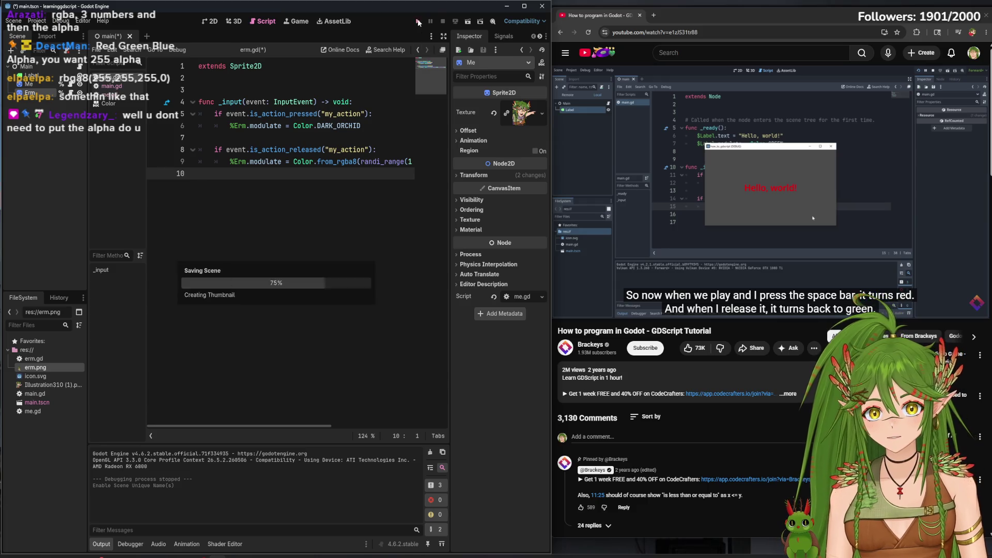
key("space")
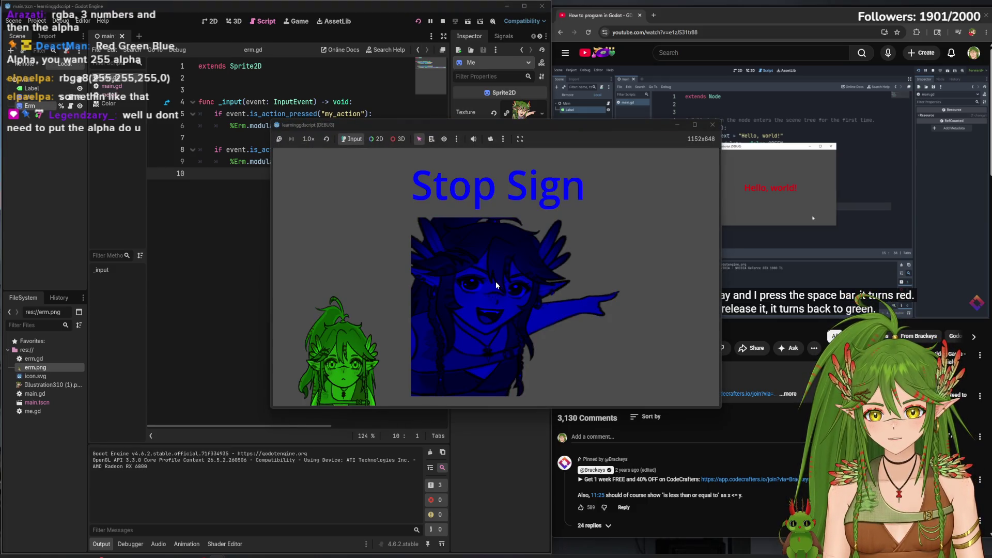
key("space")
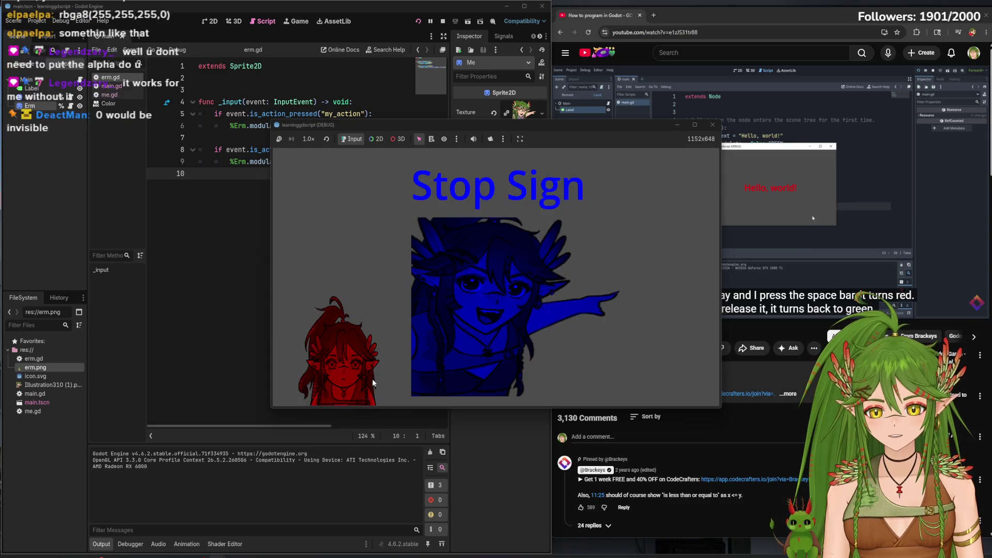
key("space")
key("space")
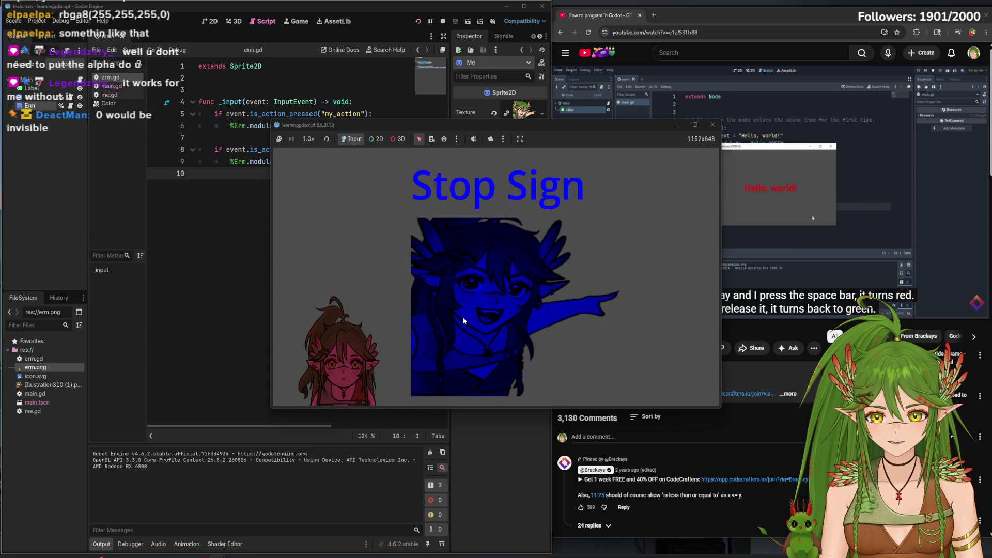
key("space")
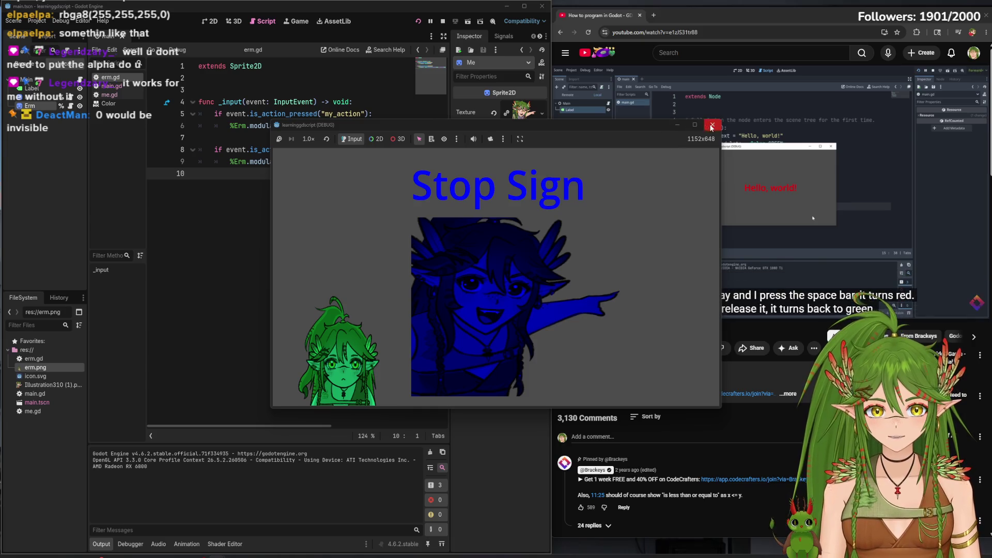
left_click(712, 125)
Select the randi_range colour arguments on line 9 of erm.gd.
mouse_move(323, 428)
left_mouse_down()
mouse_move(419, 426)
mouse_move(409, 424)
left_mouse_up()
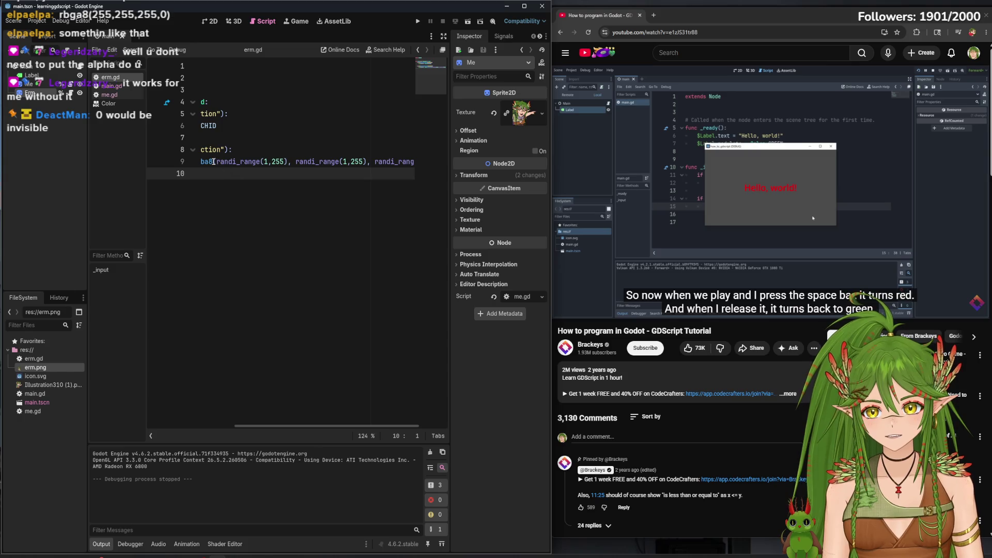
left_click(216, 162)
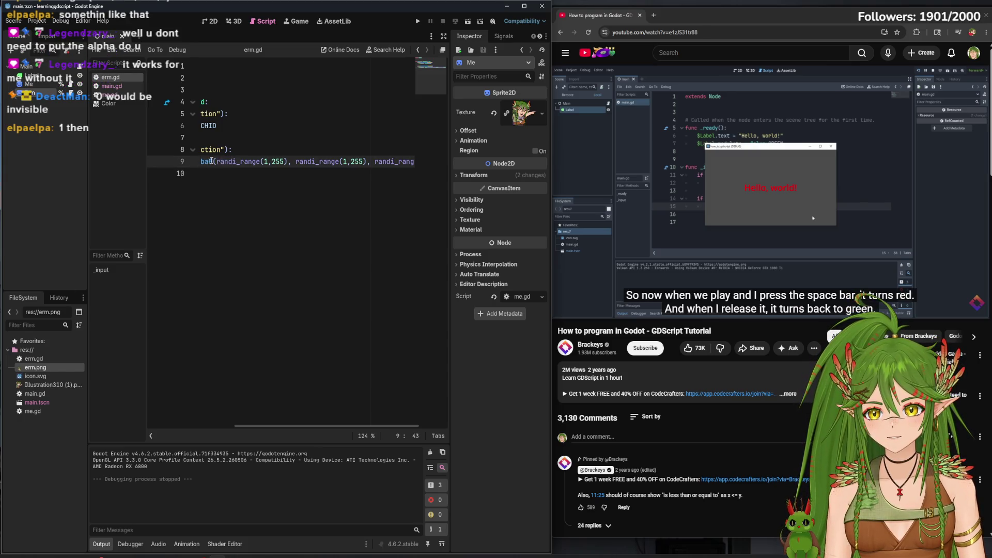
left_click_drag(211, 161, 430, 164)
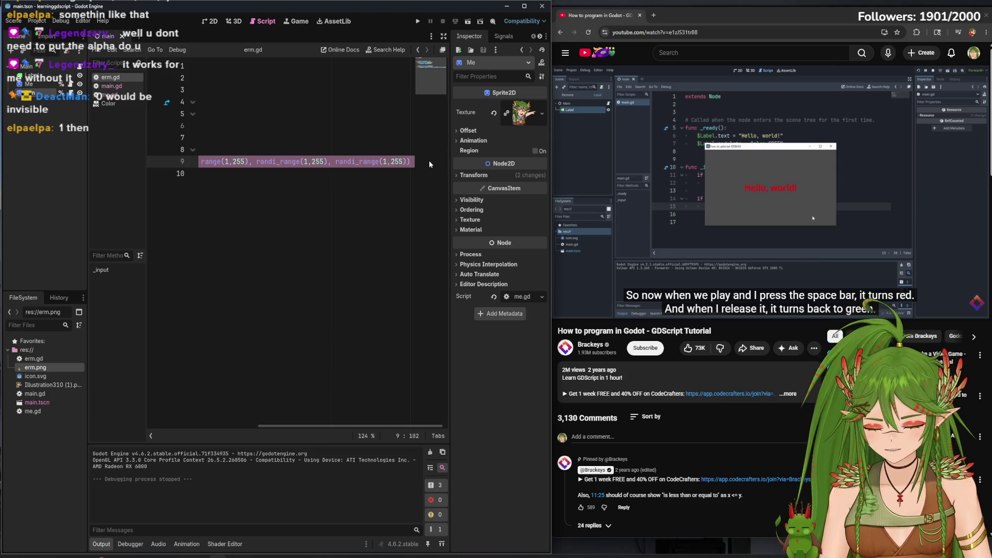
left_click(291, 137)
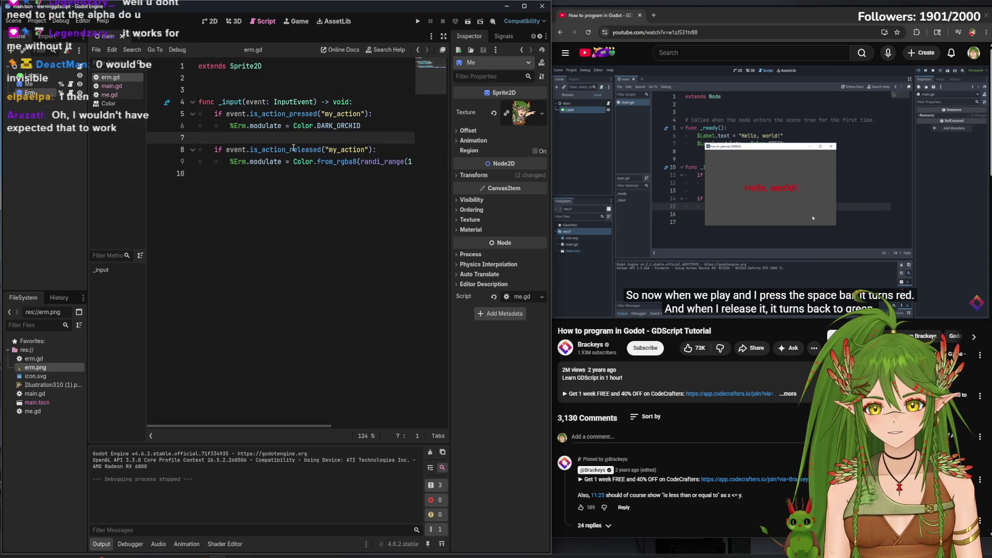
In main.gd, replace Color.DARK_ORCHID on line 11 with the pasted expression, prefixed with Color.
left_click(110, 85)
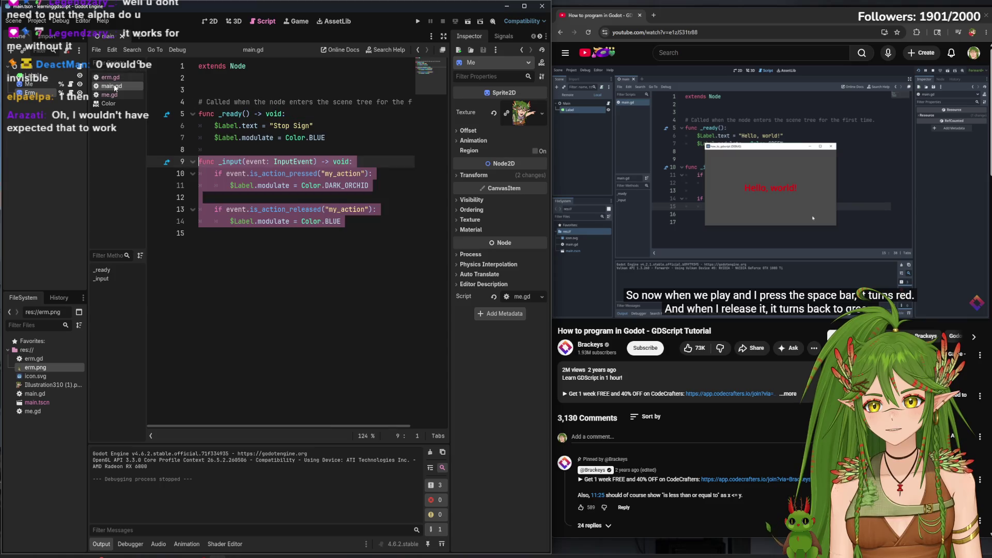
left_click_drag(377, 187, 304, 183)
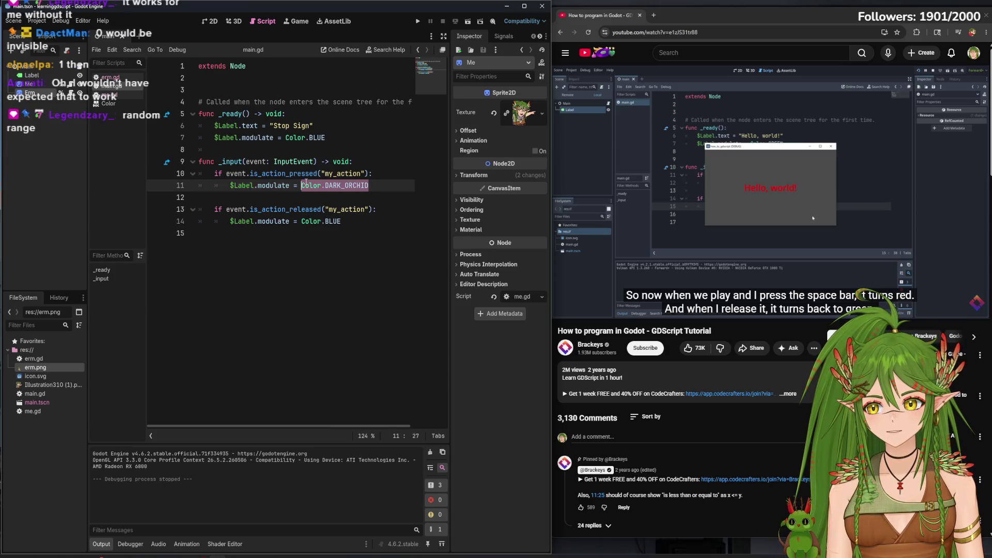
type("(randi_range(1,255), randi_range(1,255), randi_range(1,255))")
scroll(289, 207, "left", 5)
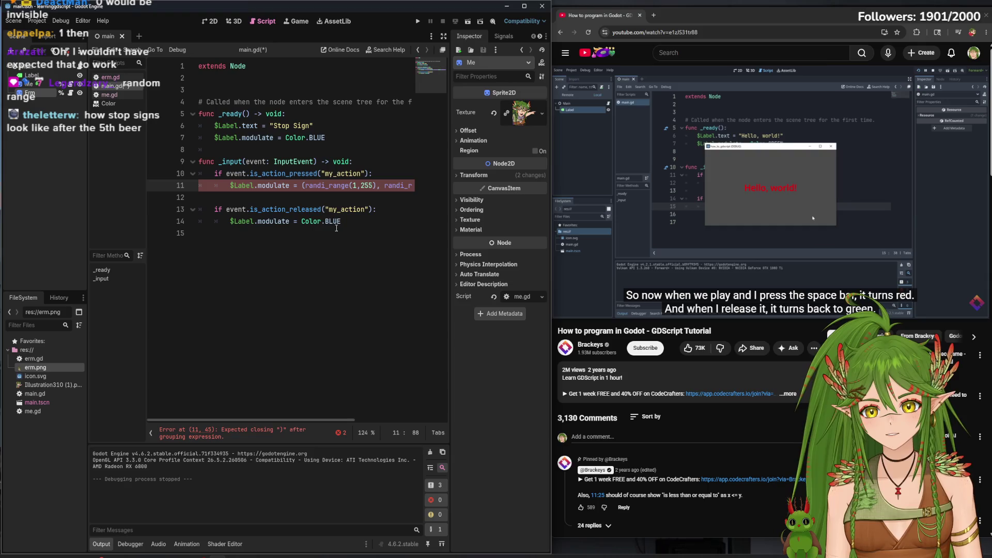
left_click(346, 221)
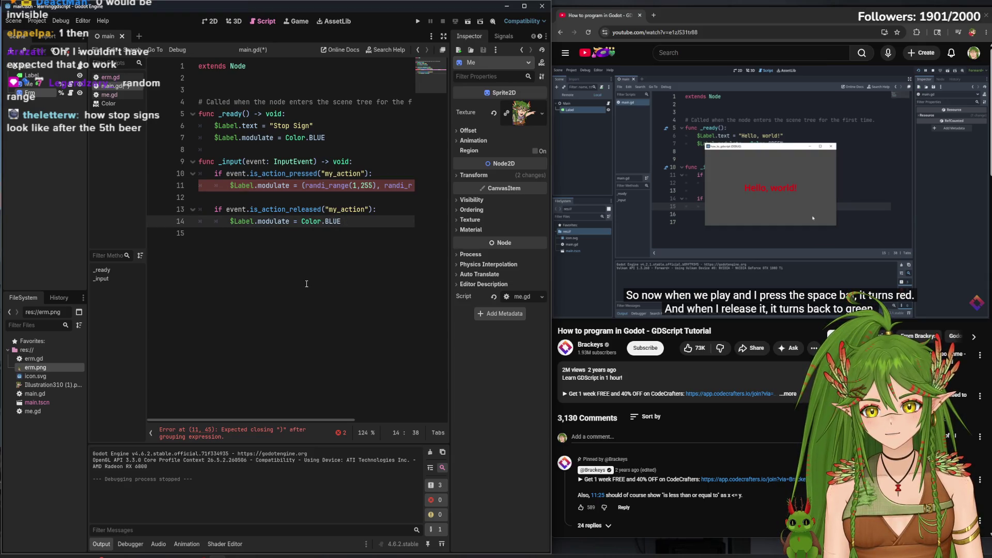
left_click(303, 186)
type("COLOR")
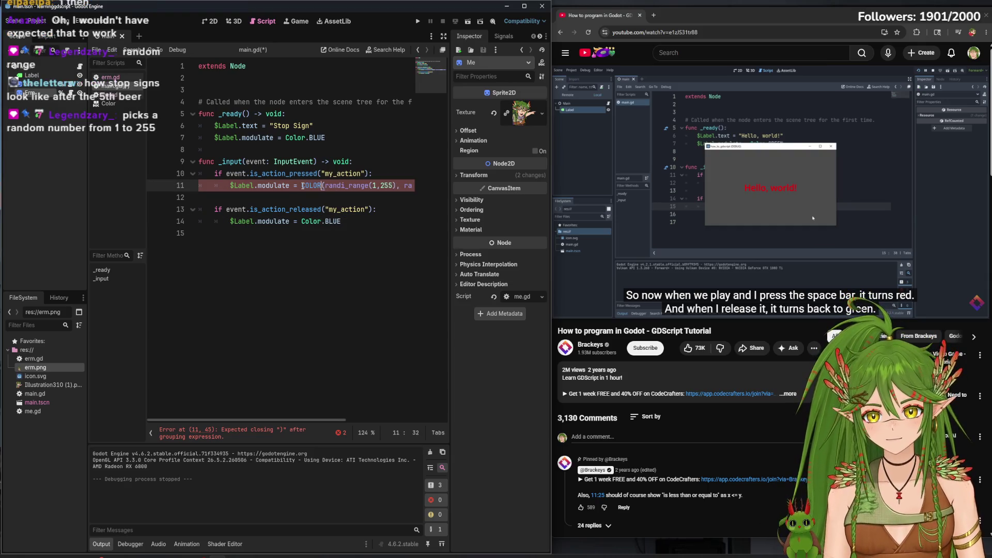
left_click(312, 238)
left_click(317, 186)
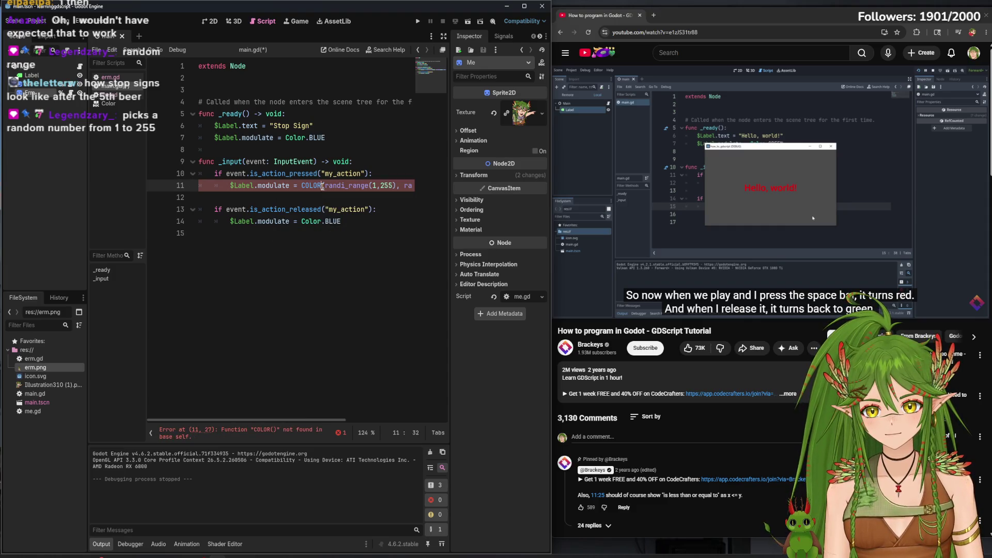
key("BackSpace")
key("BackSpace")
key("BackSpace")
type("Color.")
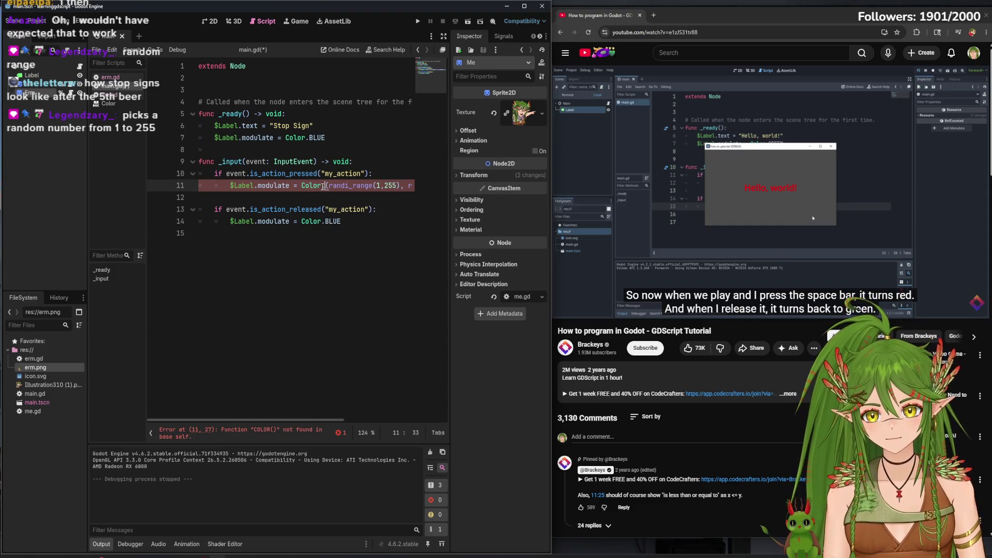
left_click(263, 303)
Replace Color.BLUE on line 14 with the pasted randi_range colour expression.
left_click(352, 218)
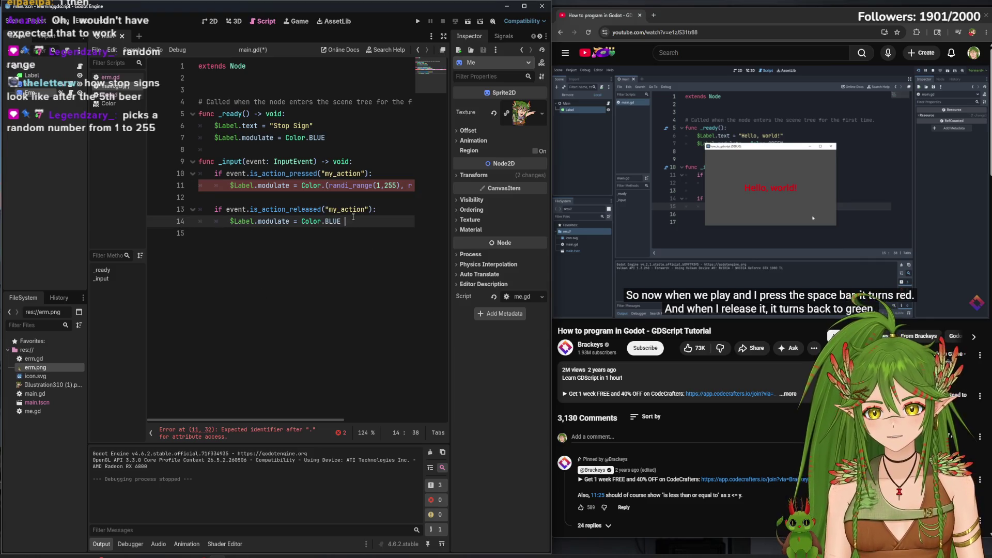
key("BackSpace")
key("BackSpace")
type("(randi_range(1,255), randi_range(1,255), randi_range(1,255))")
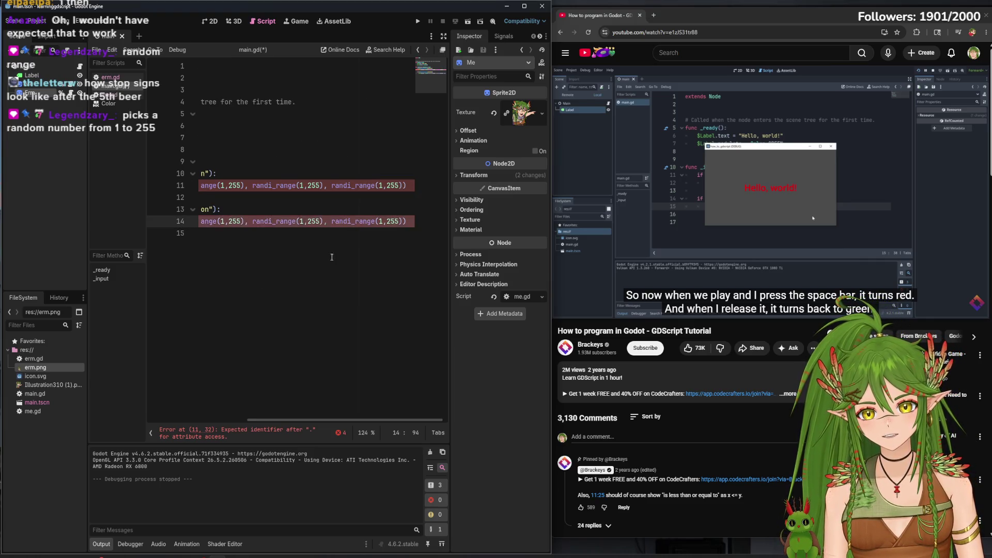
left_click(287, 356)
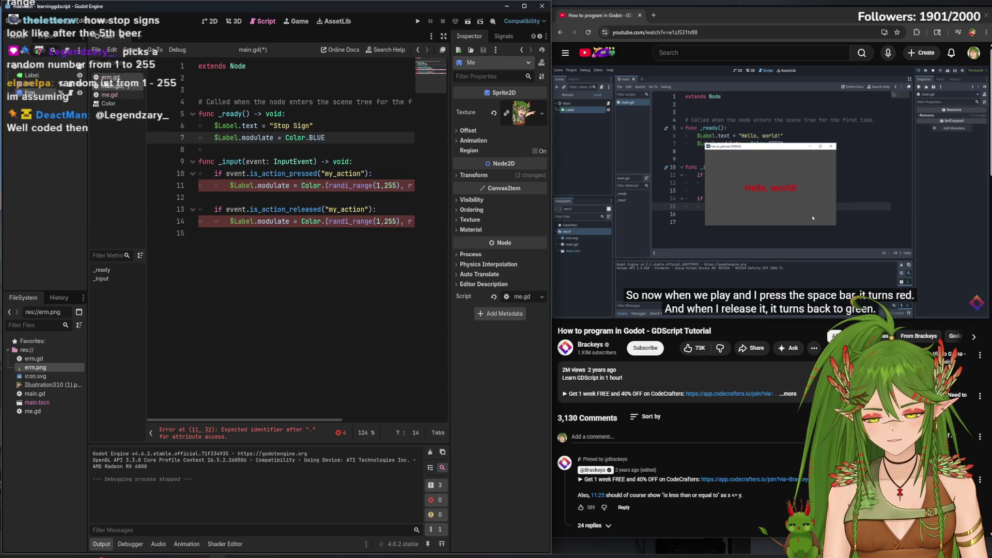
Look through me.gd, erm.gd and main.gd, then save main.gd.
left_click(110, 94)
left_click(110, 77)
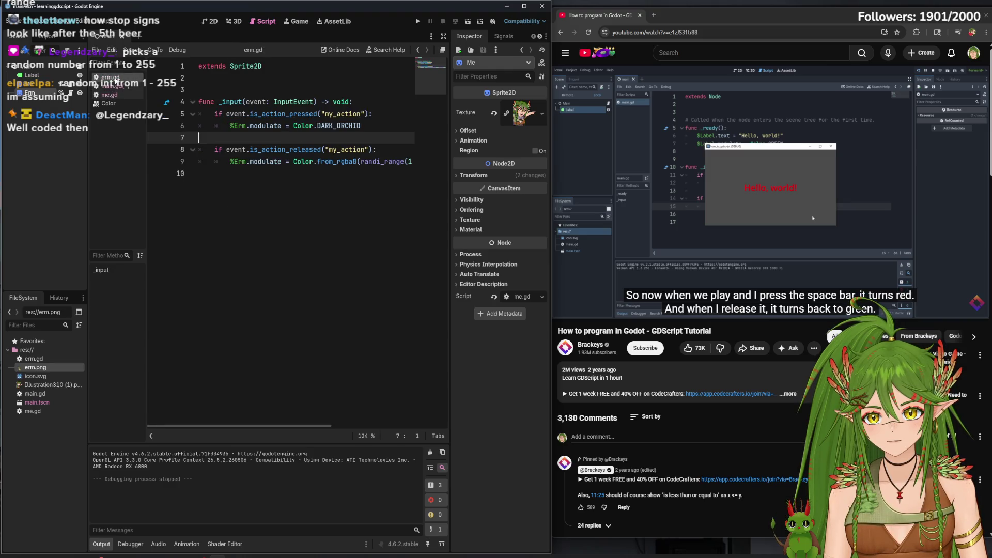
mouse_move(301, 425)
left_mouse_down()
mouse_move(393, 426)
mouse_move(300, 419)
left_mouse_up()
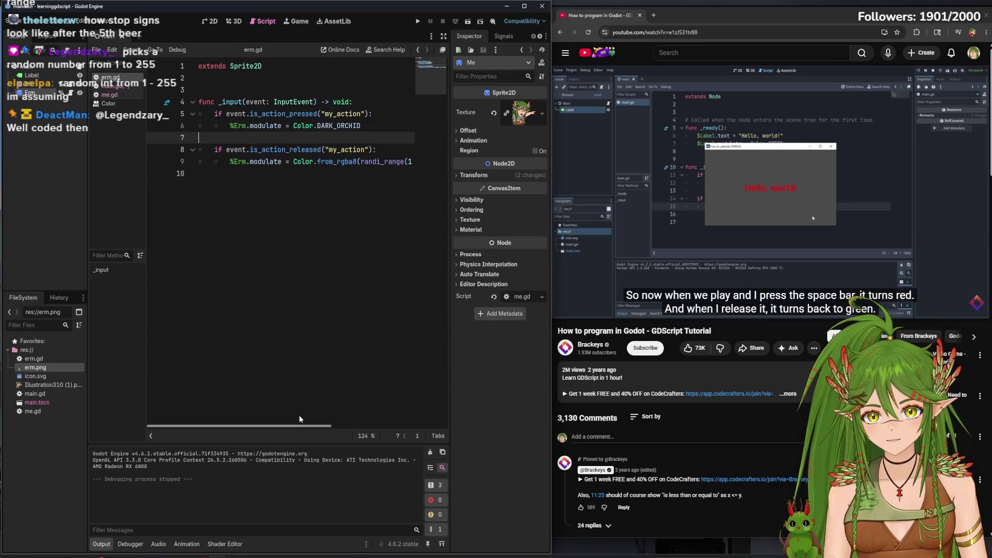
left_click(109, 95)
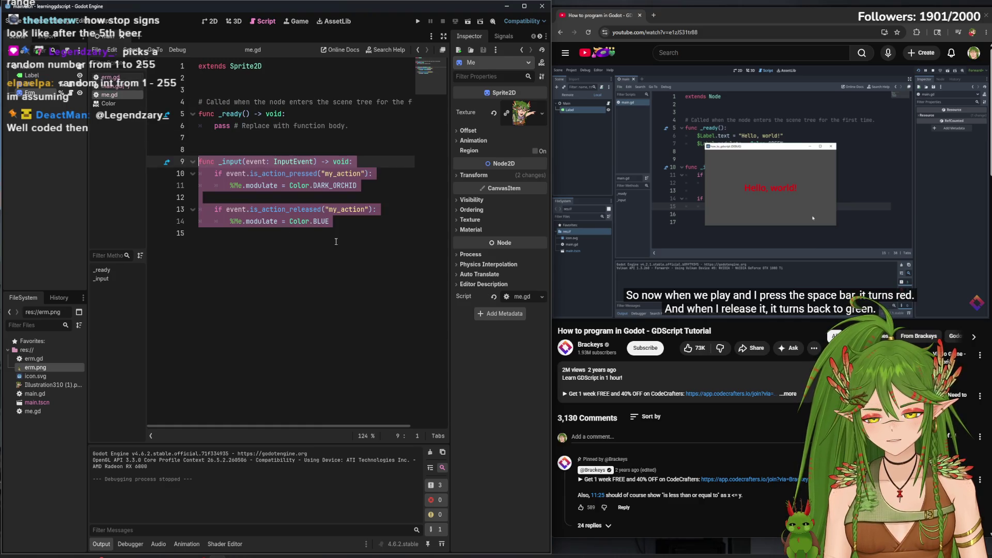
left_click(110, 86)
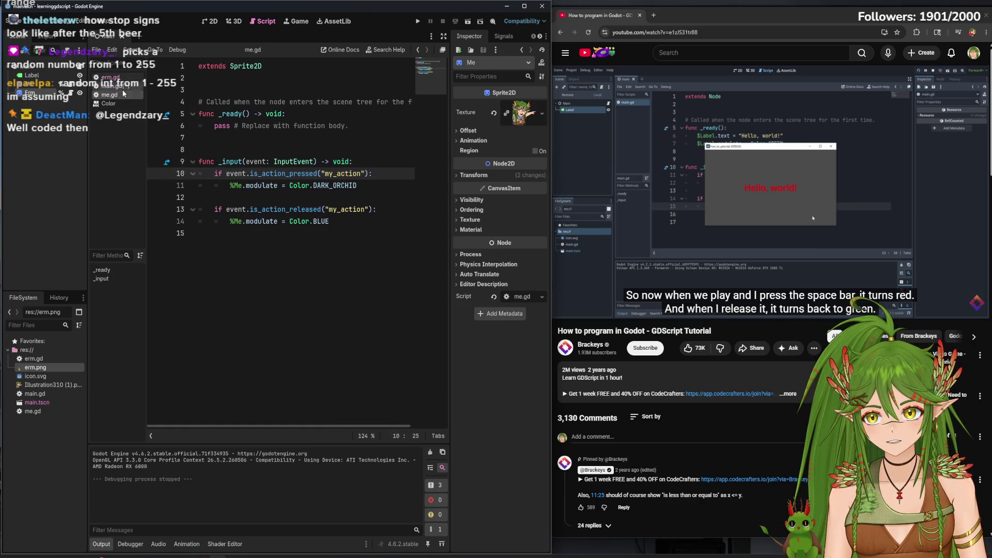
left_click(311, 350)
key("ctrl+s")
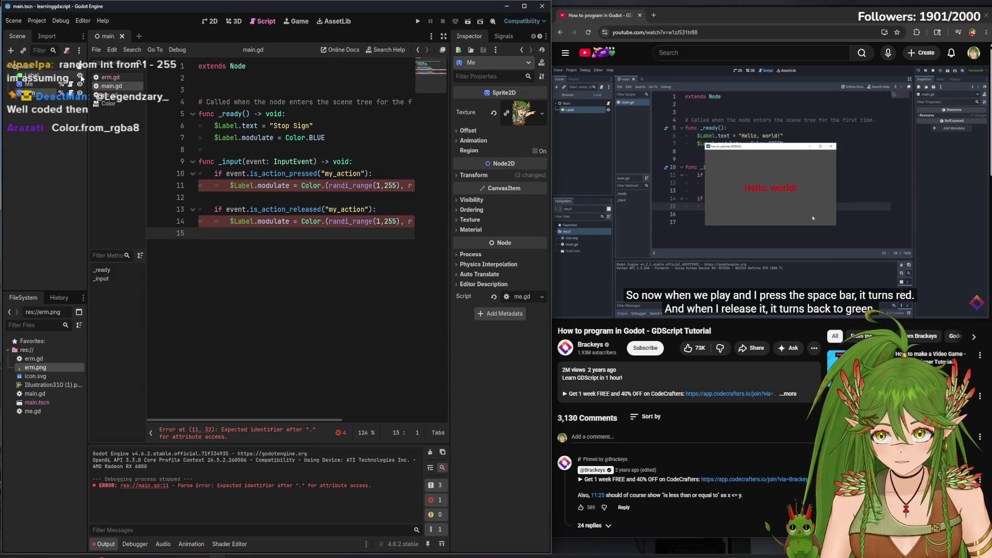
Copy the word from_rgba8 from line 9 of erm.gd.
left_click(109, 77)
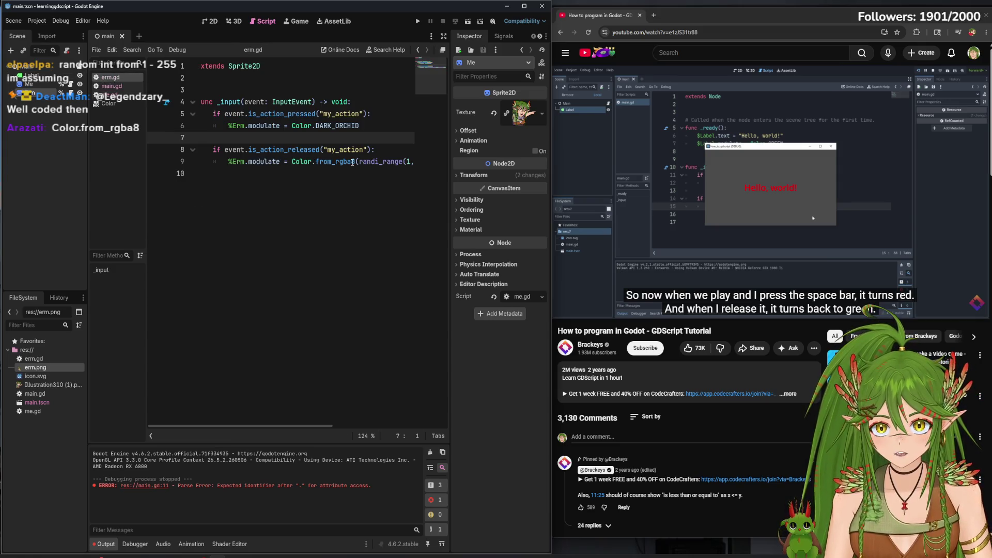
left_click_drag(356, 161, 290, 161)
left_click(292, 162)
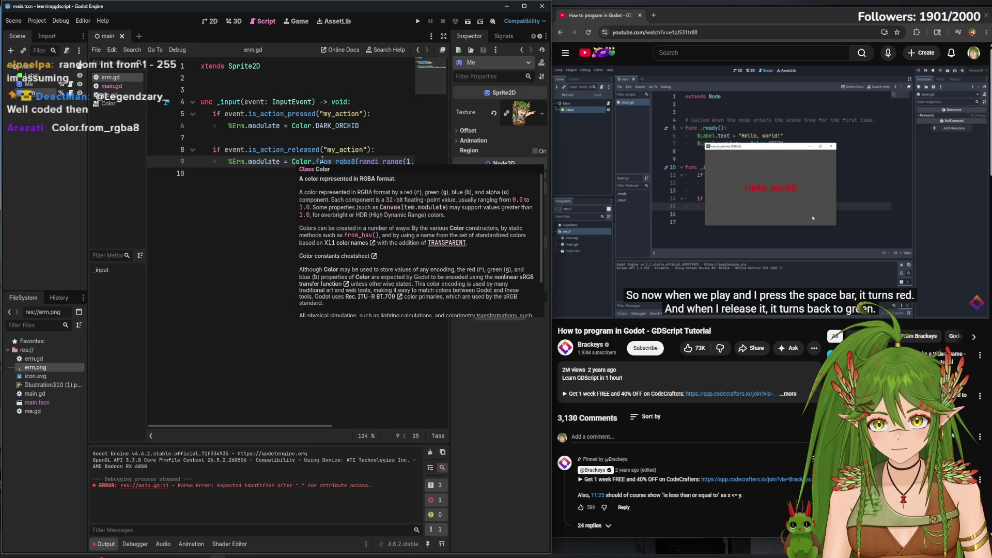
double_click(316, 161)
key("ctrl+c")
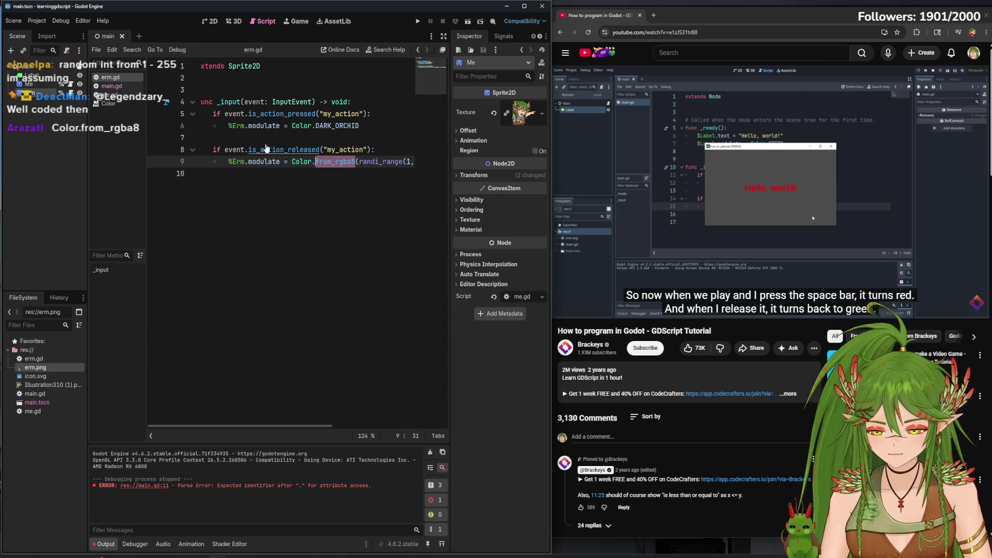
key("alt+Left")
Insert from_rgba8 after Color. on lines 11 and 14 of main.gd, then select line 11's colour code.
left_click(325, 186)
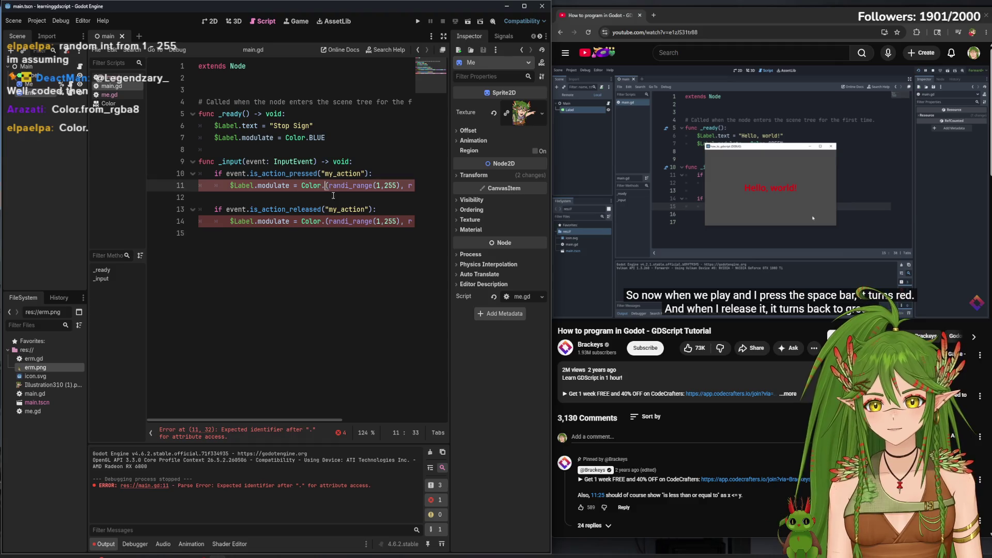
key("ctrl+v")
left_click(326, 221)
key("ctrl+v")
left_click(307, 186)
left_click_drag(307, 185, 461, 190)
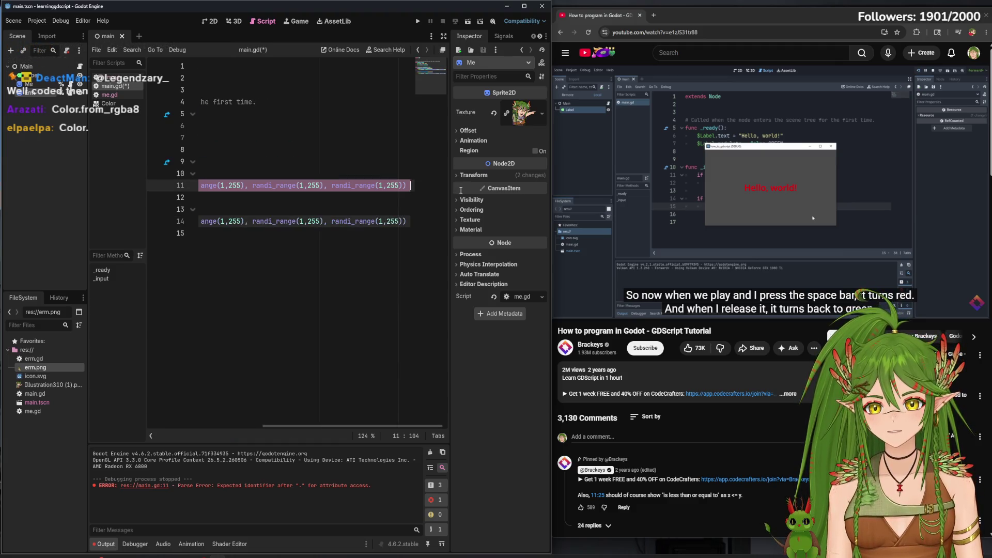
In me.gd, replace the colours on lines 11 and 14 with the random from_rgba8 code, then run with F5.
left_click(120, 94)
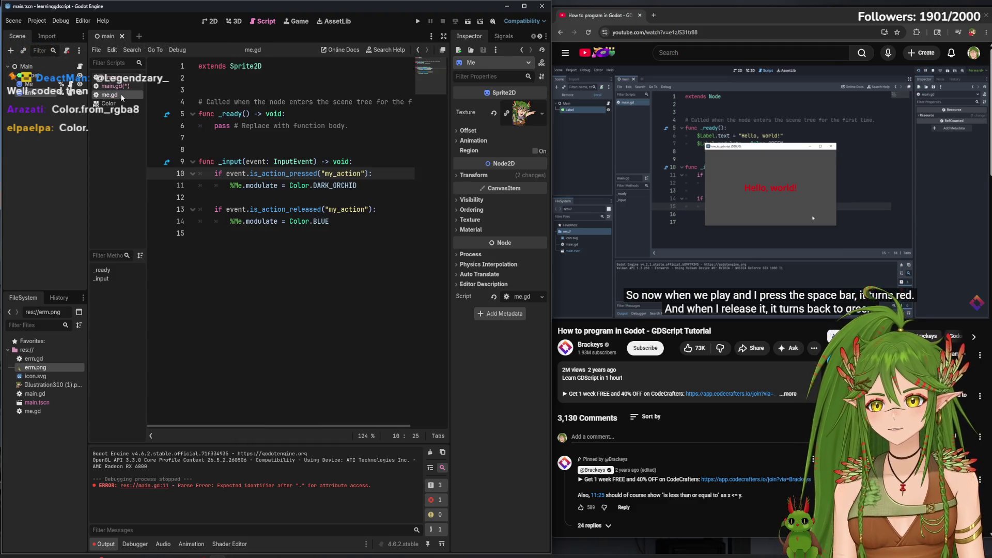
left_click(354, 191)
key("End")
key("ctrl+shift+Left")
key("ctrl+shift+Left")
key("ctrl+shift+Left")
key("ctrl+v")
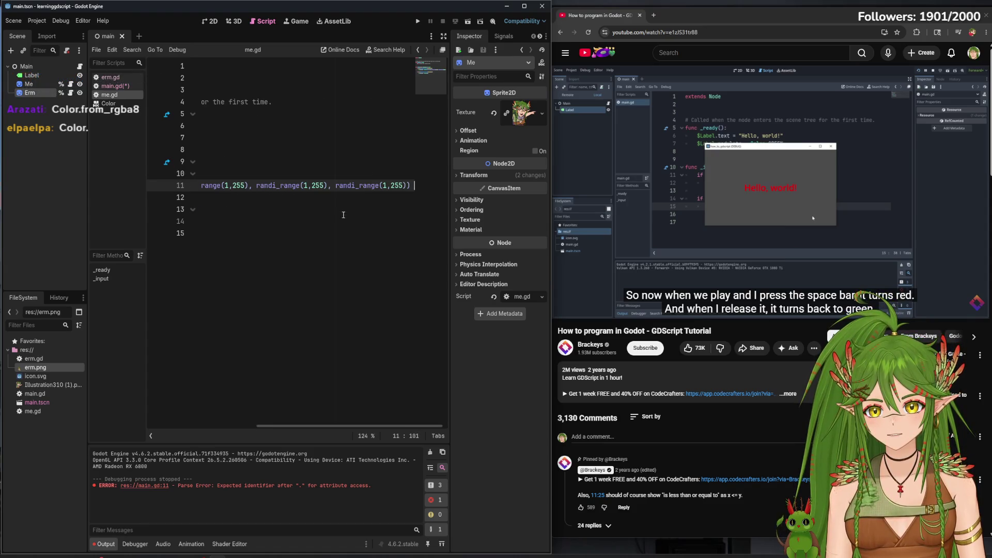
left_click_drag(342, 426, 214, 410)
left_click_drag(333, 221, 289, 221)
type("Color.from_rgba8(randi_range(1,255), randi_range(1,255), randi_range(1,255))")
key("Down")
key("F5")
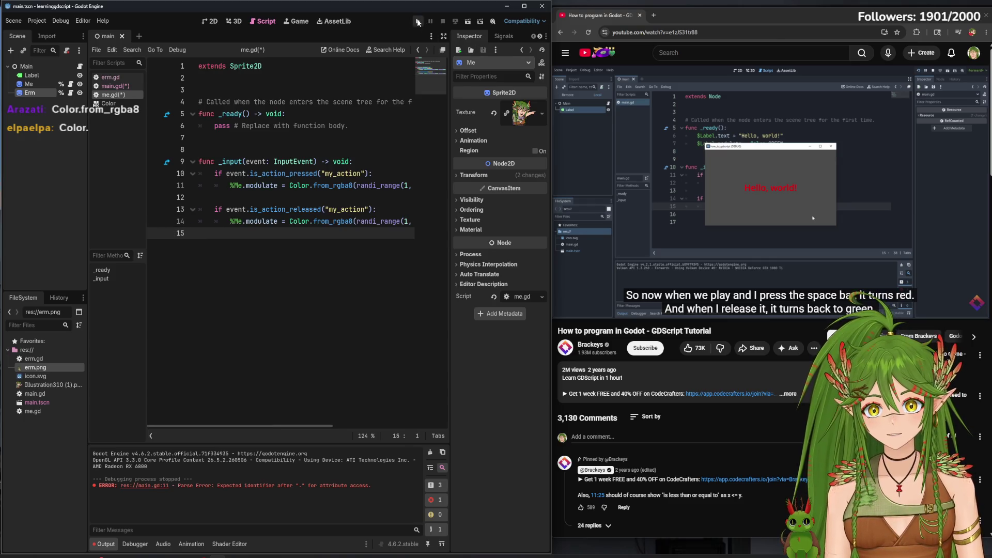
Press space six times so Stop Sign and both sprites take new random tints.
key("space")
key("space")
key("space")
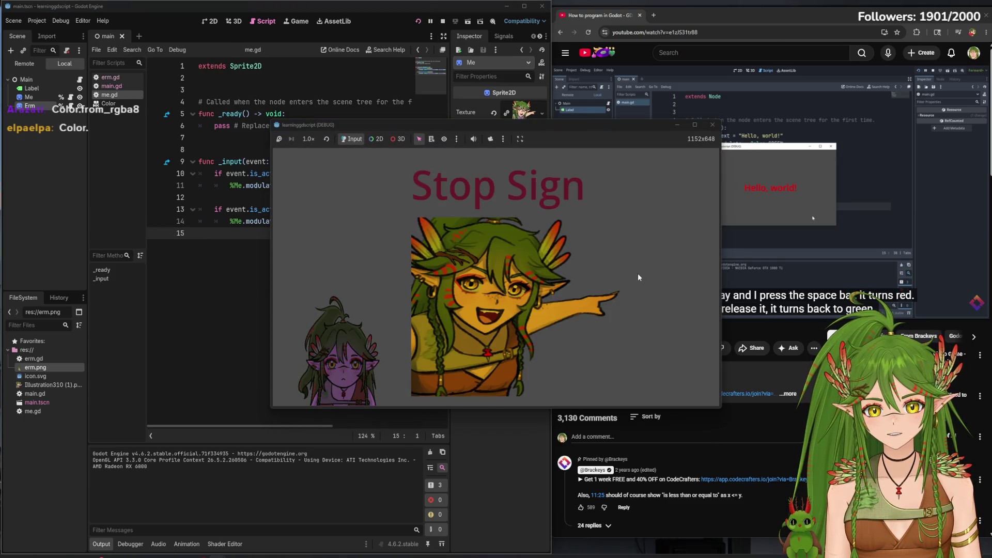
key("space")
key("space")
key("space")
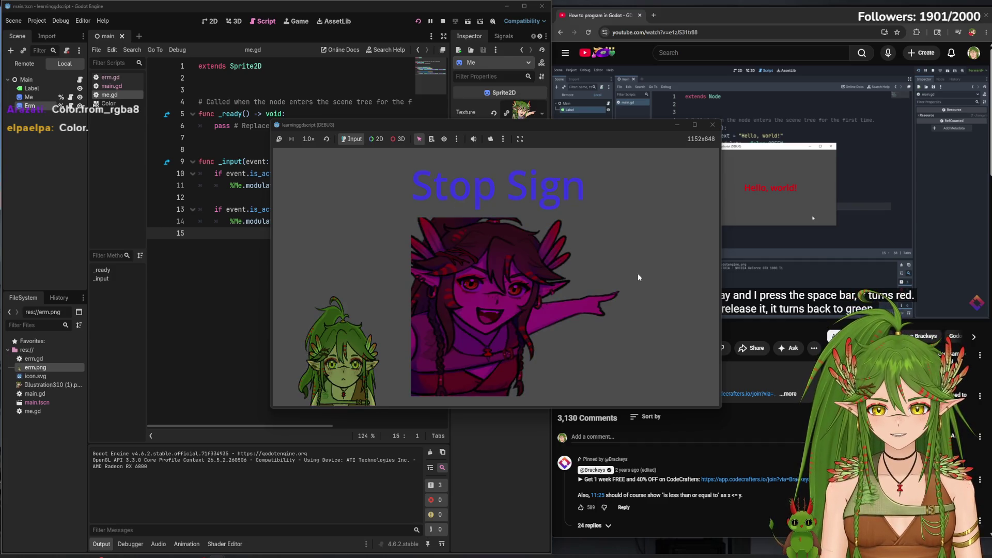
key("space")
key("space")
key("space")
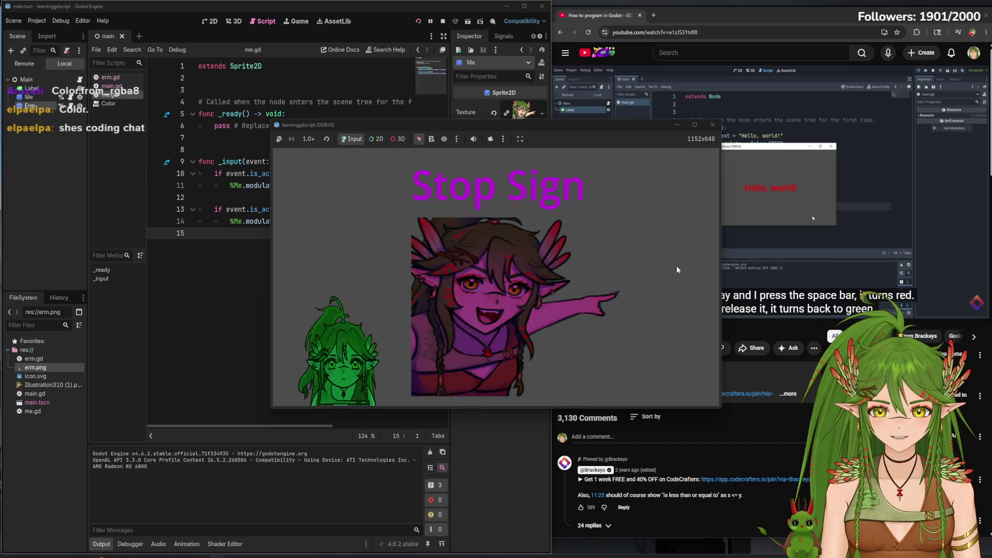
key("space")
key("space")
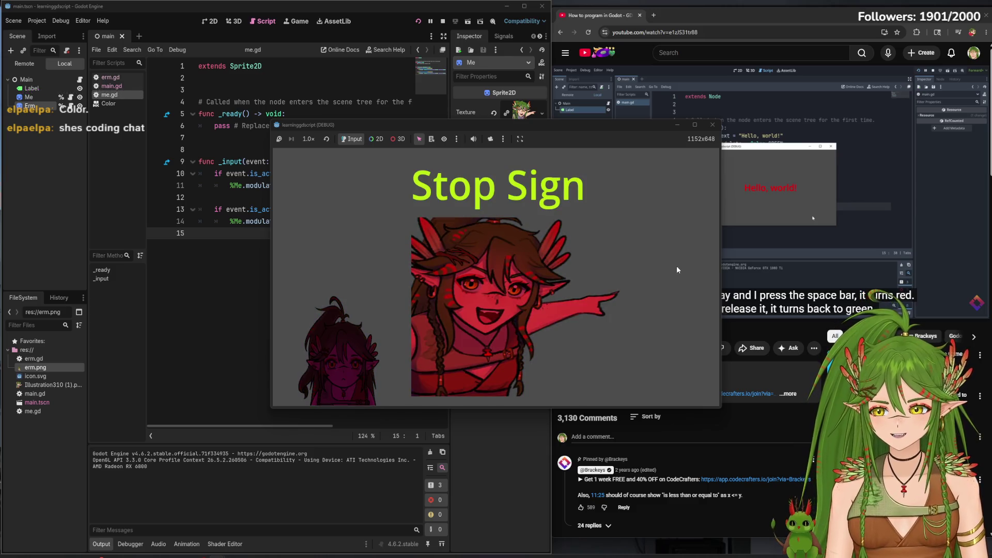
key("space")
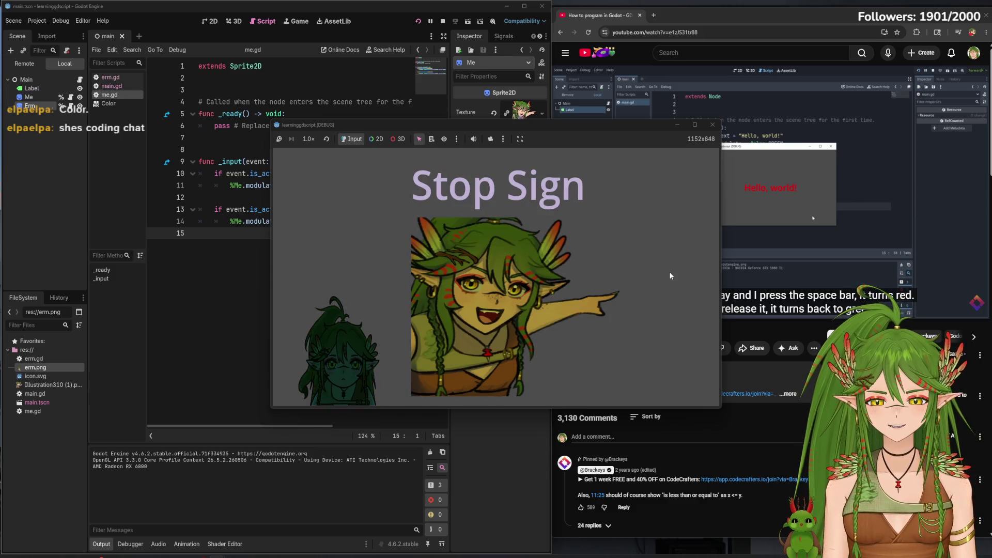
key("space")
key("space")
key("space")
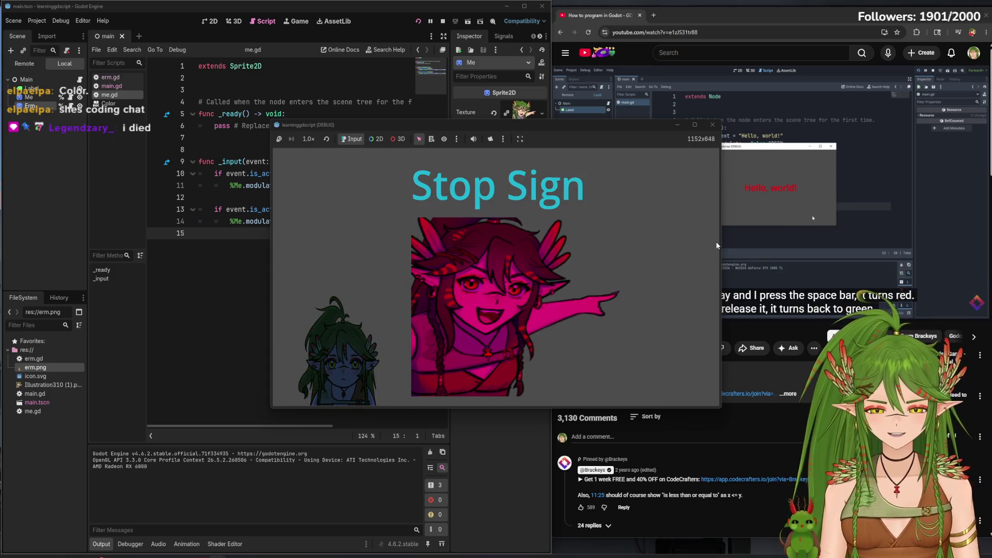
Close the game and stretch the Erm sprite slightly taller in the 2D view.
left_click(712, 124)
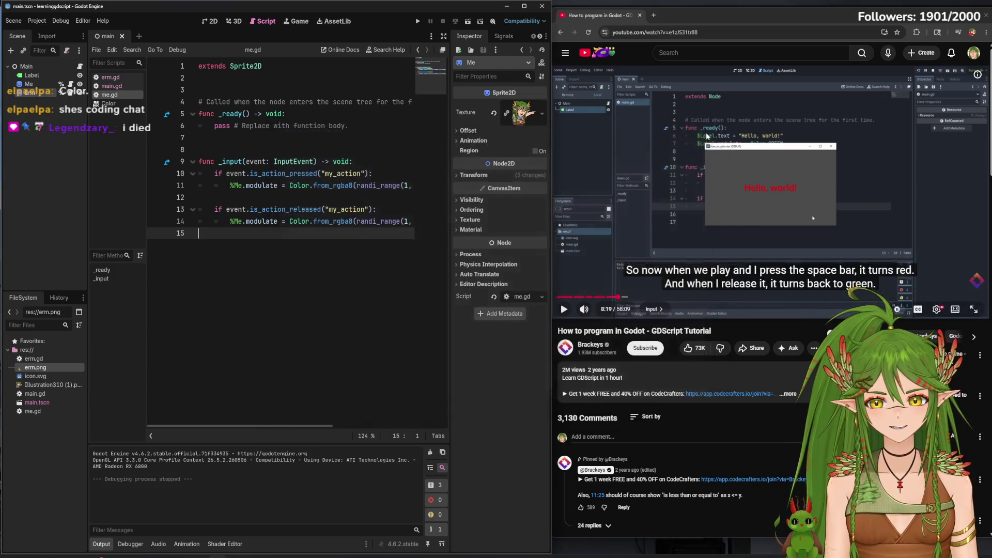
left_click(210, 23)
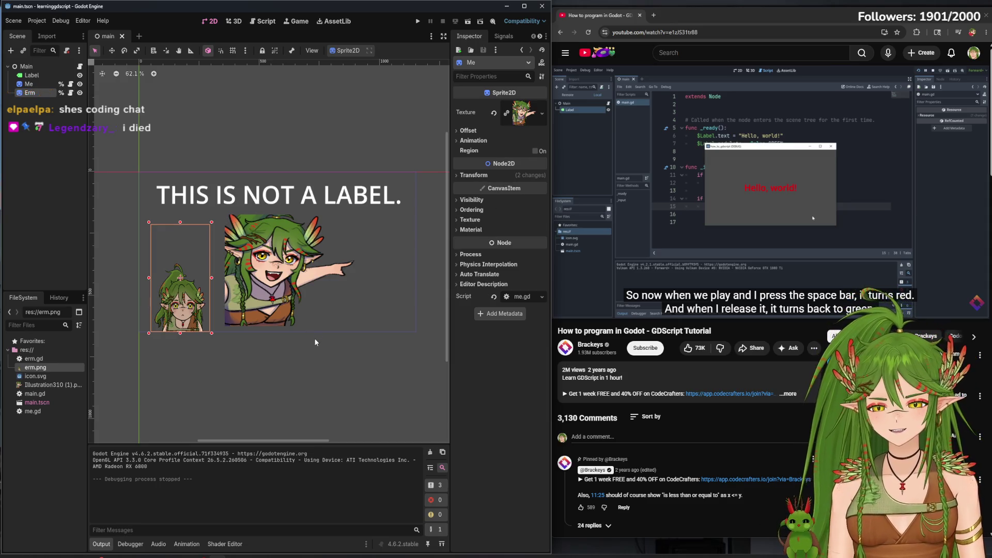
mouse_move(181, 222)
left_mouse_down()
mouse_move(188, 249)
mouse_move(207, 152)
mouse_move(214, 255)
mouse_move(211, 219)
left_mouse_up()
left_click(674, 124)
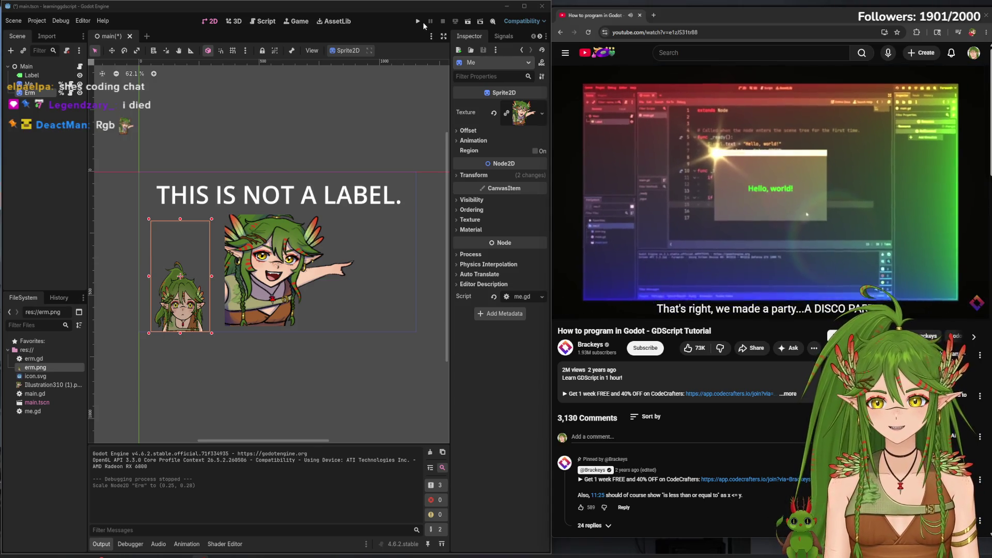
Run the game again and close its window.
left_click(419, 21)
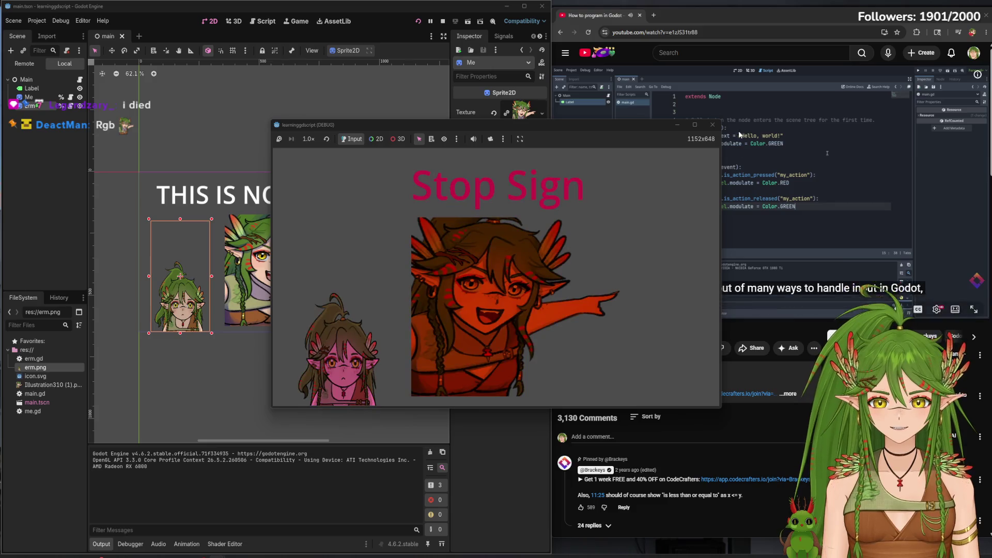
left_click(712, 125)
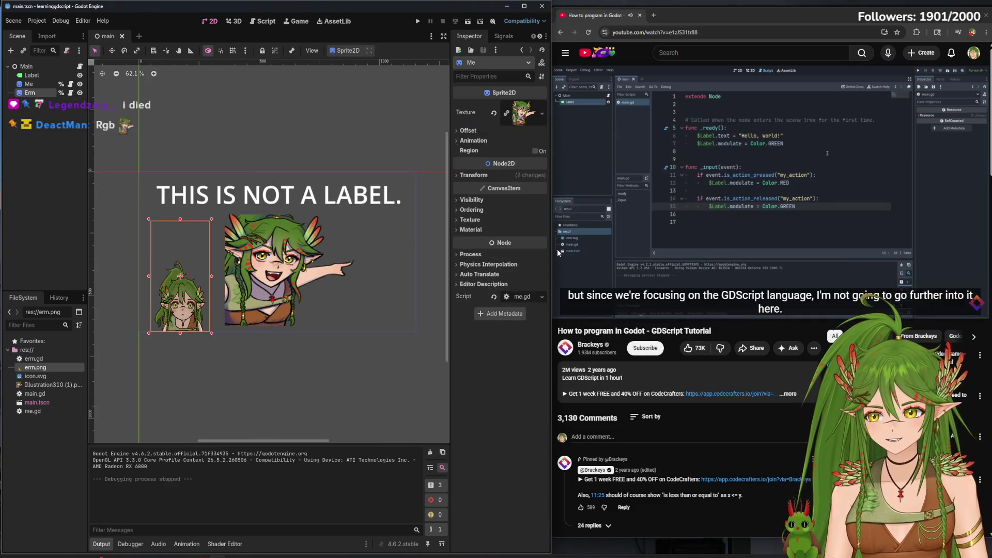
mouse_move(574, 239)
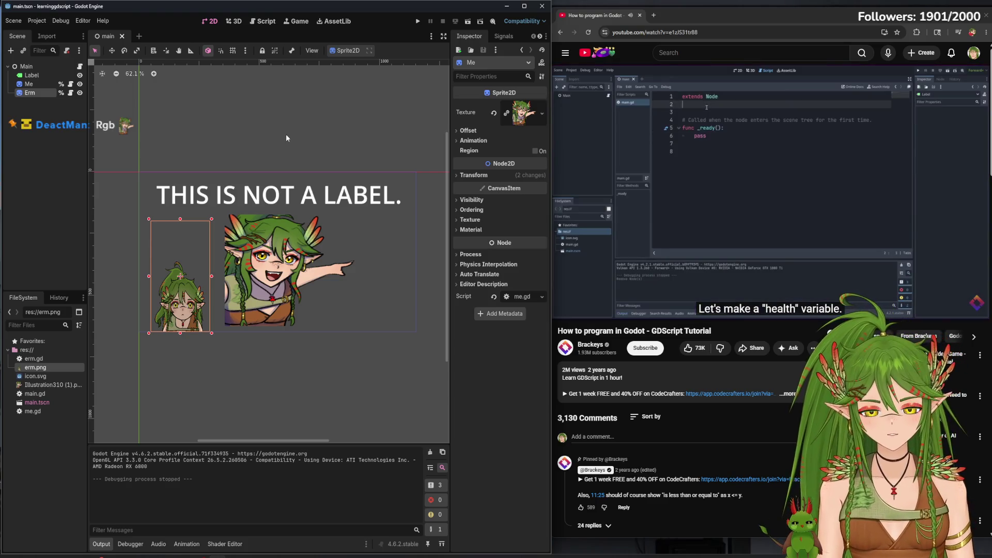
In me.gd, replace the comment and _ready lines with var health = 100.
left_click(745, 104)
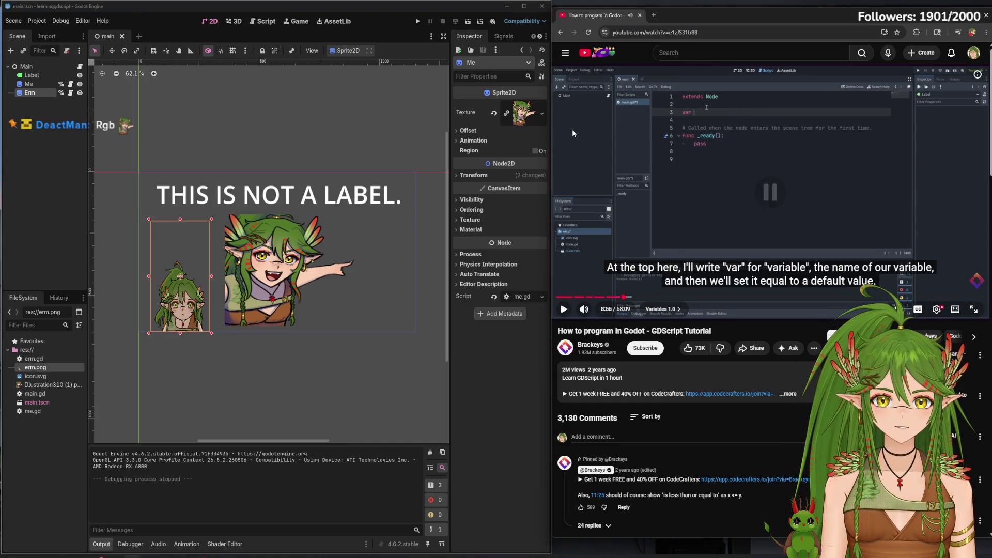
left_click(36, 67)
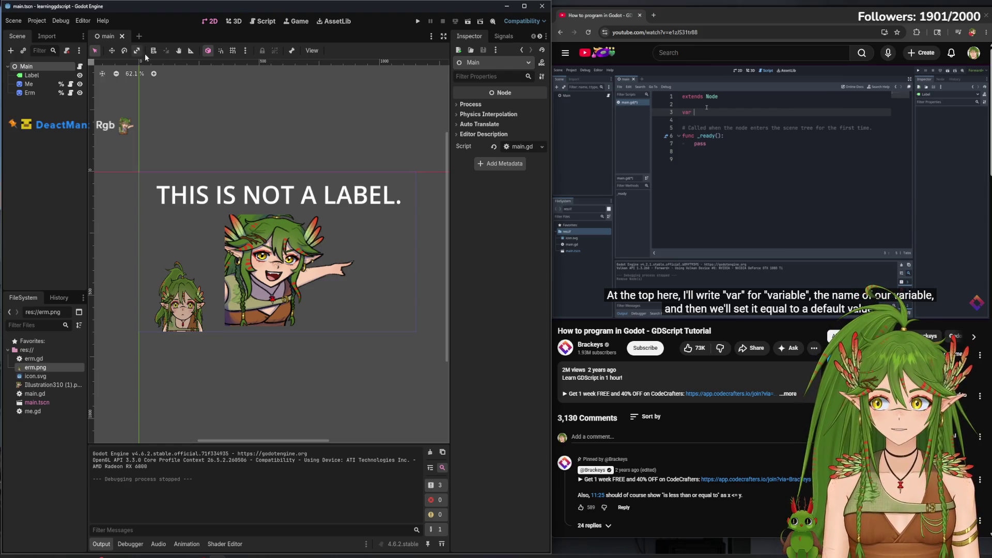
left_click(267, 23)
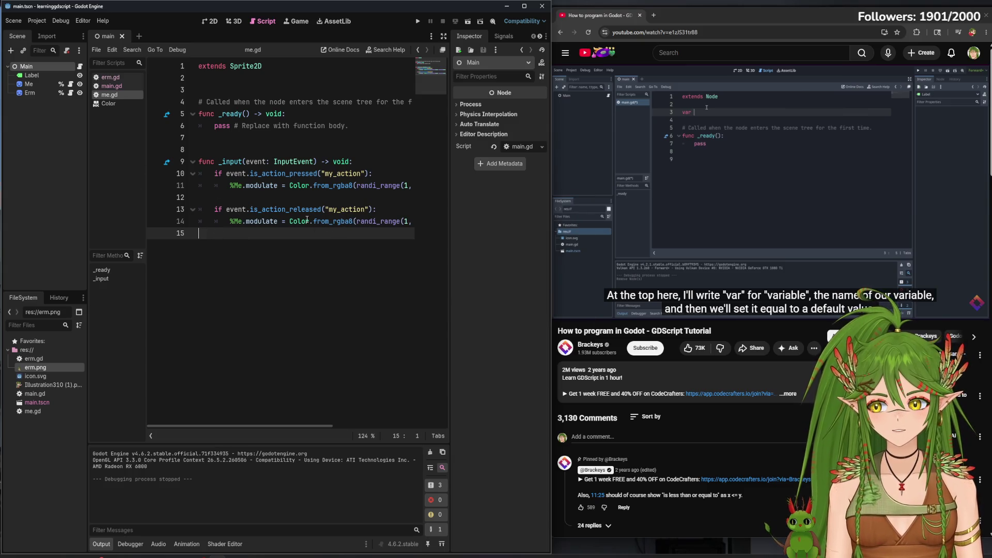
mouse_move(652, 222)
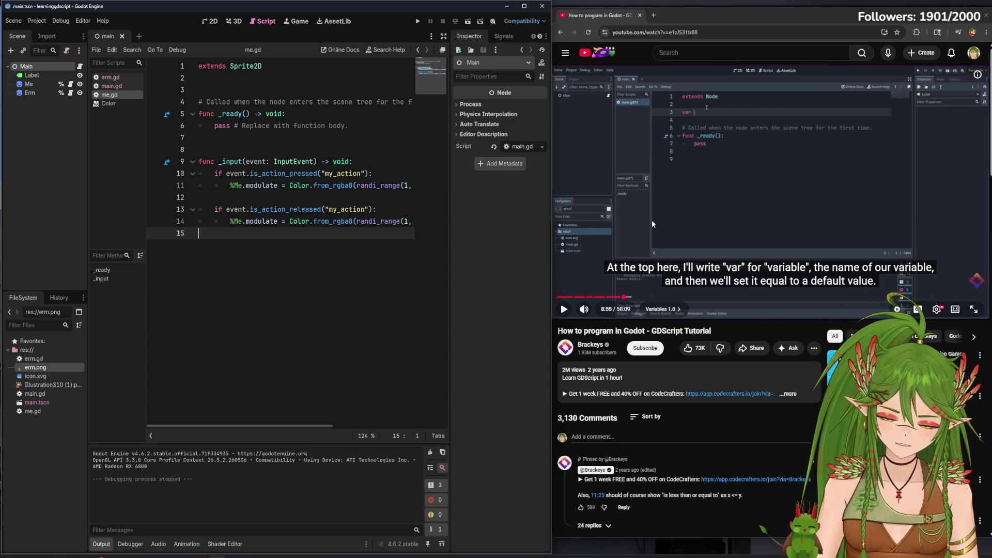
left_click(256, 137)
left_click(190, 94, "shift")
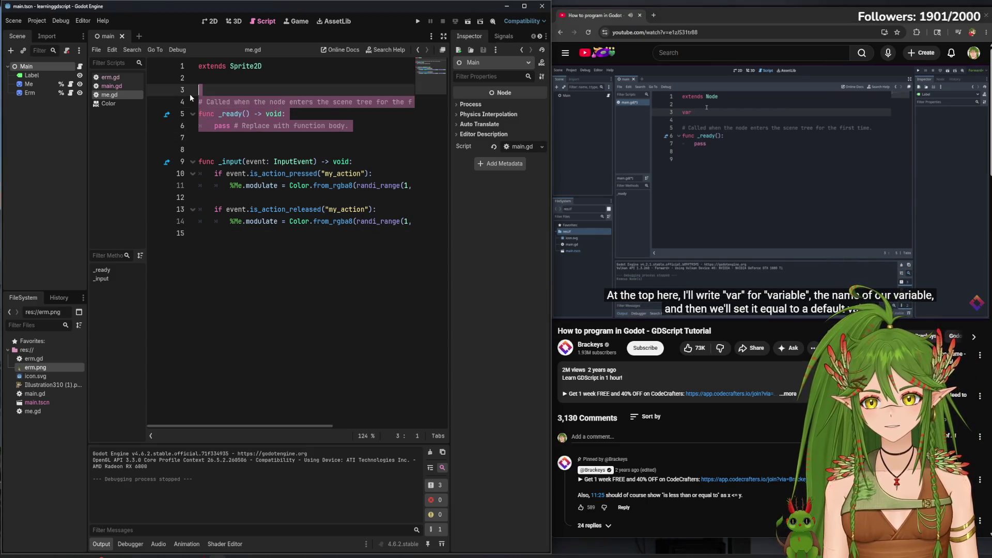
key("BackSpace")
type("var health")
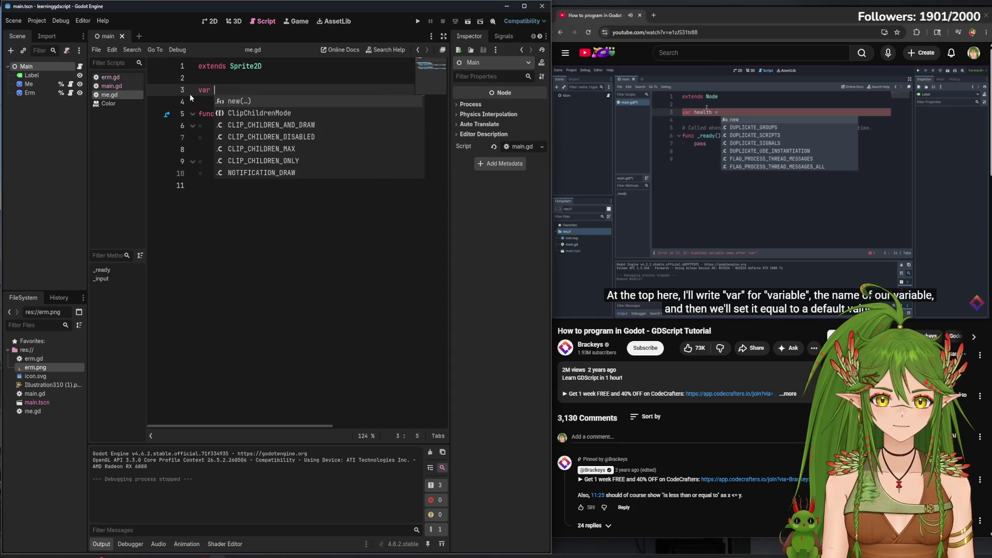
type(" = 100")
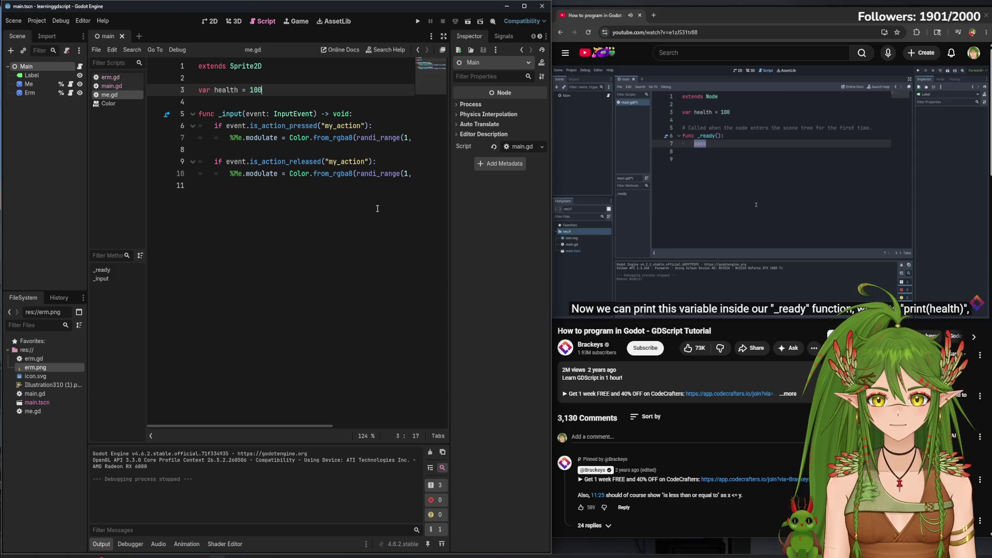
Undo back to the _ready template, retype var health = 100, and replace pass with print(health).
left_click(774, 192)
left_click(395, 213)
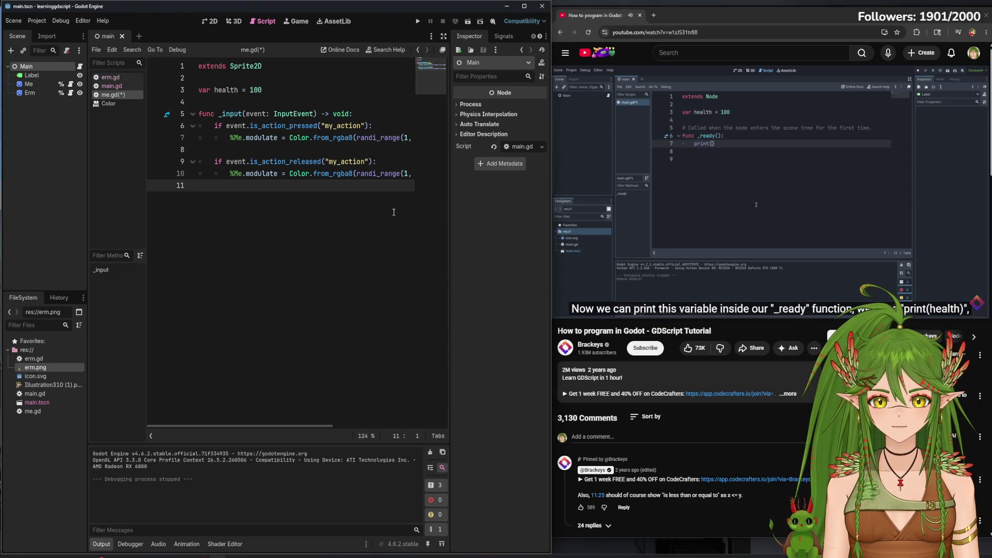
key("ctrl+z")
key("ctrl+z")
key("ctrl+z")
key("ctrl+z")
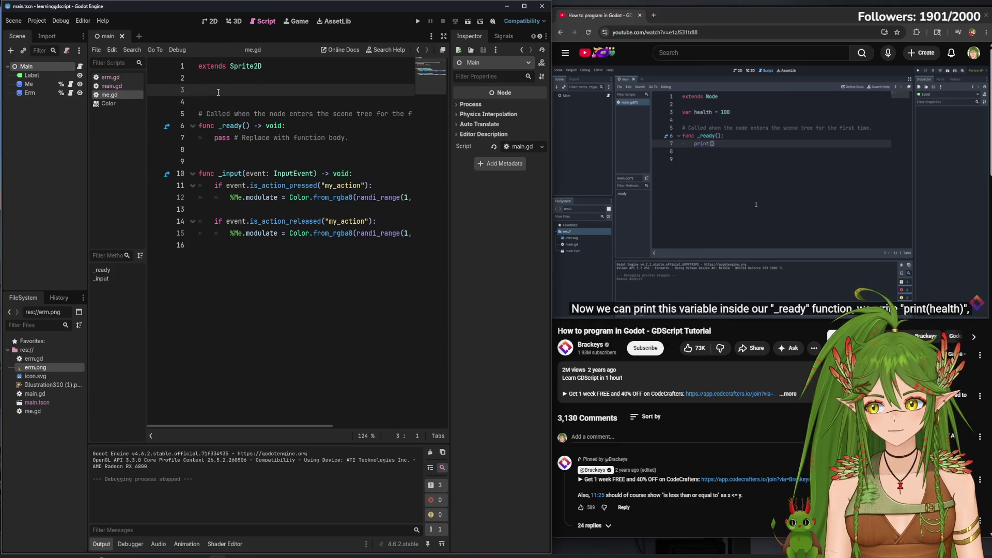
type("var hea")
type("lth = ")
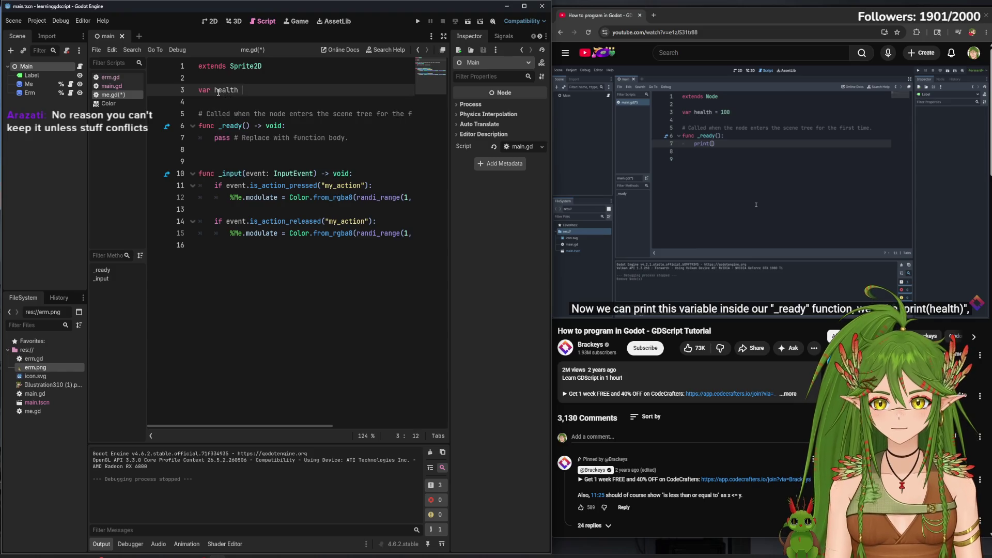
type("100")
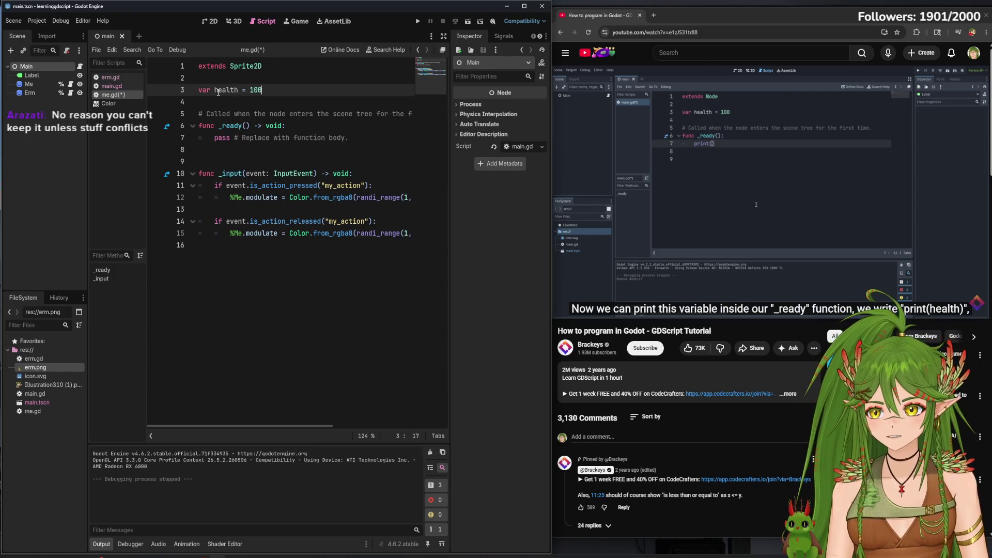
left_click(726, 152)
left_click(274, 137)
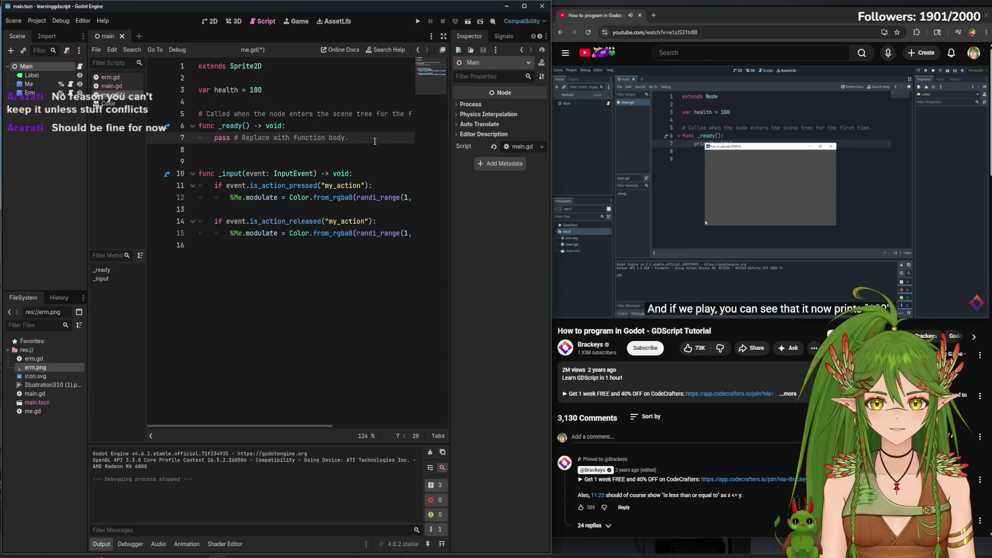
left_click_drag(349, 138, 214, 138)
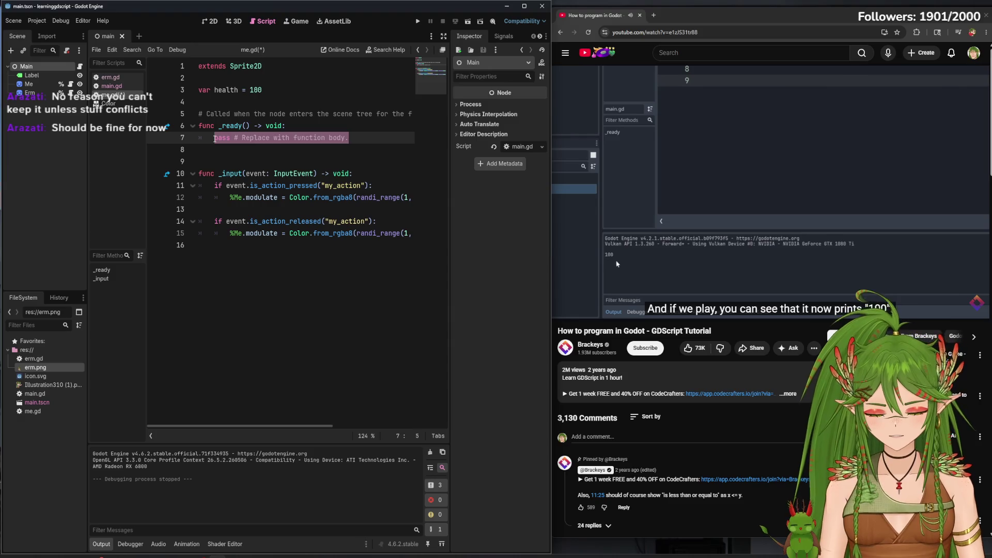
type("print(")
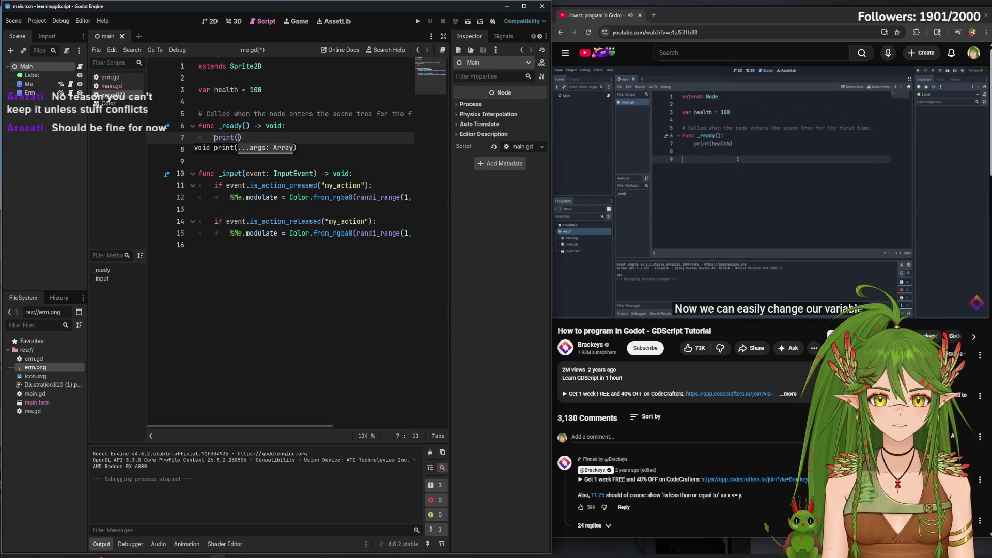
type("health")
Run the game to check the print, then add blank lines above print(health) in _ready.
key("F5")
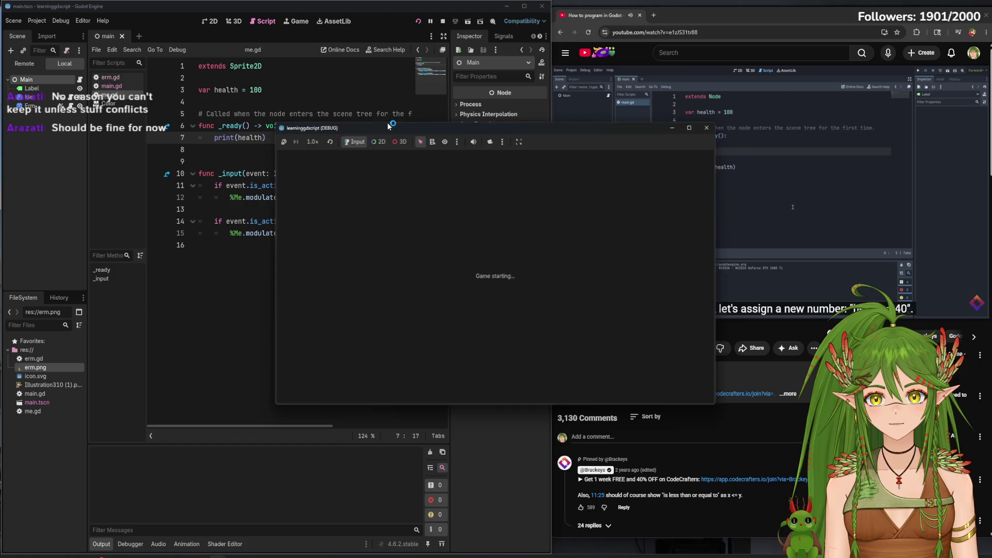
left_click(713, 124)
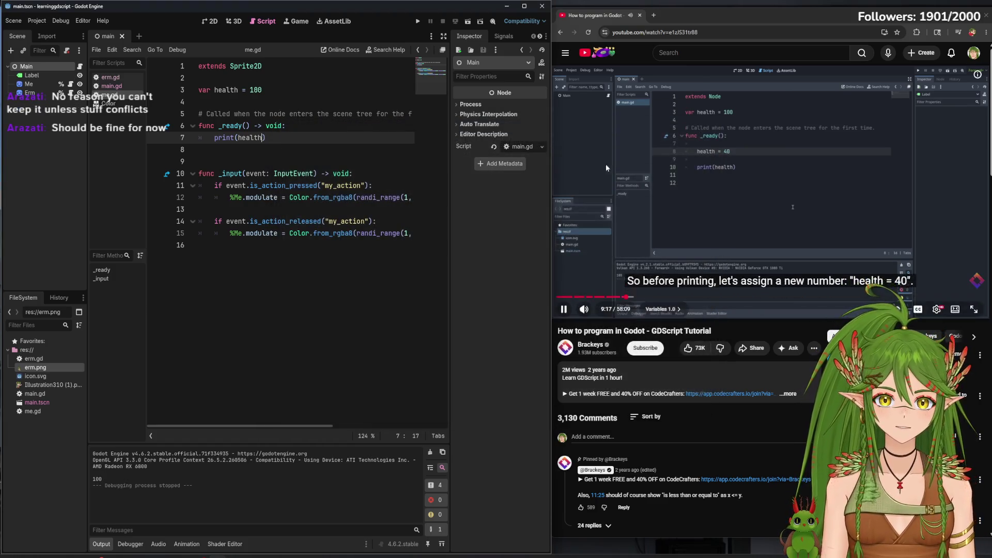
left_click(757, 170)
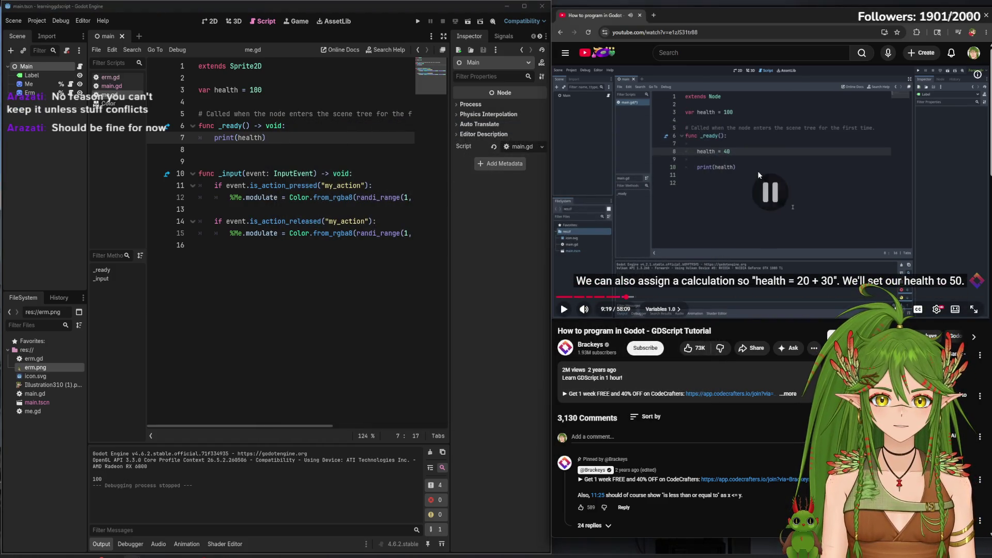
left_click(308, 126)
key("Return")
key("Return")
key("Return")
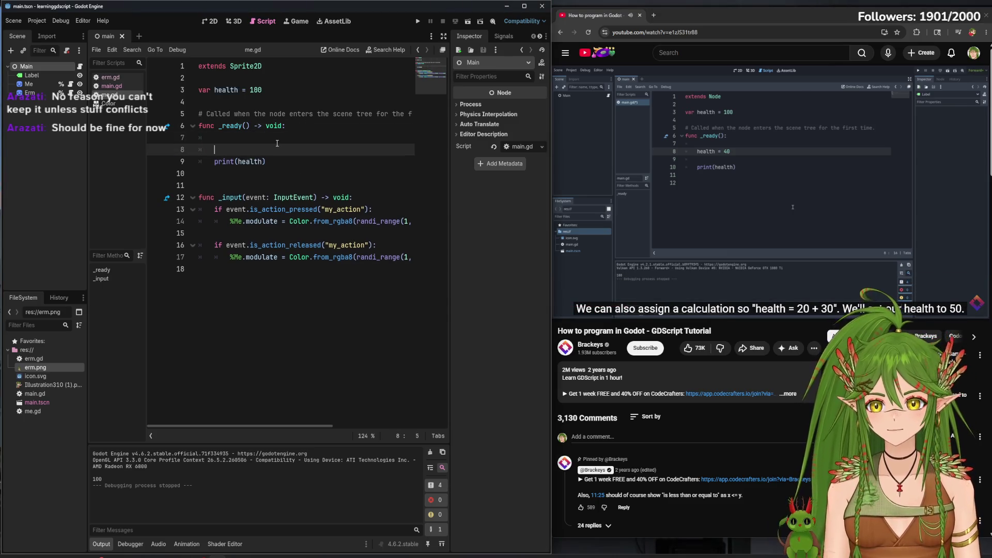
key("Up")
left_click(712, 184)
left_click(238, 149)
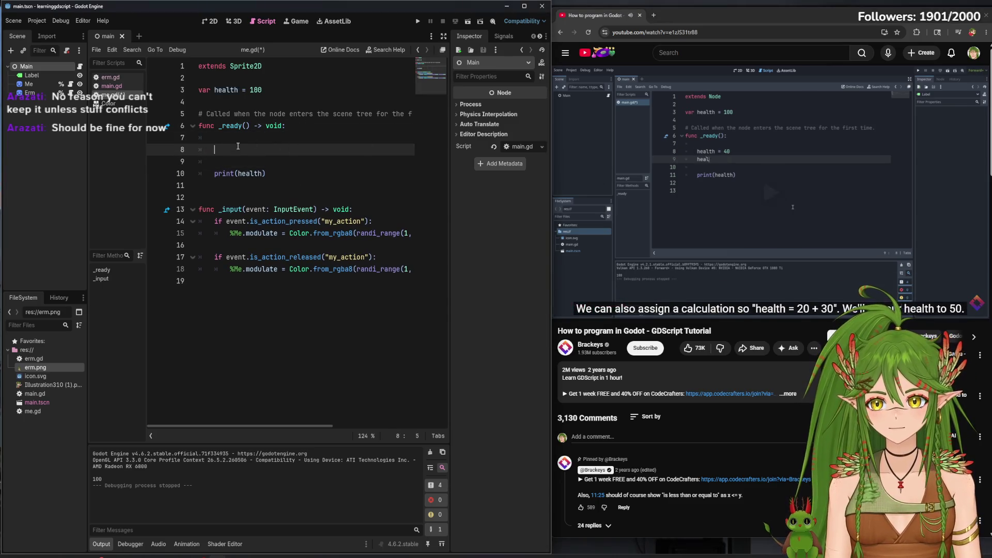
Type health = 40, health = 20 + 30 and health += 20 on separate lines.
type("health = ")
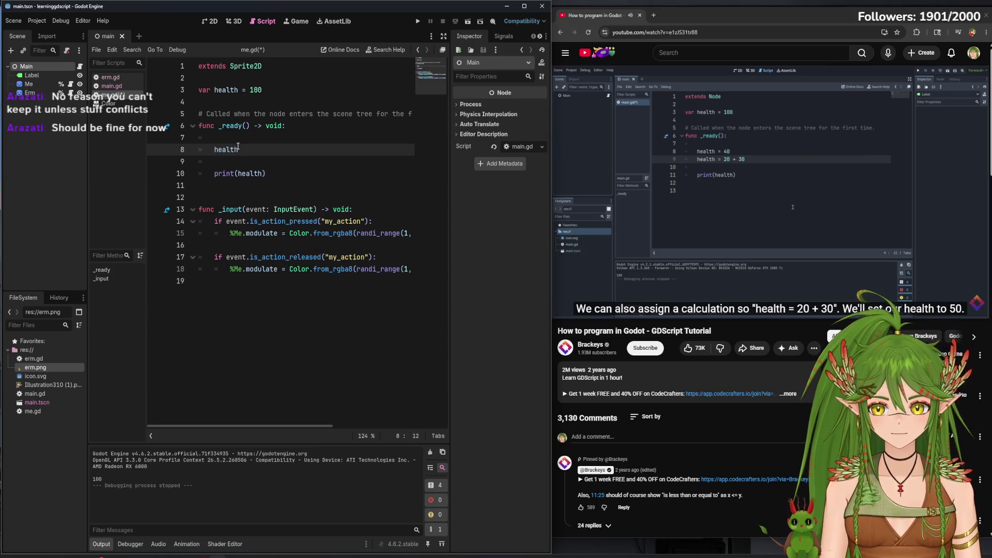
type("40")
key("Return")
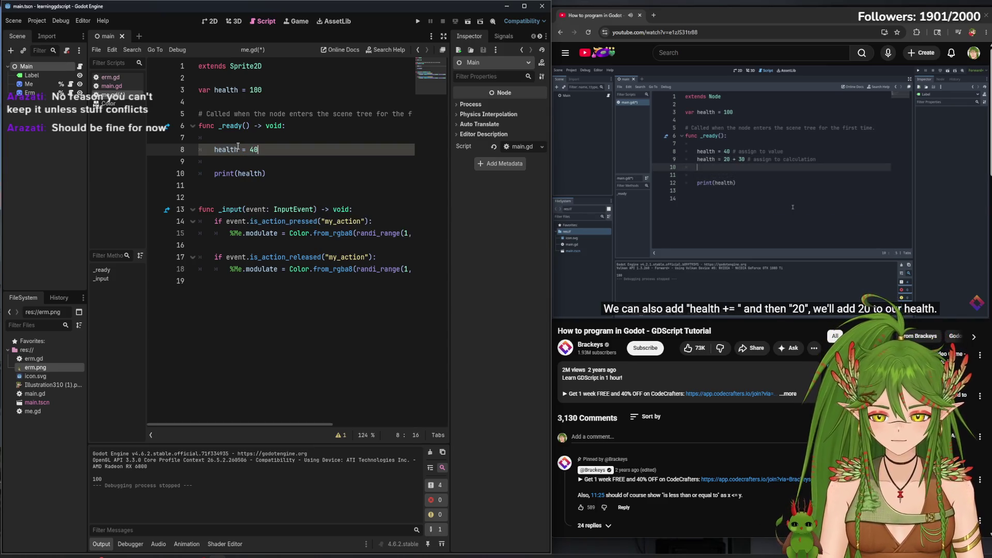
type("health = ")
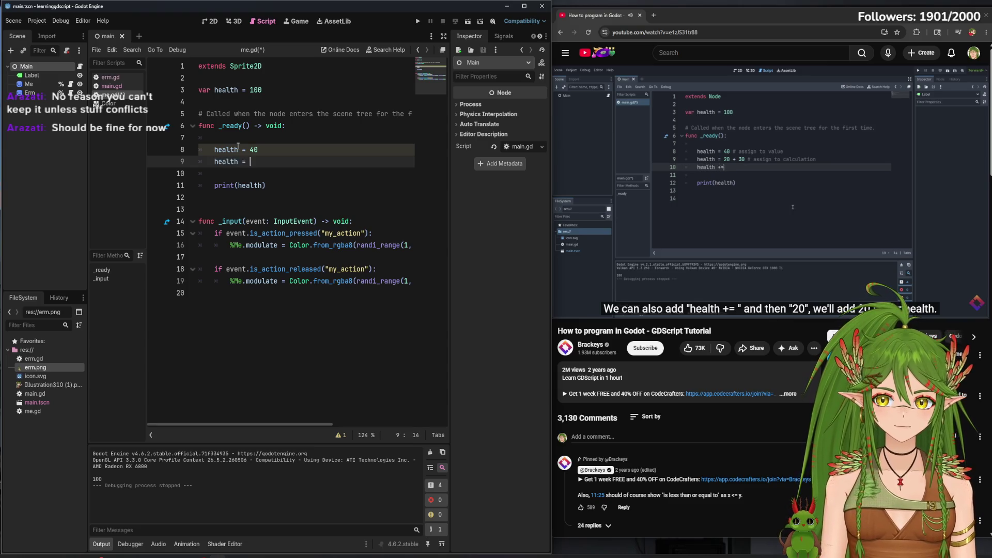
type("2-")
key("BackSpace")
type("0 ")
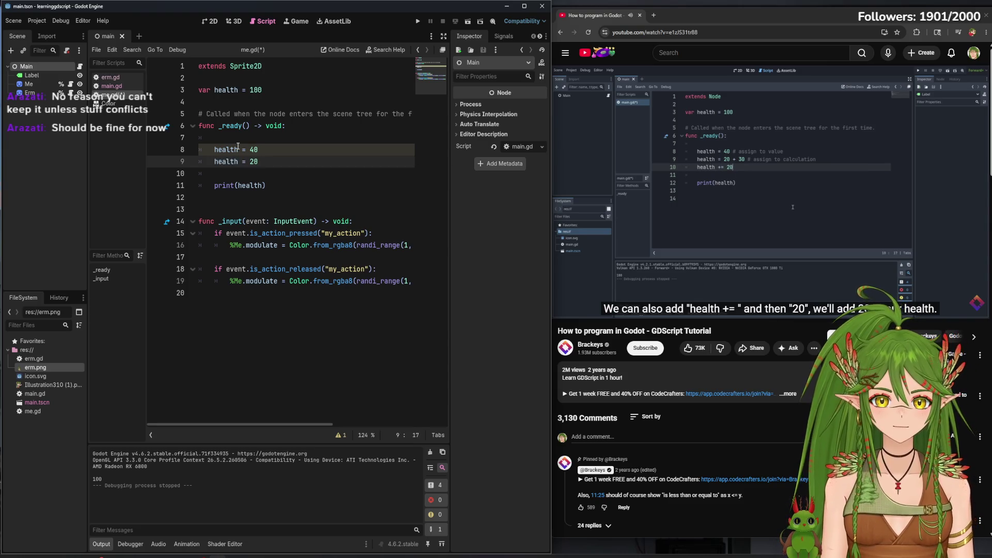
type("+ 30")
key("Return")
type("he")
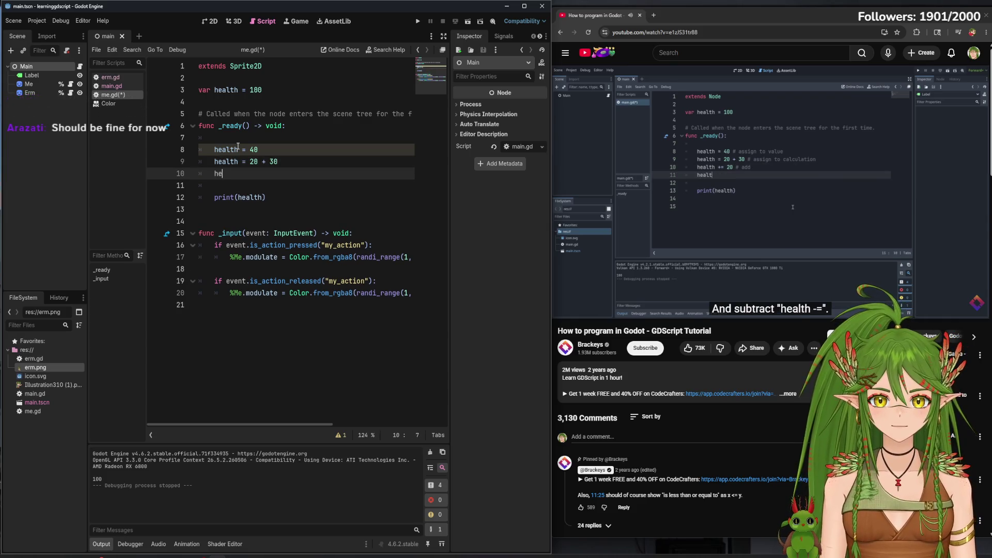
type("alth +=")
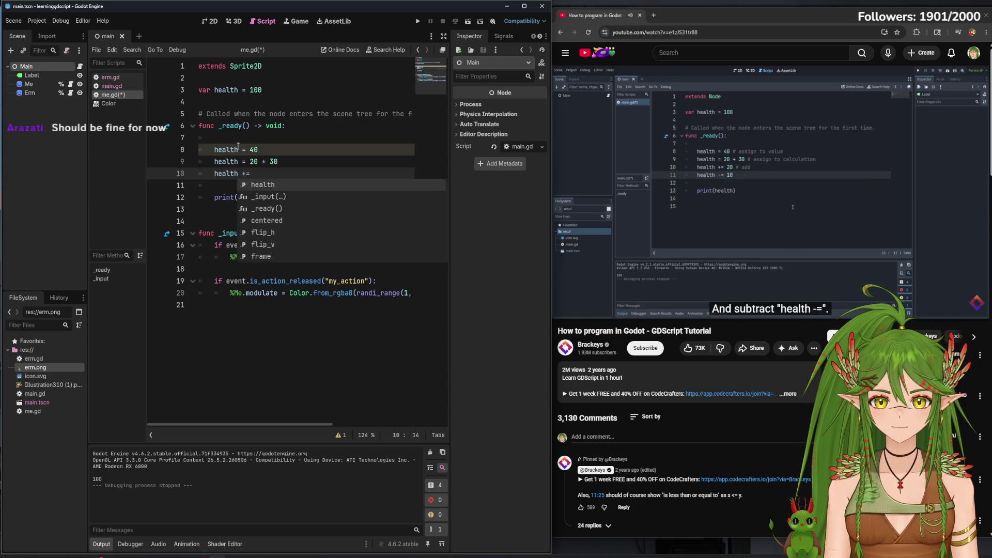
type(" 20")
key("Return")
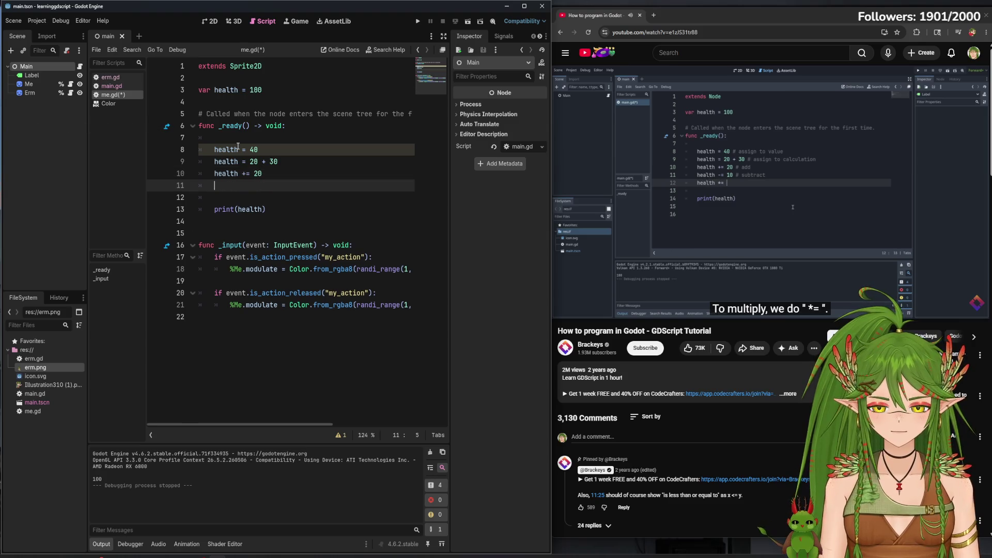
Review lines 8–10 and remove a stray # typed on line 8.
left_click(771, 163)
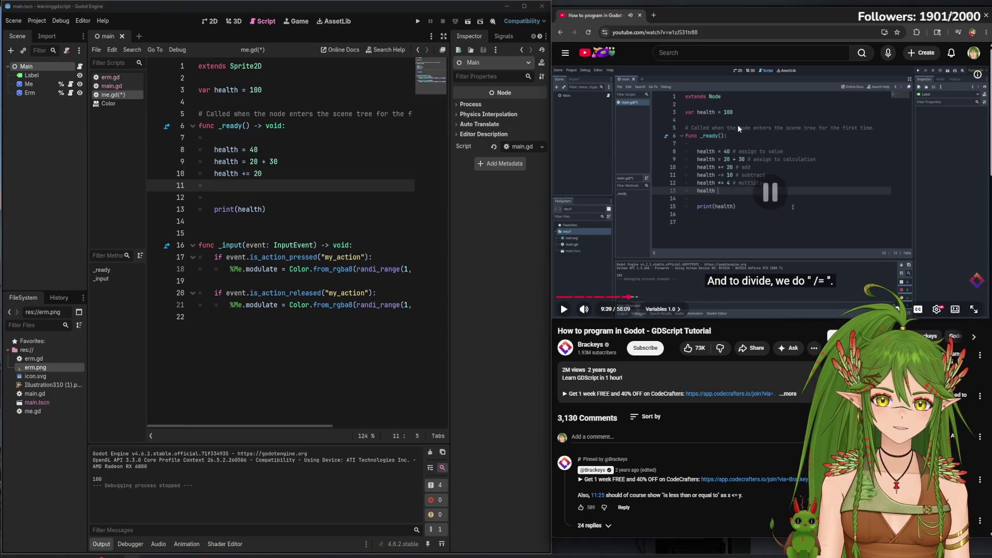
left_click(270, 151)
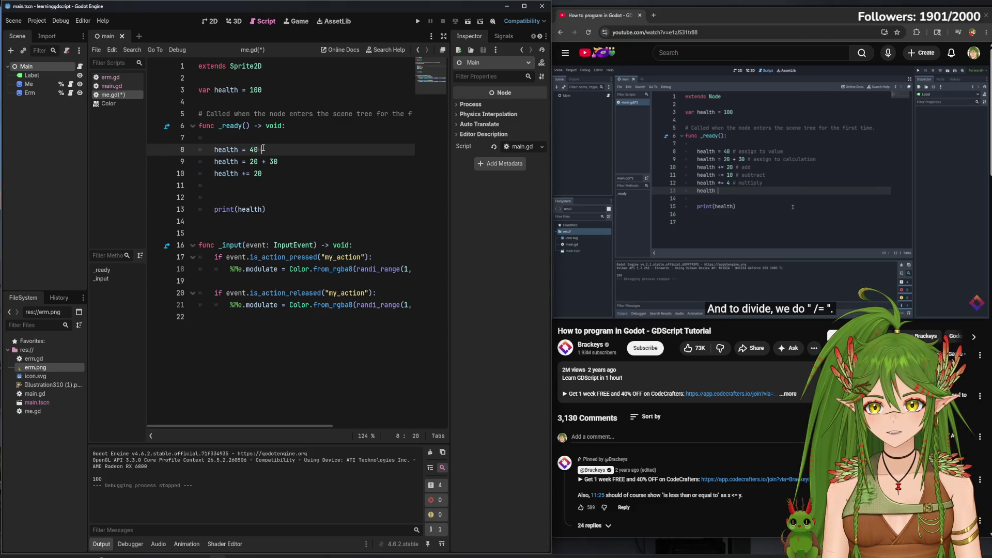
mouse_move(734, 163)
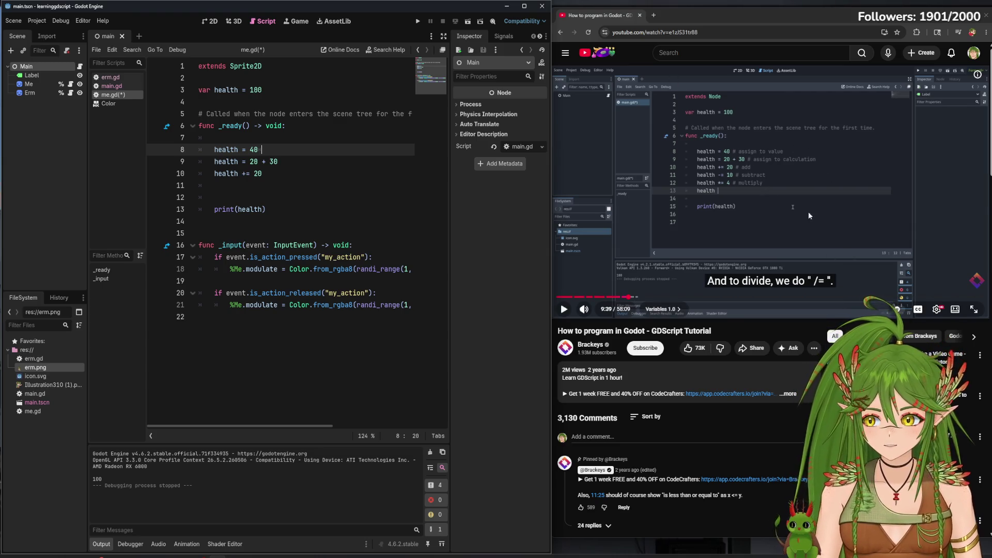
left_click(275, 173)
left_click(273, 150)
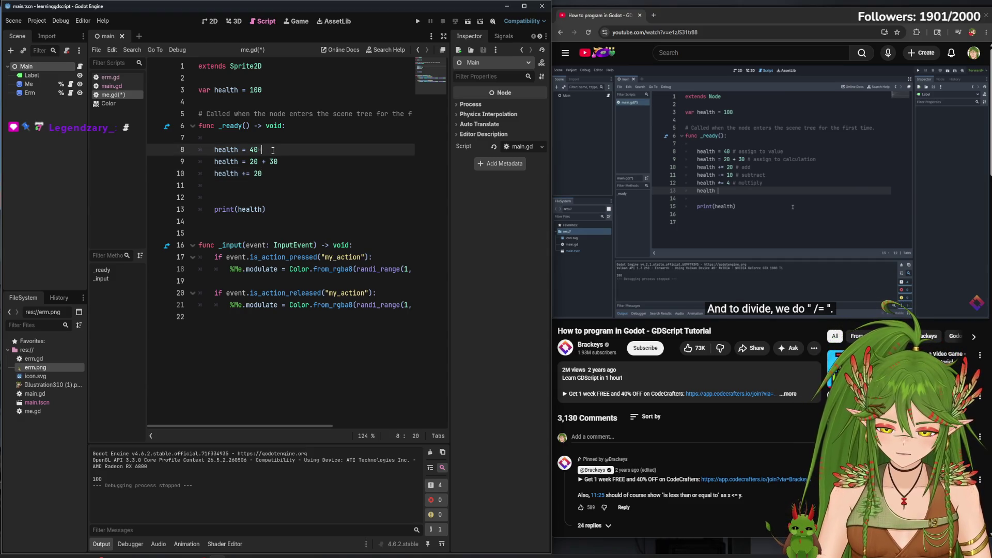
type("#")
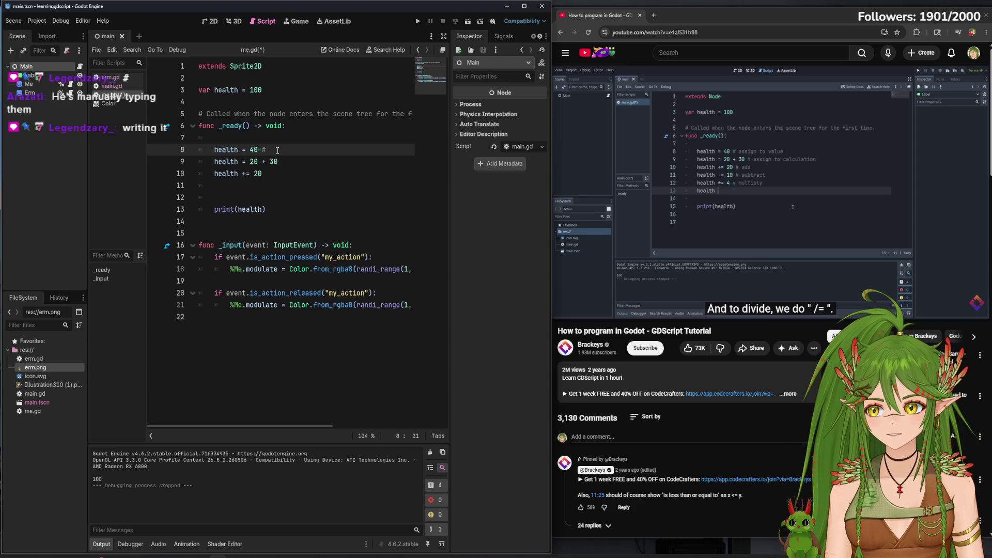
key("BackSpace")
left_click(301, 173)
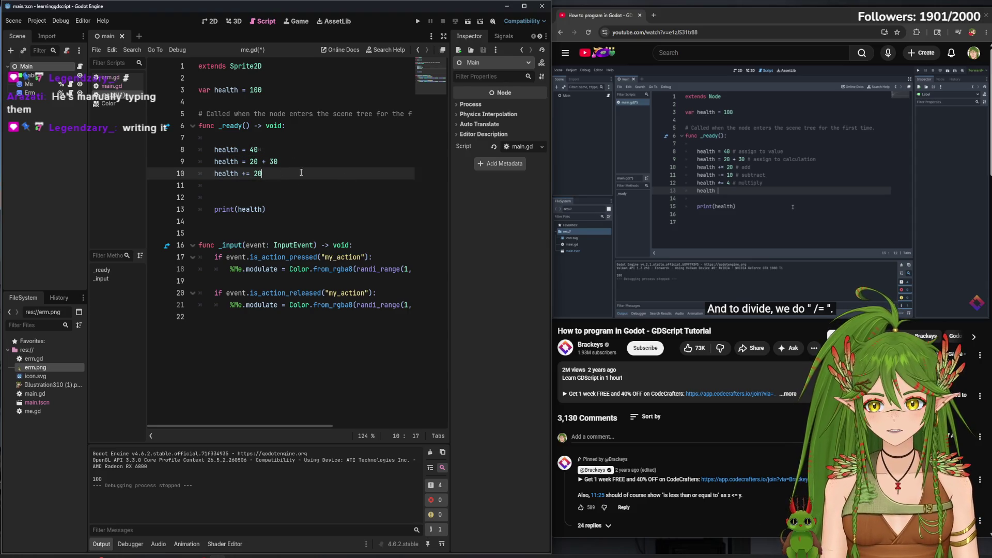
mouse_move(561, 186)
Add health -= 10 and health *= 4, then start the divide-by-2 line.
key("Return")
type("hea")
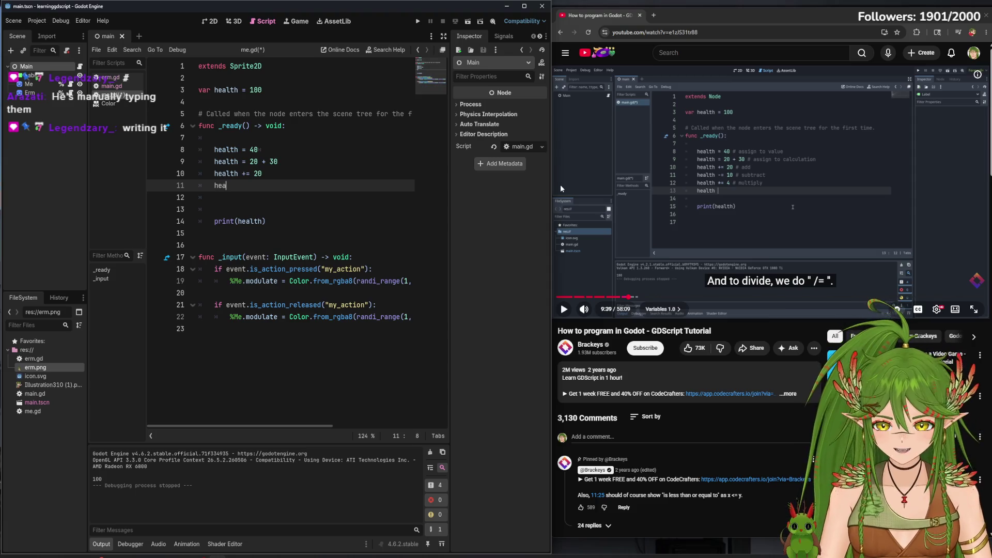
type("lth -10")
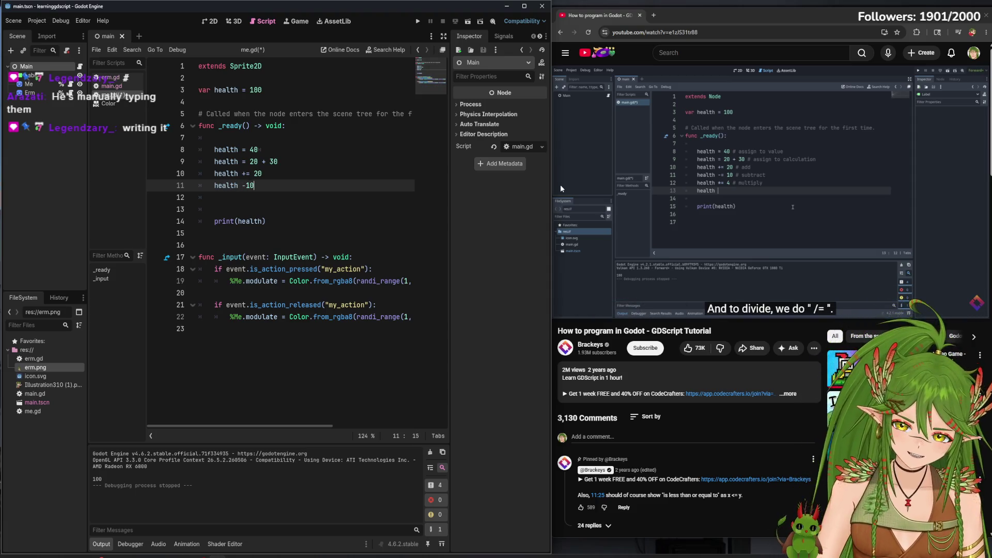
key("BackSpace")
key("BackSpace")
type("= 10")
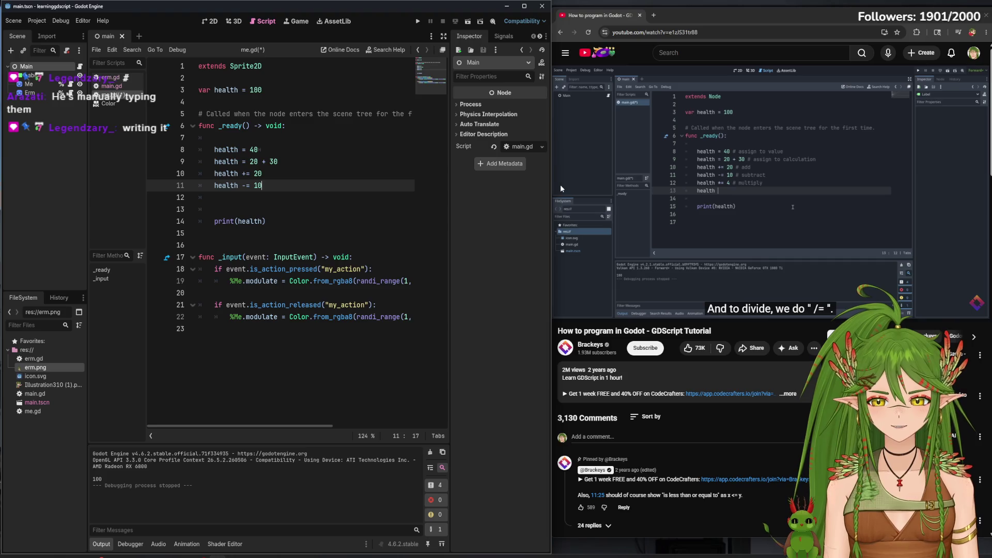
key("Return")
type("he")
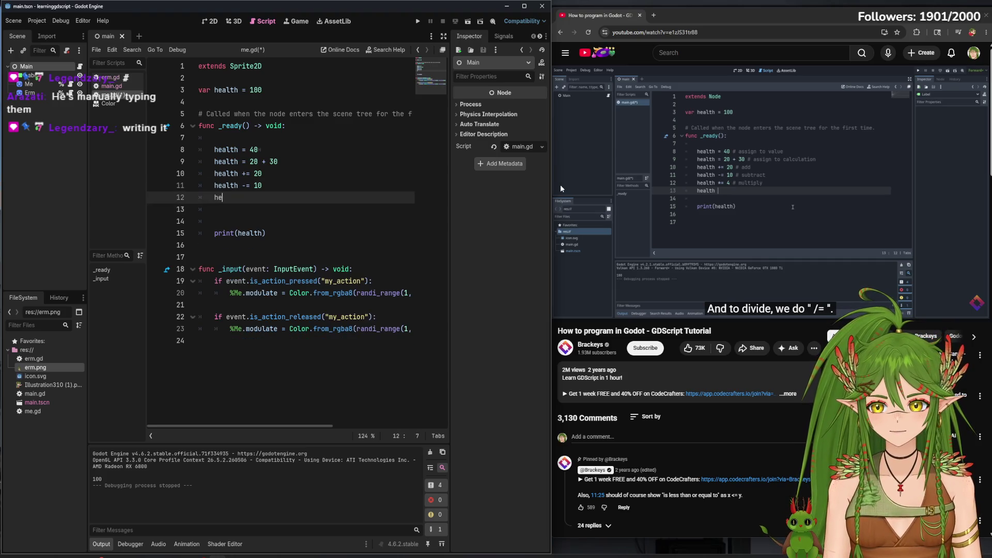
type("alth ")
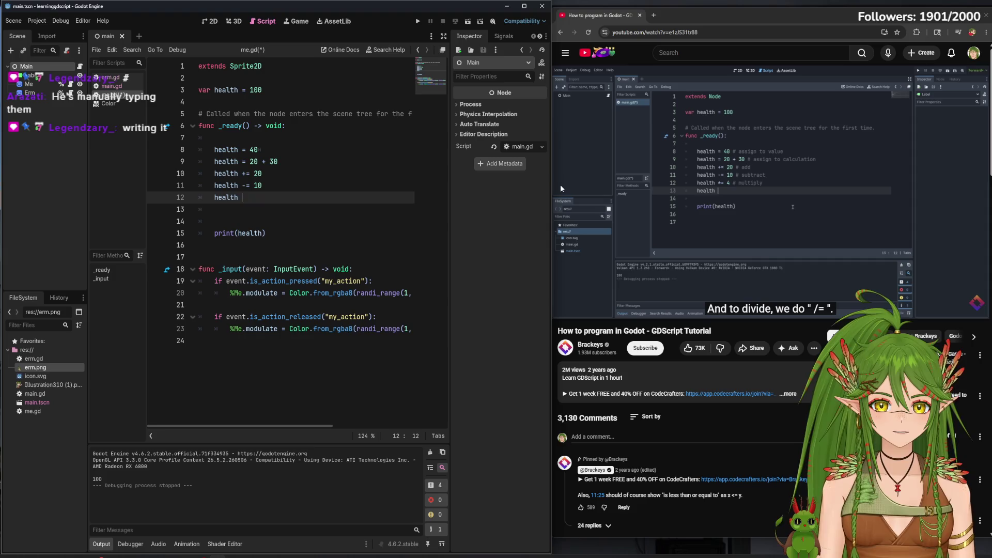
type("*= ")
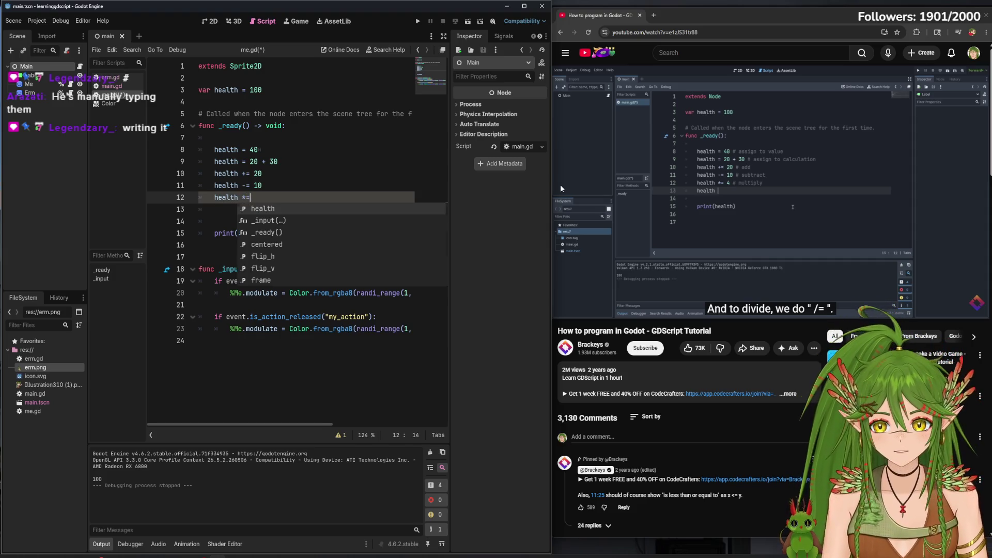
type("4")
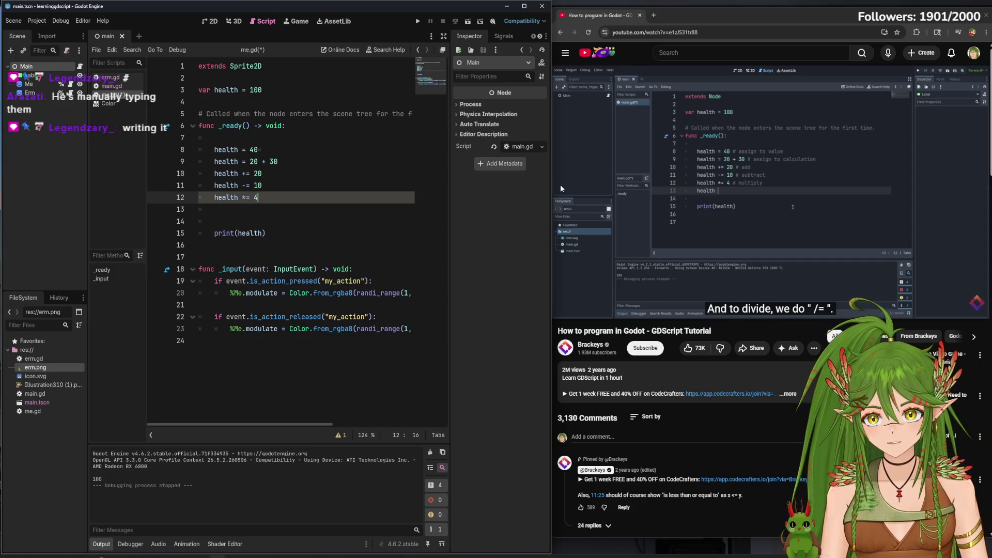
left_click(832, 179)
left_click(296, 197)
key("Return")
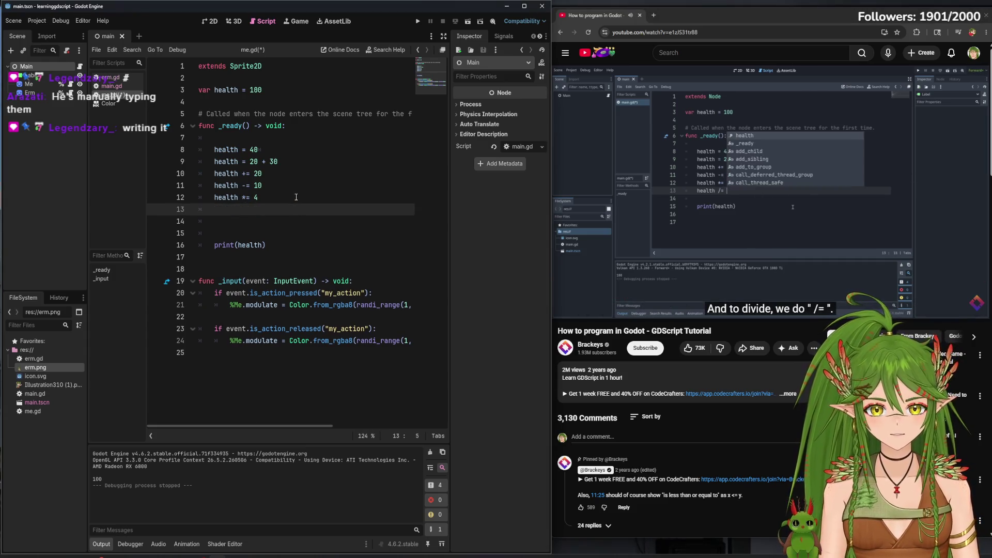
type("healtj")
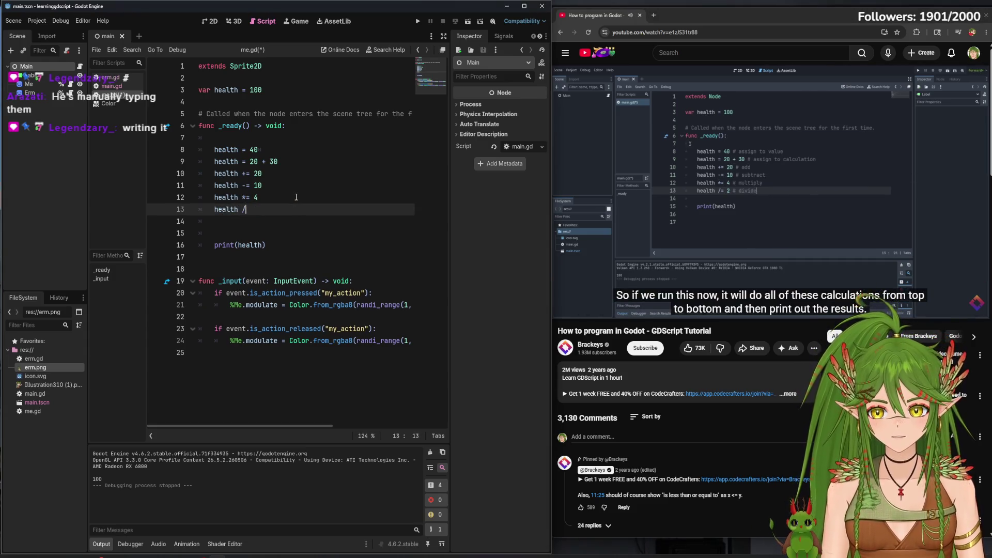
type("=2")
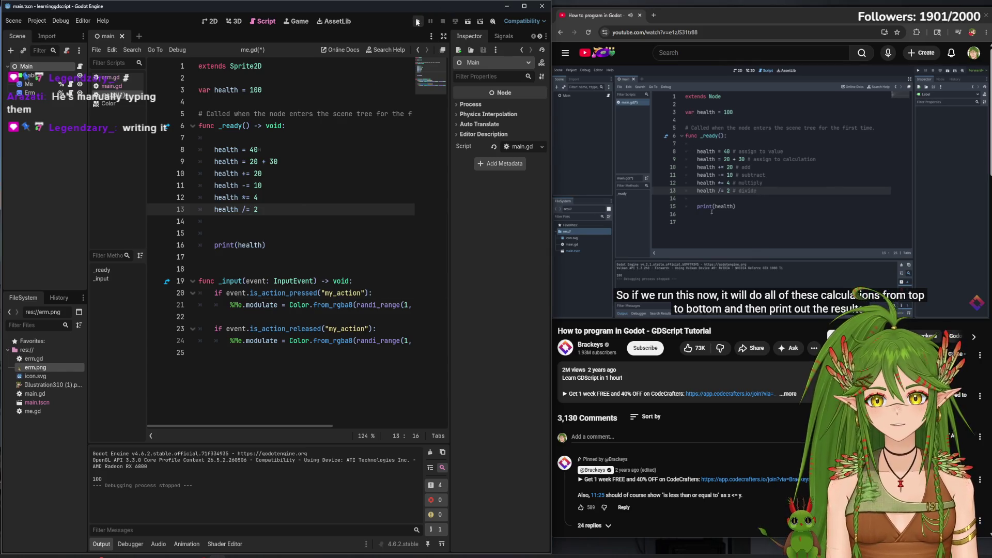
Run the project to confirm the output prints 120, then close the game window.
left_click(417, 21)
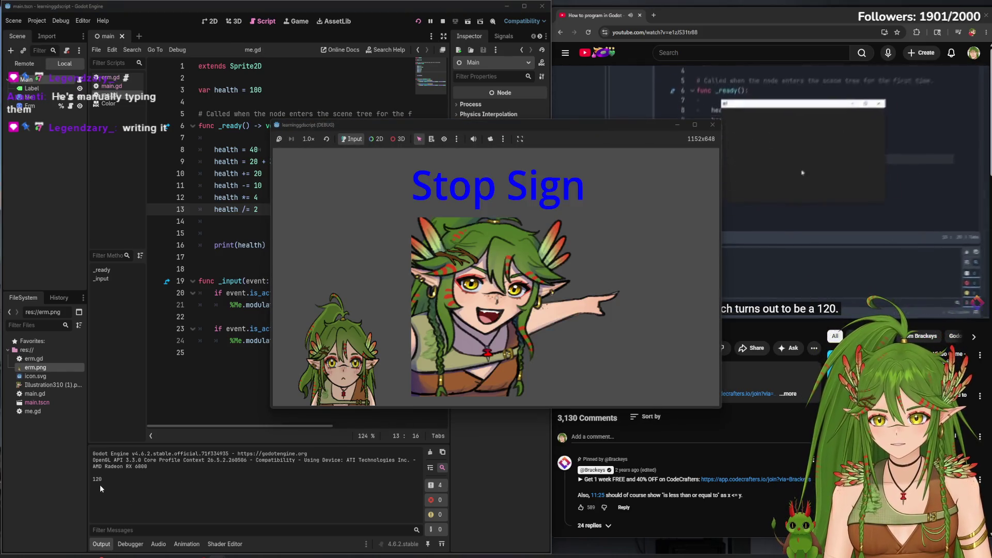
mouse_move(555, 133)
left_mouse_down()
mouse_move(355, 228)
mouse_move(472, 131)
left_mouse_up()
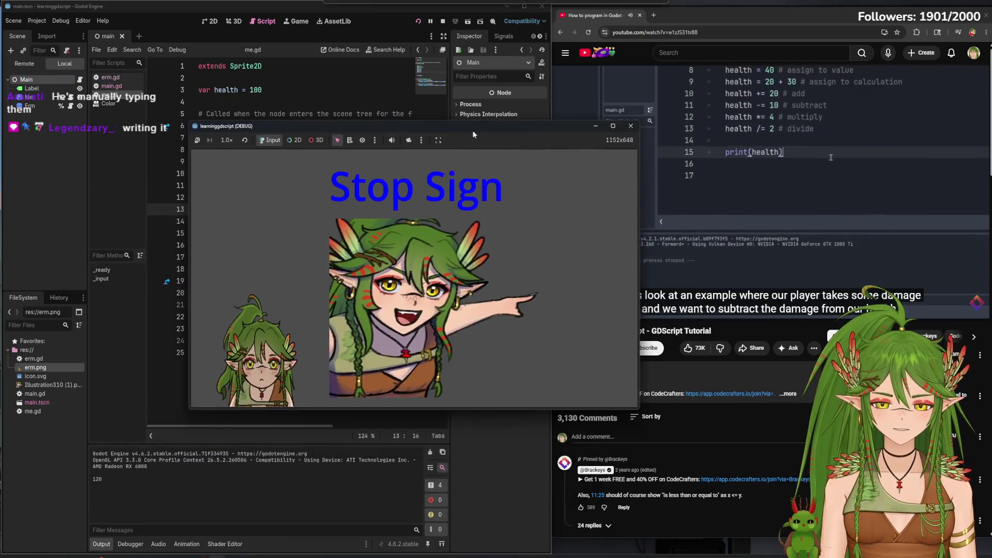
left_click(627, 128)
Select the health calculation code on lines 8 to 14 of me.gd.
left_click(258, 245)
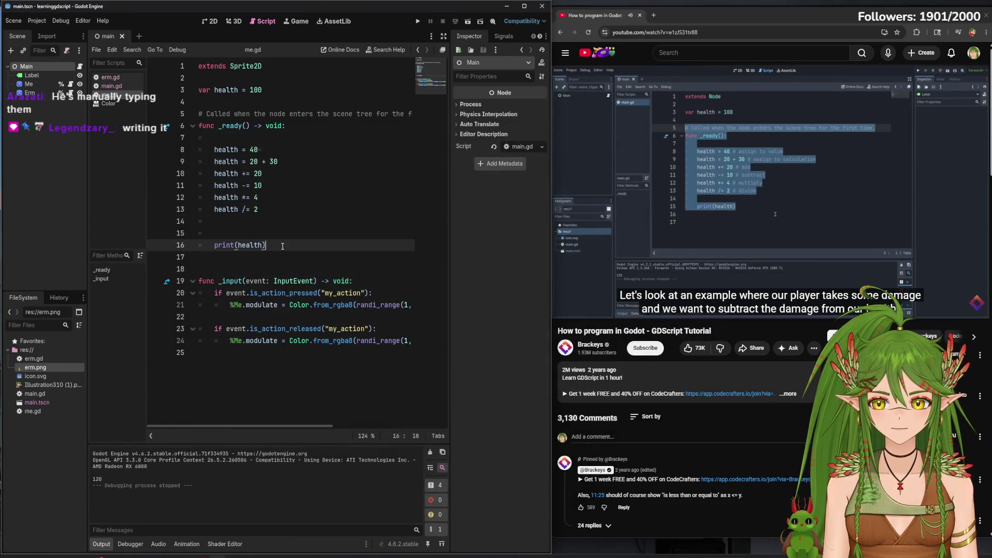
left_click(269, 221)
mouse_move(269, 216)
left_mouse_down()
mouse_move(243, 210)
mouse_move(213, 149)
left_mouse_up()
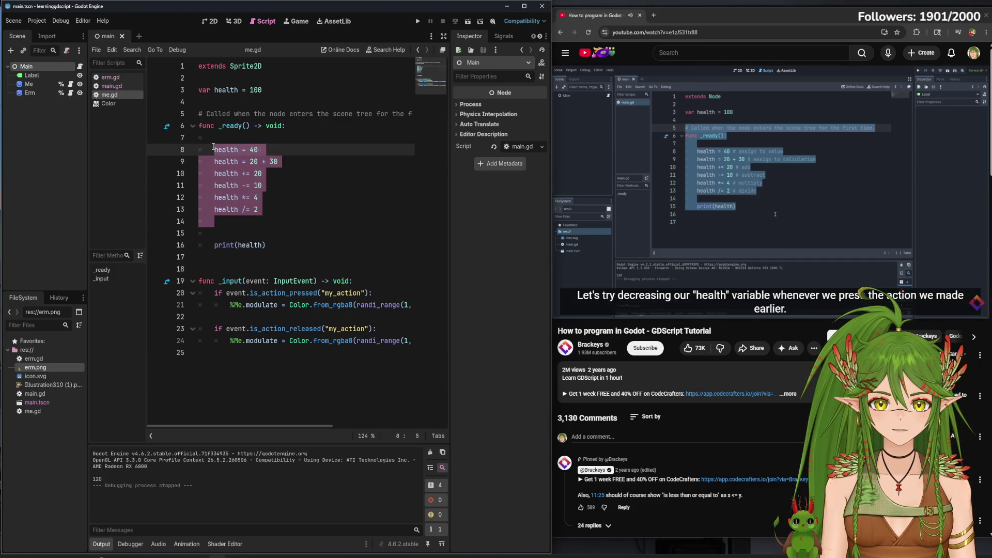
Replace the _ready function with an _input(event) header that starts an if event.is_action check.
left_click(266, 244)
mouse_move(266, 245)
left_mouse_down()
mouse_move(243, 161)
mouse_move(213, 130)
left_mouse_up()
type("c _in")
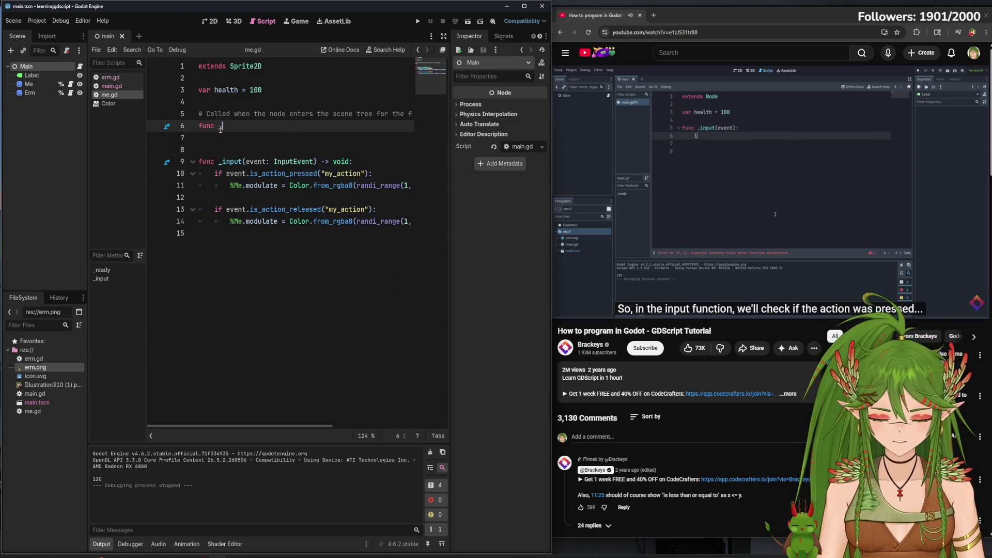
type("put(event)")
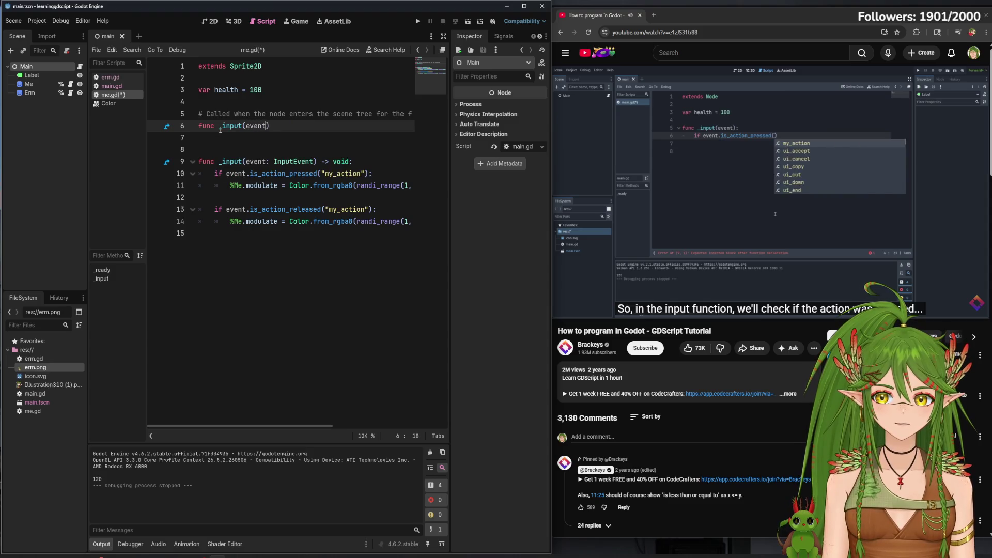
type(":")
key("Return")
type("if ")
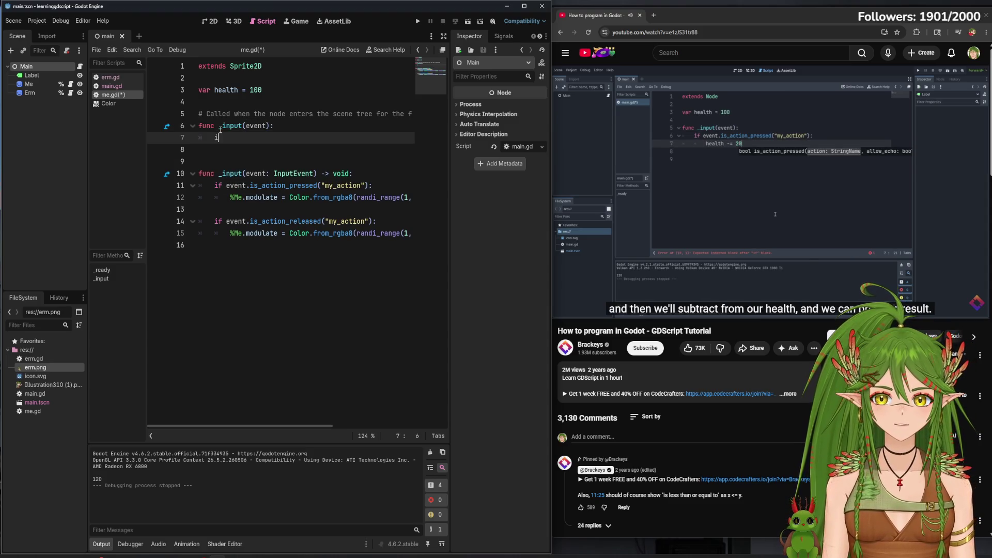
type("event.is")
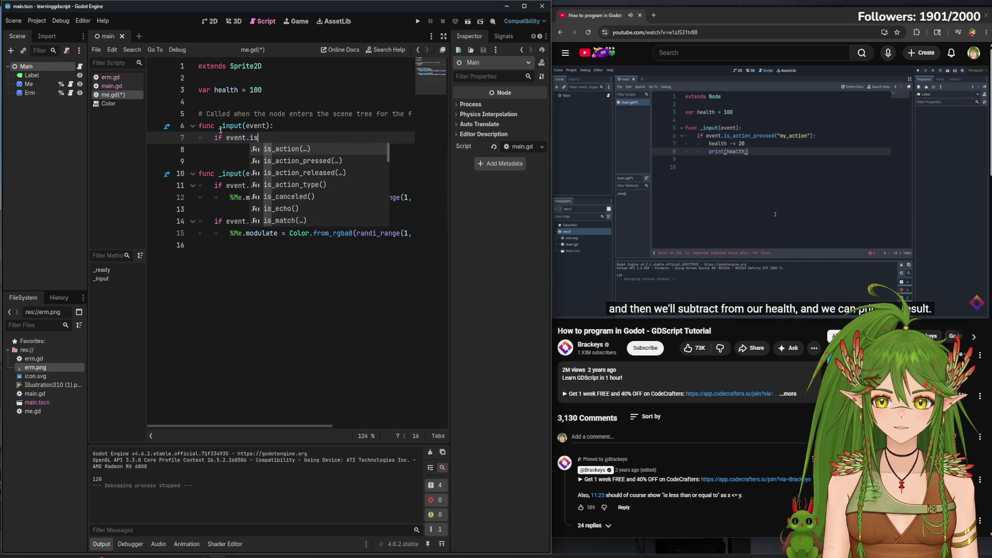
key("Return")
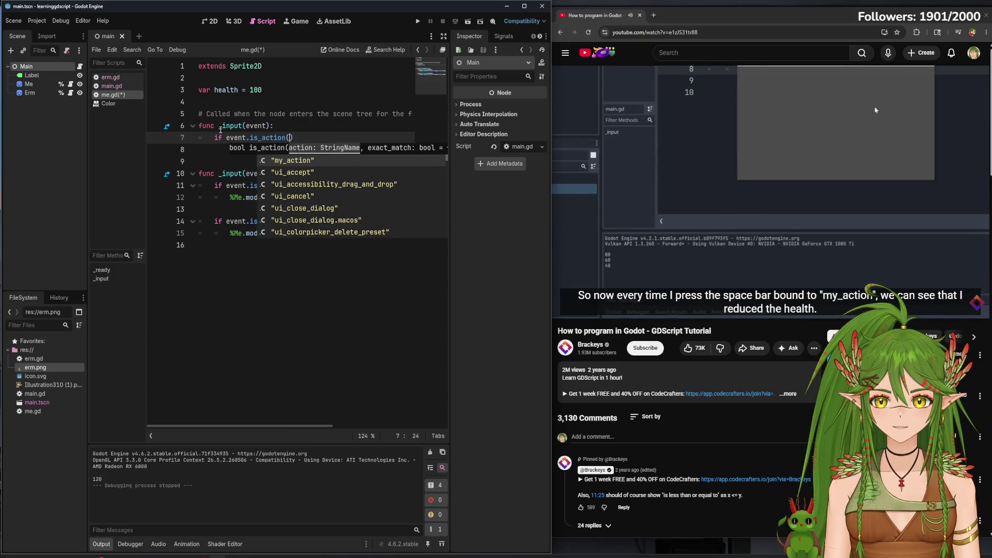
key("BackSpace")
type(".")
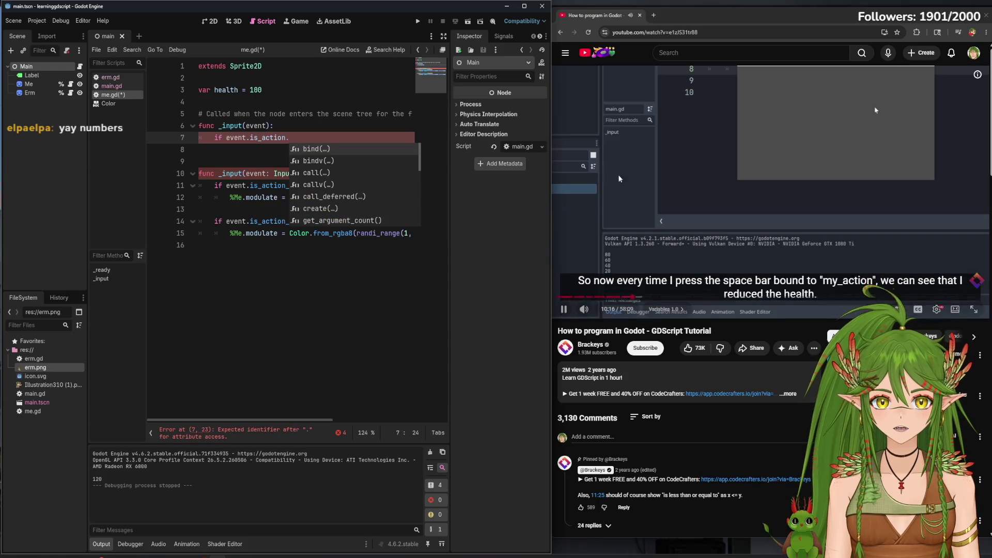
Complete the condition as is_action_pressed("my_action"), add a health line, and select lines 3–8.
left_click(729, 218)
key("Left")
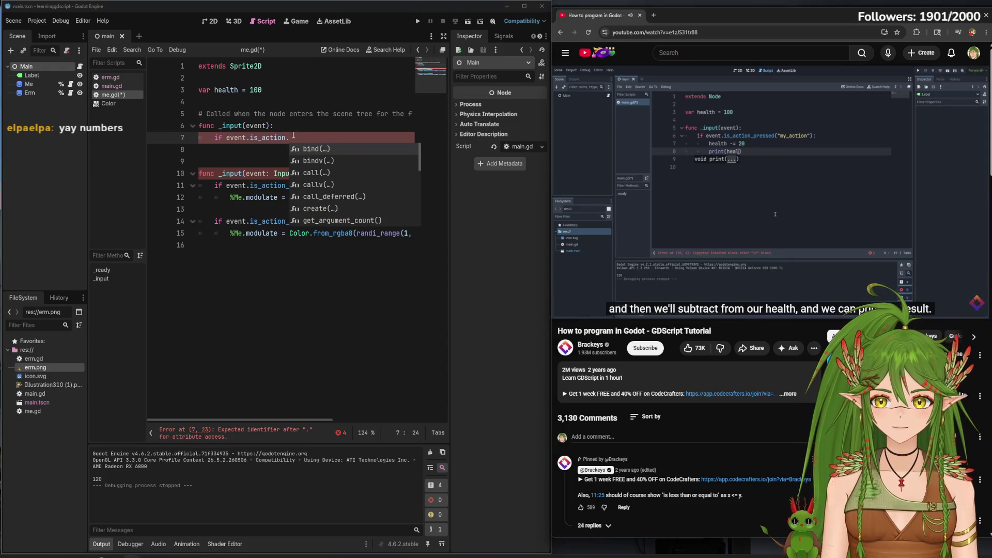
left_click(304, 138)
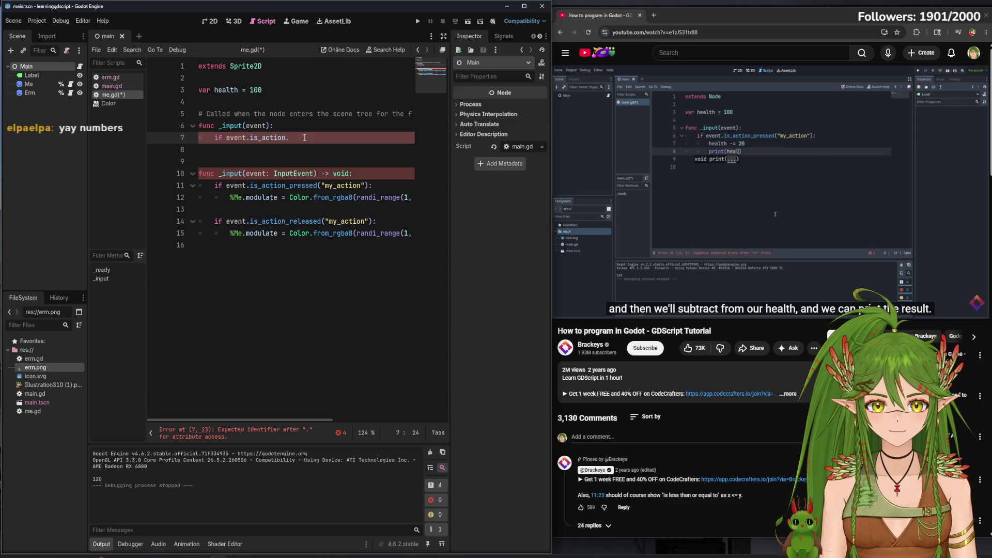
type("_pressed(")
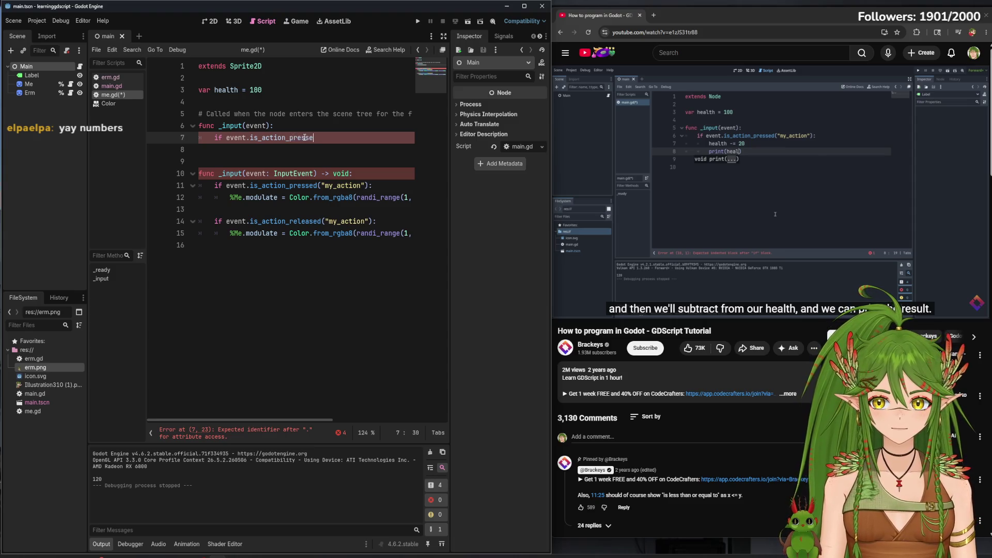
type("\"my_act")
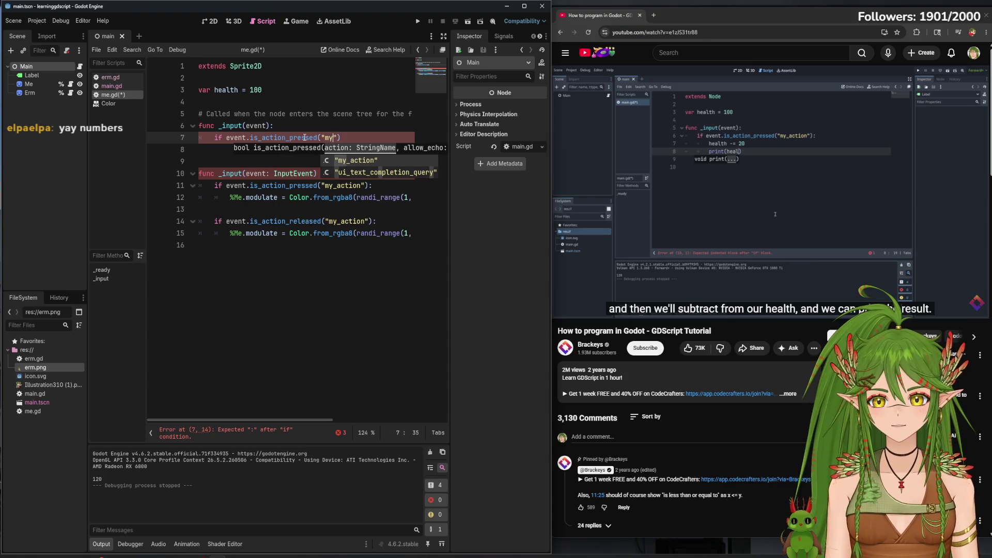
type("ion")
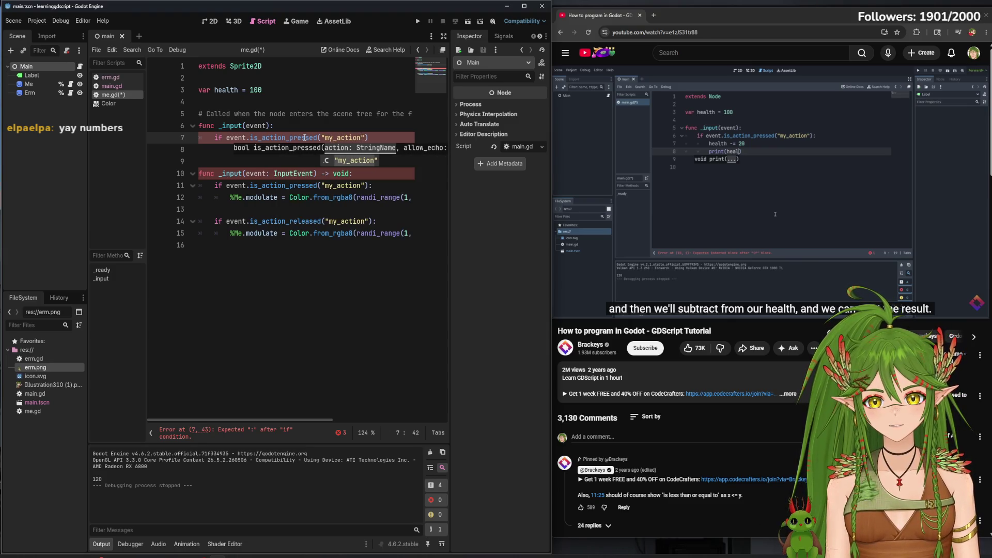
type("\")")
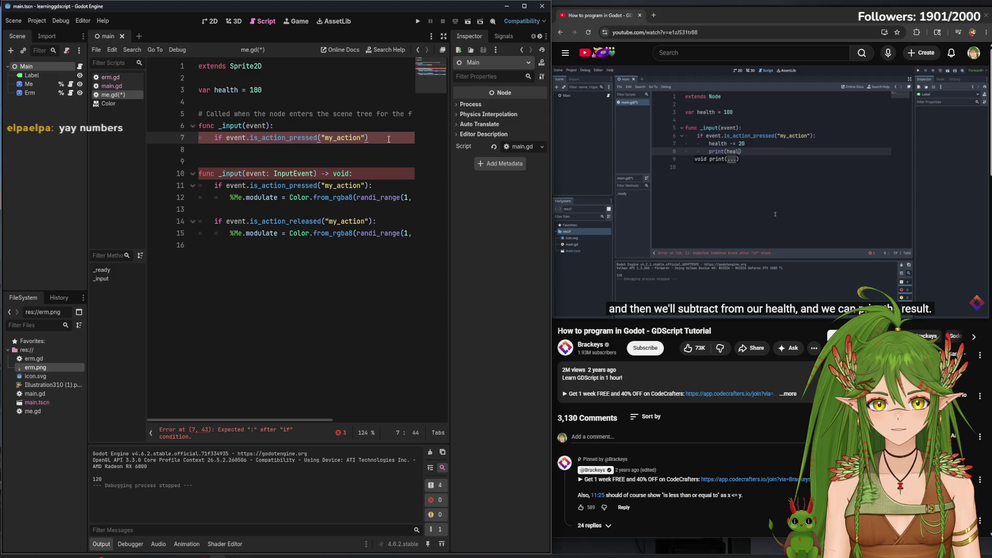
key("Return")
type("health")
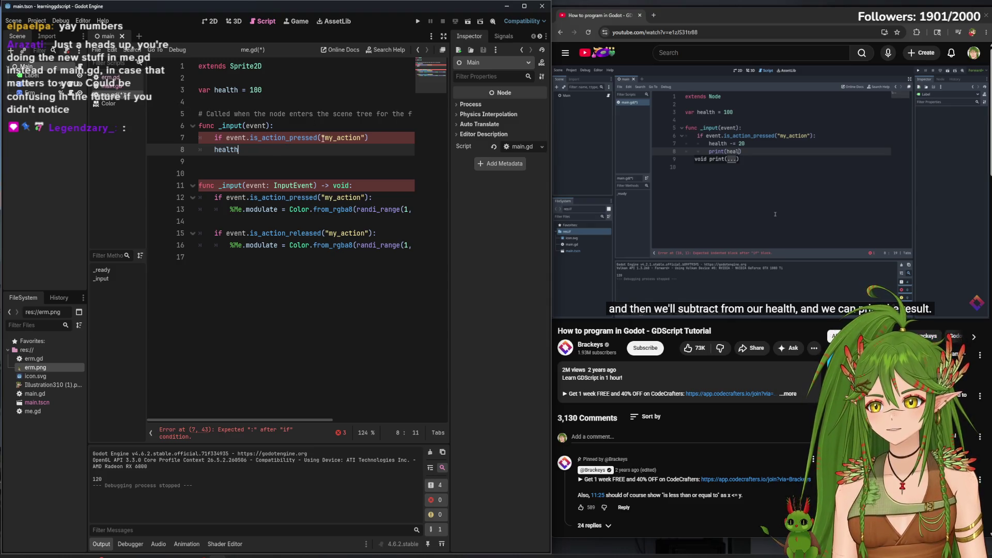
mouse_move(273, 155)
left_mouse_down()
mouse_move(196, 111)
mouse_move(191, 94)
left_mouse_up()
Delete the health code from me.gd and paste the health variable and _input code into main.gd.
key("BackSpace")
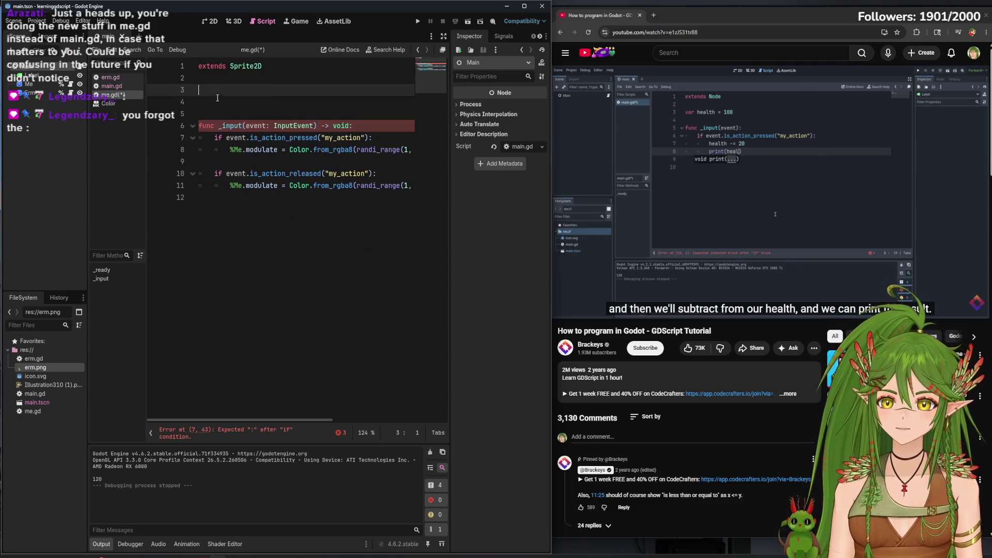
left_click(111, 85)
left_click(237, 127)
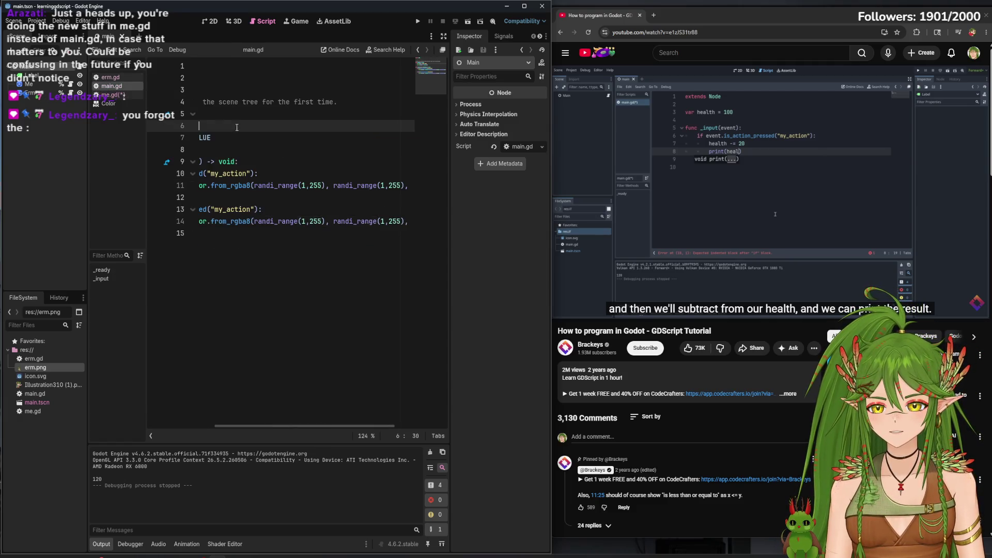
left_click_drag(297, 434, 229, 433)
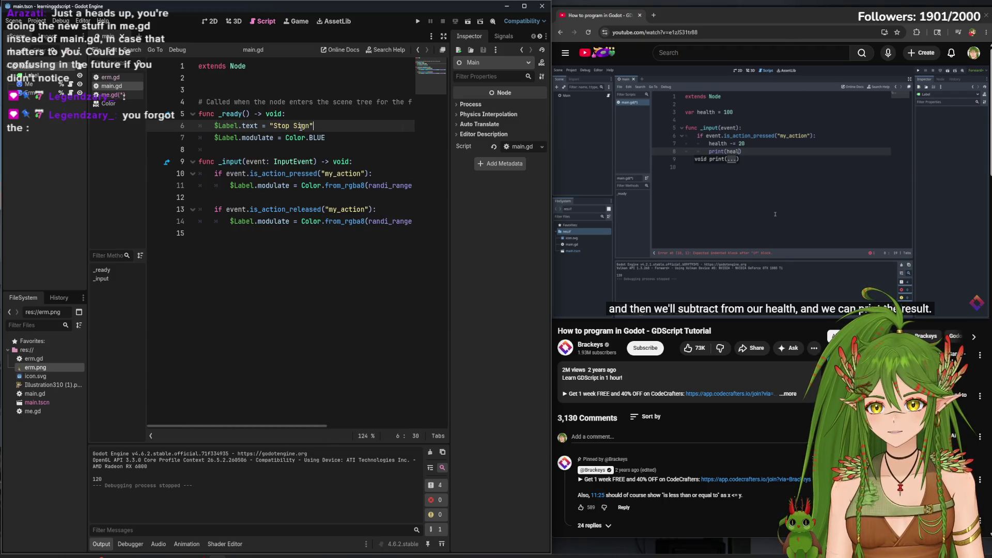
left_click(333, 137)
key("ctrl+y")
key("ctrl+y")
key("ctrl+y")
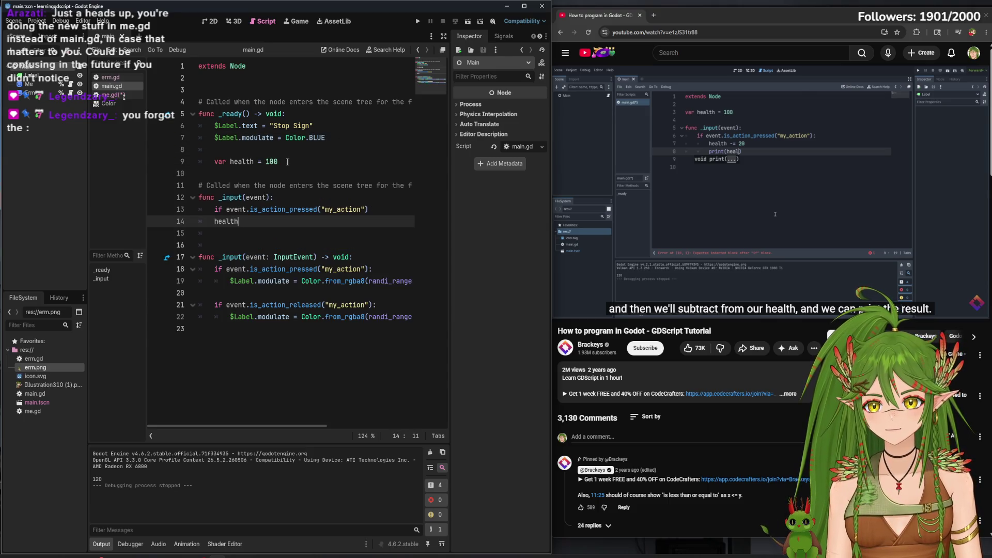
Move var health = 100 up under extends Node and remove the leftover empty lines.
triple_click(288, 162)
key("ctrl+x")
left_click(218, 77)
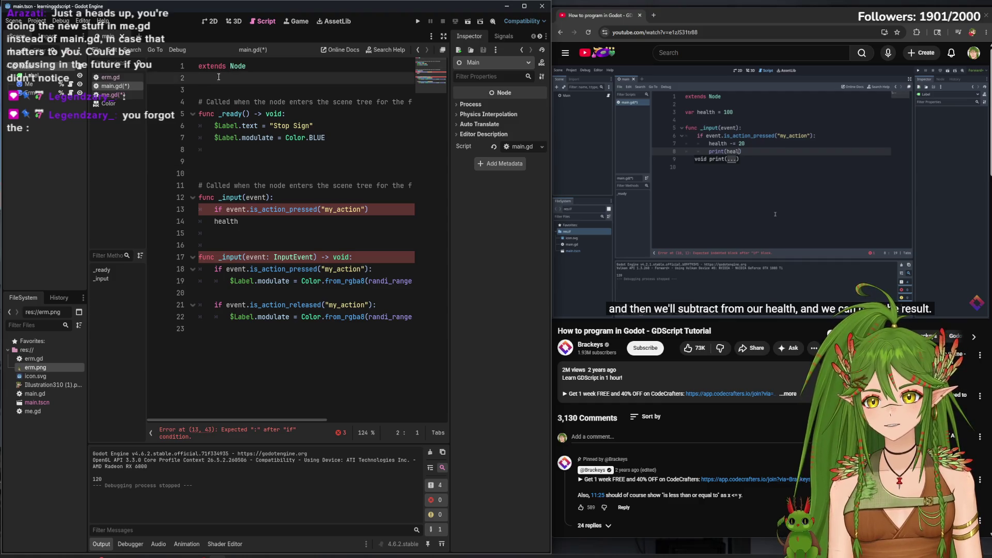
key("ctrl+v")
left_click(252, 184)
key("BackSpace")
key("BackSpace")
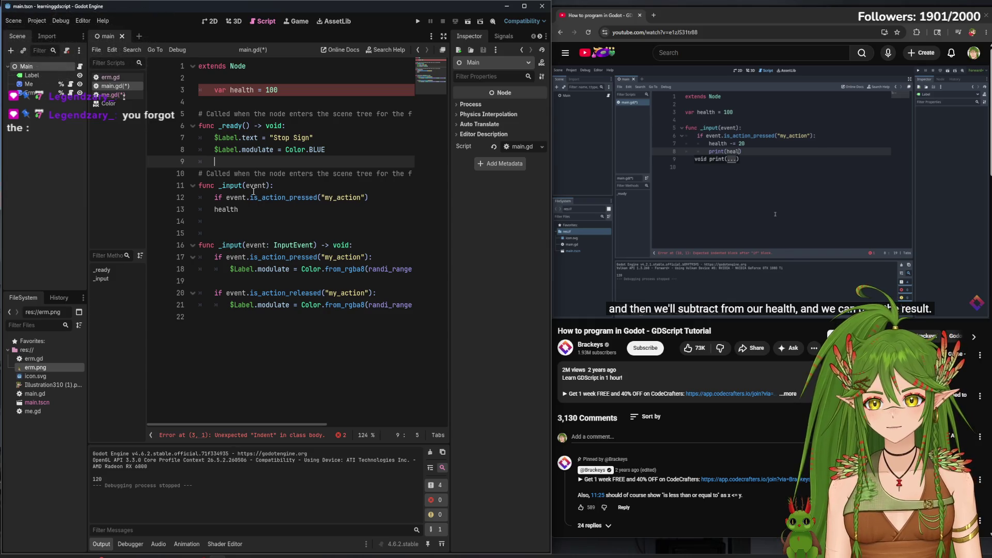
Check the health line and my_action condition, glancing at me.gd before returning to main.gd.
left_click(246, 207)
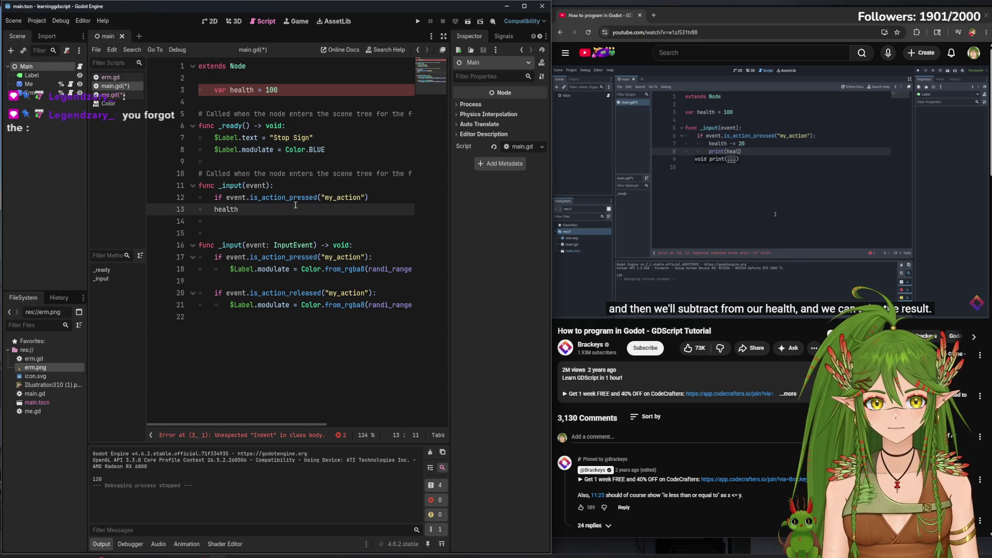
left_click(393, 198)
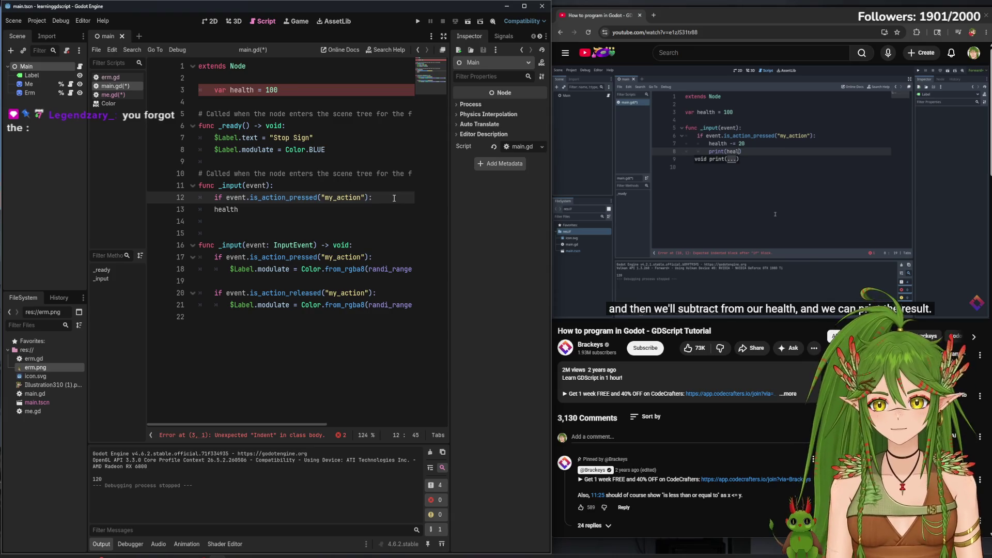
left_click(113, 94)
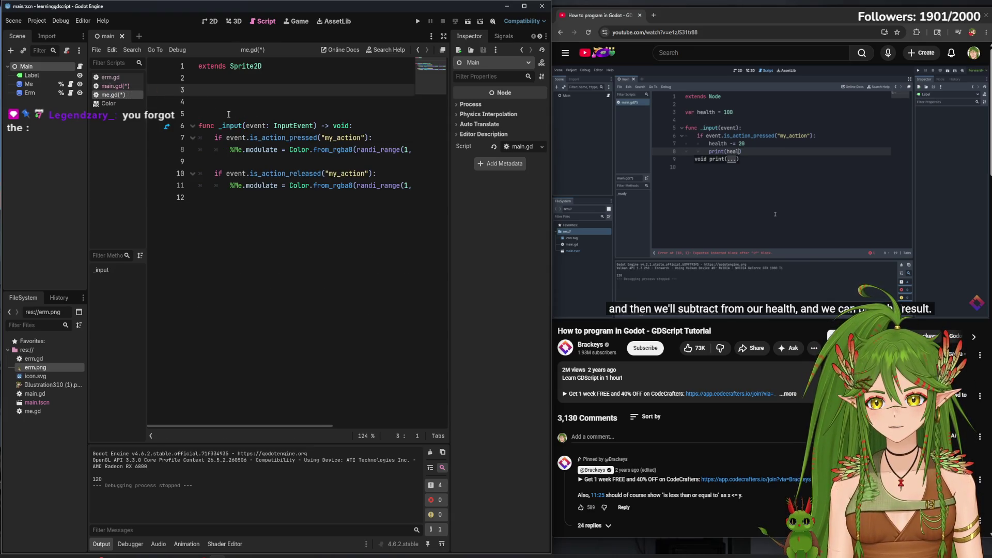
left_click(113, 85)
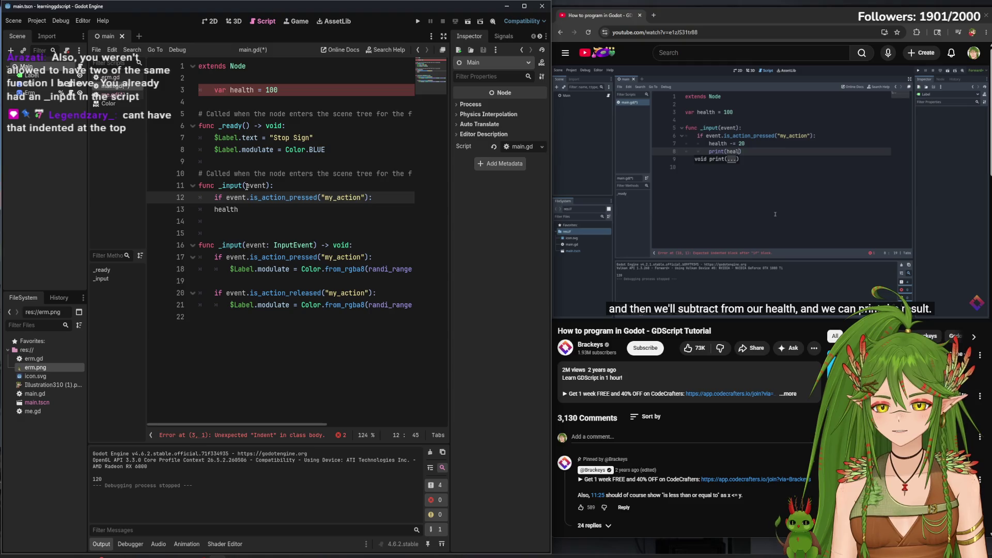
Unindent var health = 100 and delete the duplicate _input function at the end of main.gd.
left_click(216, 89)
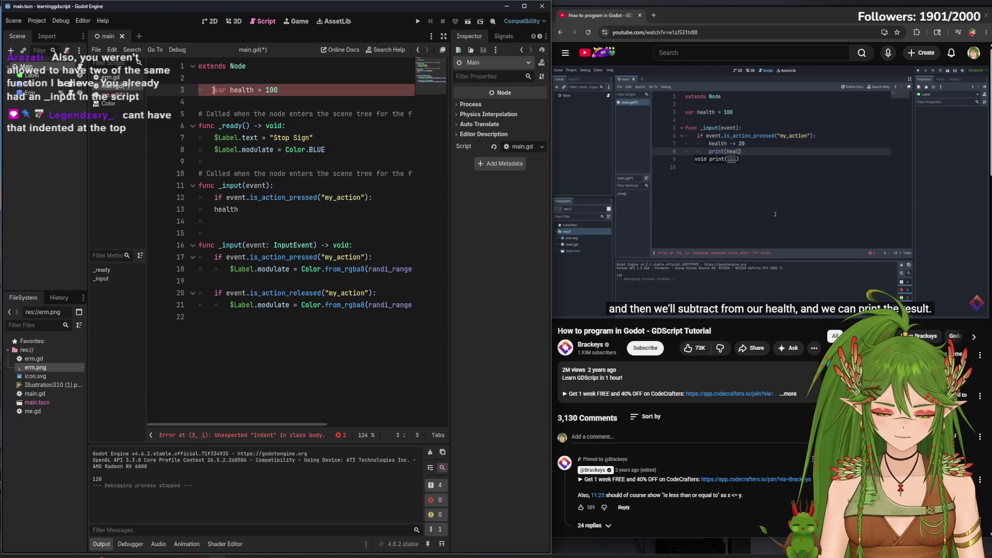
key("BackSpace")
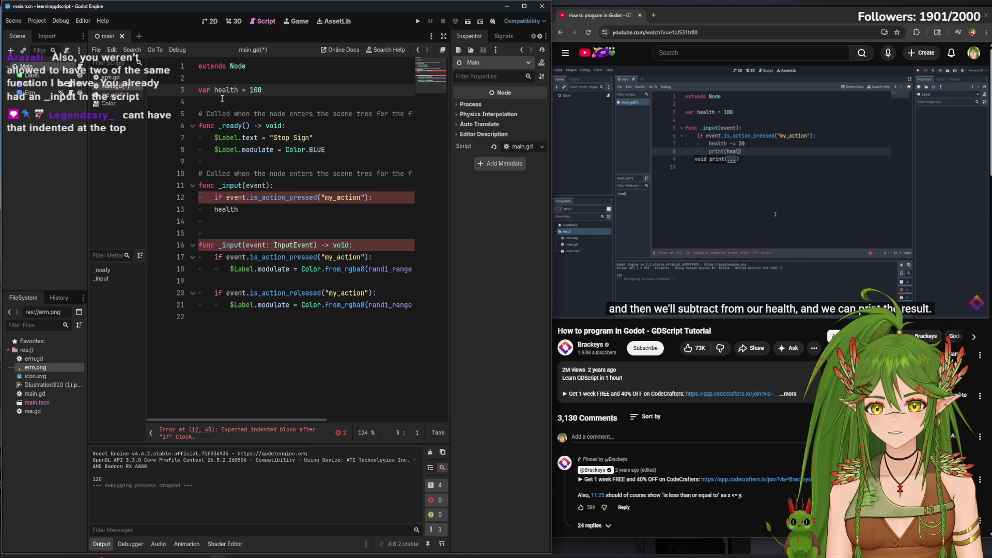
left_click_drag(408, 320, 400, 307)
left_click(394, 311)
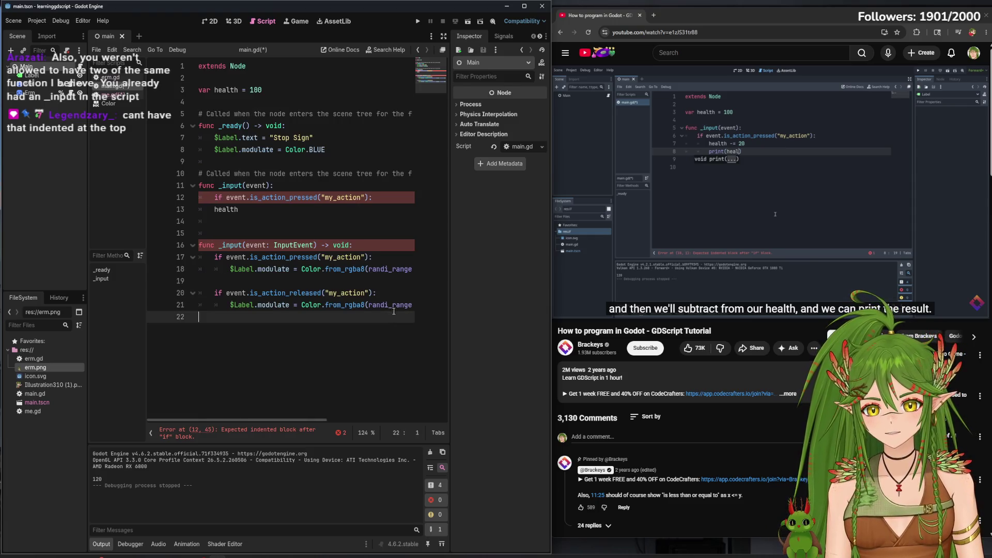
left_click_drag(295, 424, 411, 424)
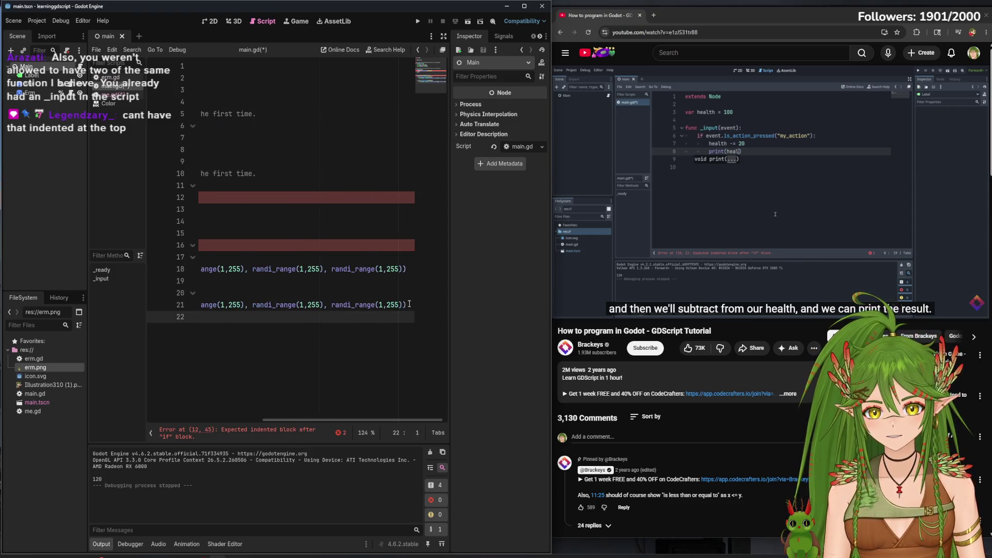
mouse_move(408, 305)
left_mouse_down()
mouse_move(134, 263)
mouse_move(137, 235)
left_mouse_up()
key("BackSpace")
key("BackSpace")
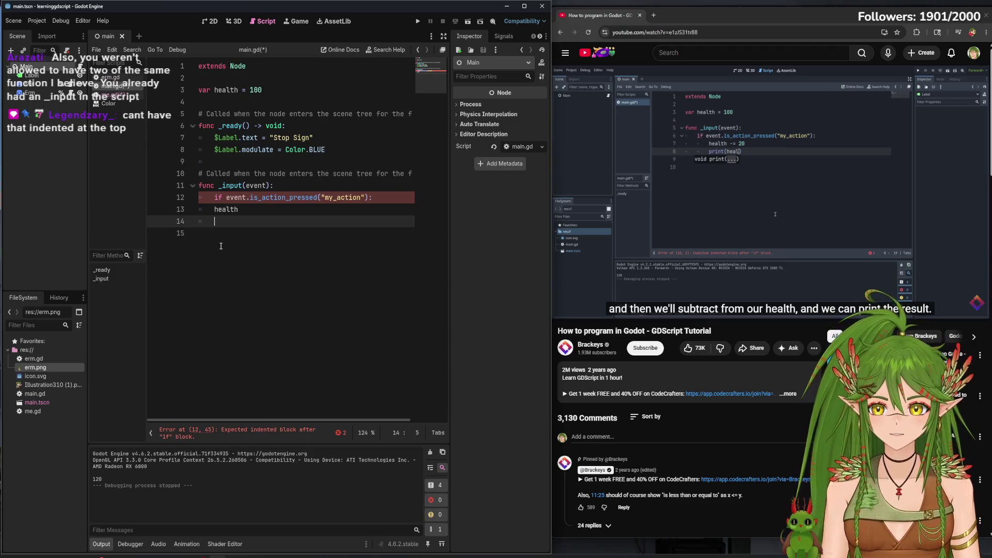
Indent health on line 13 so it sits inside the my_action if block.
left_click(260, 214)
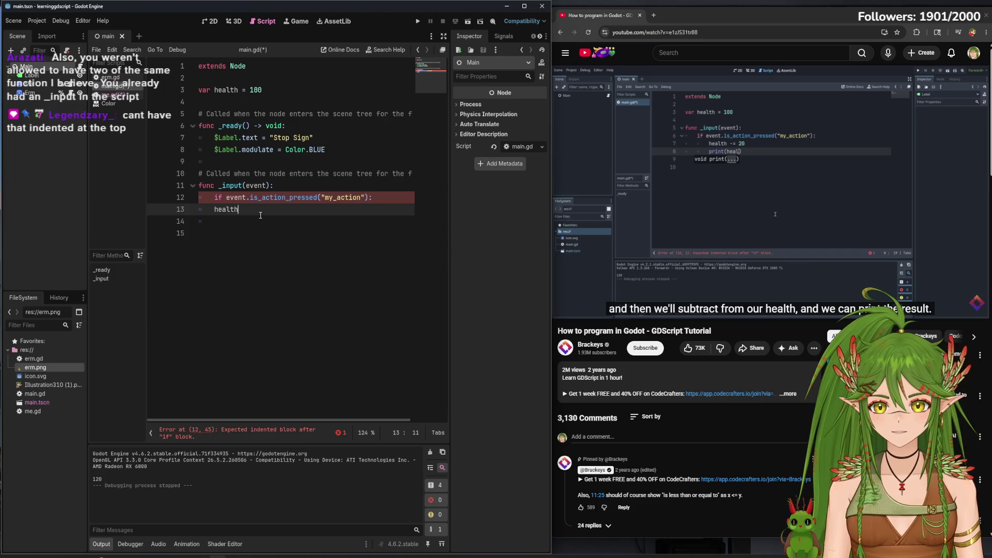
left_click(215, 197)
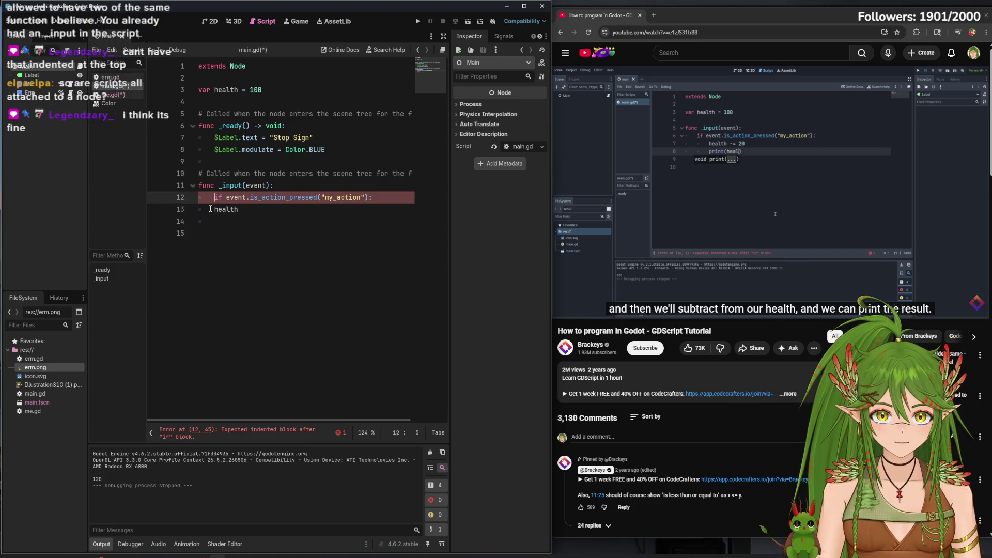
left_click(209, 212)
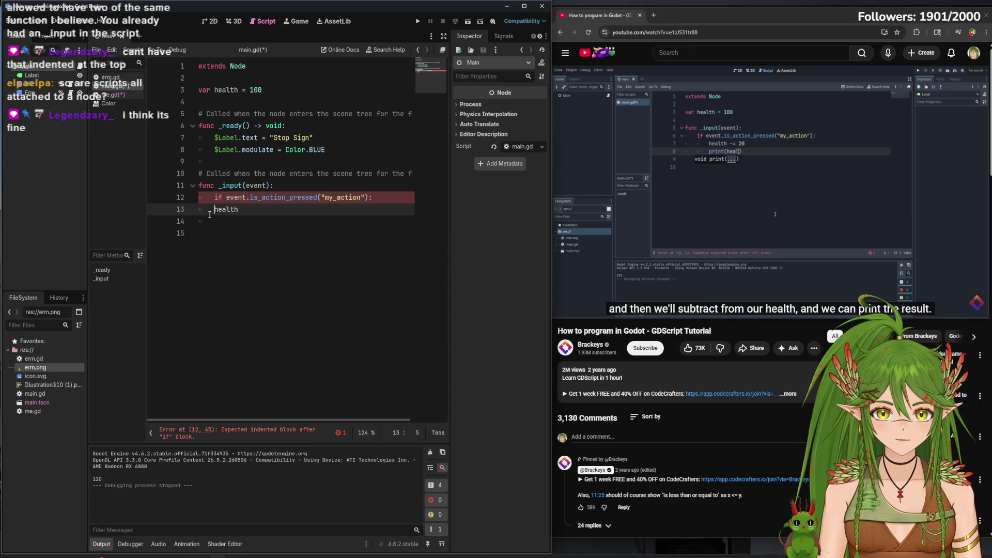
key("Tab")
left_click(278, 211)
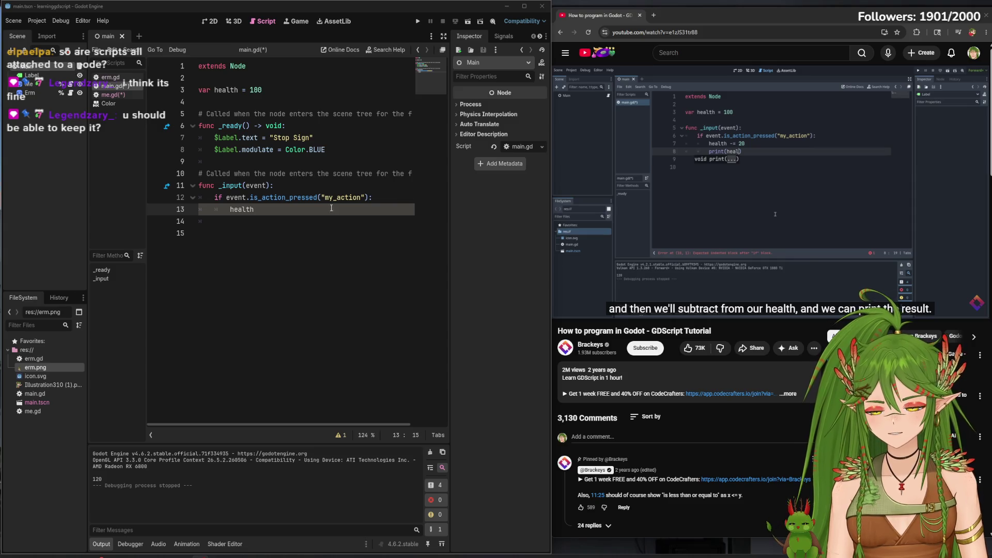
Make line 13 'health -= 20' and add print(health) below it, correcting the mistyped call.
type("-= ")
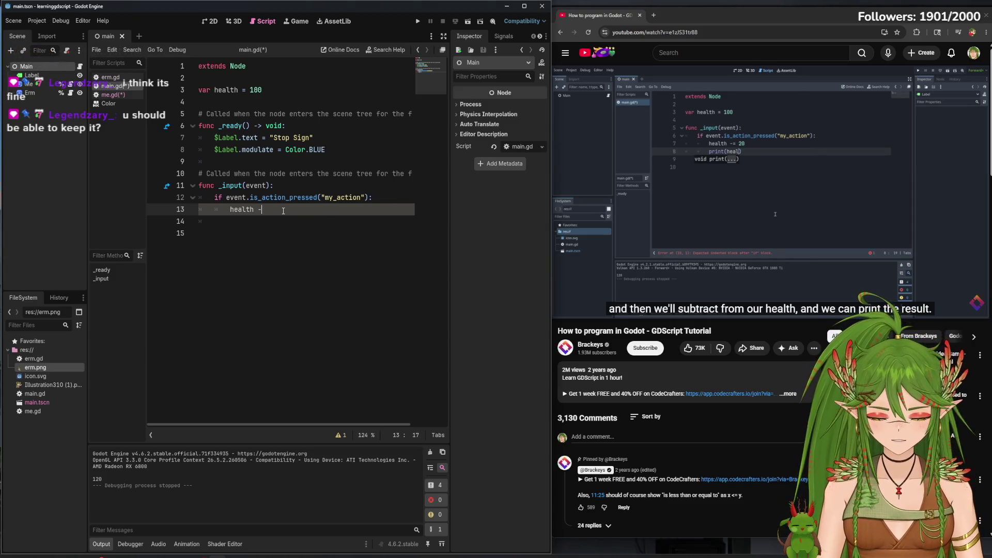
type("20")
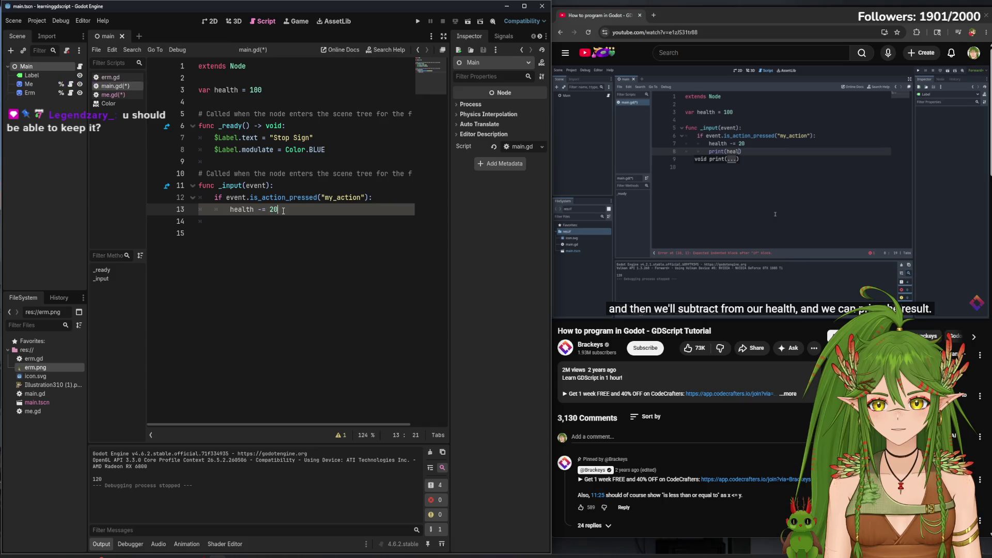
key("Return")
type("PRINT(HE")
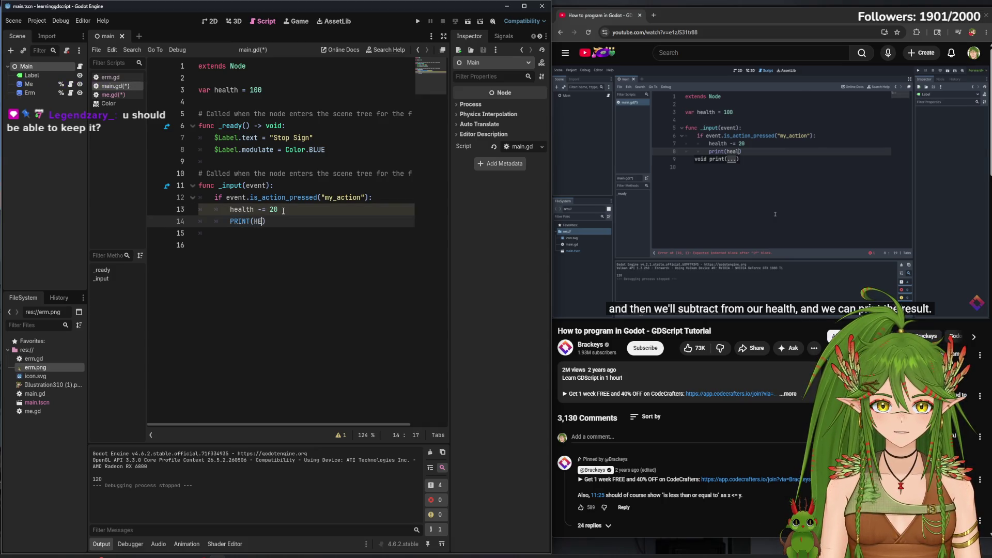
key("BackSpace")
key("BackSpace")
key("BackSpace")
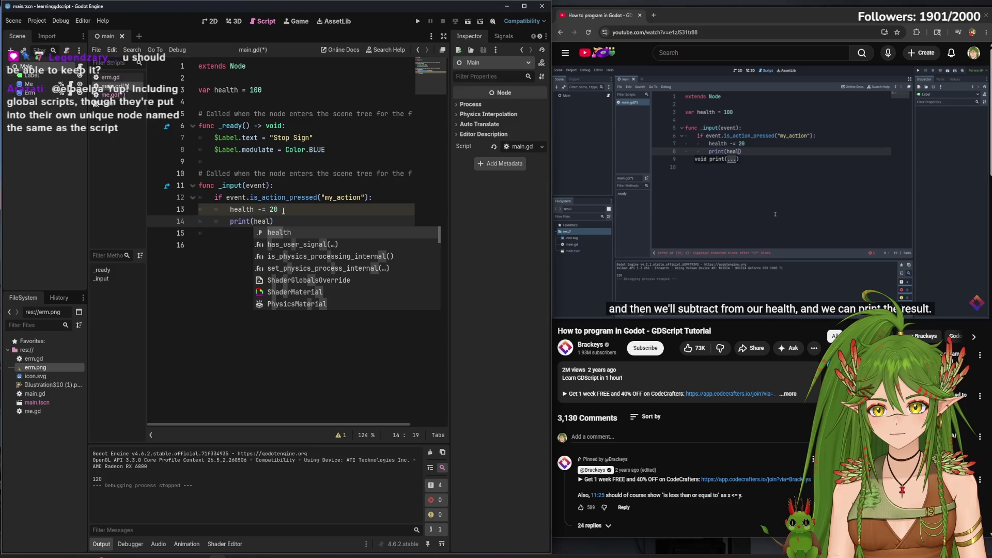
key("End")
key("Return")
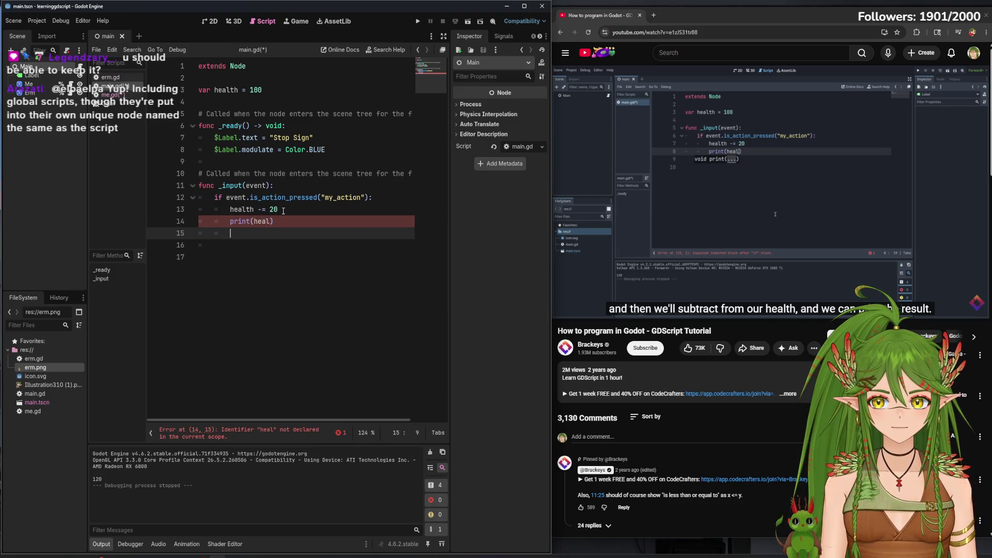
left_click(717, 218)
left_click(268, 222)
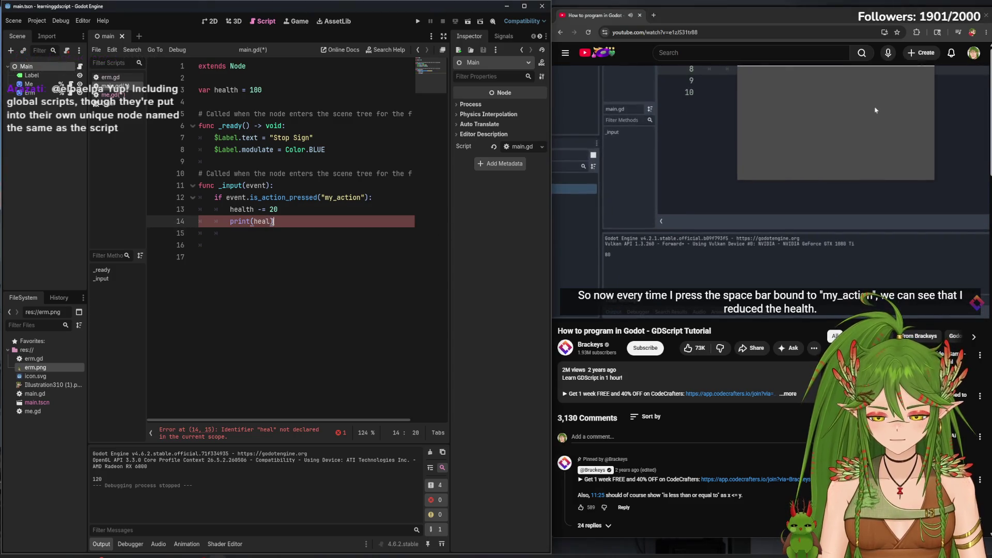
type("th")
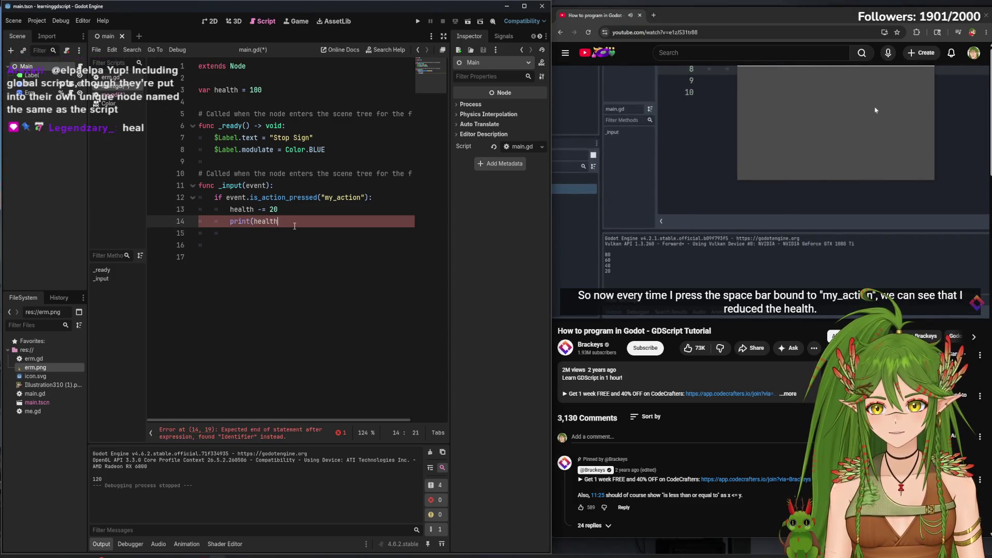
key("Down")
key("Down")
key("Down")
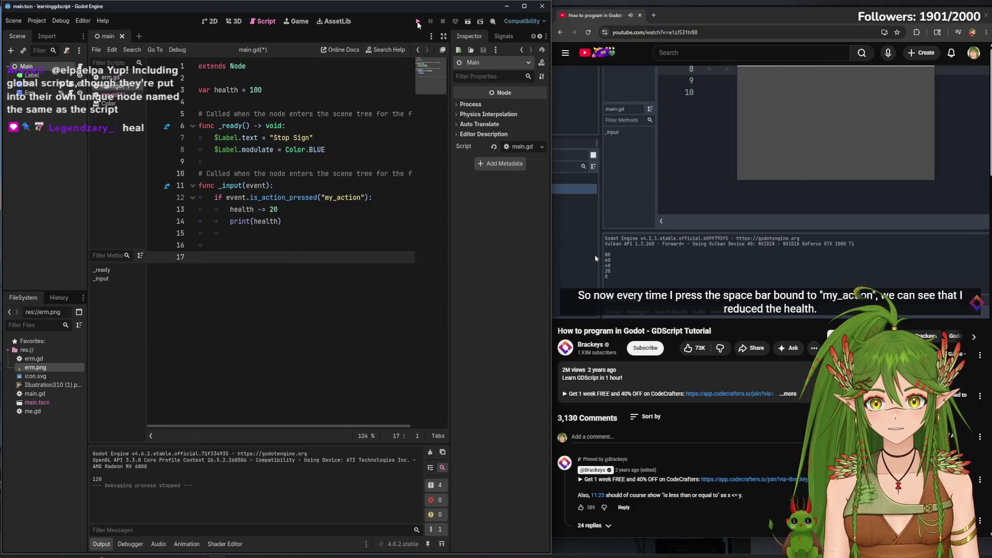
Run the game, press space twice to lower health by 20 each time, then close it.
left_click(418, 22)
key("space")
key("space")
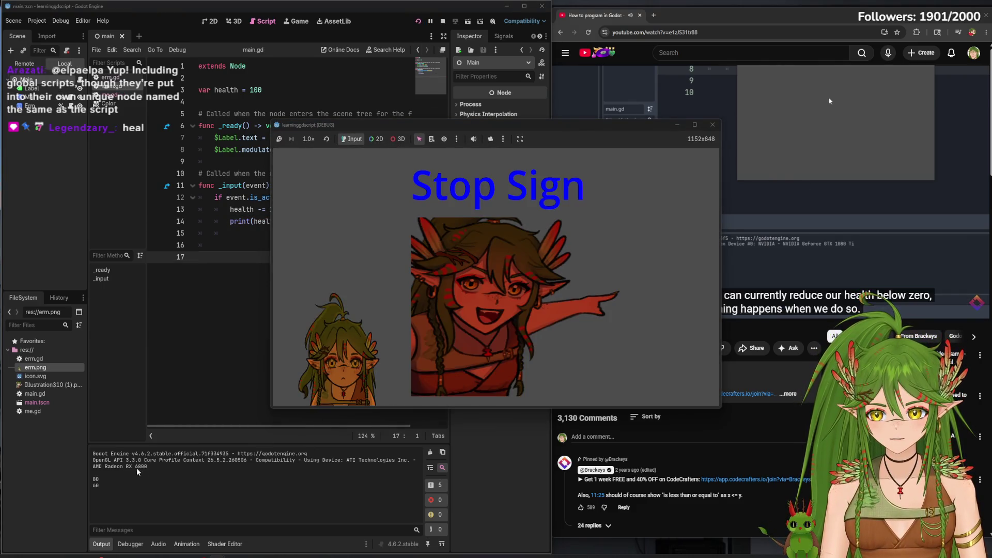
key("space")
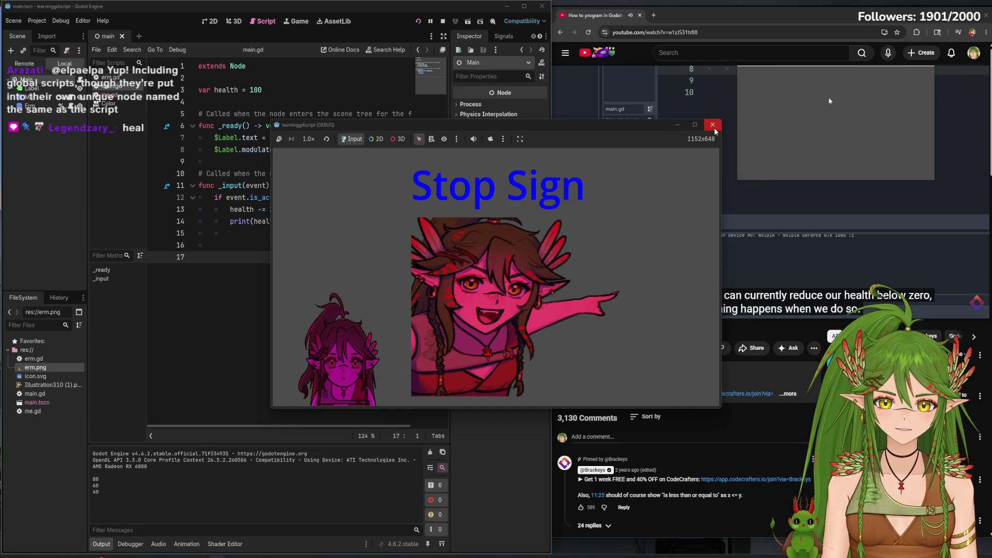
left_click(712, 125)
Run again with F5 and press space until health prints -40, then close the game.
key("F5")
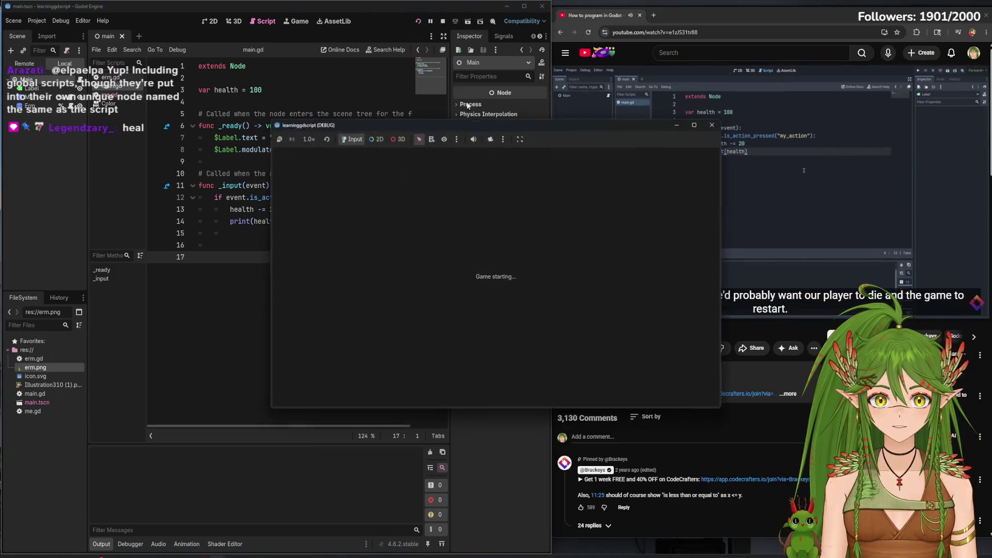
key("space")
key("space")
key("space")
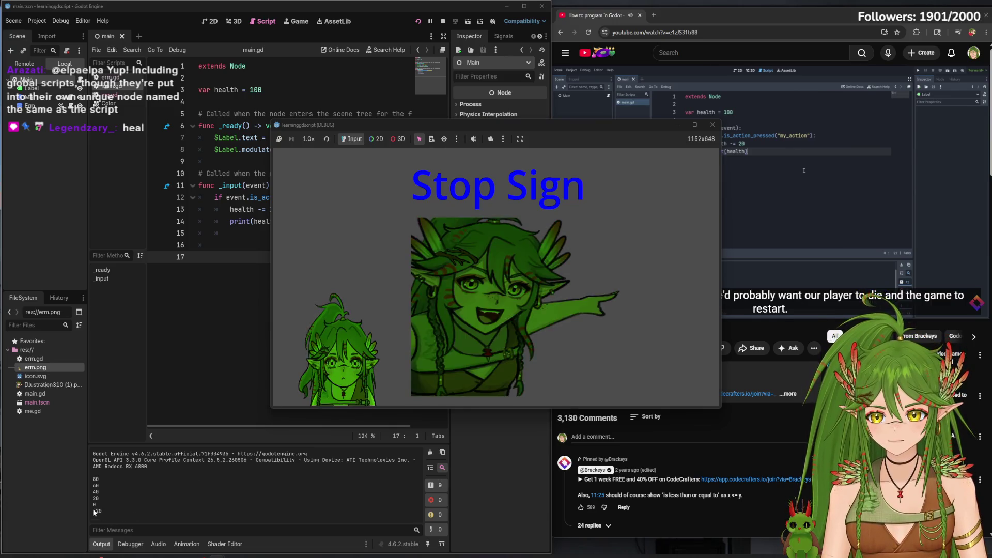
key("space")
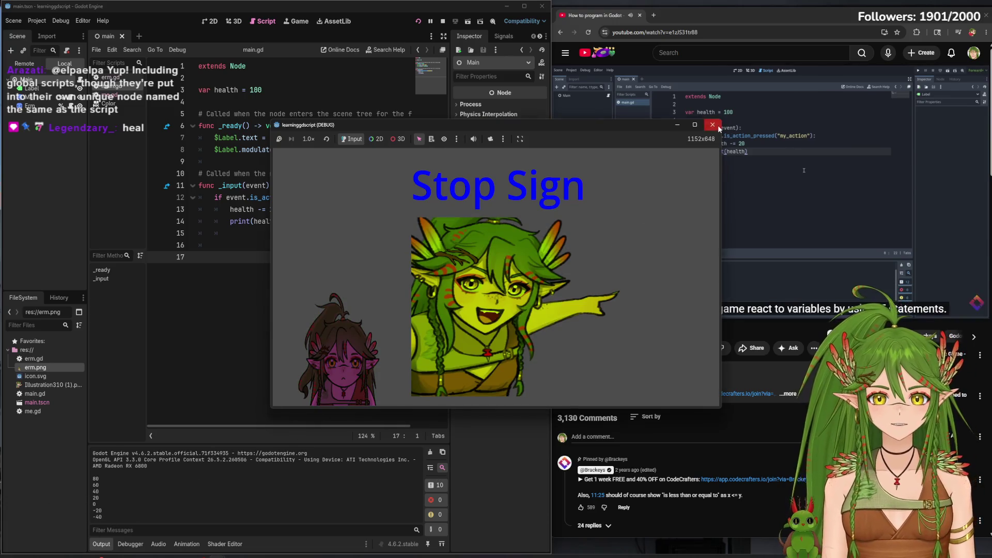
left_click(712, 125)
left_click(291, 224)
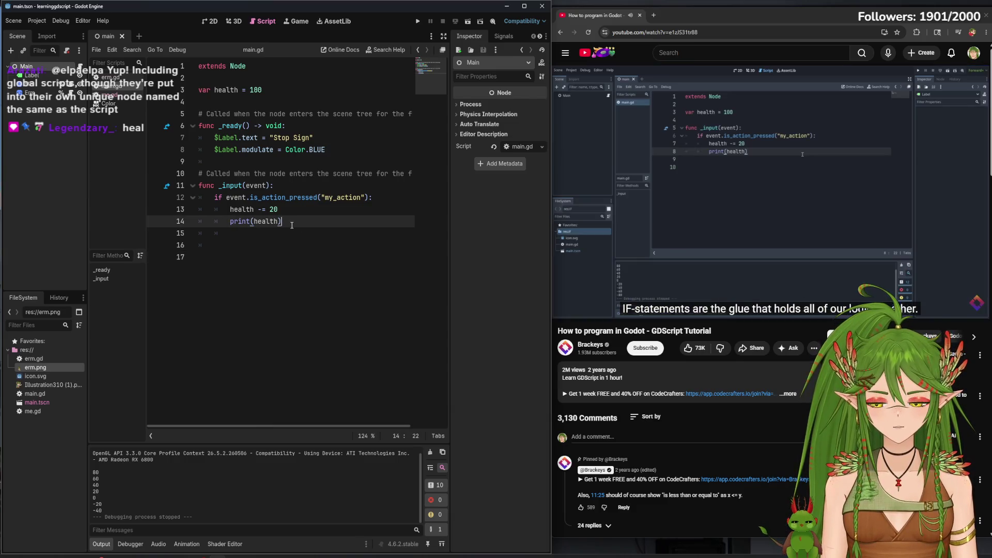
Run with F5, press space twice until health prints 0, then close the game window.
mouse_move(764, 191)
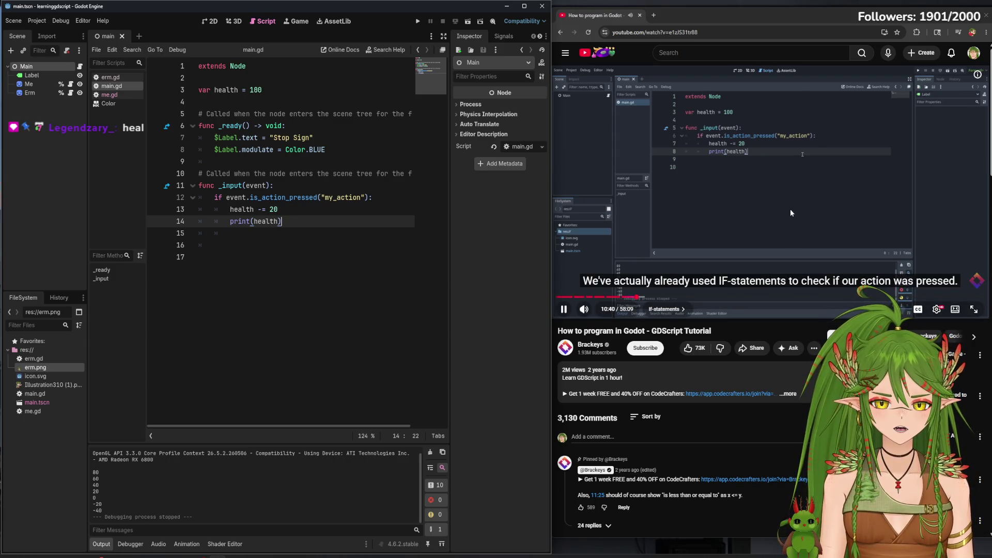
left_click(215, 197)
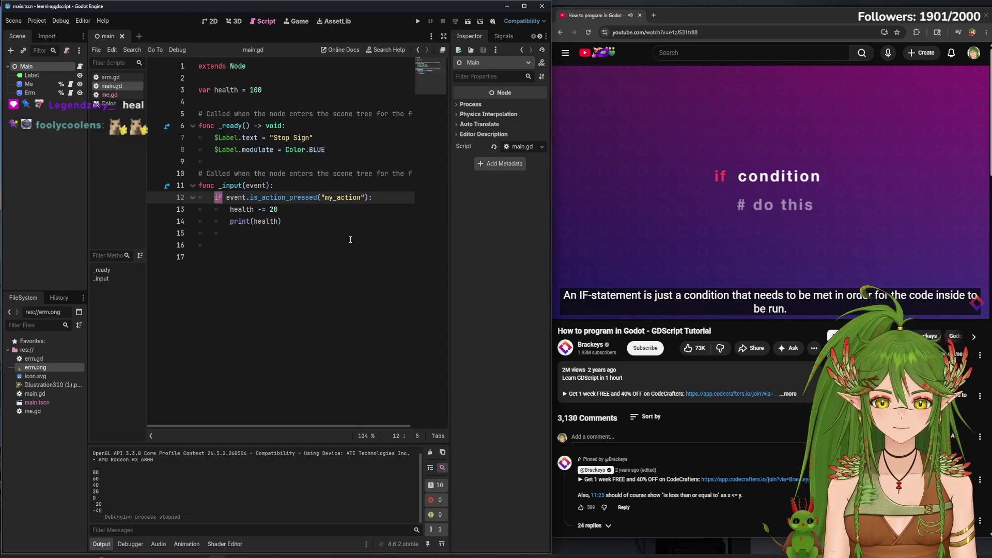
key("F5")
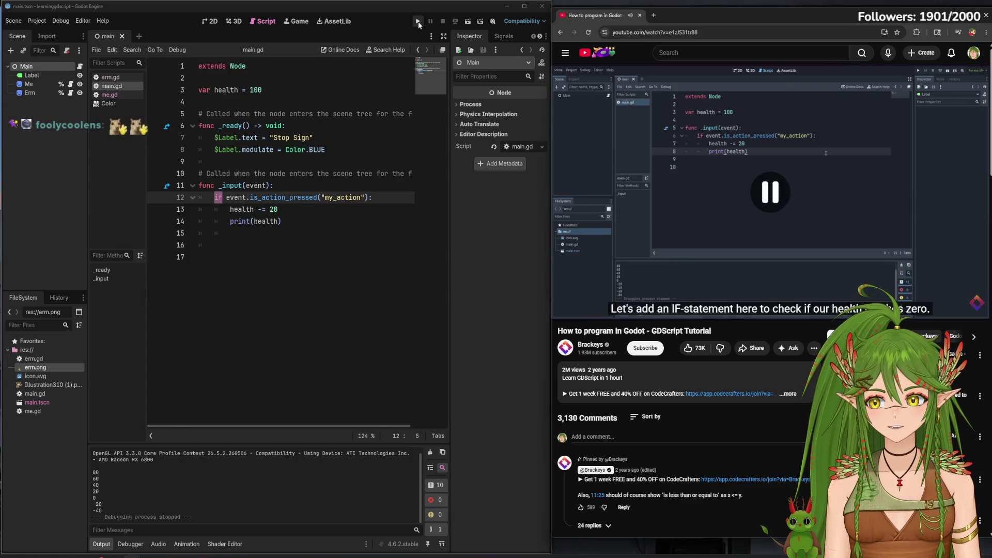
key("space")
key("space")
key("space")
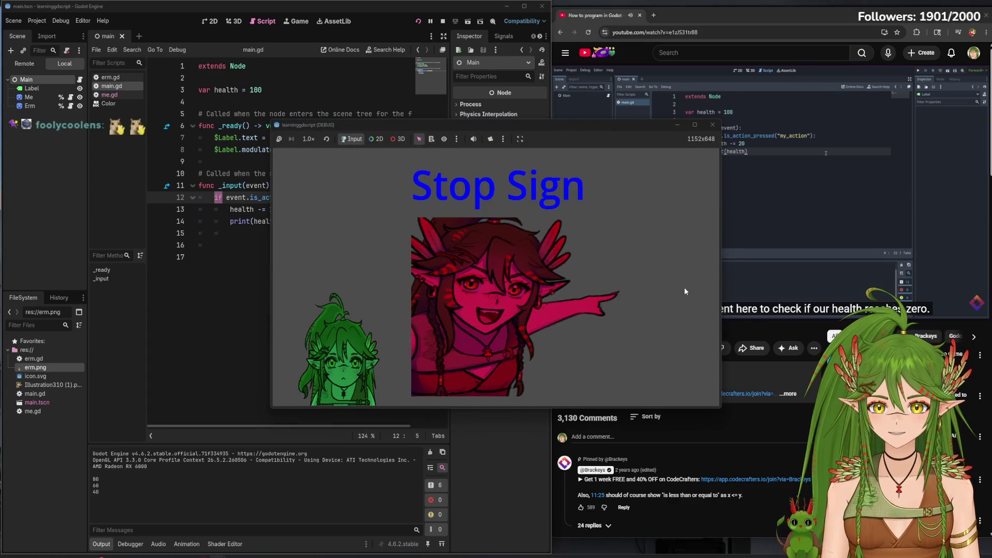
key("space")
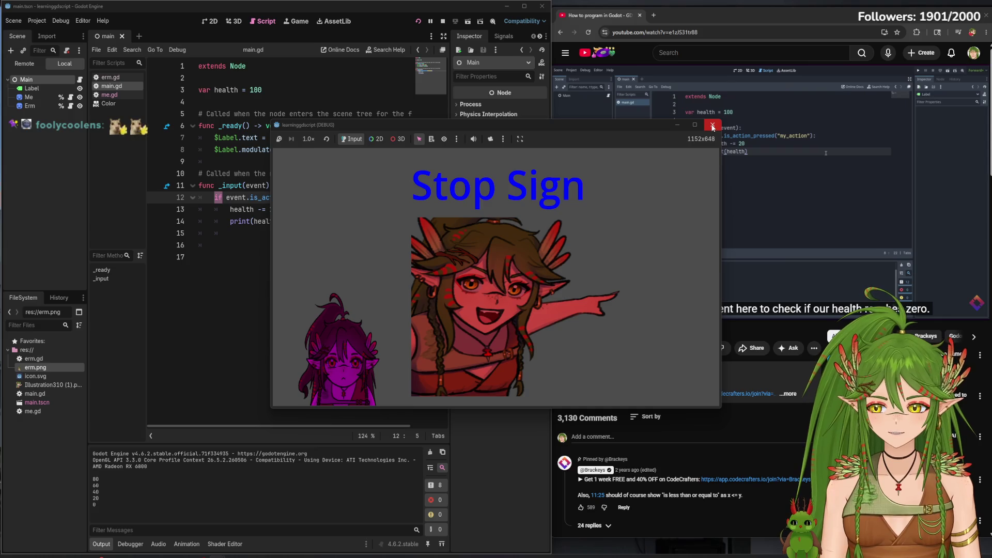
left_click(713, 125)
left_click(724, 188)
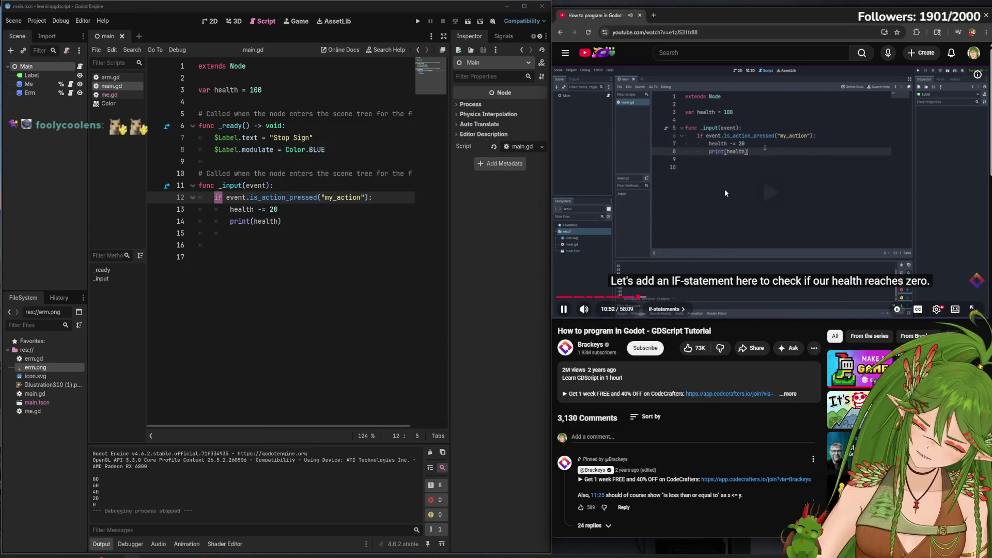
Add an if health <= 0 check that sets health to 0 and prints "you freaking DIED!!!".
left_click(284, 221)
key("Return")
key("Return")
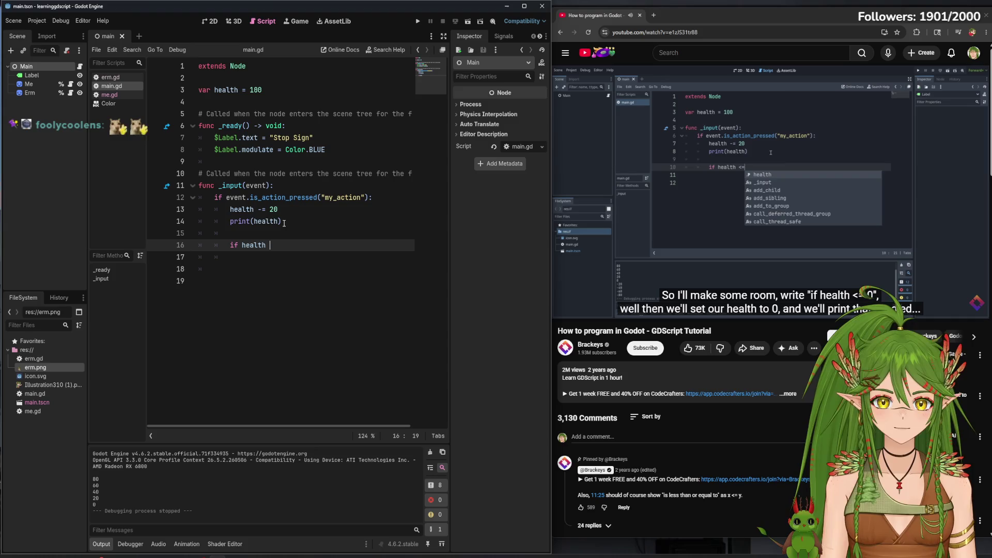
type("<= 0")
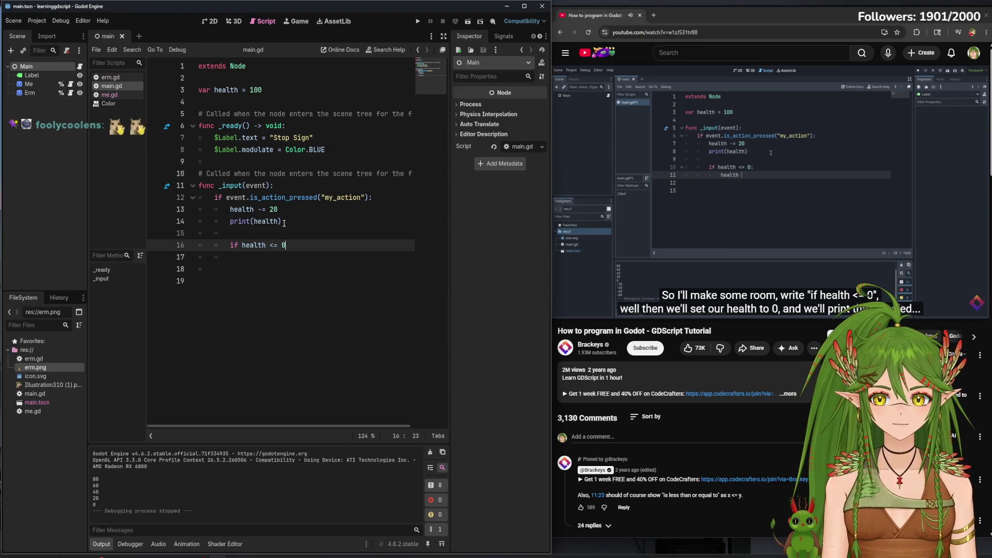
key("Return")
key("Tab")
type("health ")
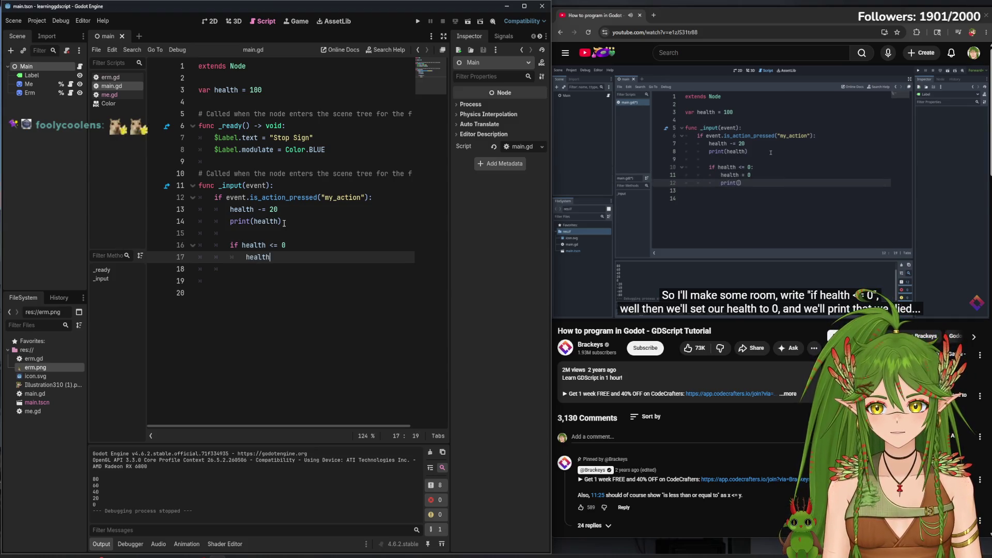
type("= 0")
key("Return")
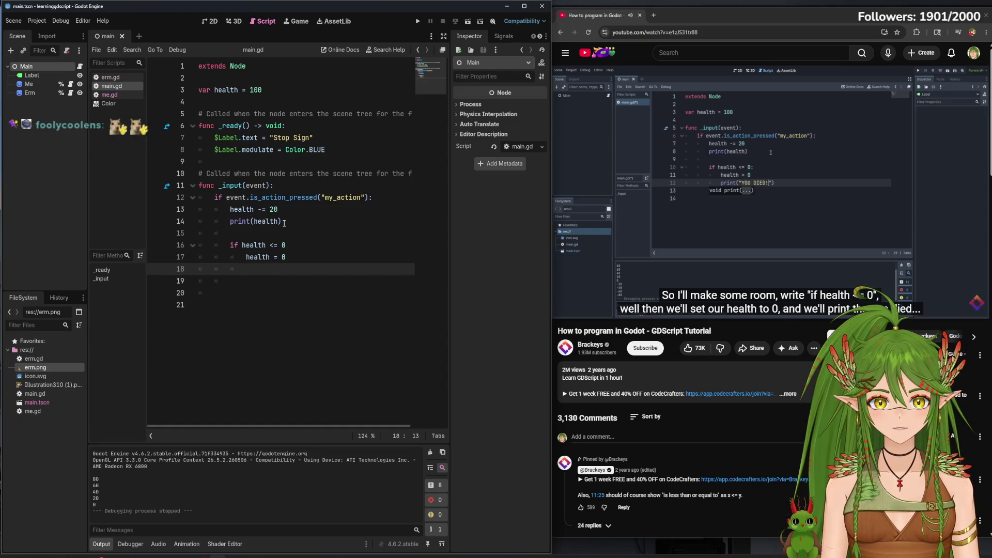
type("print")
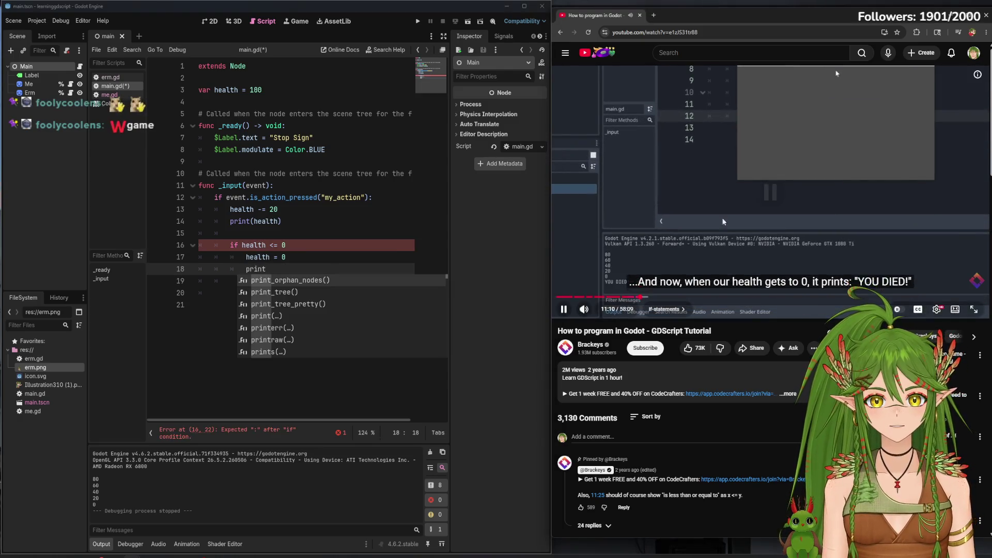
left_click(298, 267)
type("(\"you fre")
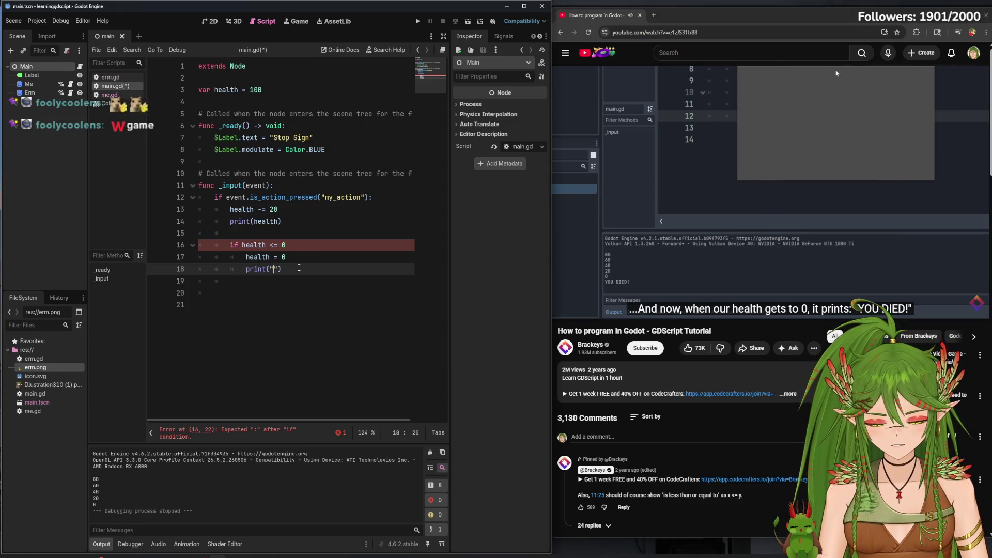
type("aking DIED")
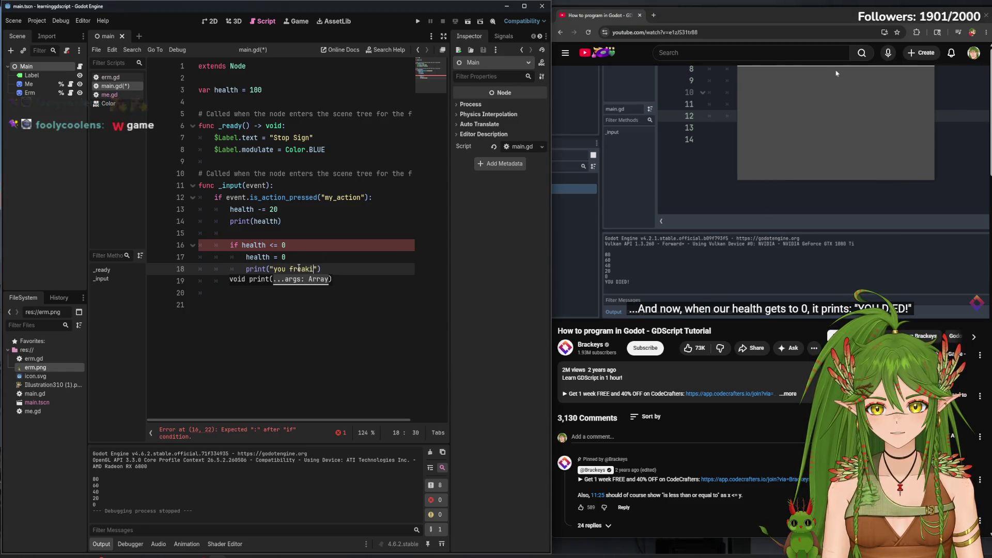
type("!!!")
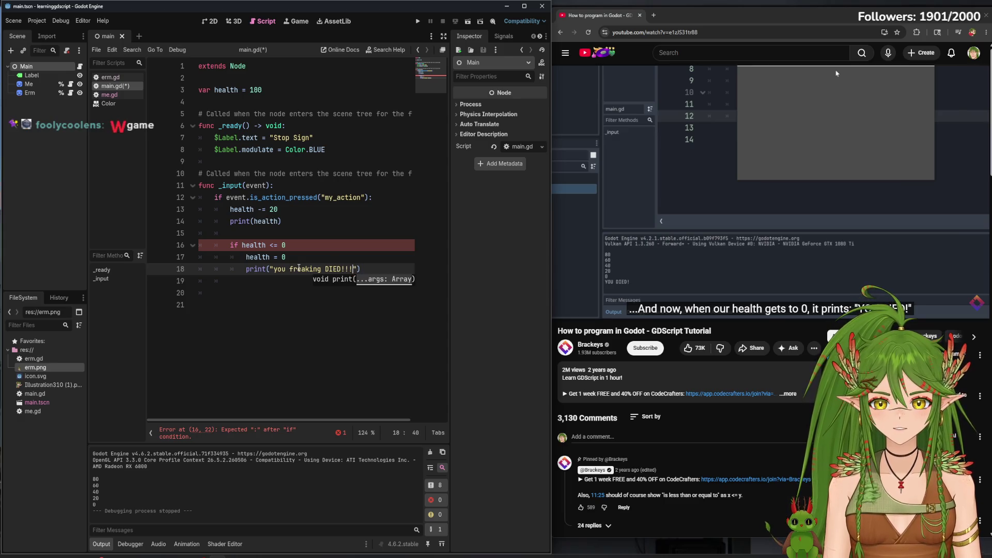
key("XF86AudioPlay")
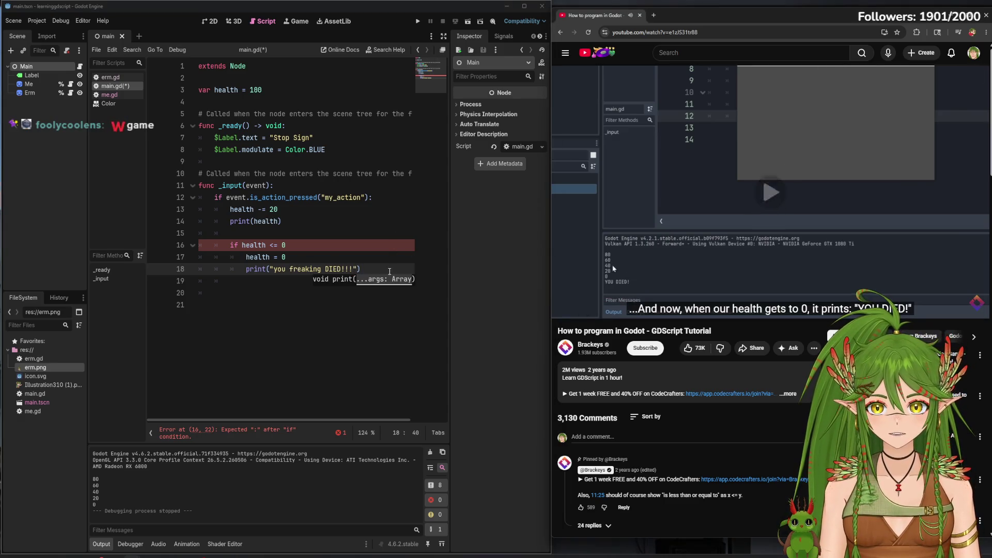
Run the project, stop it after the parser error, undo the trailing empty line, and run again.
left_click(418, 22)
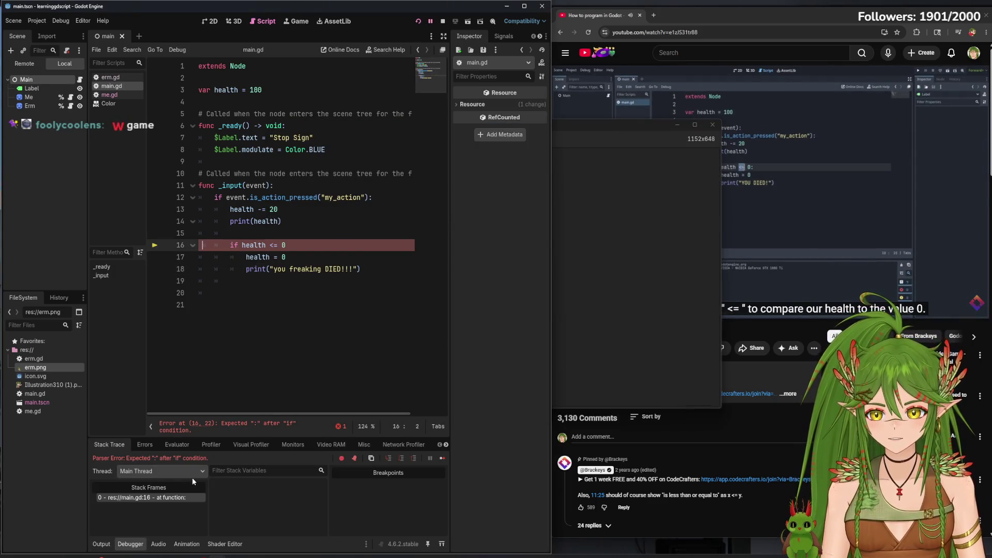
left_click(769, 157)
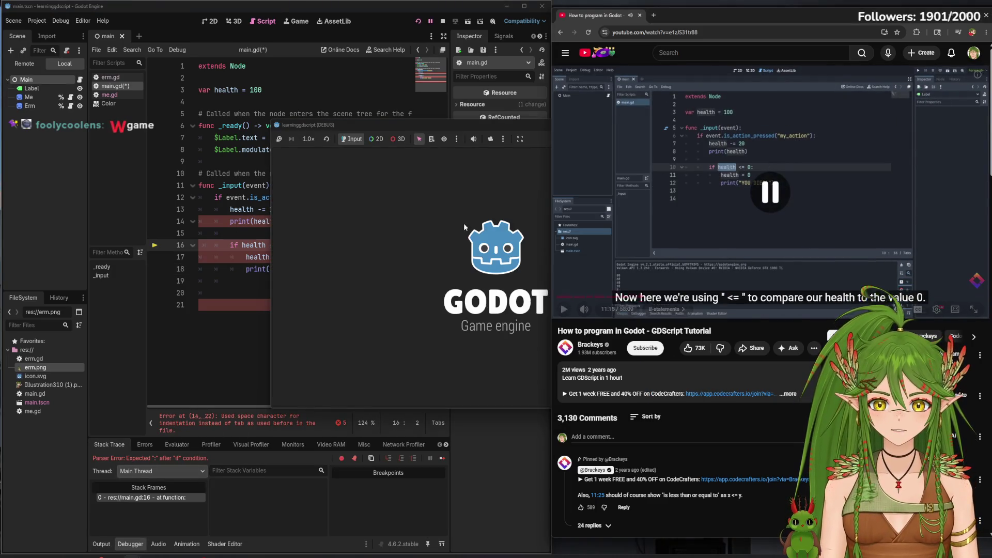
left_click(713, 125)
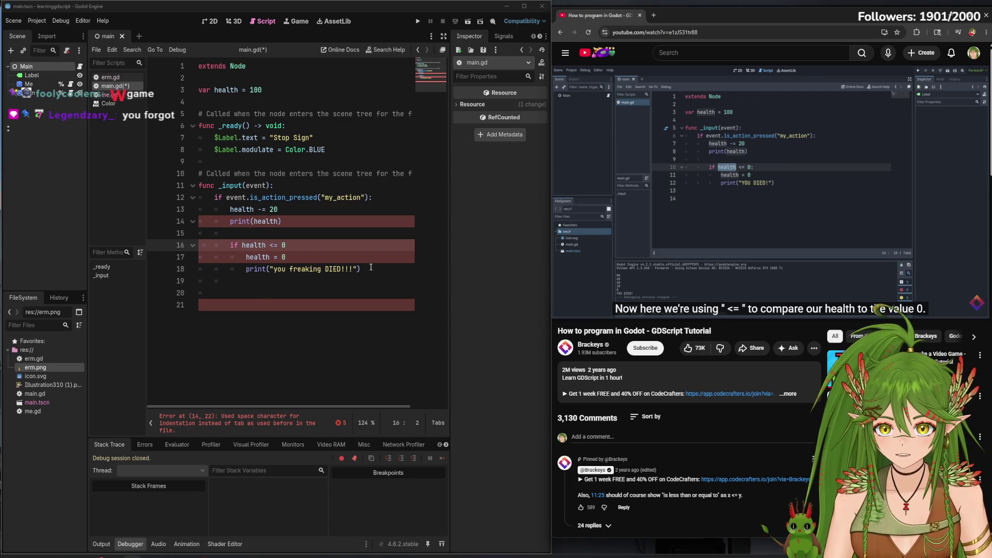
left_click(293, 246)
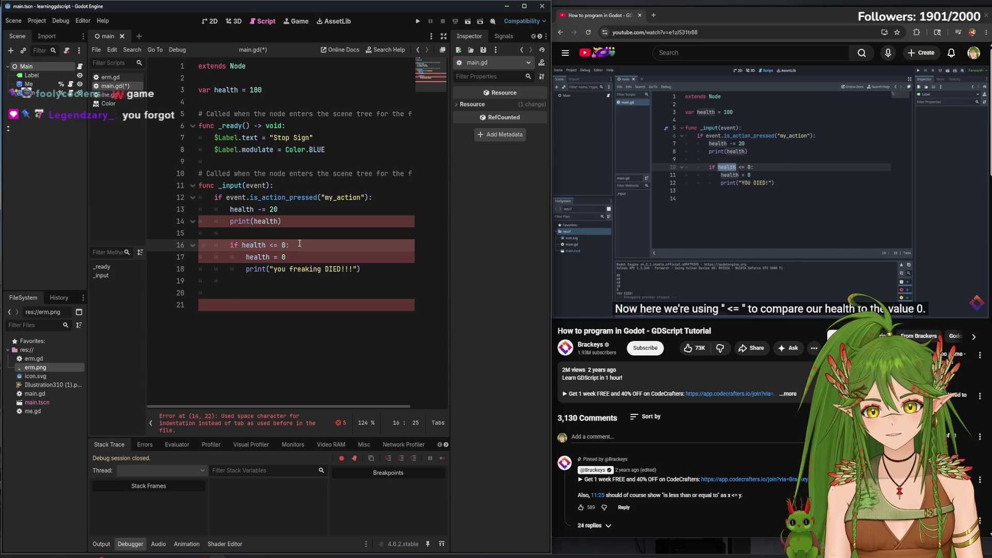
key("ctrl+z")
left_click(229, 221)
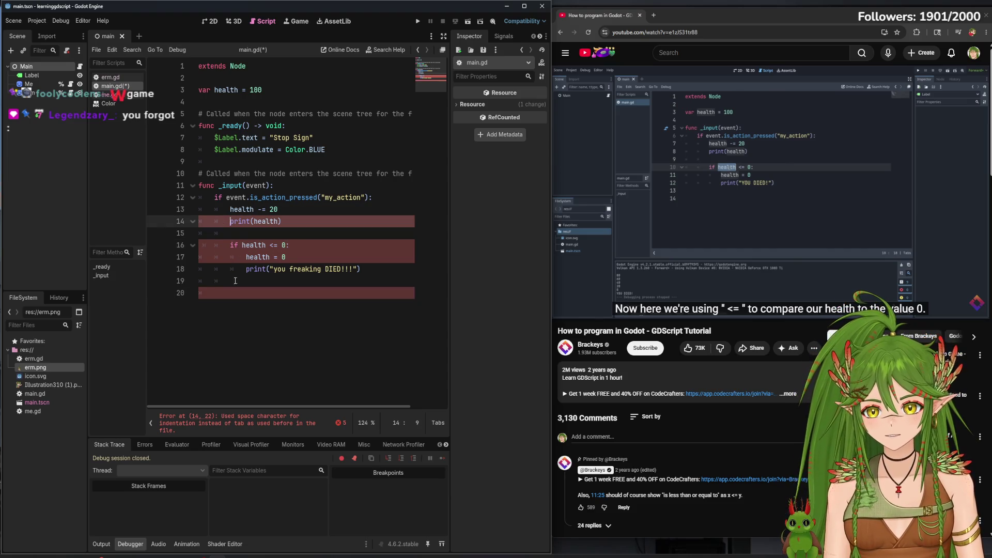
left_click(237, 297)
left_click(417, 21)
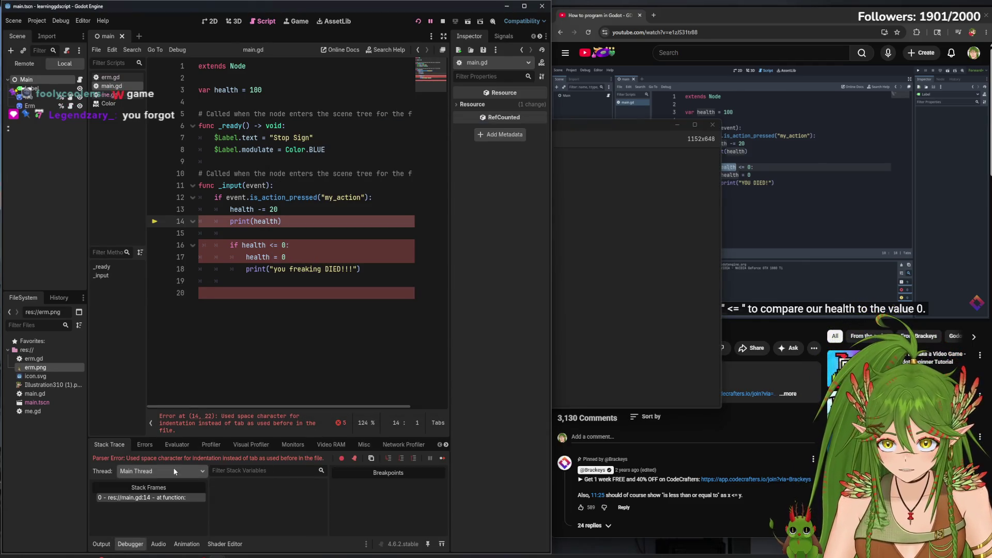
Strip the indentation from the if health <= 0, health reset and death message lines.
left_click(246, 269)
left_click(227, 246)
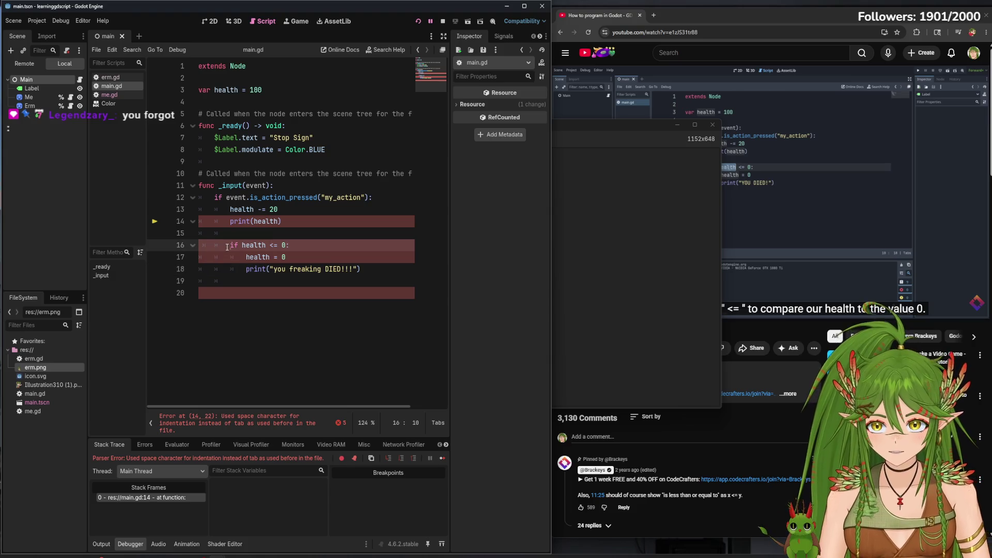
key("BackSpace")
key("BackSpace")
left_click(246, 257)
key("BackSpace")
key("BackSpace")
key("BackSpace")
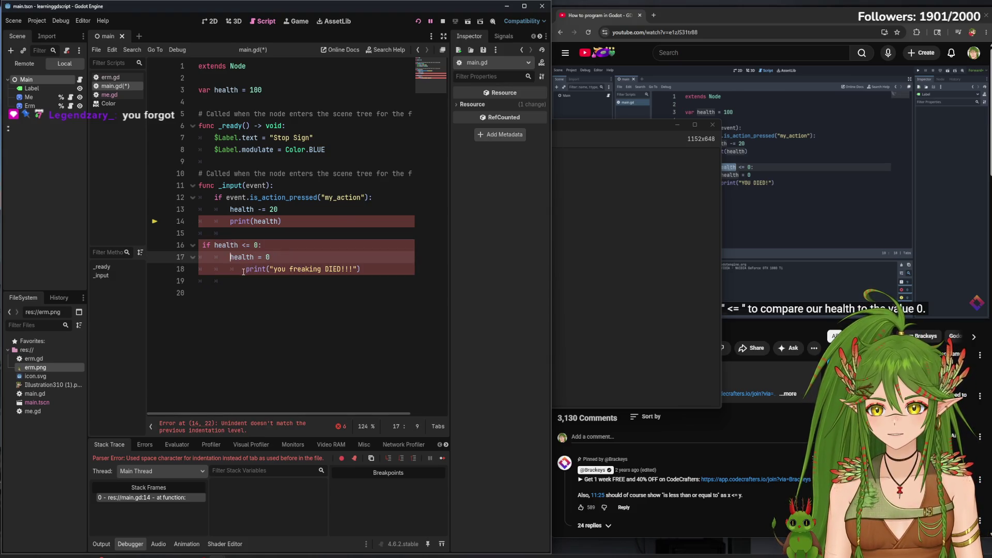
left_click(243, 269)
key("BackSpace")
key("BackSpace")
key("BackSpace")
Re-indent print(health) and the health check with tabs, nesting its body, then save and run.
left_click(231, 221)
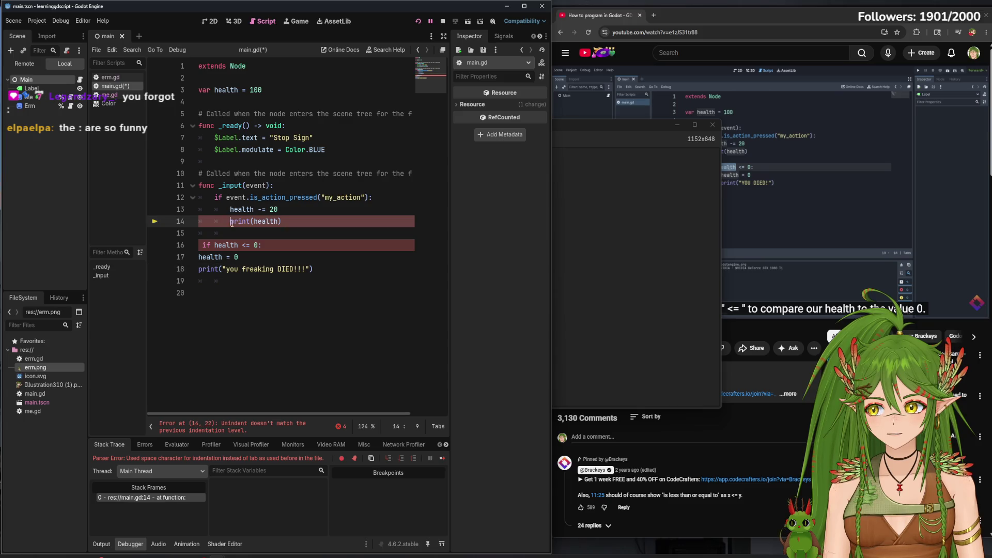
key("BackSpace")
key("BackSpace")
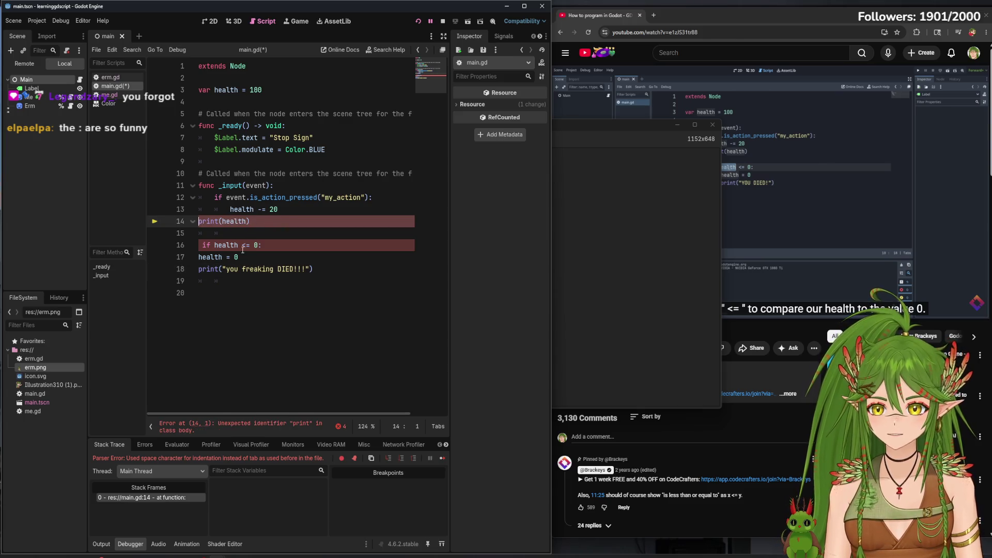
key("Tab")
key("Tab")
left_click(206, 244)
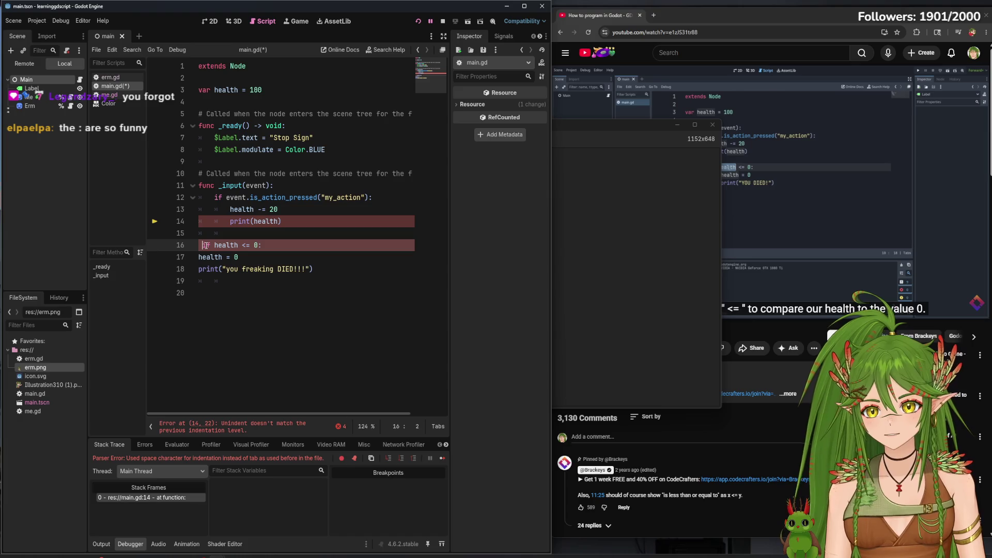
key("Tab")
key("Tab")
left_click(200, 257)
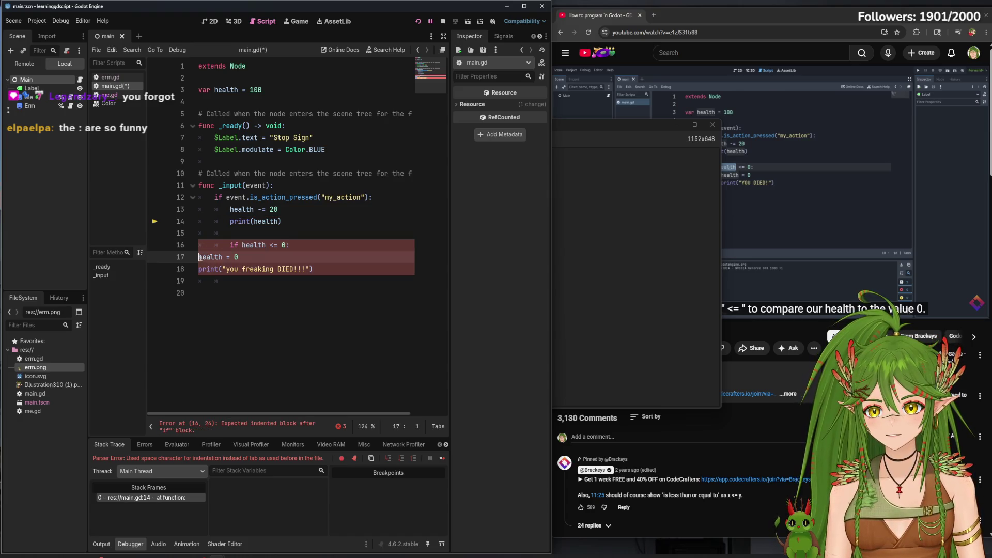
key("Tab")
key("Tab")
left_click(199, 268)
key("Tab")
key("Tab")
key("Up")
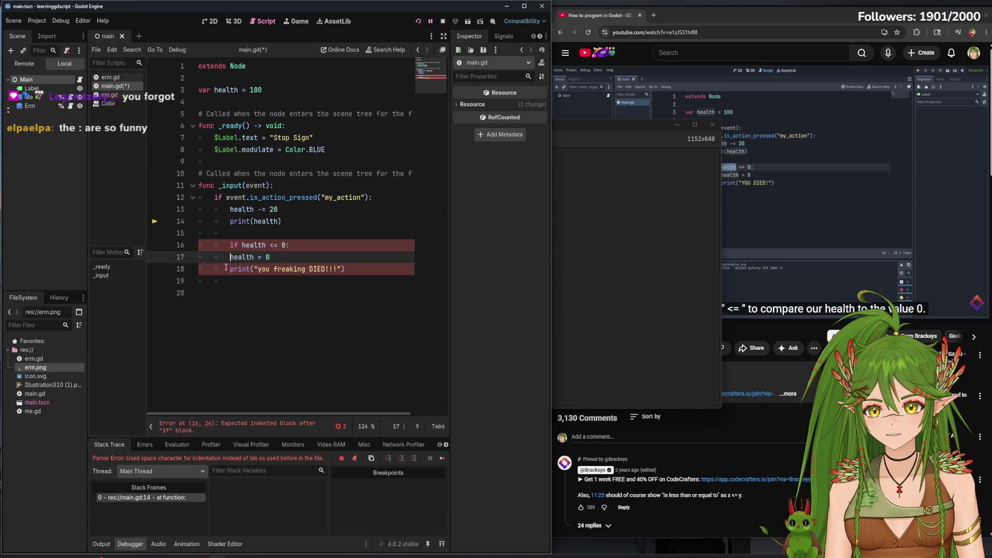
left_click(226, 267, "shift")
key("Tab")
key("F5")
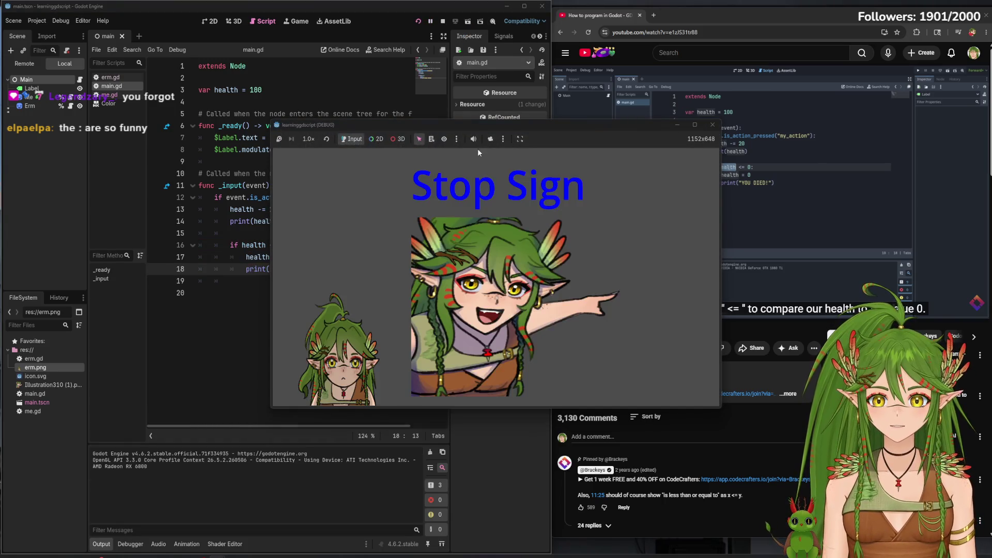
Press space until health hits 0 and "you freaking DIED!!!" prints, then close the game.
key("space")
key("space")
key("space")
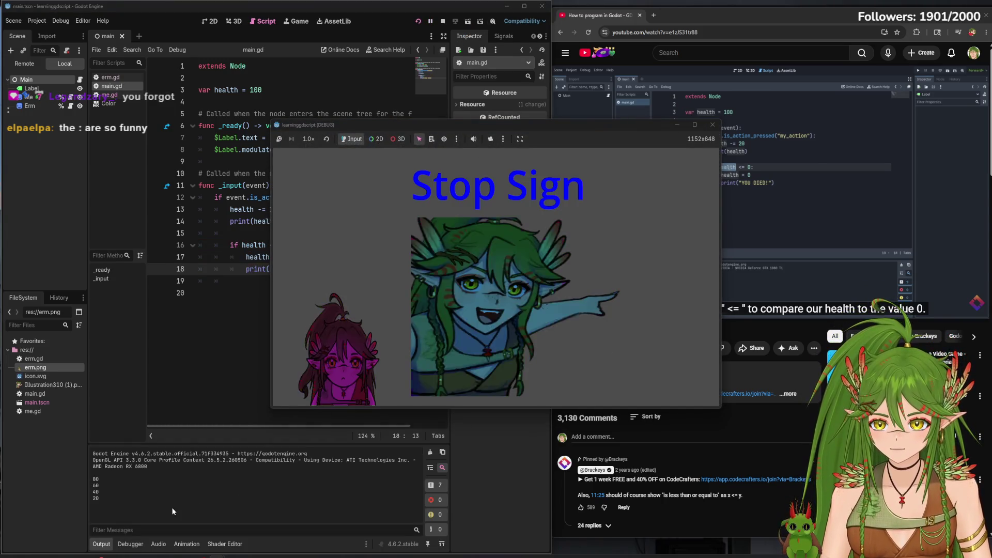
key("space")
key("space")
key("space")
key("space")
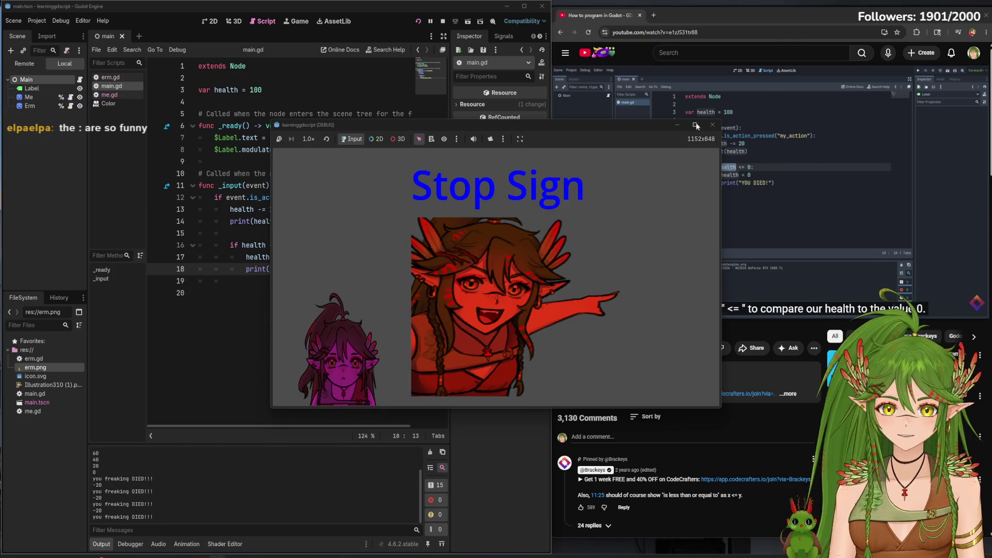
left_click(712, 125)
left_click(718, 188)
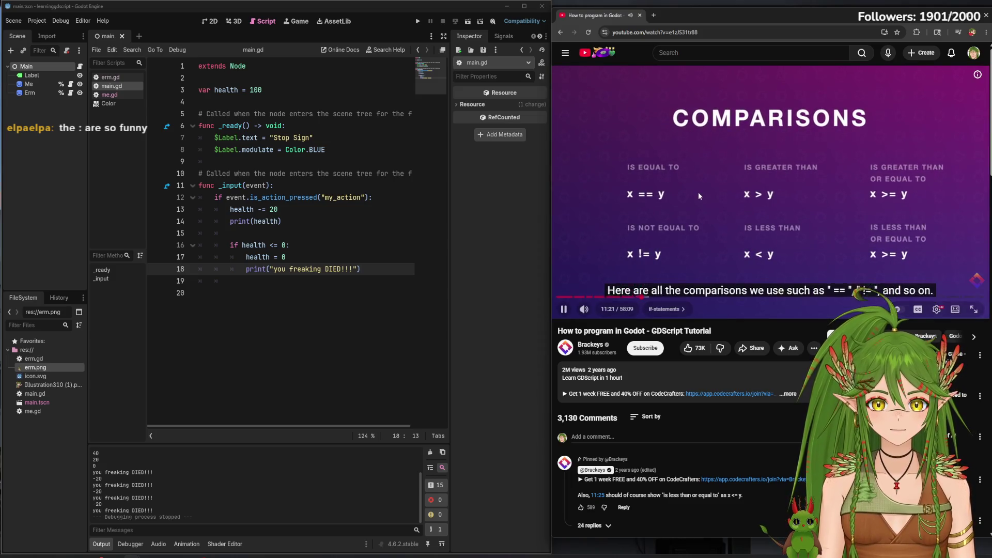
left_click(701, 202)
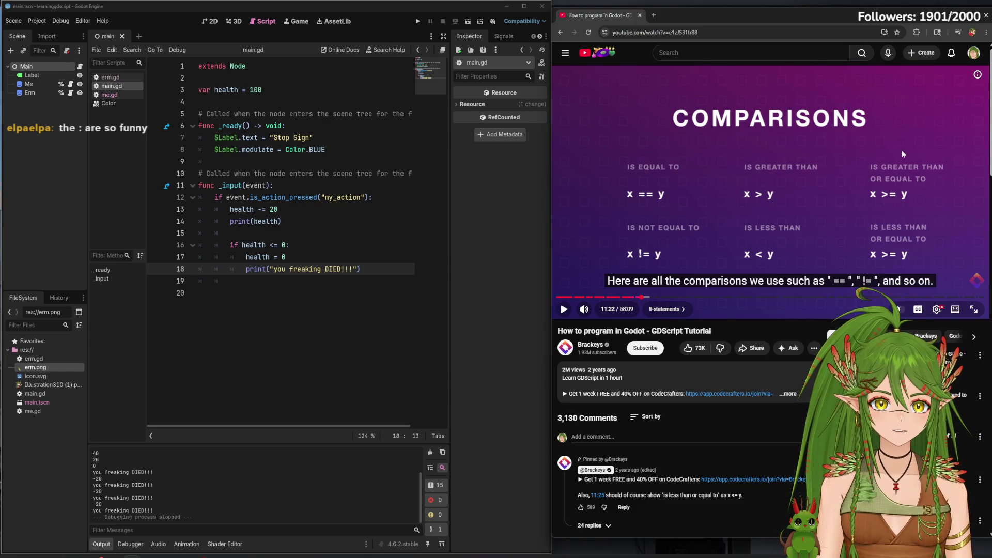
left_click(860, 224)
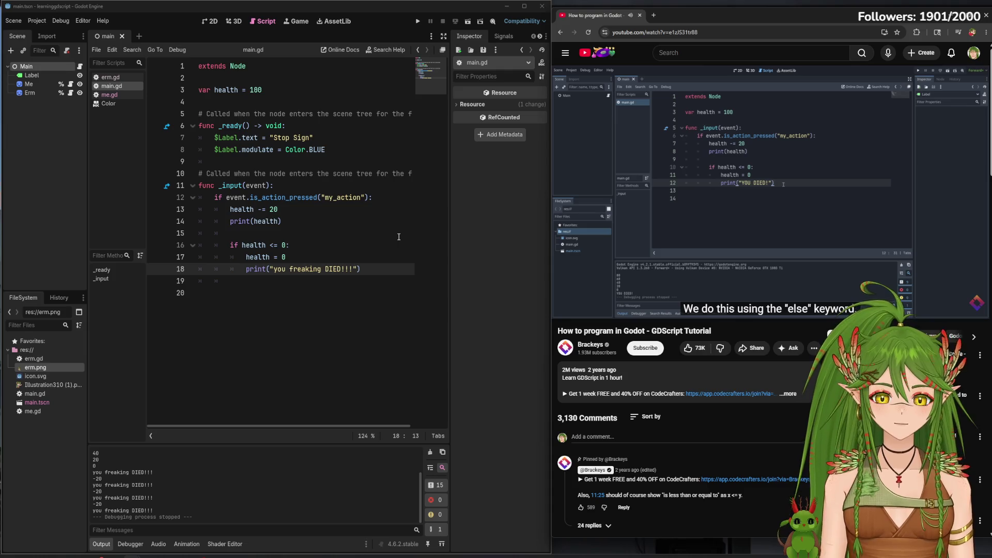
Add an else: branch after the death message that prints "You are freaking living.".
left_click(373, 268)
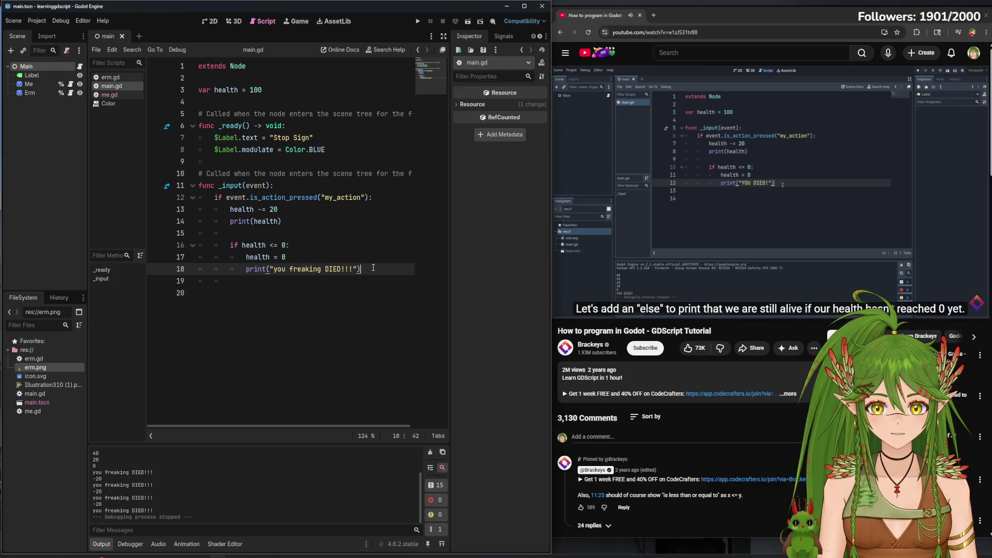
key("Return")
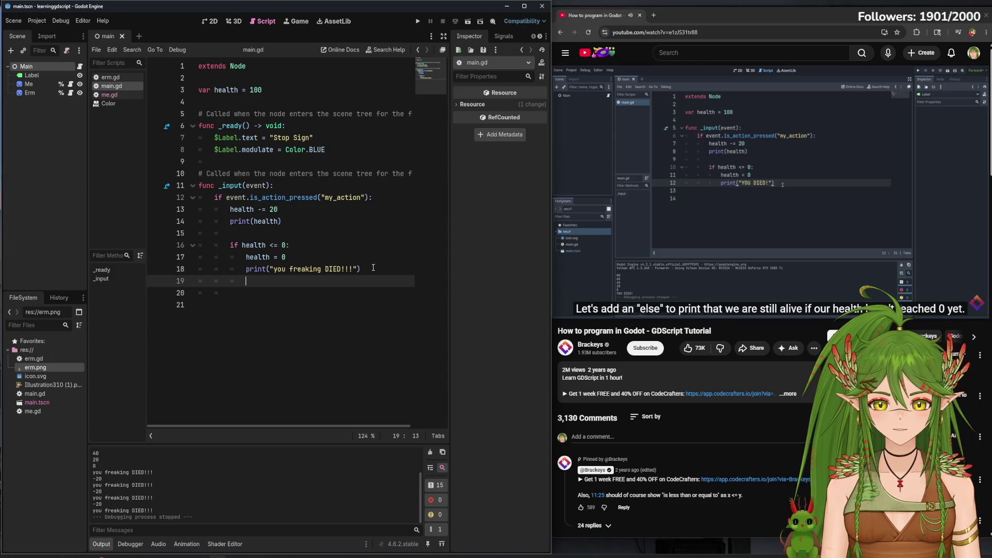
key("BackSpace")
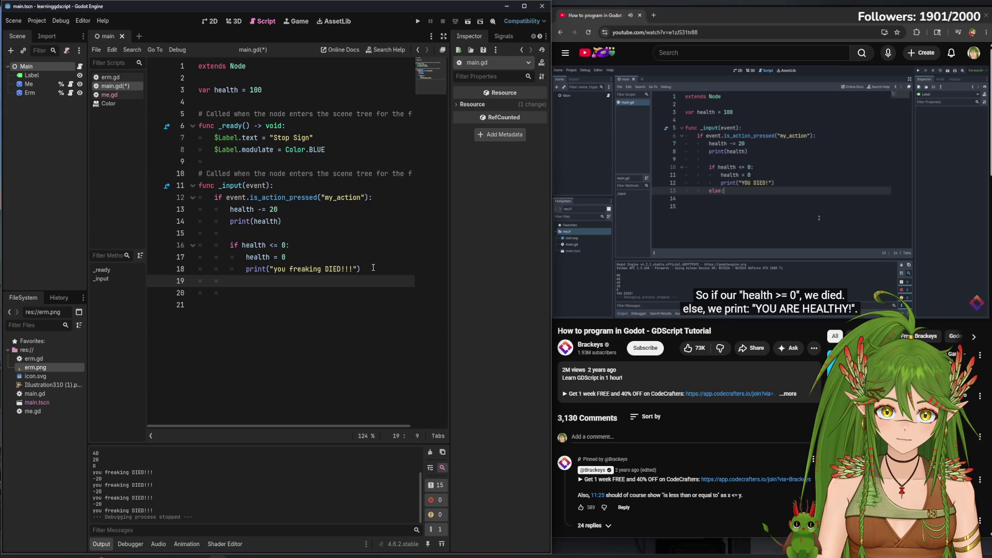
type("else")
key("Return")
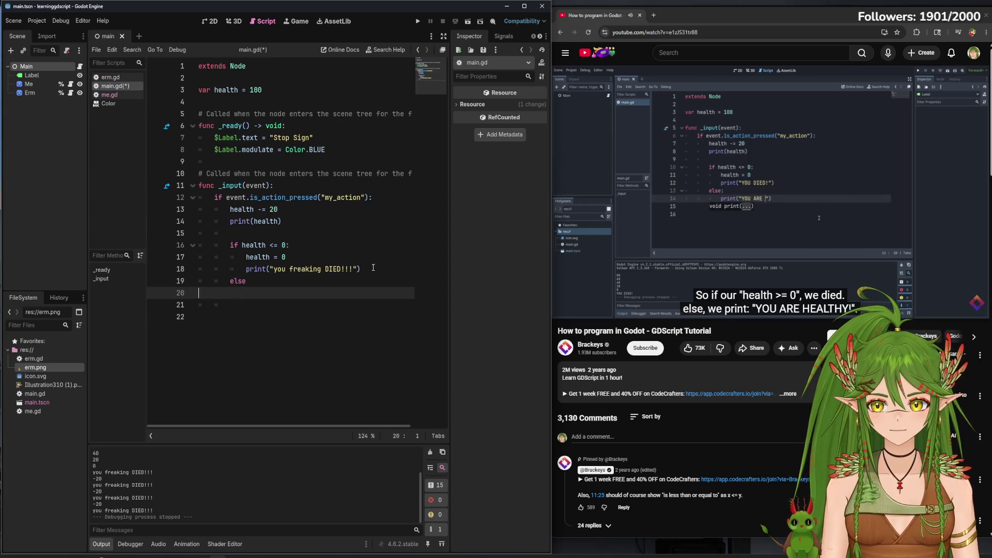
key("BackSpace")
type(":")
key("Return")
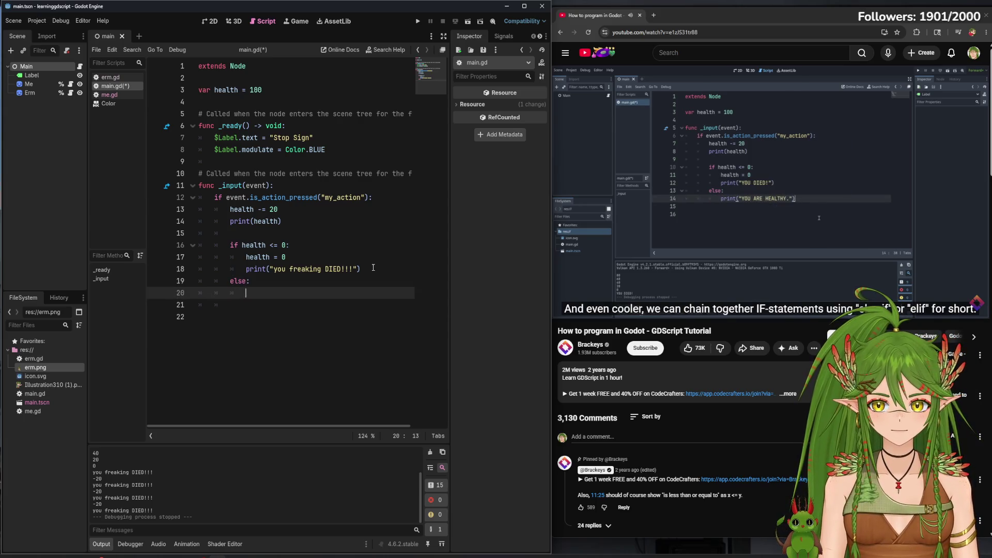
type("\"Yo")
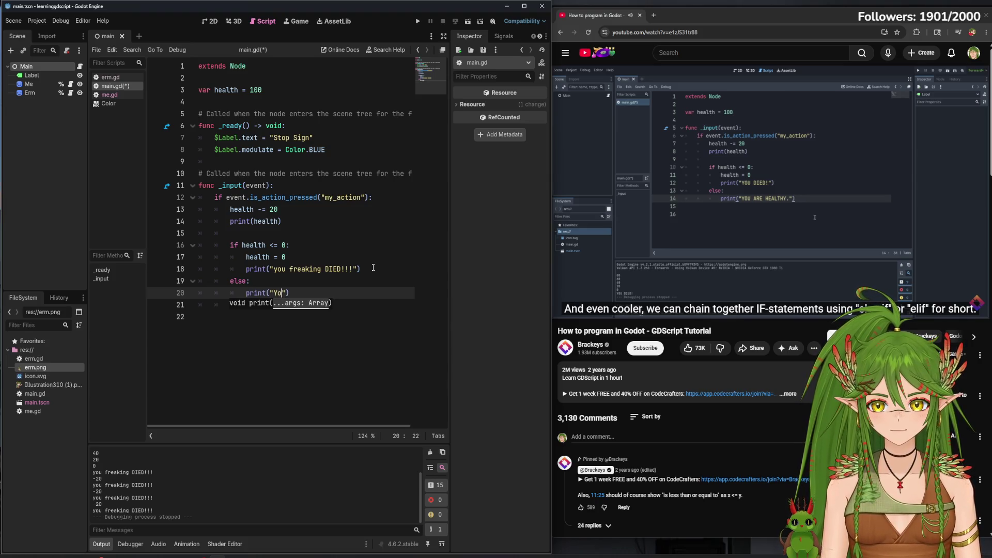
type("reaking ")
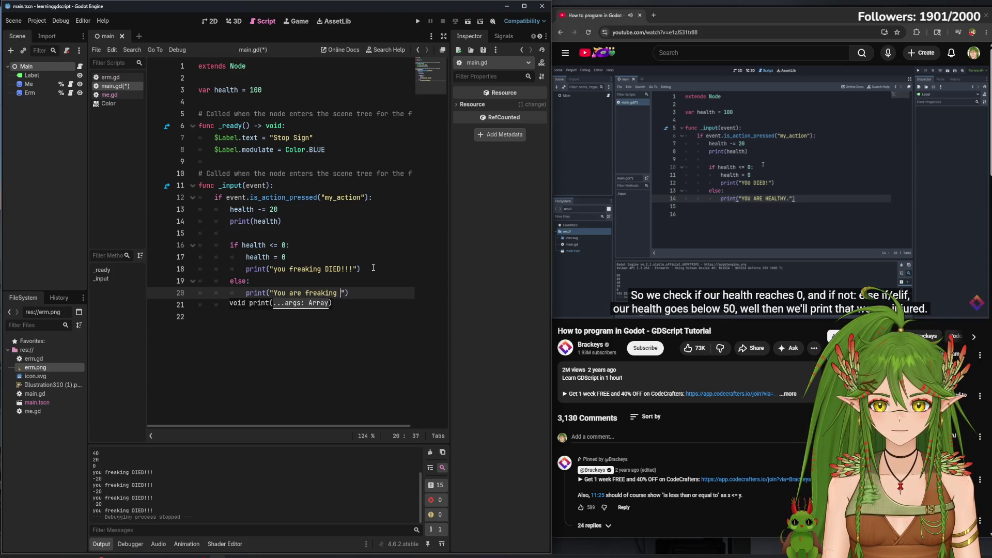
type("living.")
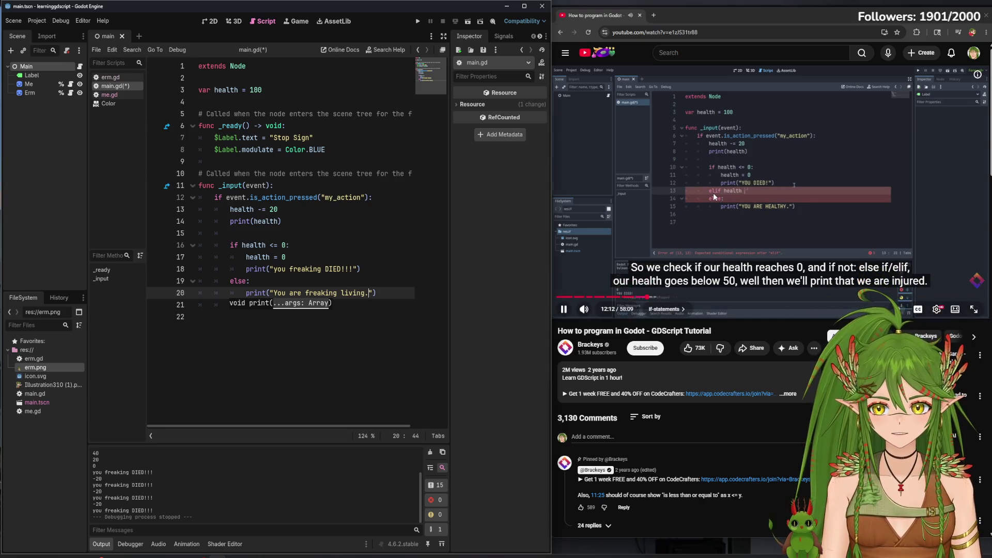
Insert an elif health < 50 branch before else that prints "Seek help.".
left_click(374, 268)
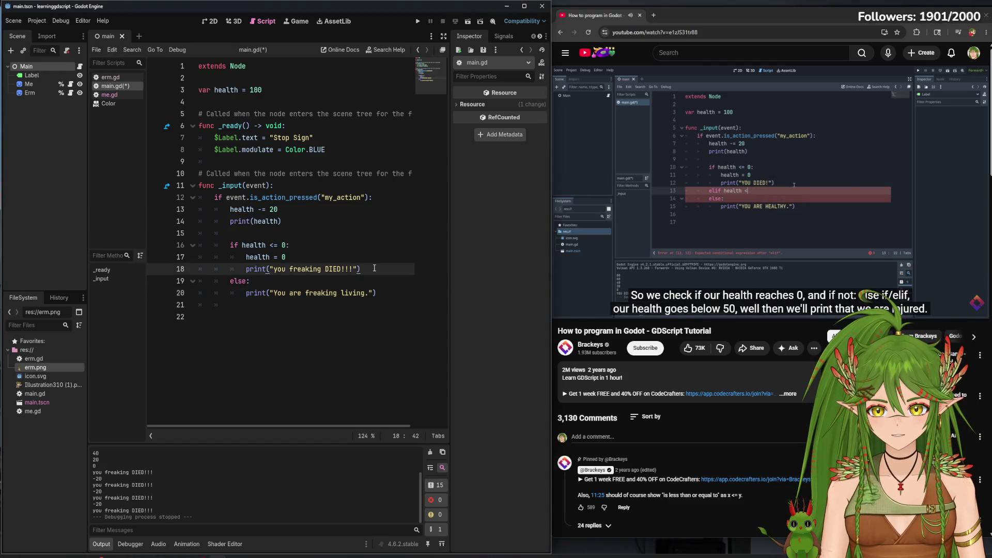
key("Return")
key("BackSpace")
key("BackSpace")
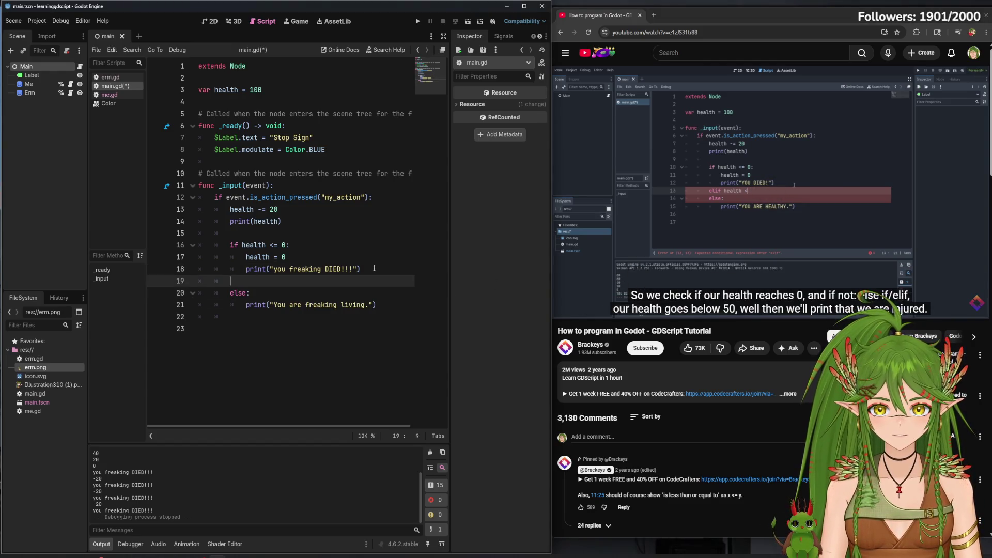
type("f health <")
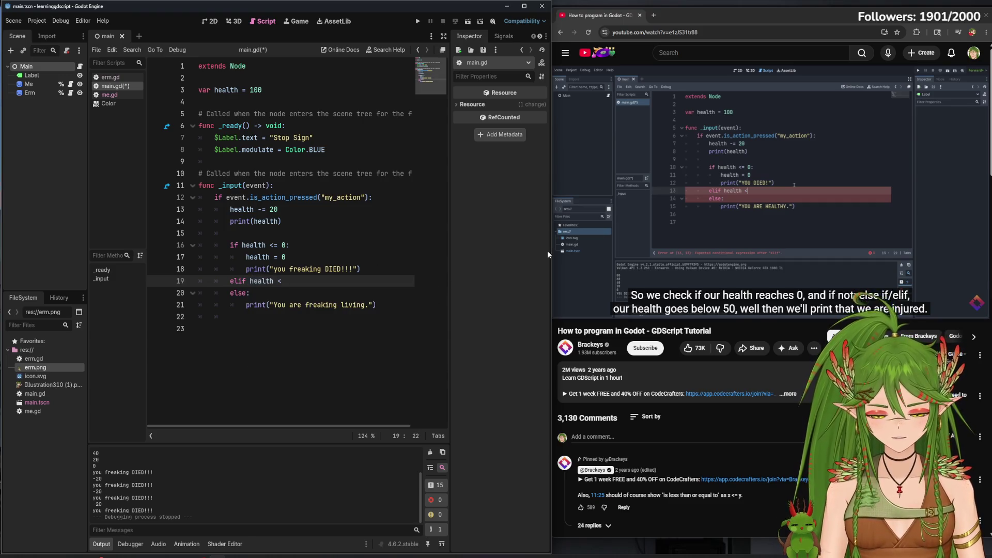
key("XF86AudioPlay")
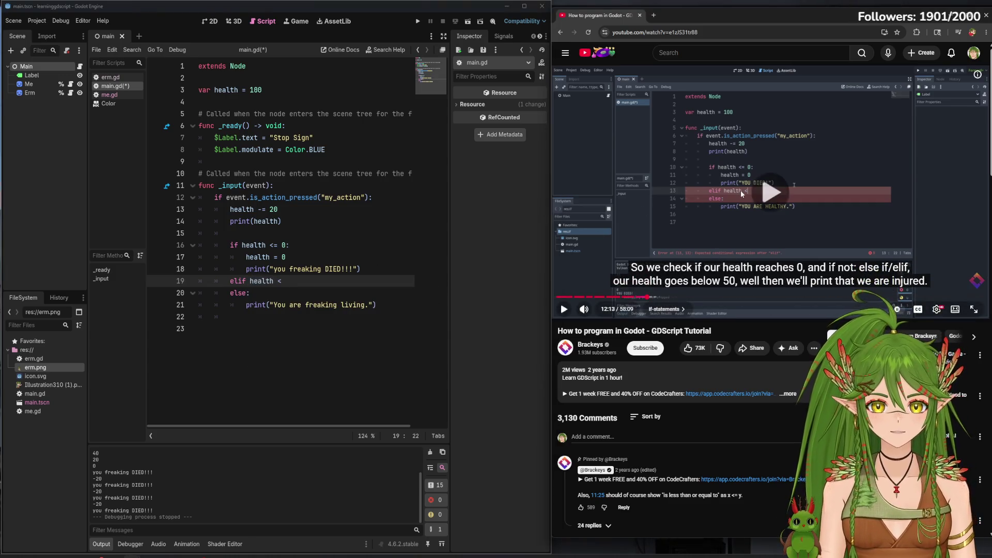
type("50")
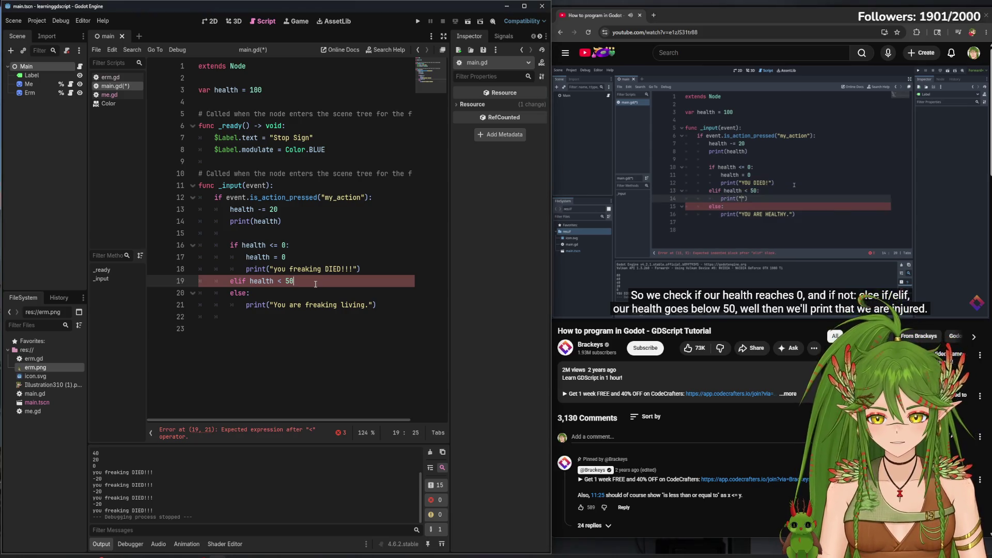
key("Return")
key("Tab")
type("print(")
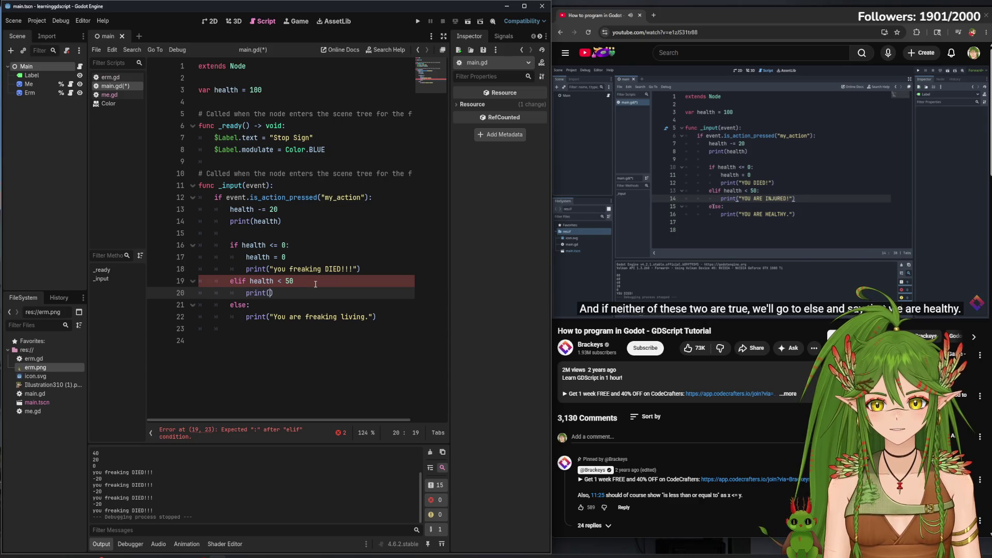
type("\"Seek help.")
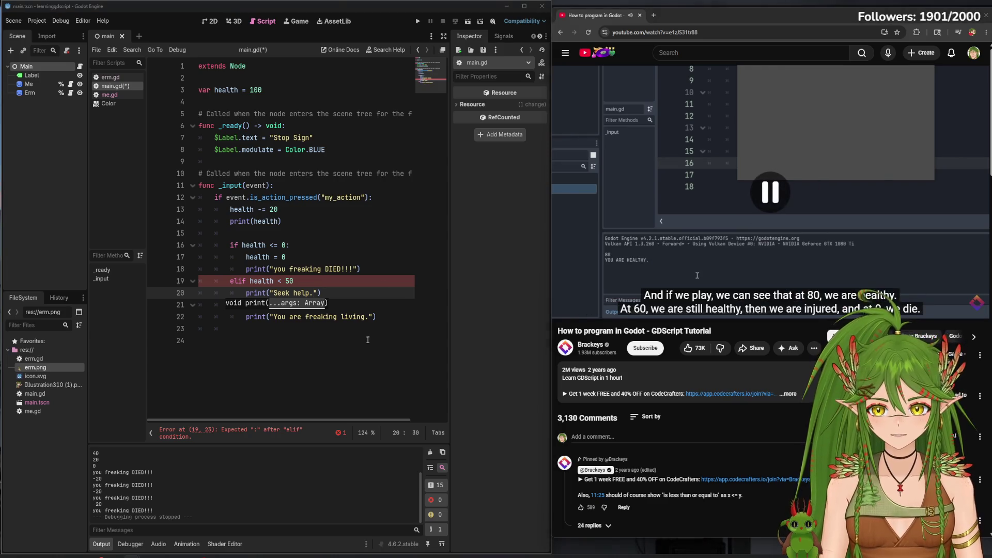
Add the missing colon to the end of the elif health < 50 line.
key("Down")
key("Down")
key("Down")
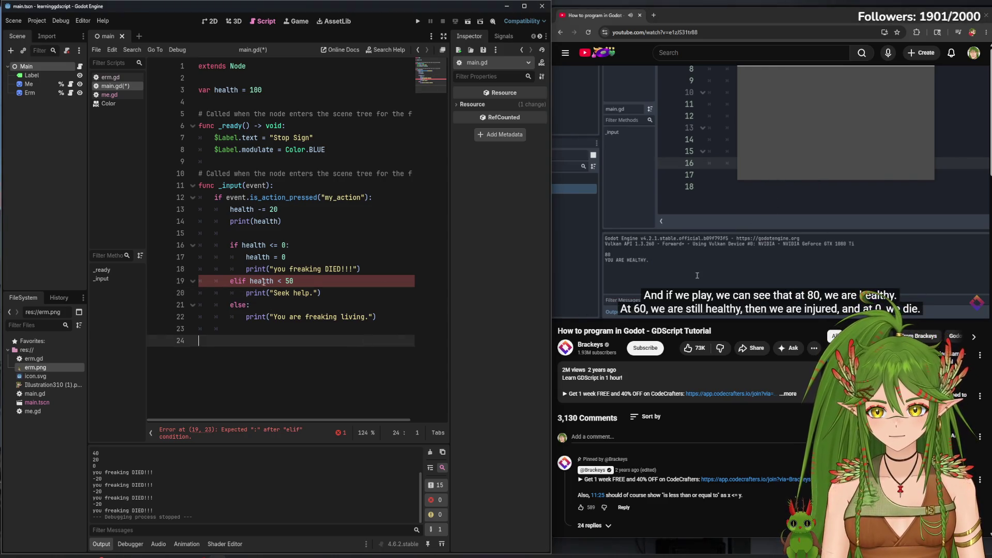
left_click(310, 280)
type(":")
key("Down")
key("Down")
key("Down")
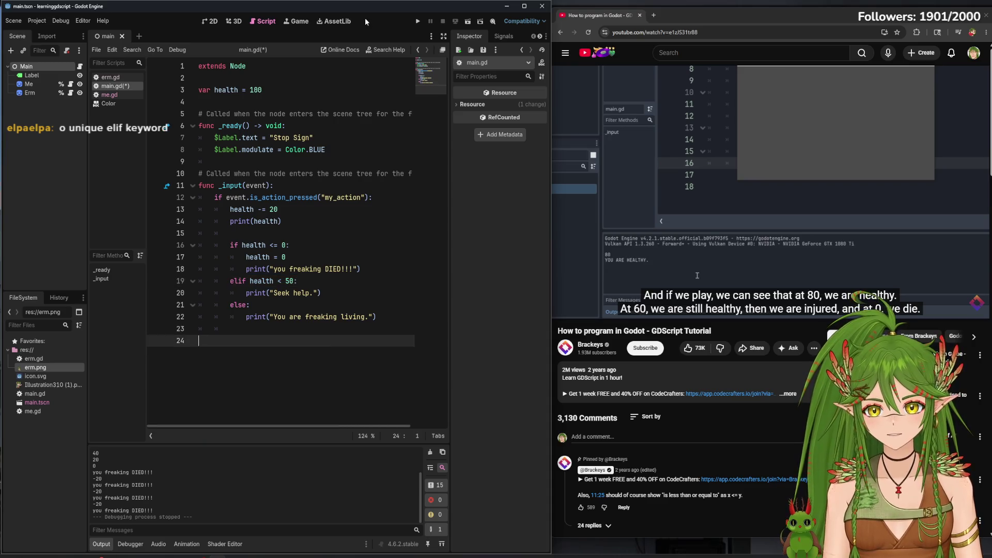
Run the game, press space until "Seek help." and the death message print, then stop it.
left_click(419, 21)
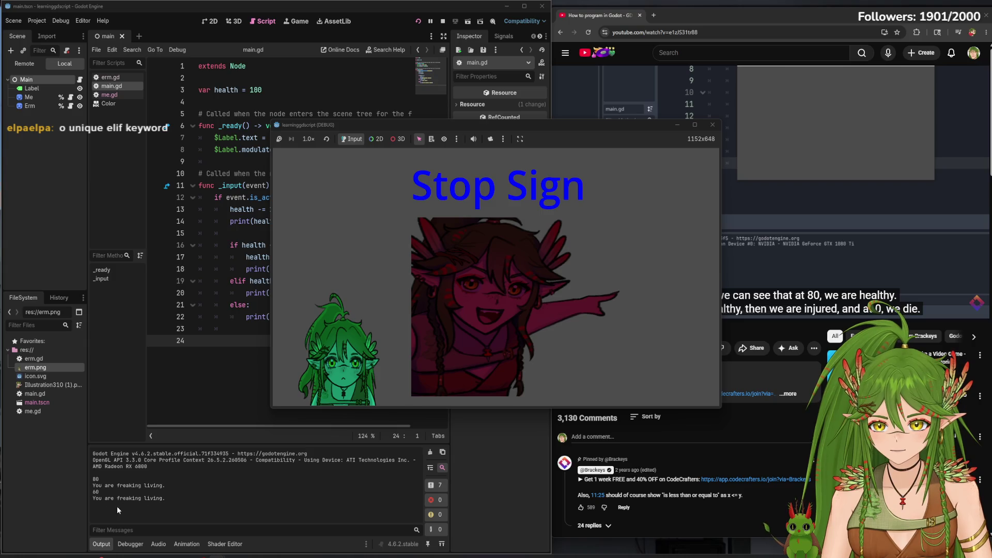
key("space")
key("space")
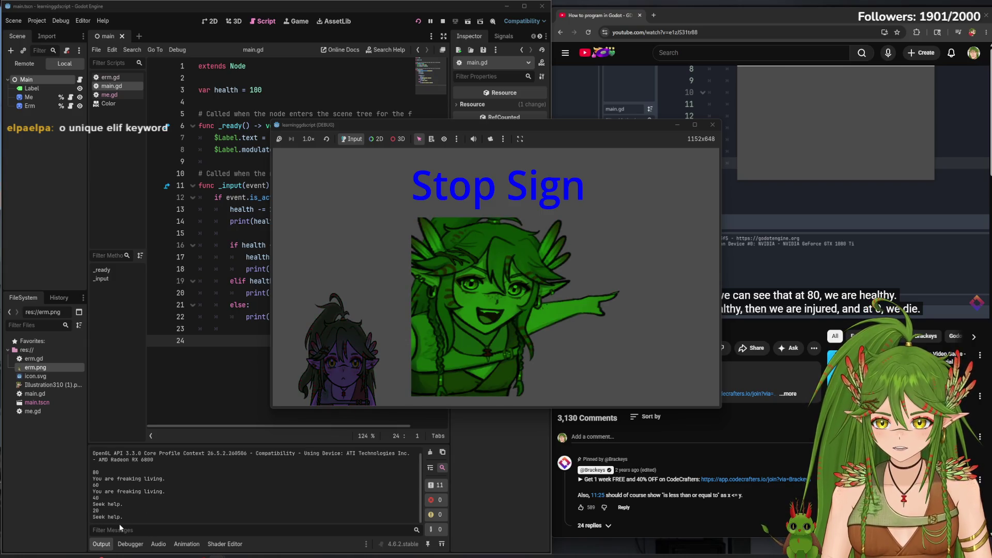
key("space")
key("space")
key("space")
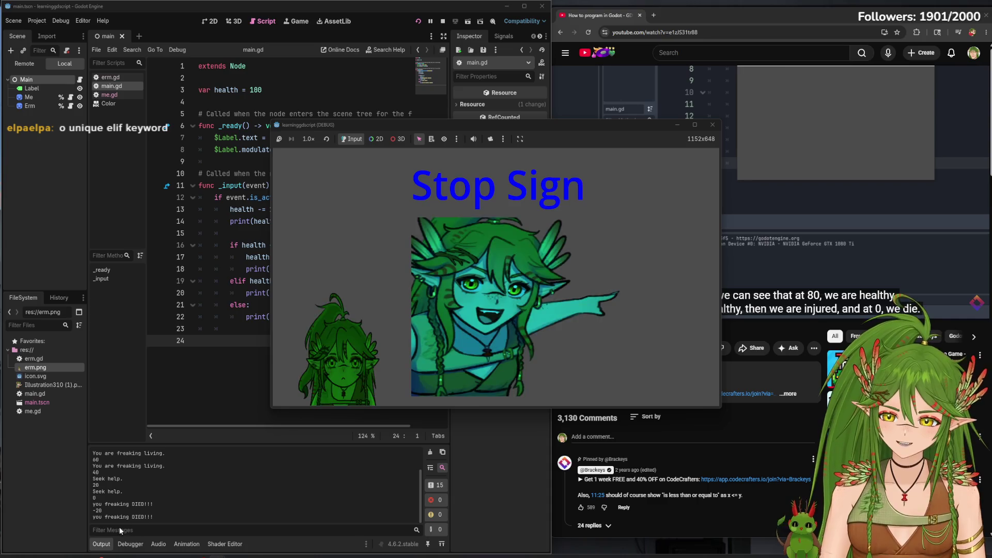
left_click(712, 124)
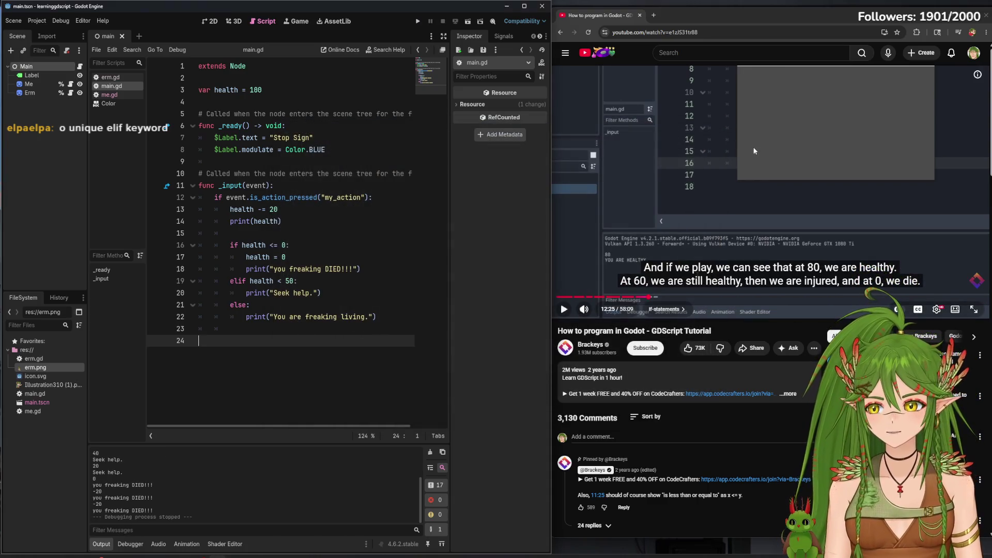
left_click(786, 161)
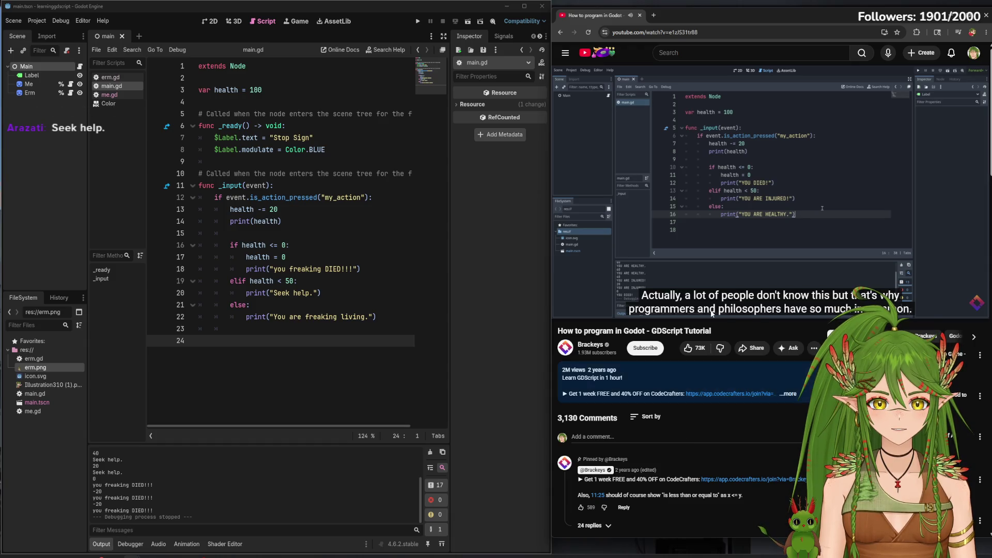
Rename the Me node to Change_Colors in the Scene dock.
left_click(763, 213)
left_click(29, 84)
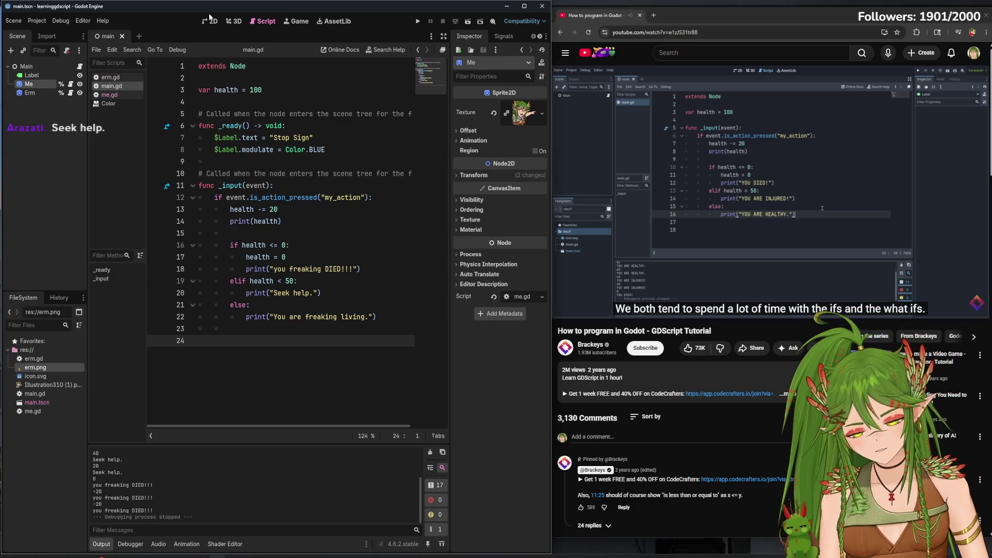
left_click(42, 92)
left_click(47, 84)
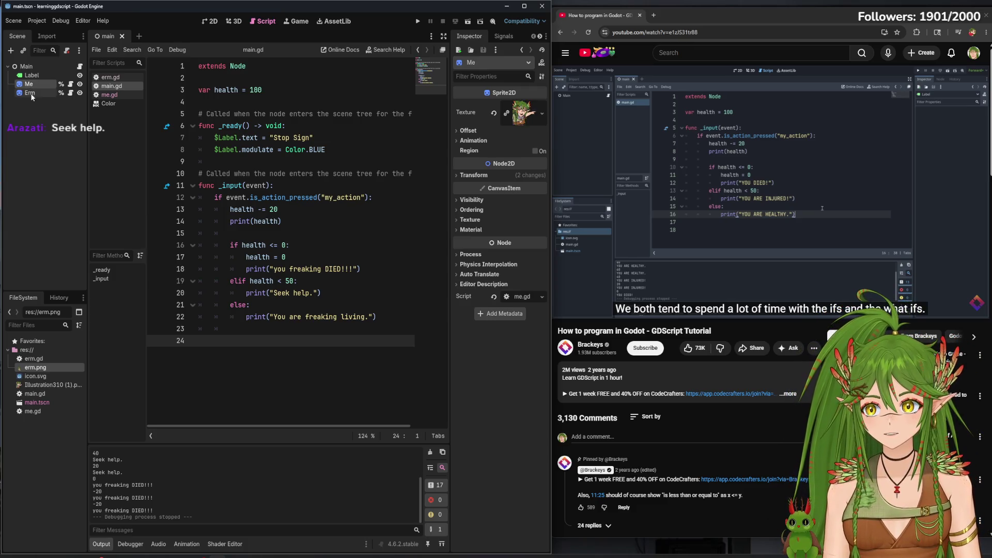
left_click(47, 92)
left_click(45, 85)
left_click(42, 85)
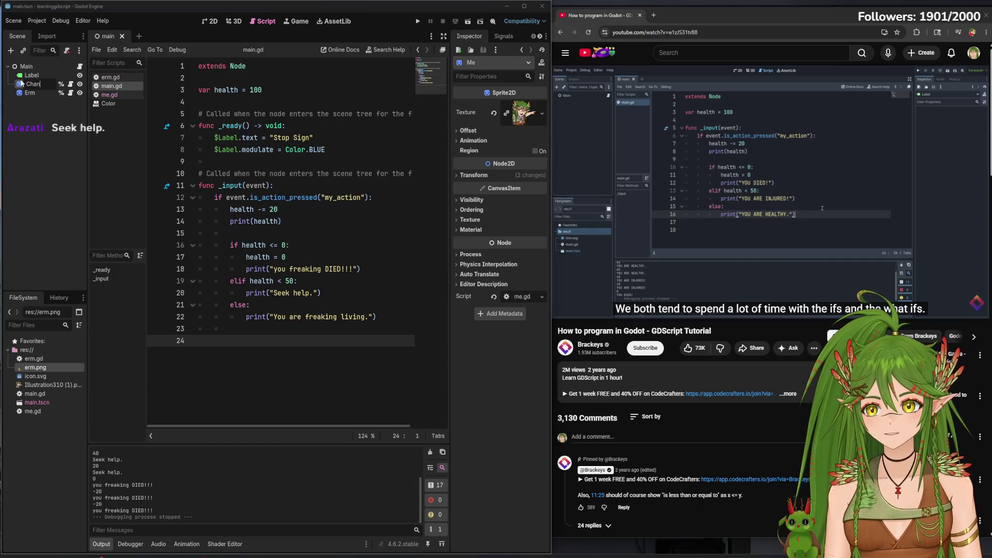
type("colors")
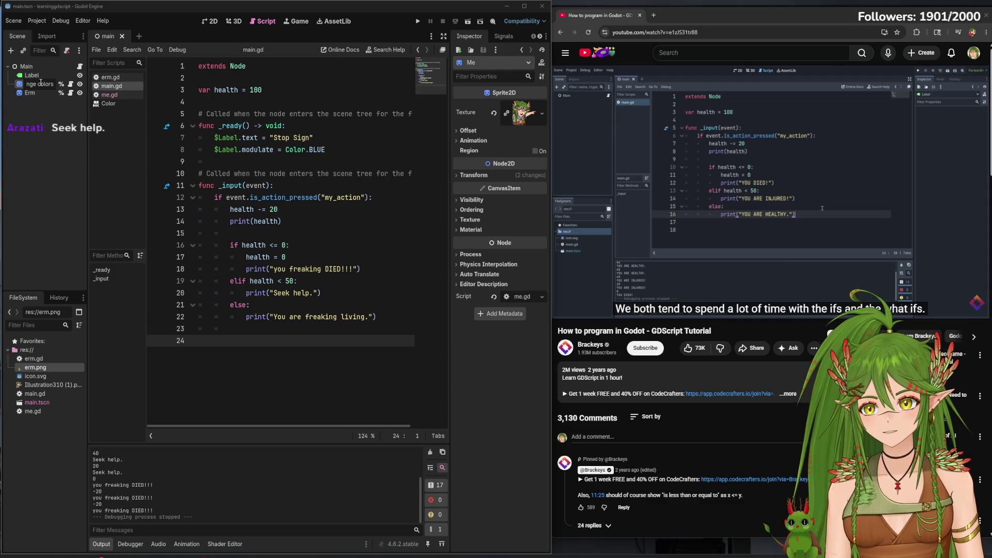
key("BackSpace")
type("_C")
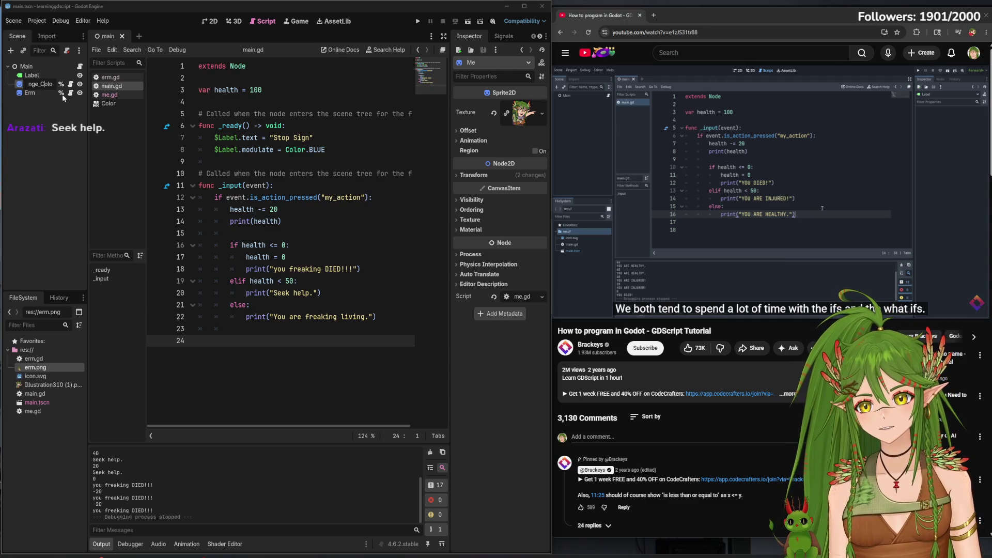
left_click(49, 93)
Rename the Erm node to Health_Function.
left_click(49, 93)
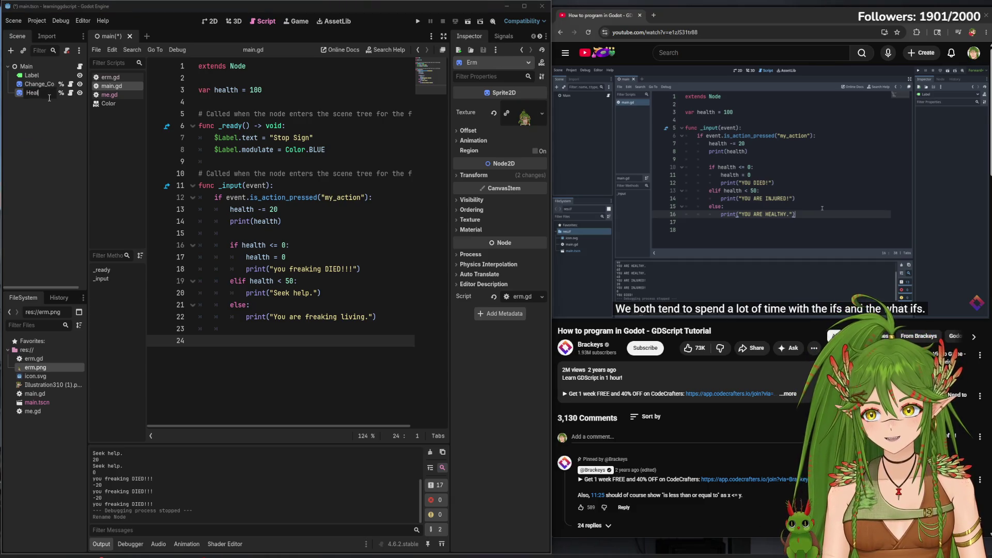
type("Function")
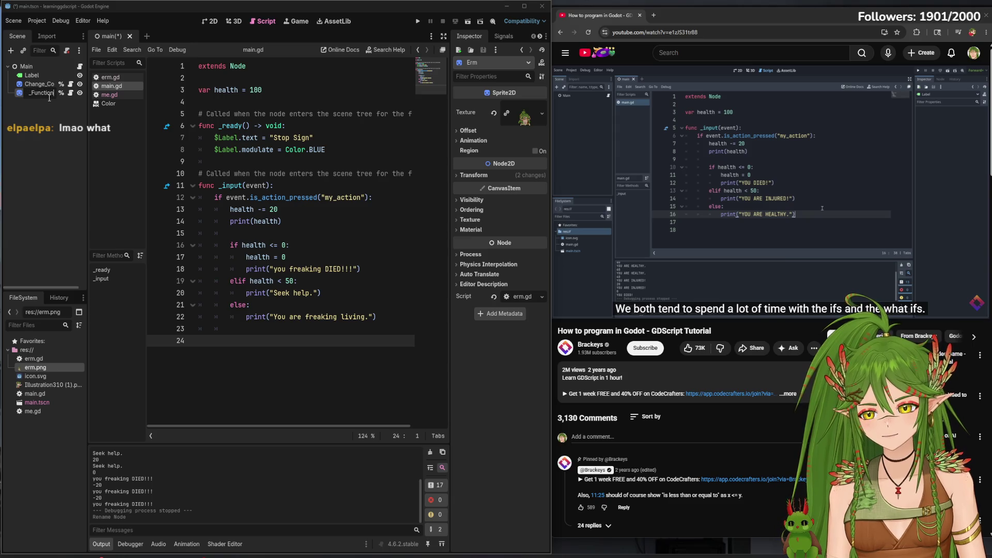
key("Return")
mouse_move(217, 329)
left_mouse_down()
mouse_move(212, 209)
mouse_move(199, 187)
left_mouse_up()
key("ctrl+c")
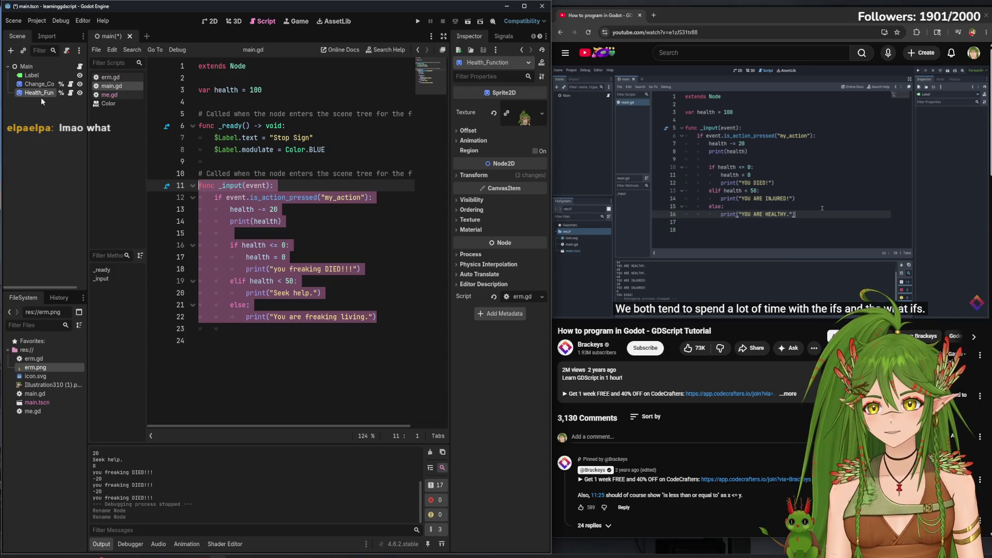
Look through the me.gd and erm.gd scripts and the script editor's file commands.
left_click(117, 96)
left_click(109, 78)
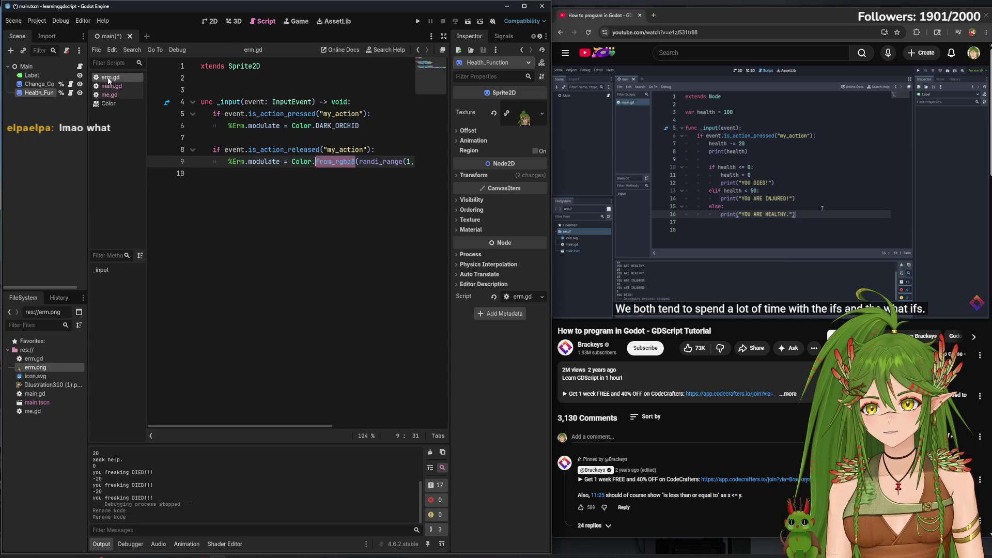
right_click(113, 80)
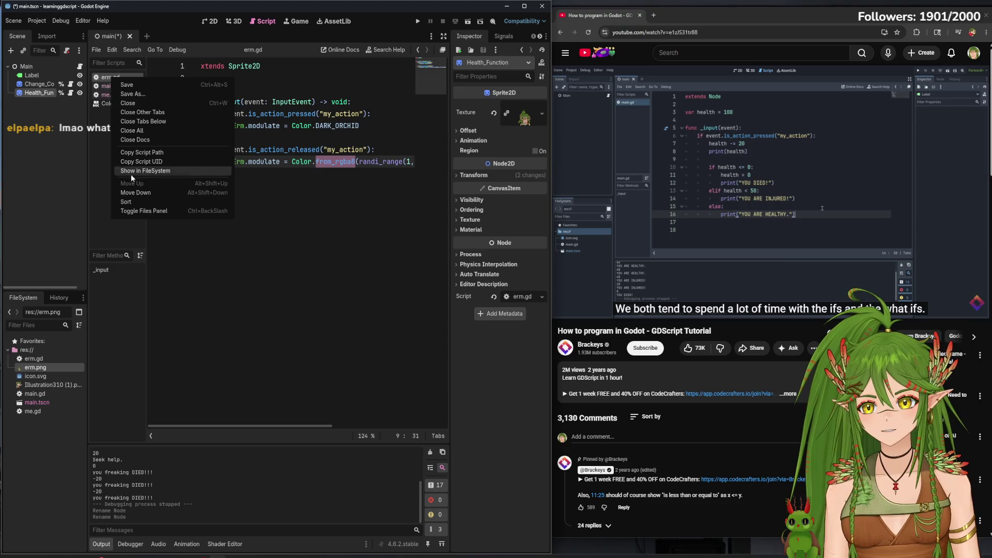
left_click(104, 80)
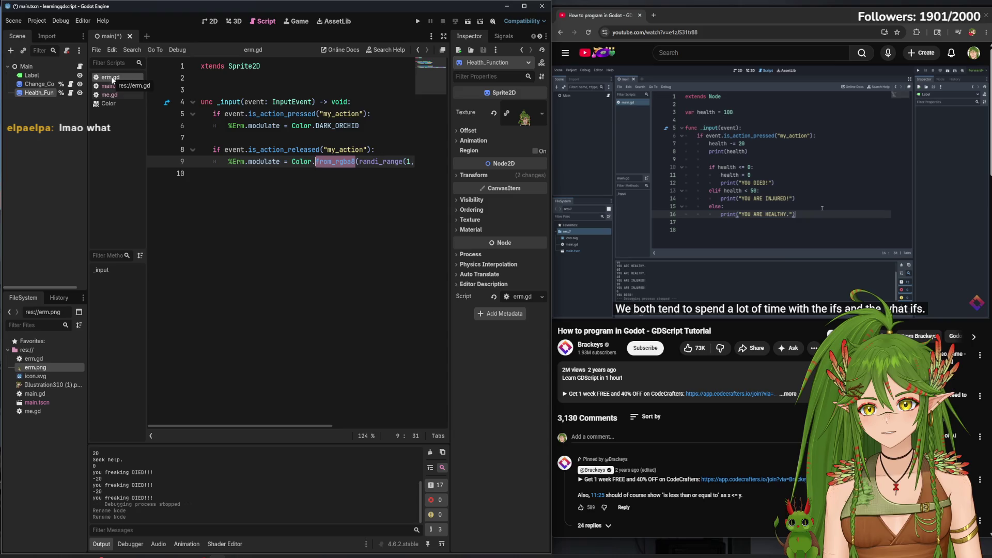
left_click(112, 106)
left_click(111, 95)
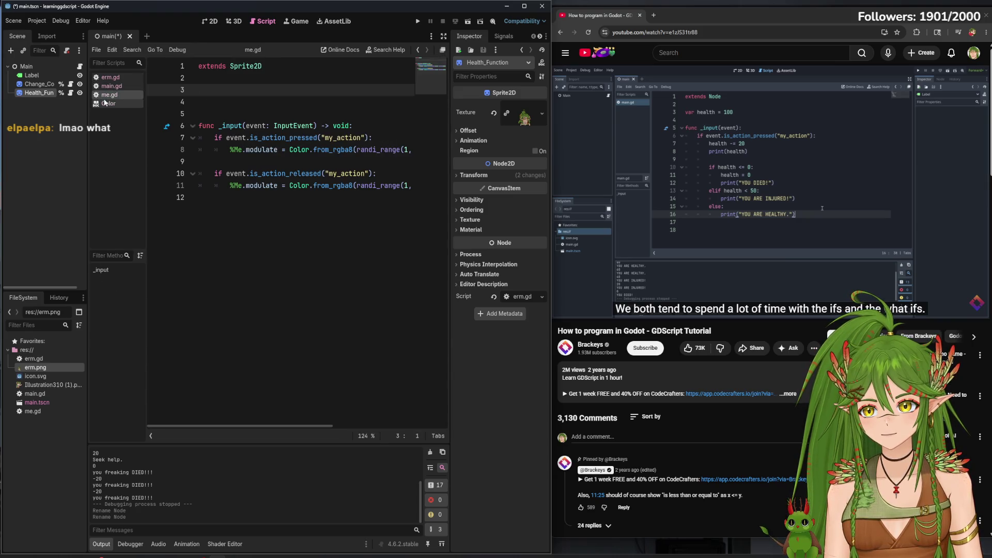
right_click(112, 96)
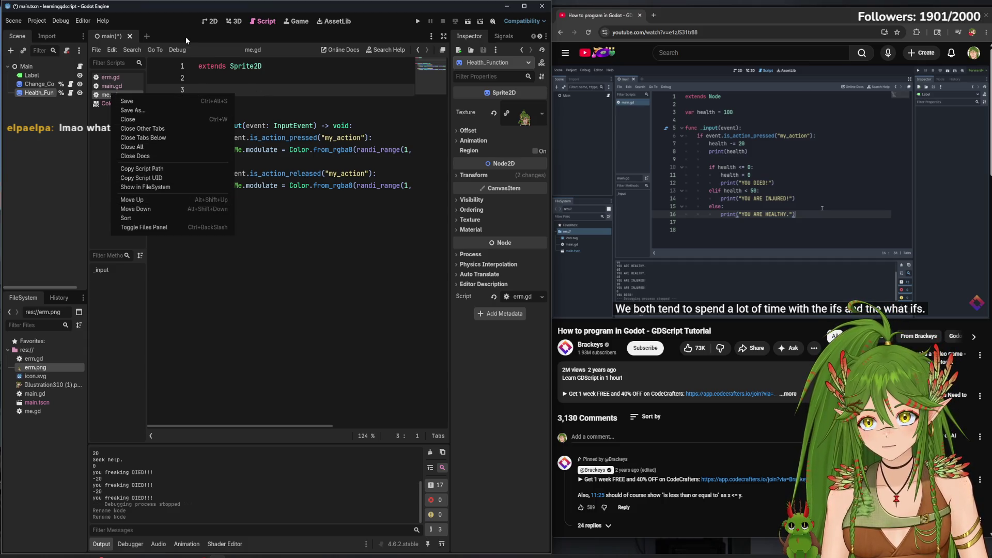
left_click(262, 54)
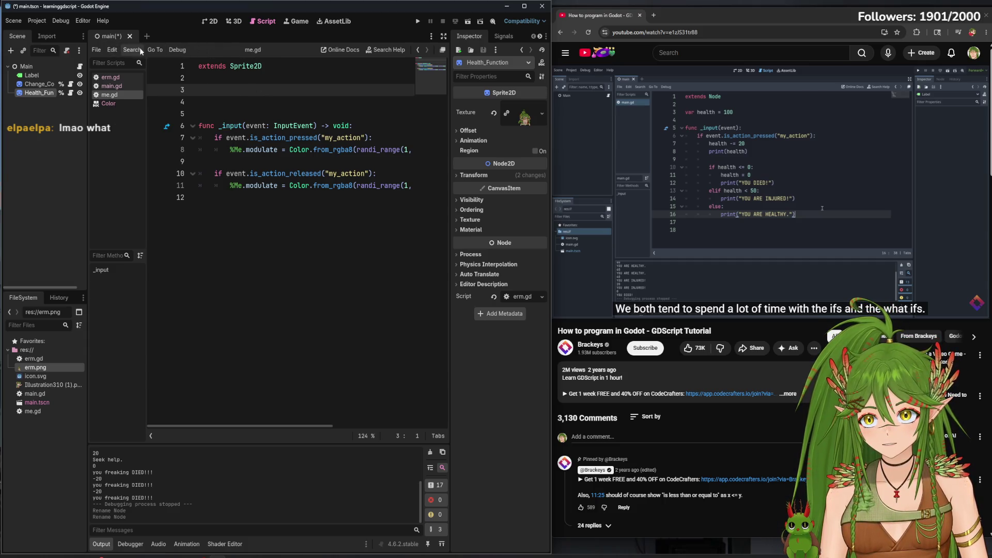
left_click(98, 50)
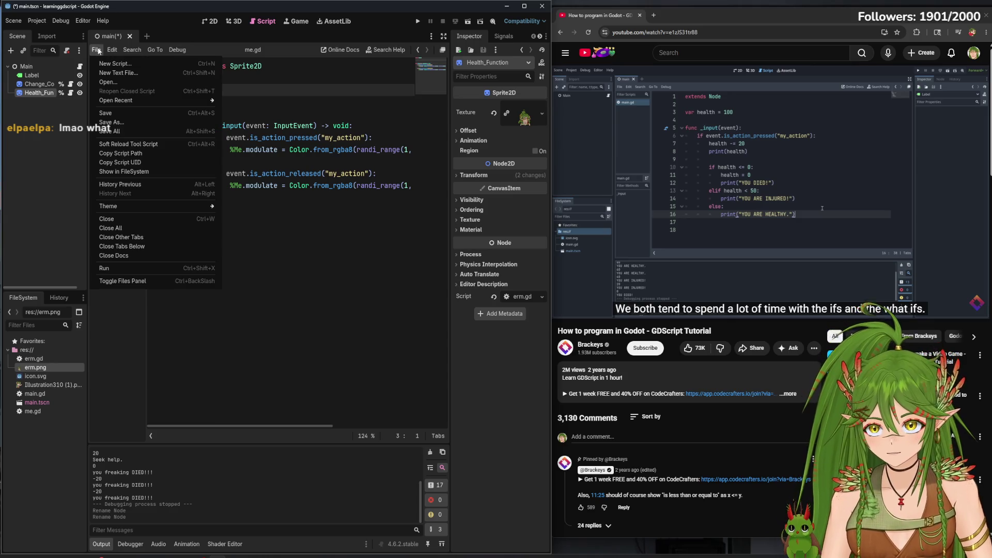
mouse_move(111, 51)
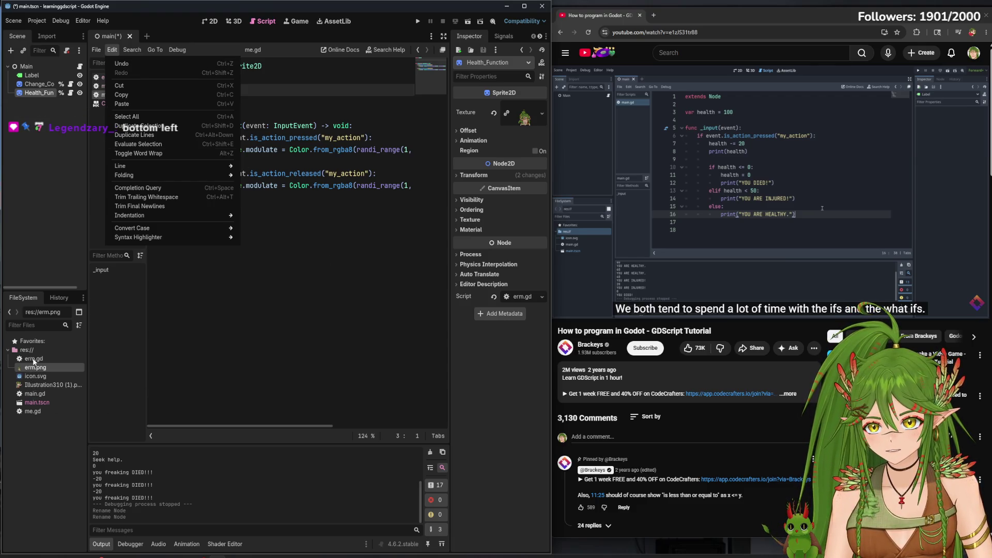
Rename me.gd to Change_Colors.gd in the FileSystem dock.
left_click(32, 412)
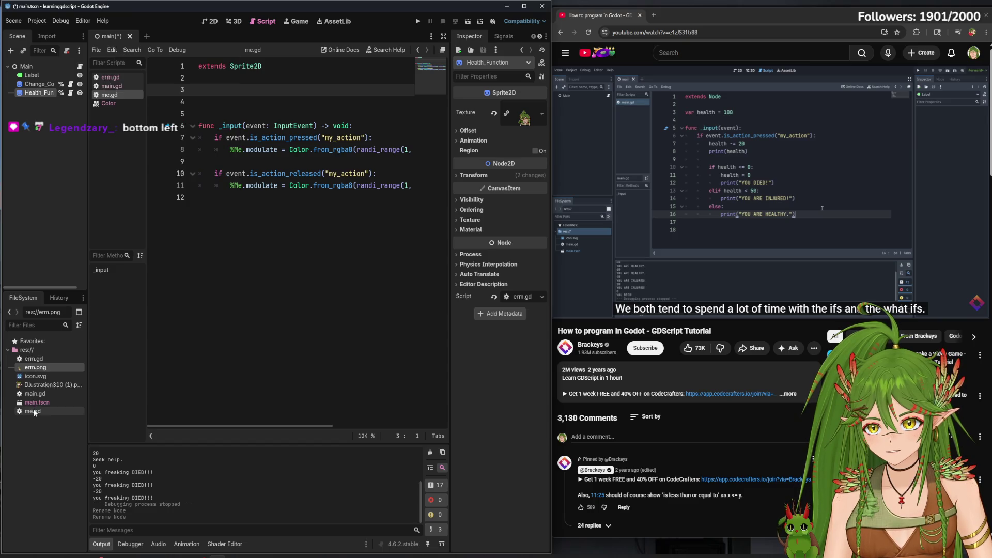
right_click(29, 413)
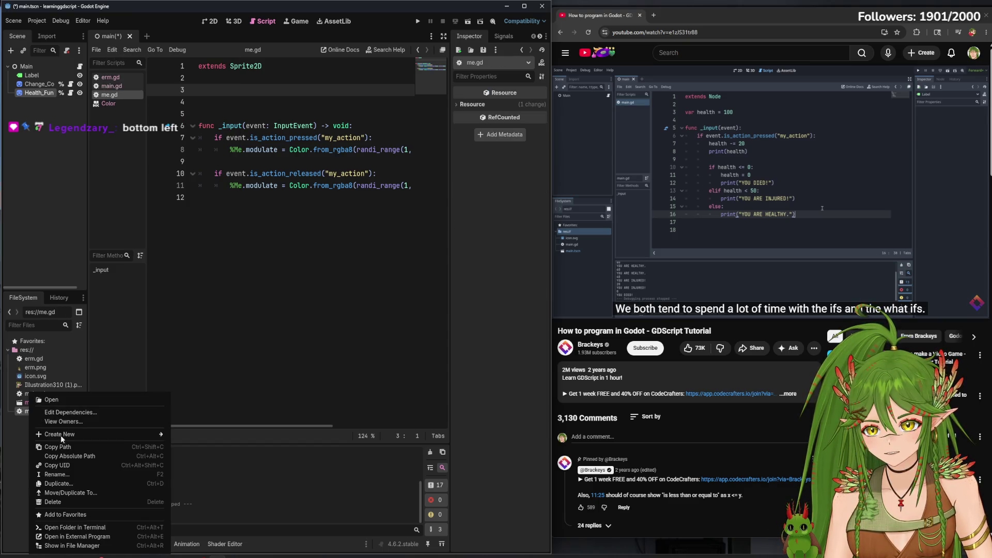
left_click(57, 474)
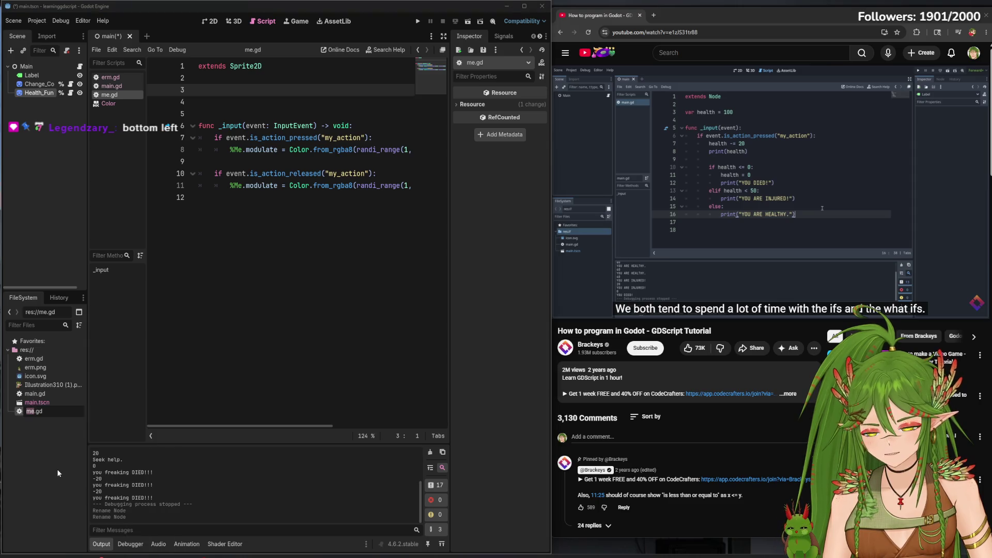
type("Change_")
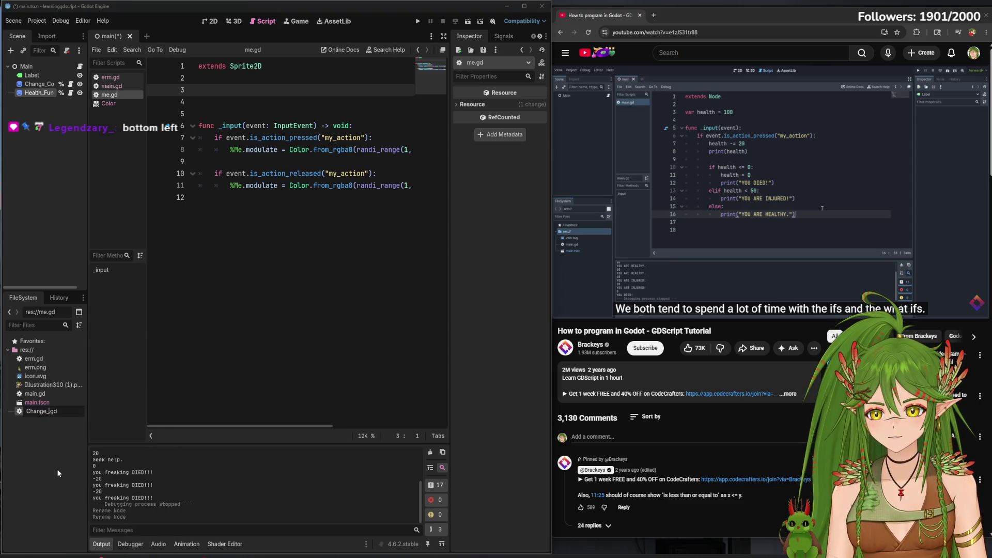
type("Colors")
key("Return")
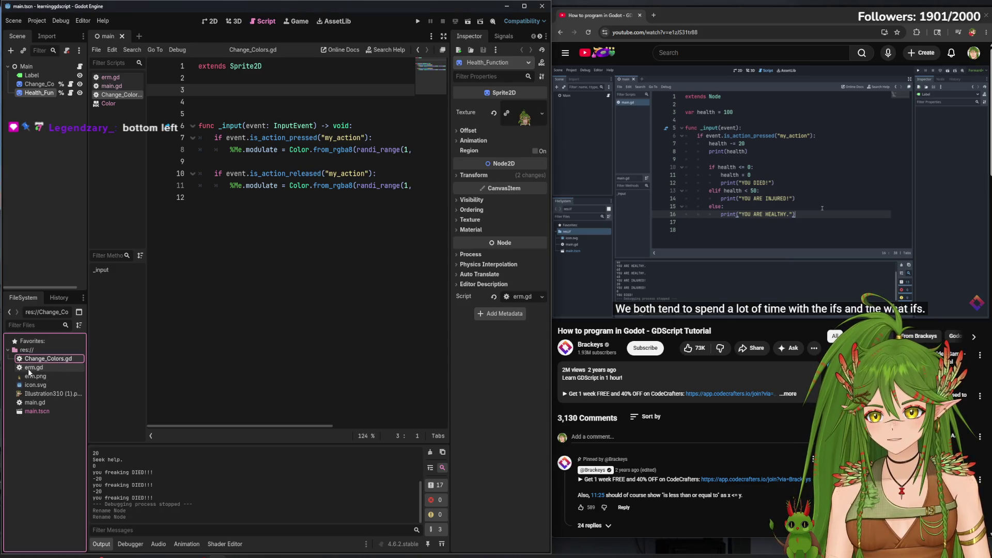
Rename erm.gd to Health_Function.gd.
right_click(28, 368)
left_click(54, 433)
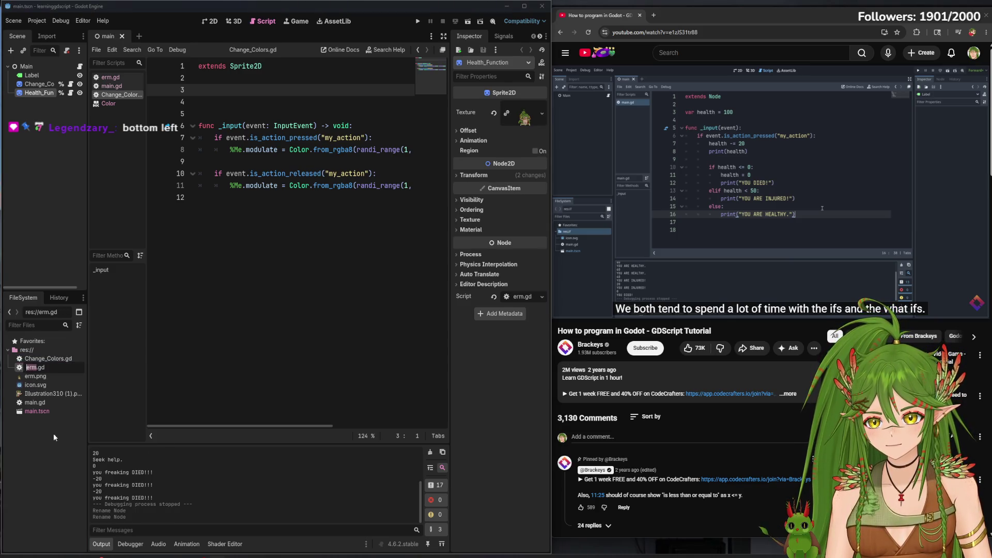
type("Health_Fu")
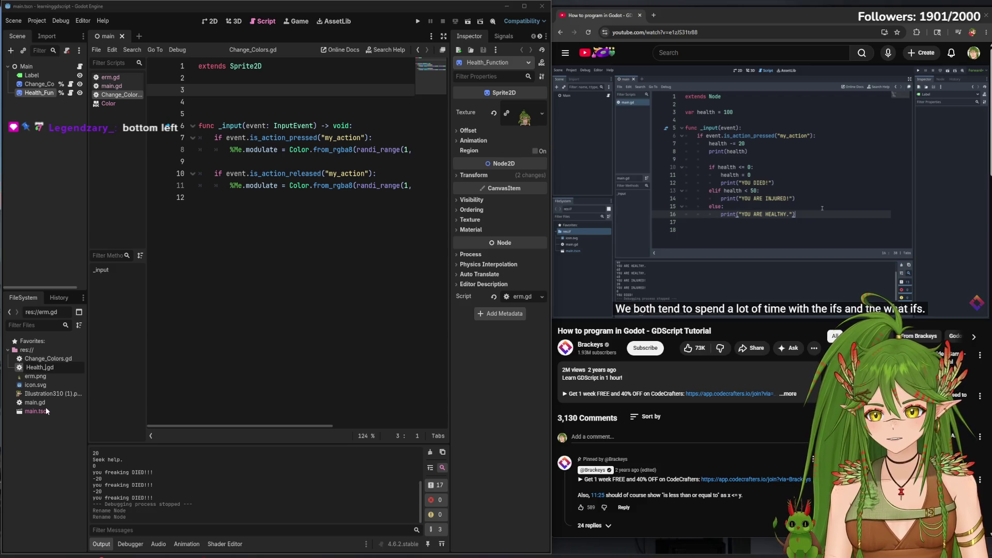
type("nction")
key("Return")
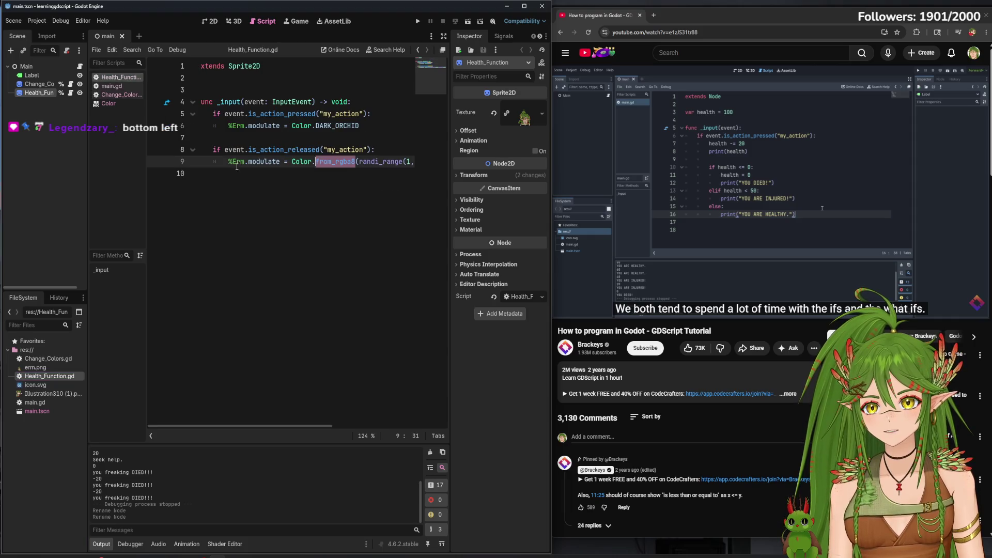
Replace Health_Function.gd's old input code with the pasted health if/elif/else logic.
left_click(281, 177)
left_click_drag(282, 177, 200, 102)
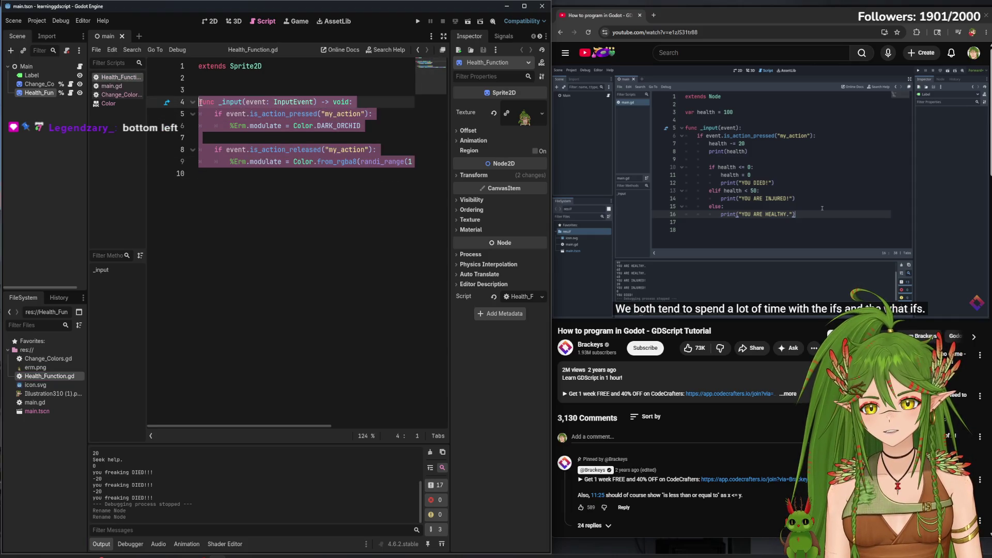
key("ctrl+v")
Declare var health = 100 on line 3, checking main.gd's version for reference.
left_click(226, 81)
key("Return")
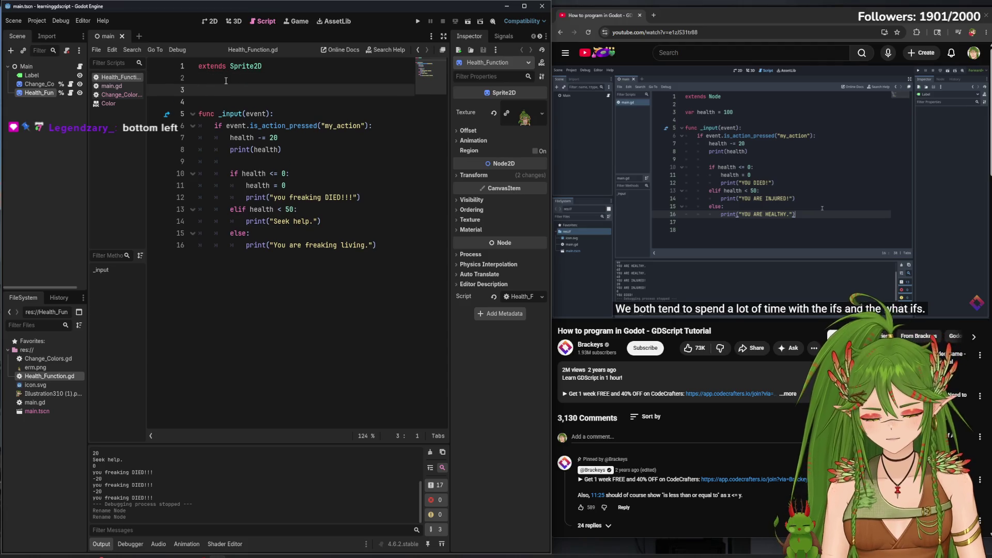
key("BackSpace")
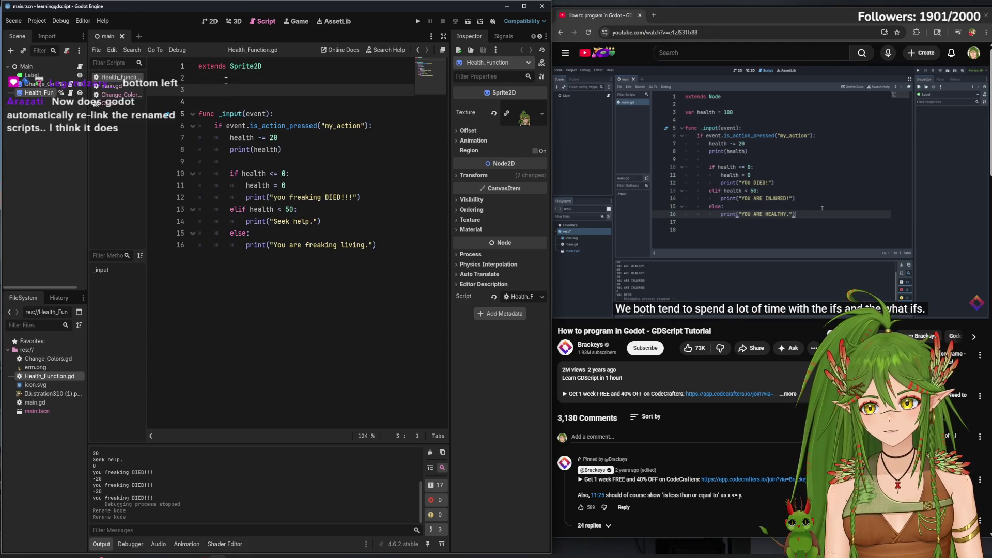
type("r = health 100")
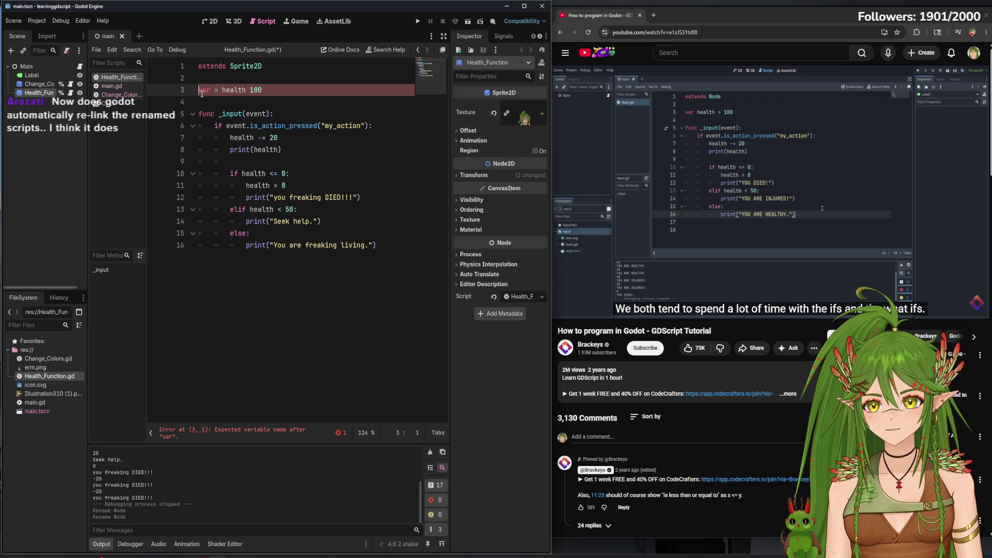
left_click(120, 86)
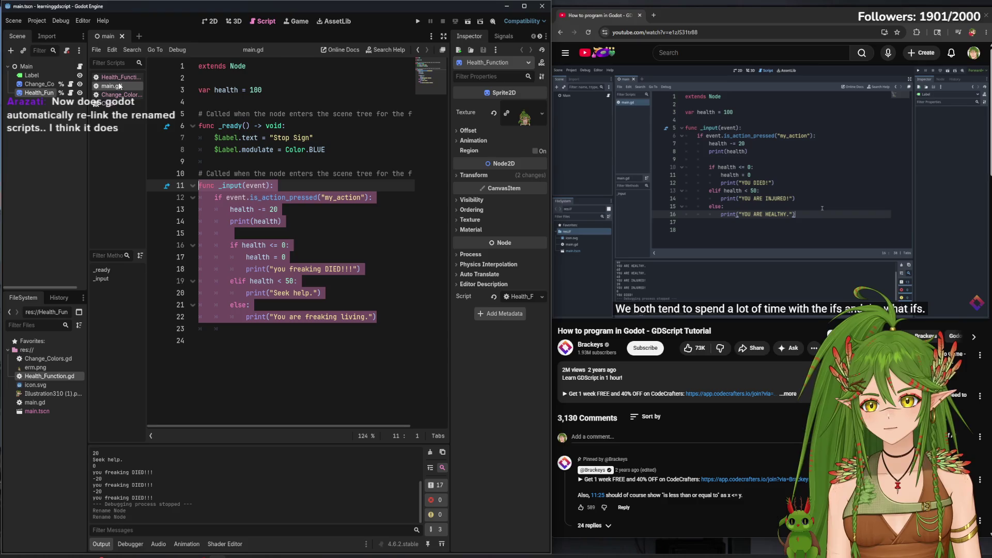
left_click(119, 77)
left_click(120, 85)
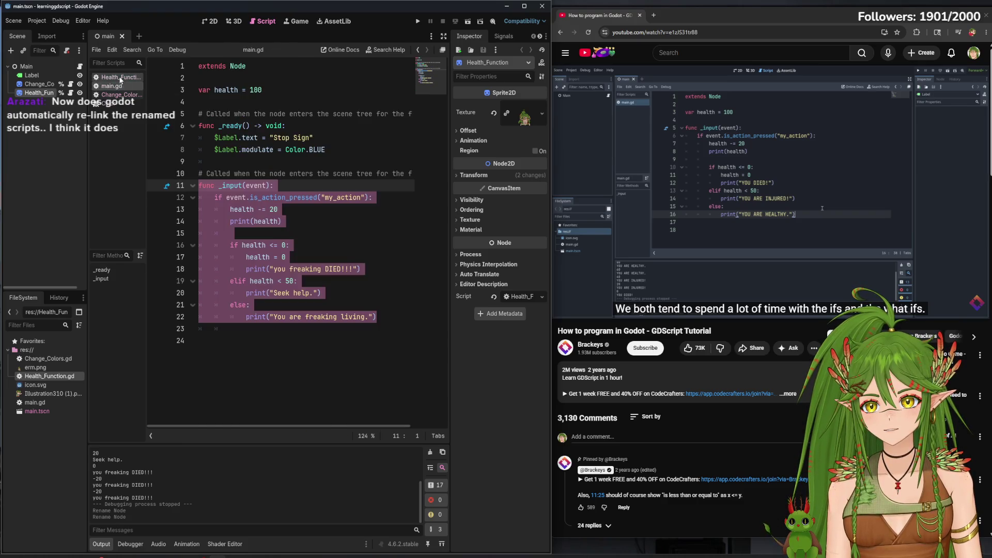
left_click(120, 77)
key("BackSpace")
key("BackSpace")
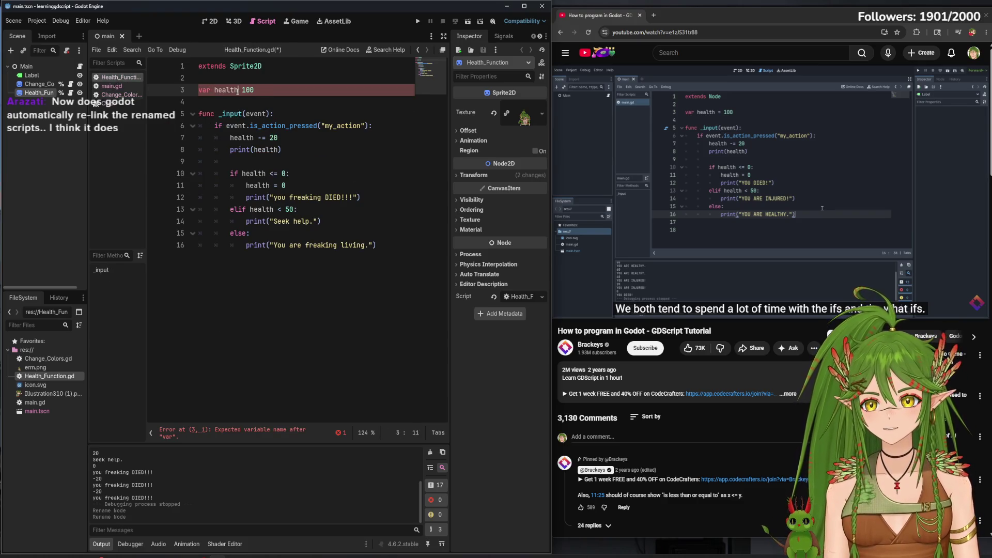
left_click(251, 90)
type("=")
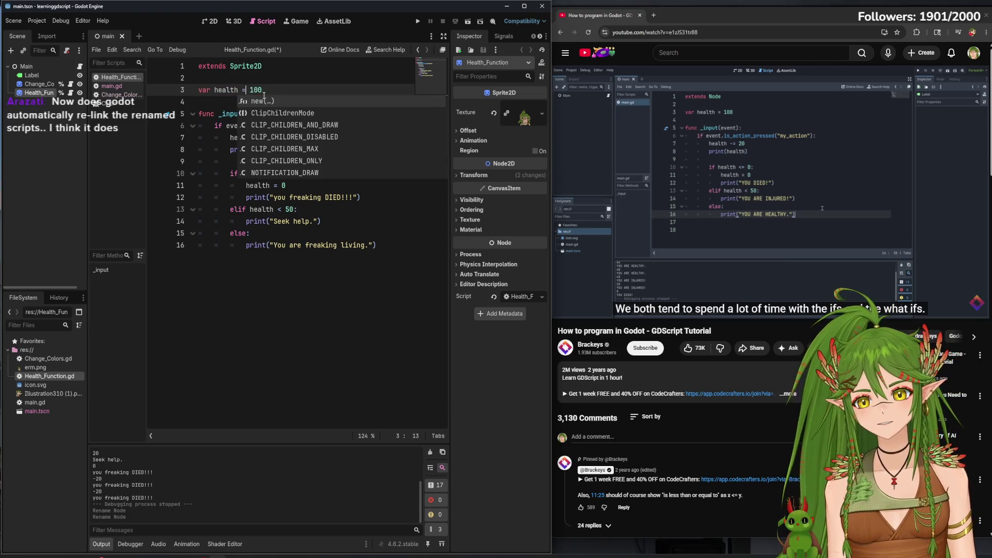
left_click(226, 272)
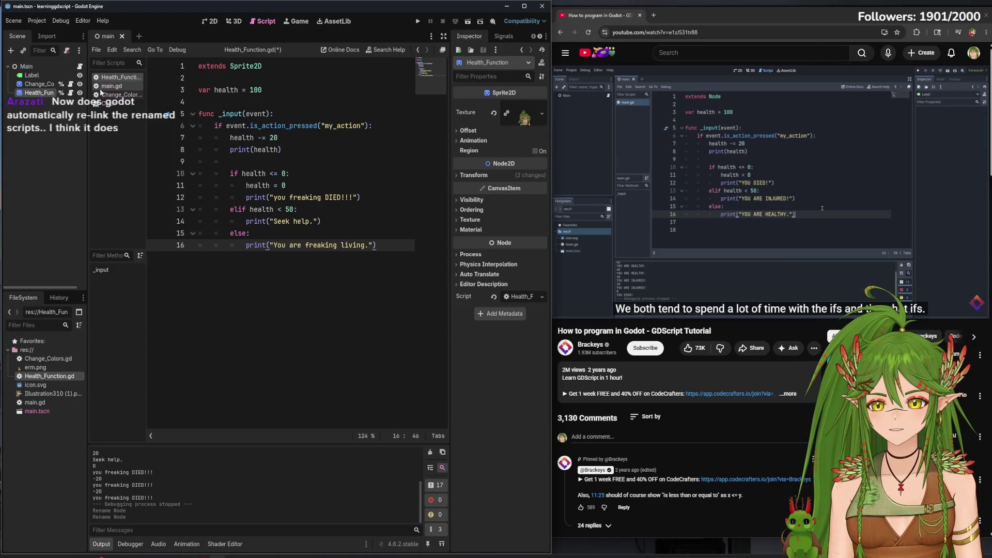
Scale Health_Function to (0.2, 0.19), Change_Colors to (0.45, 0.5), and move Change_Colors to (434, 355).
left_click(212, 22)
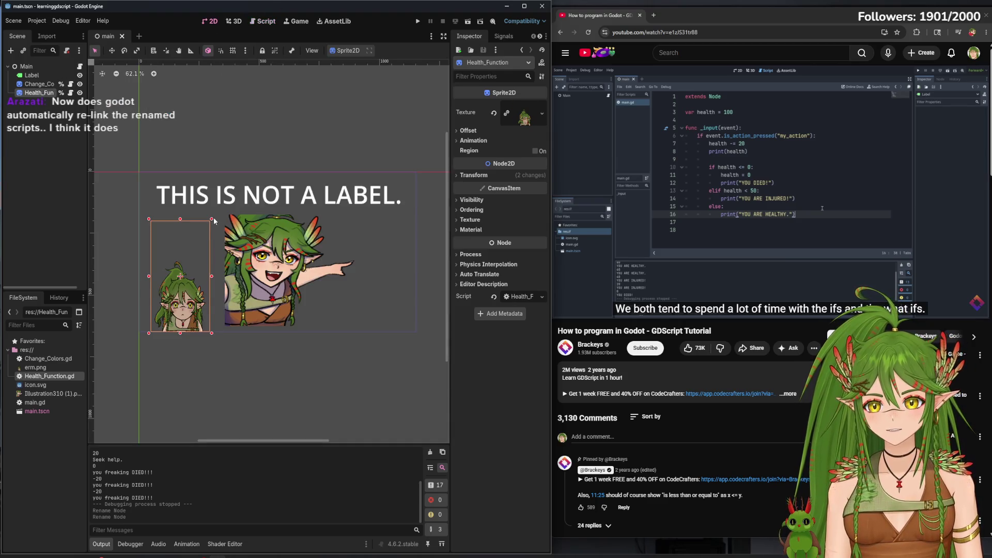
left_click_drag(212, 219, 195, 284)
left_click(255, 262)
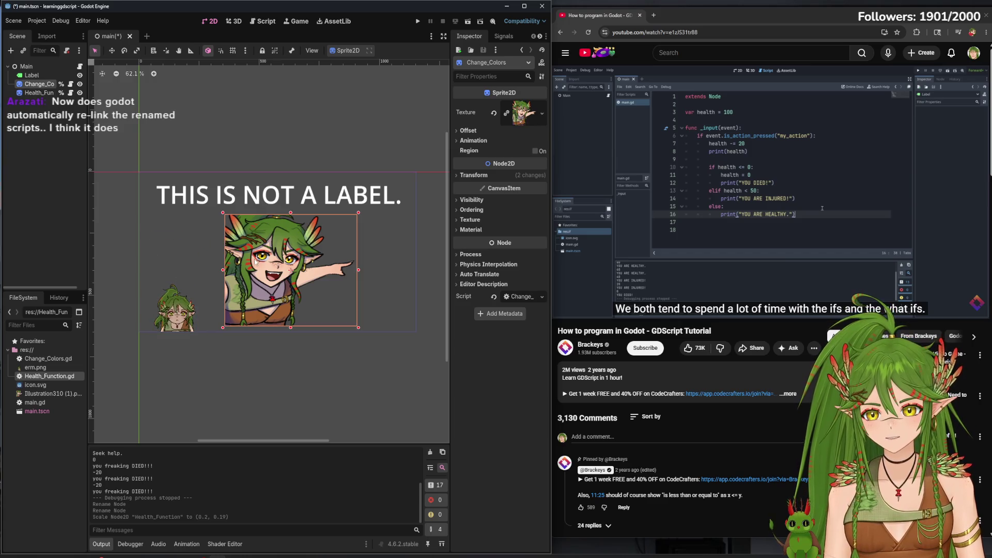
left_click_drag(358, 218, 305, 236)
left_click(305, 236)
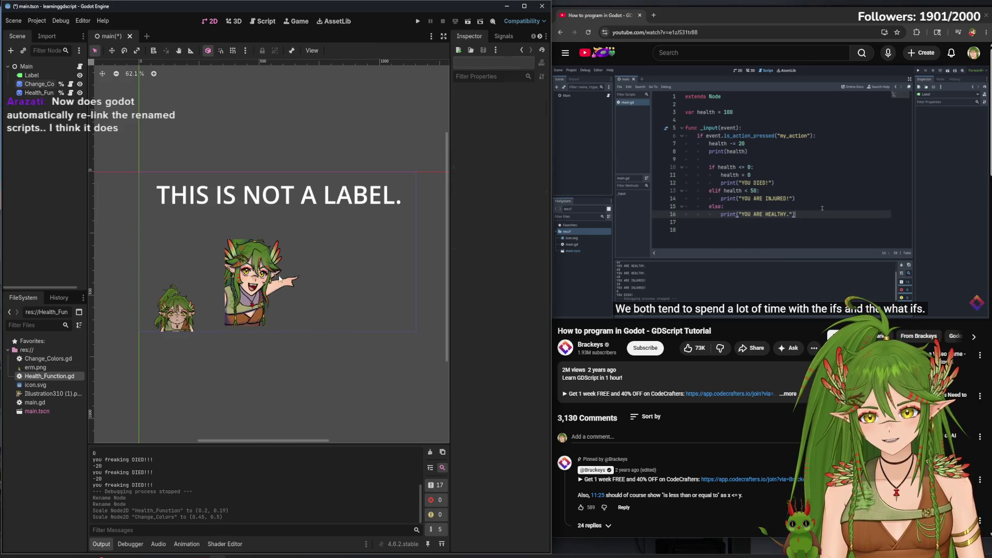
mouse_move(258, 305)
left_mouse_down()
mouse_move(185, 261)
mouse_move(239, 279)
left_mouse_up()
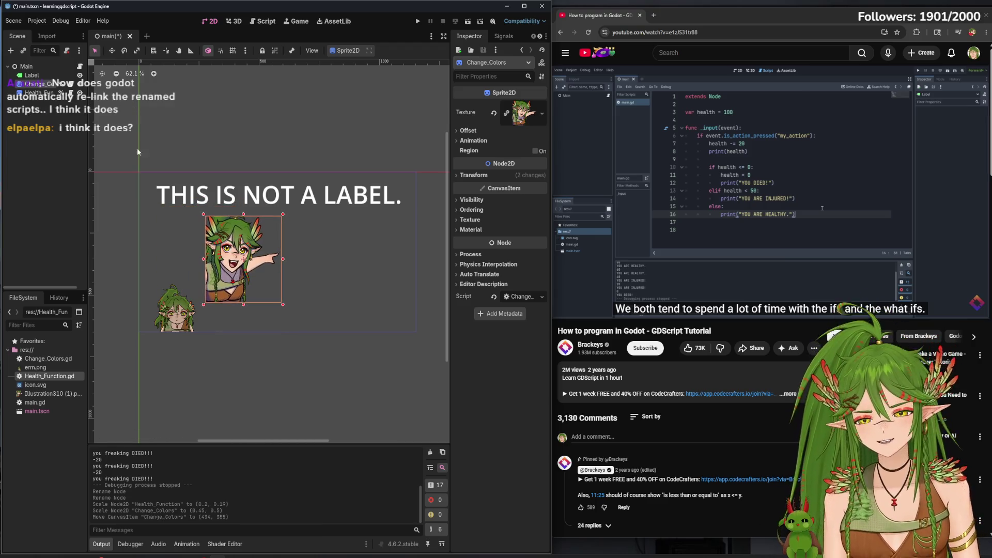
left_click(234, 21)
Close the Color class reference page and bring Health_Function.gd back up in the script editor.
left_click(263, 21)
left_click(114, 104)
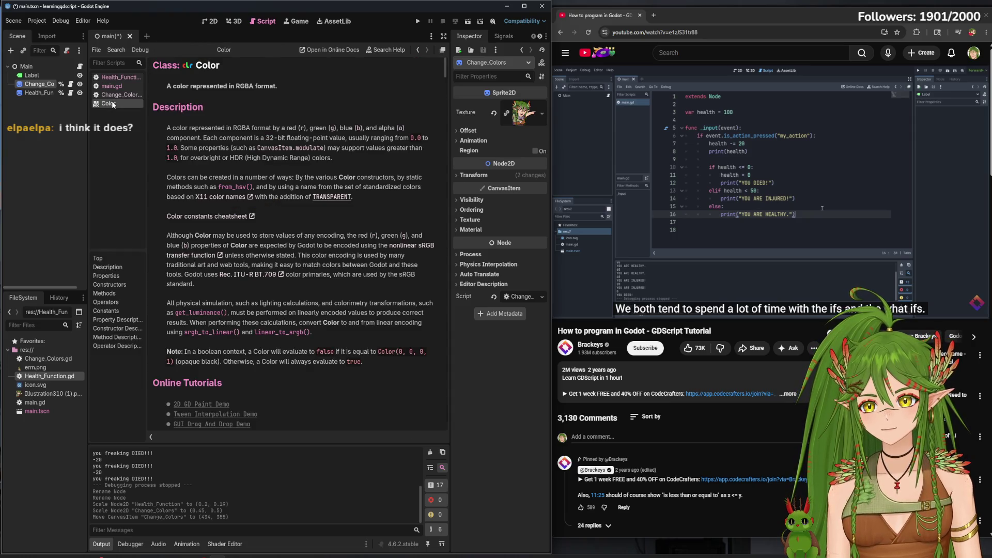
right_click(115, 105)
left_click(126, 110)
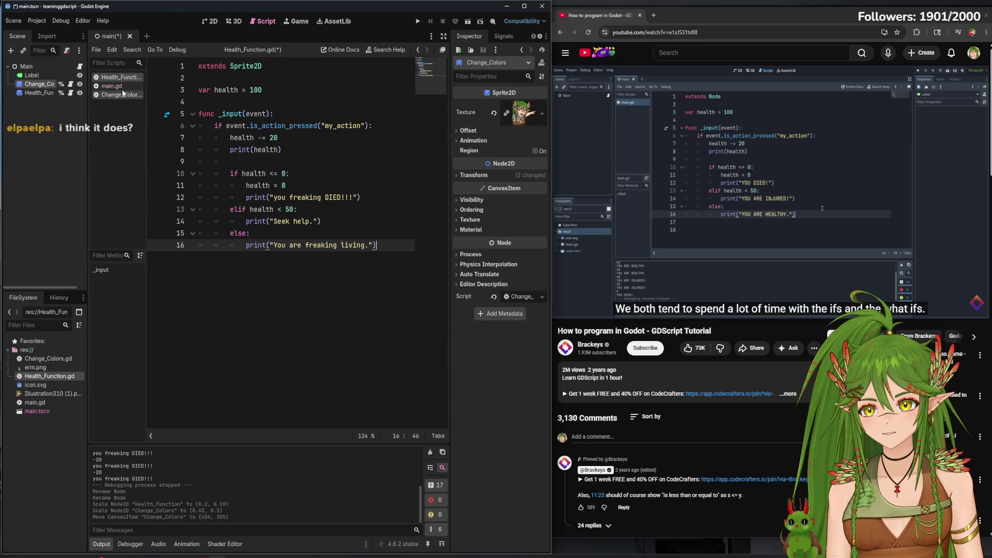
left_click(112, 86)
left_click(274, 256)
left_click(768, 217)
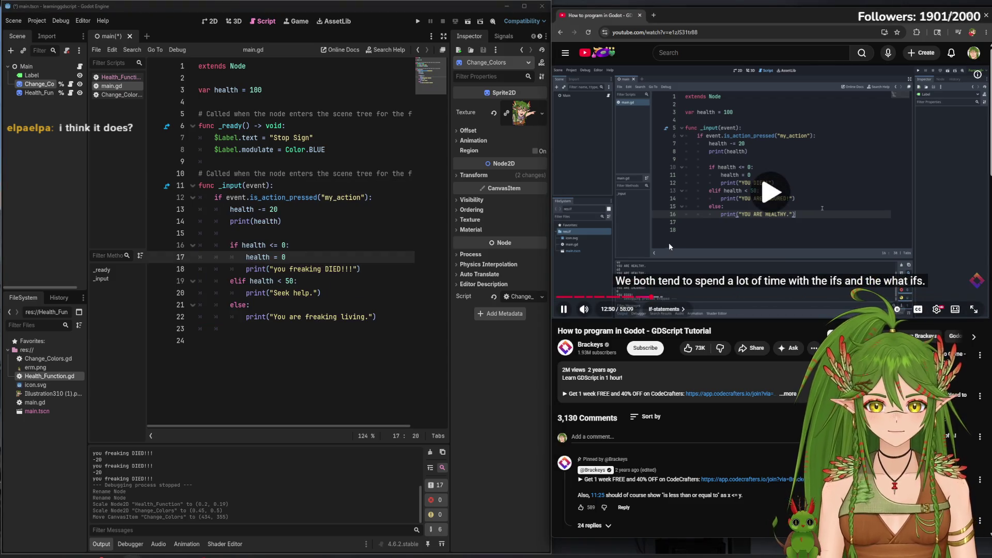
left_click(122, 79)
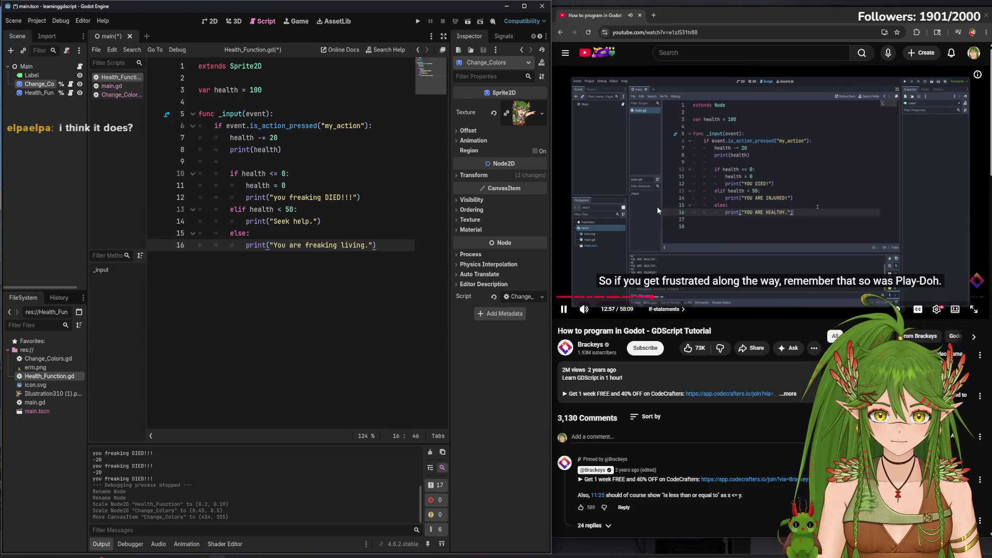
key("XF86AudioPlay")
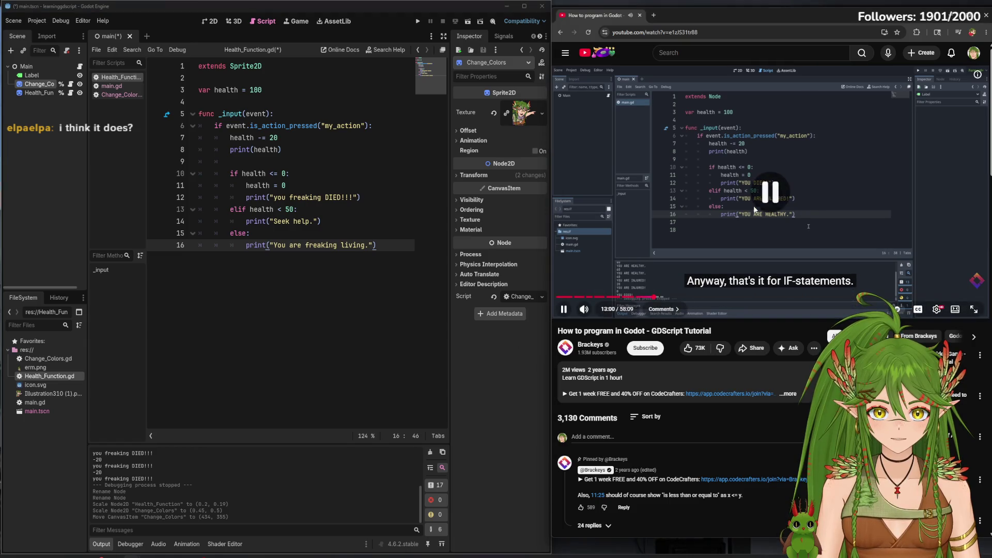
key("XF86AudioPlay")
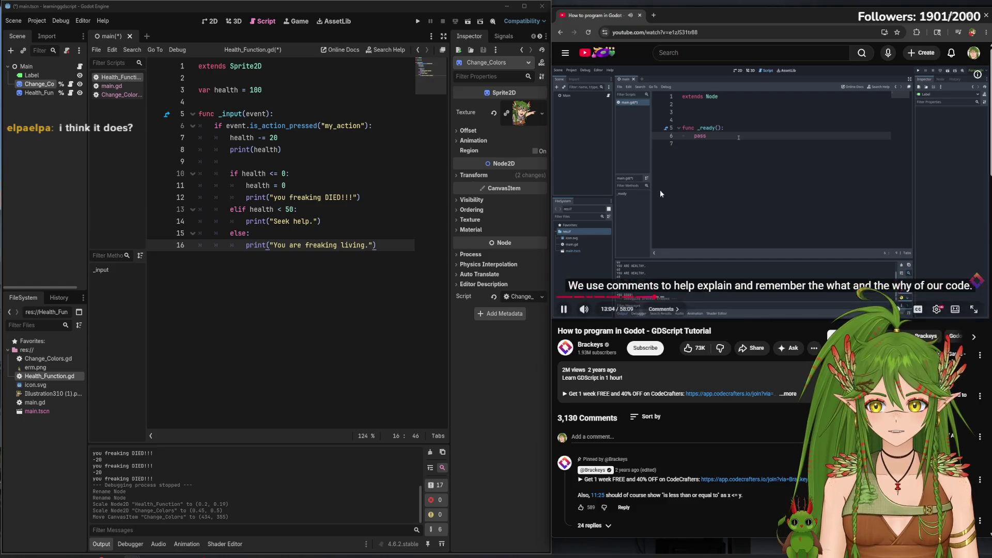
key("XF86AudioPlay")
Insert the comment "#This is my awesome health function!!!!!" above the _input function.
left_click(228, 106)
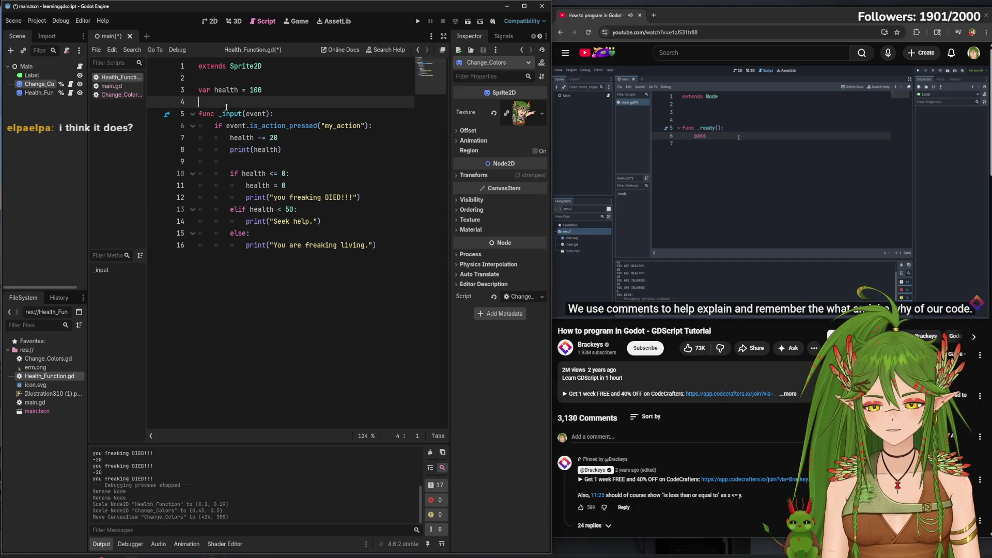
key("Return")
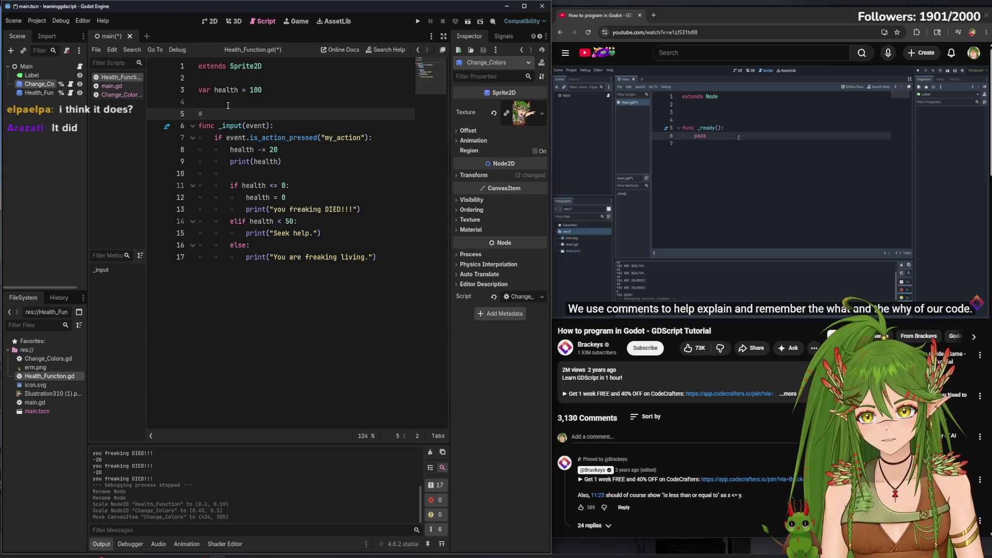
type("#This is my he")
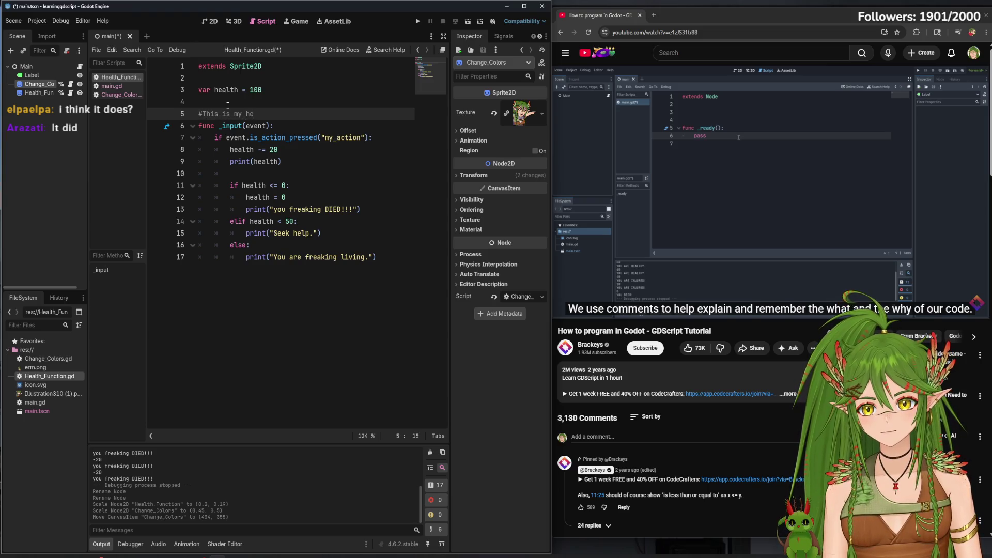
key("BackSpace")
key("BackSpace")
type("awesome he")
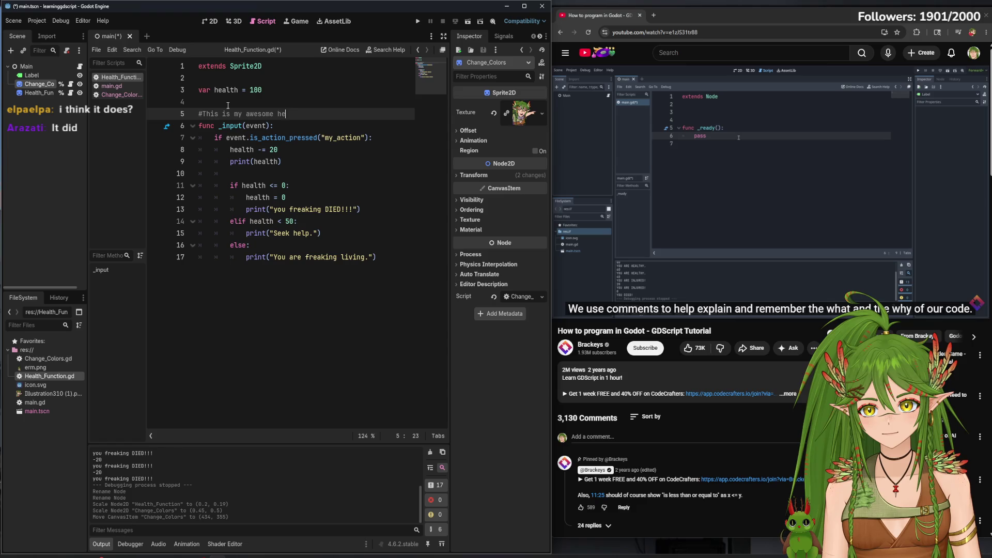
type("alth function!!")
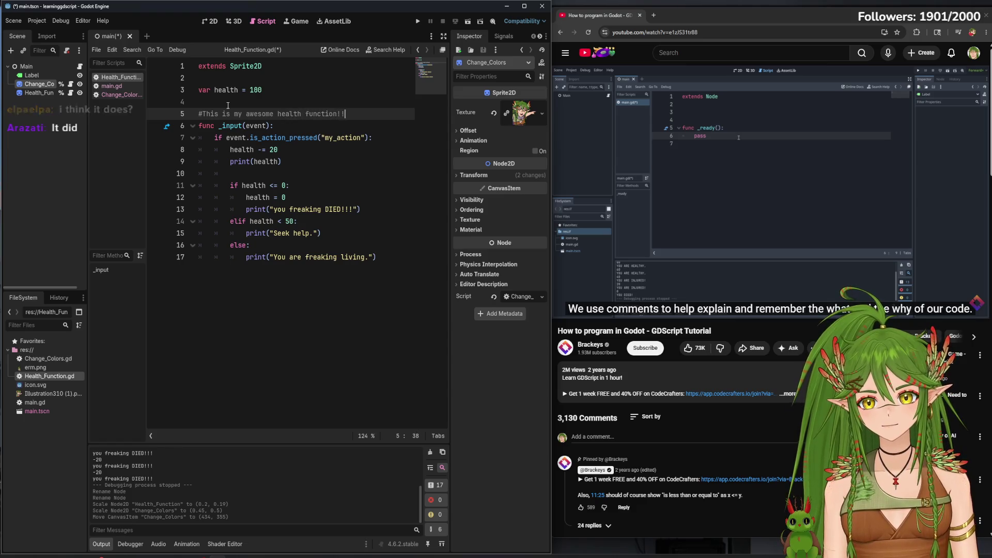
type("!!!")
left_click(699, 171)
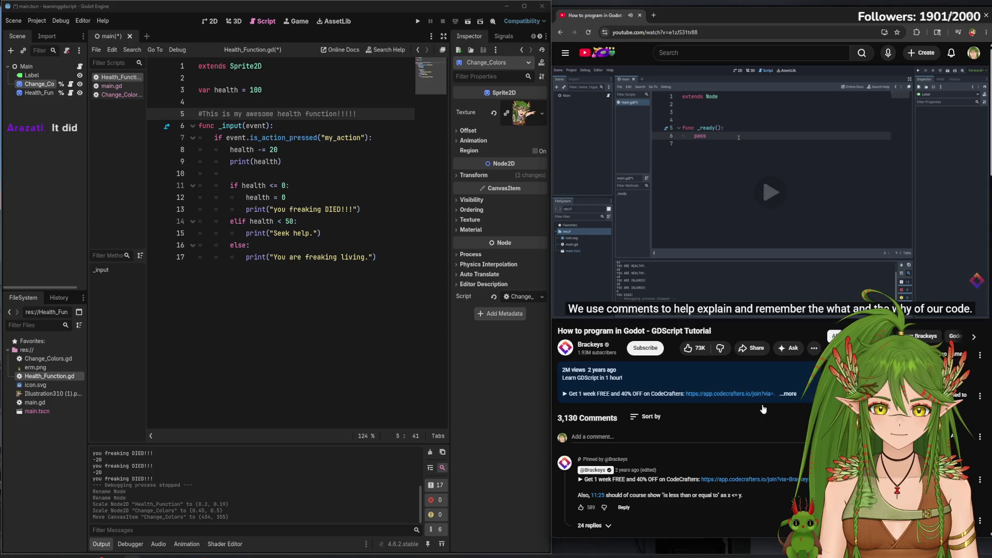
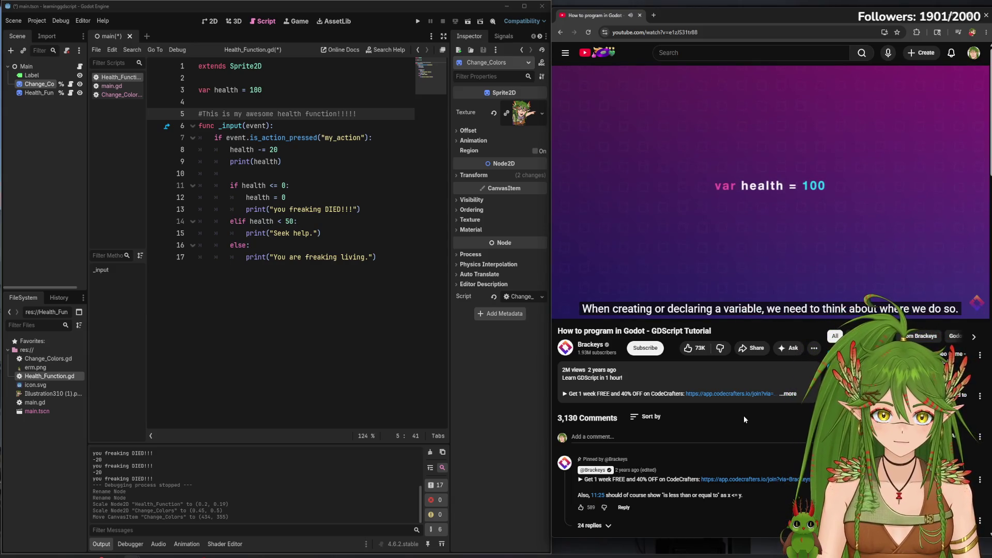
Save Health_Function.gd, then bring up main.gd in the script editor.
left_click(313, 367)
key("ctrl+s")
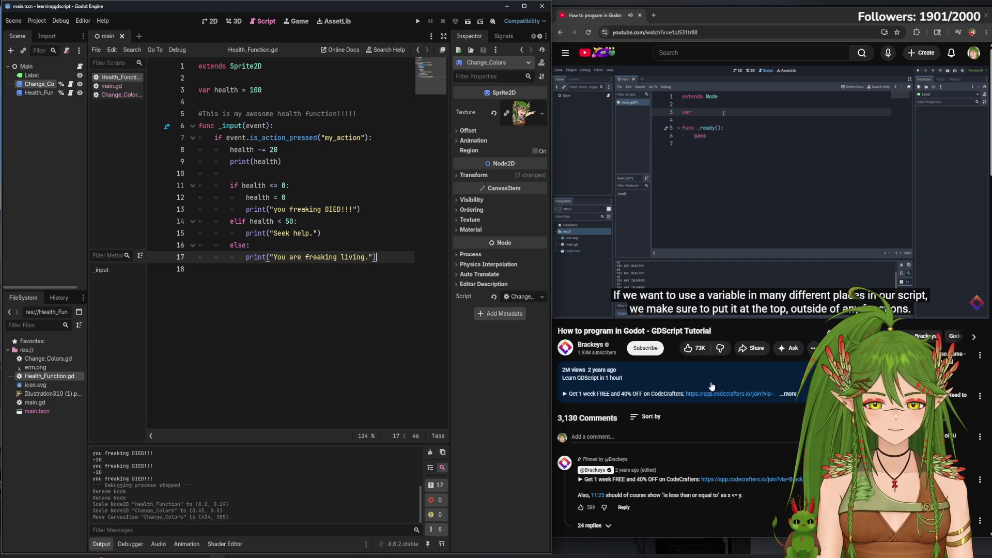
left_click(638, 159)
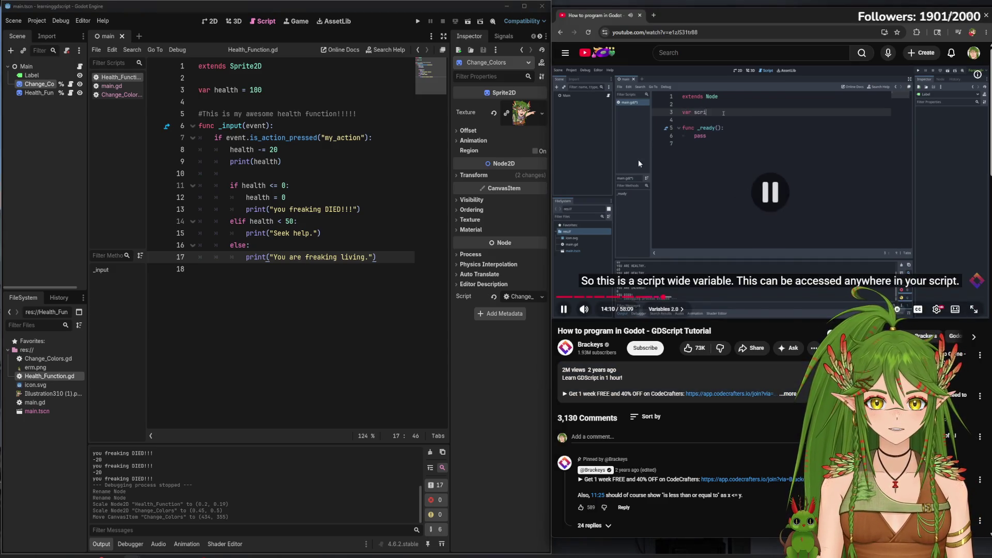
left_click(106, 87)
Delete the old label setup and _input damage code from main.gd, leaving an empty _ready.
left_click(319, 336)
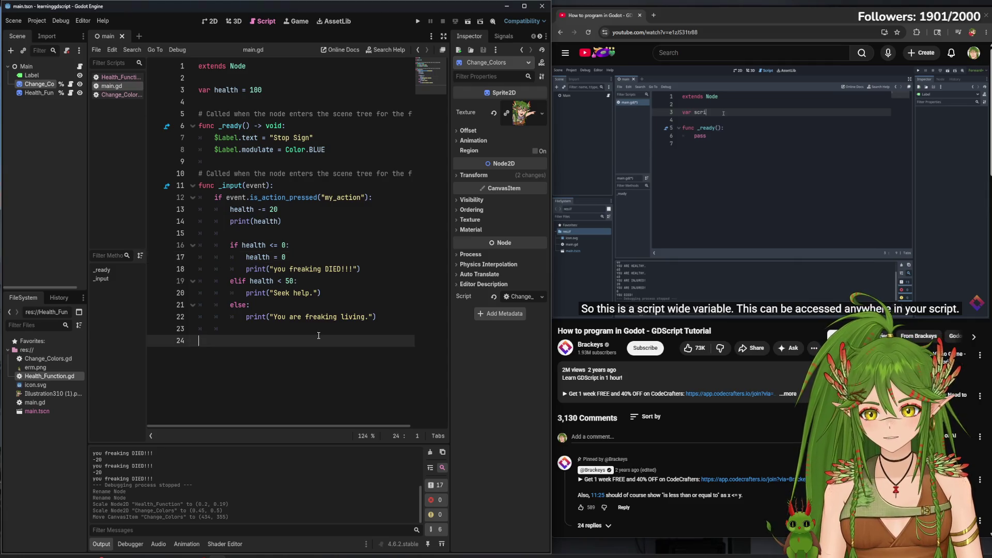
mouse_move(376, 317)
left_mouse_down()
mouse_move(314, 293)
mouse_move(258, 197)
mouse_move(199, 126)
mouse_move(202, 140)
left_mouse_up()
key("BackSpace")
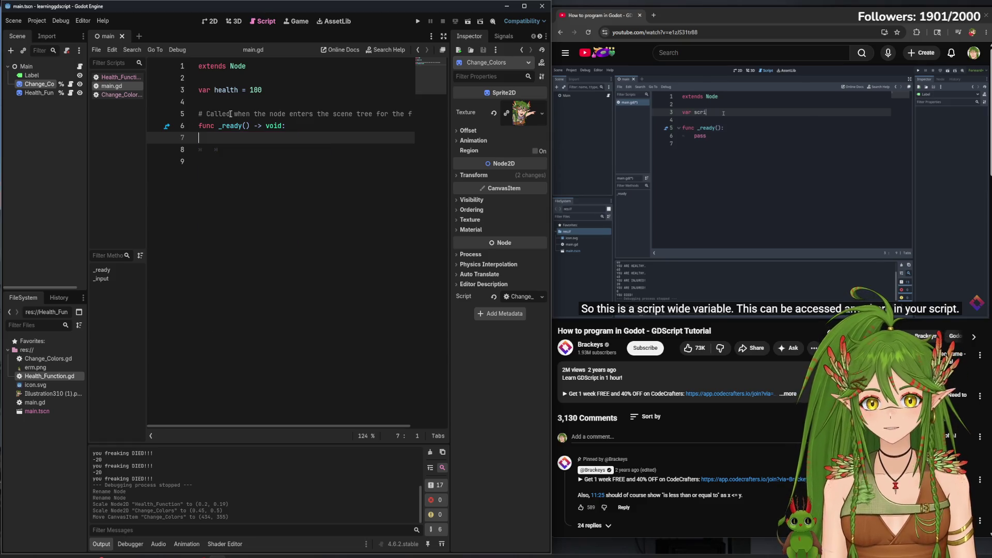
key("BackSpace")
left_click(234, 146)
key("BackSpace")
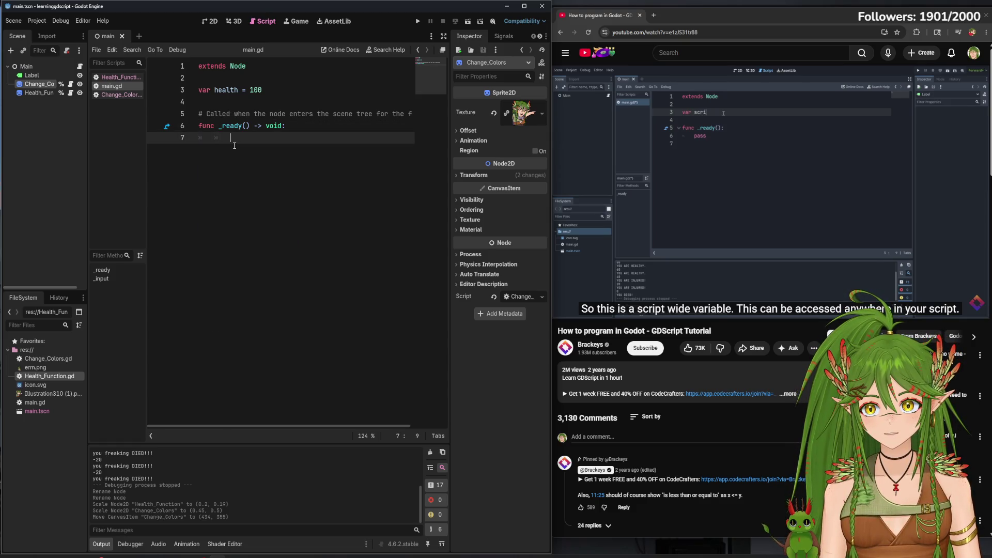
Replace the health = 100 declaration on line 3 with var script_variable = 100.
left_click_drag(307, 103, 215, 90)
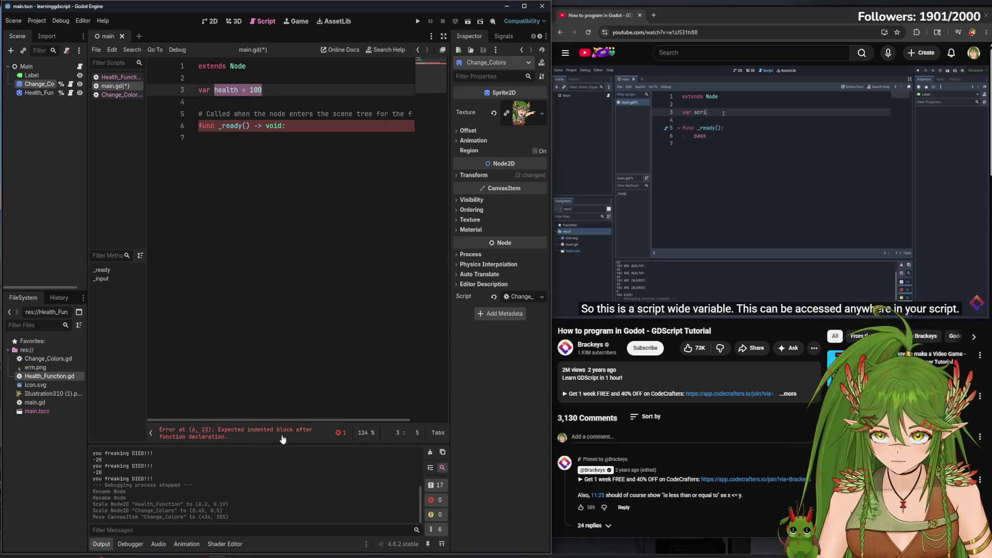
key("BackSpace")
left_click(300, 127)
key("Delete")
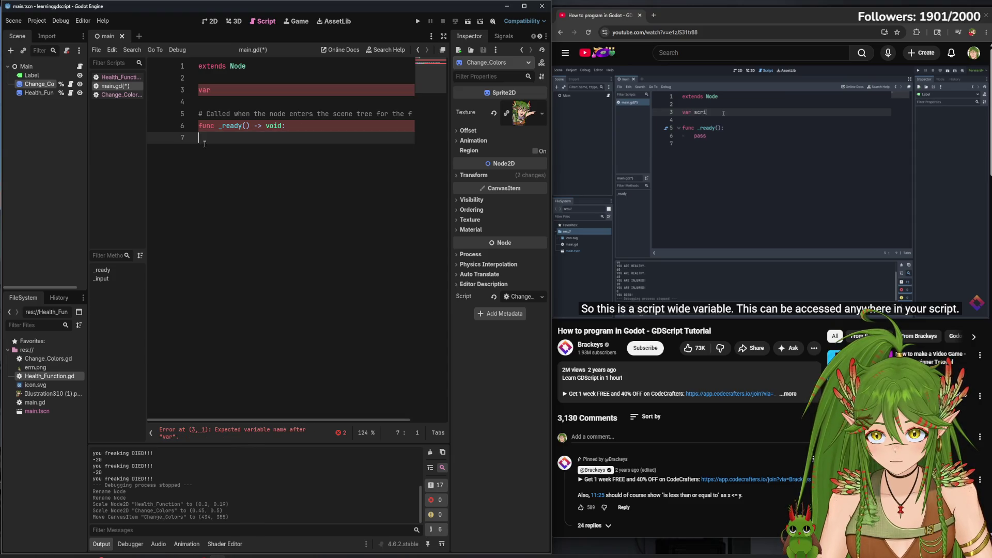
left_click(254, 91)
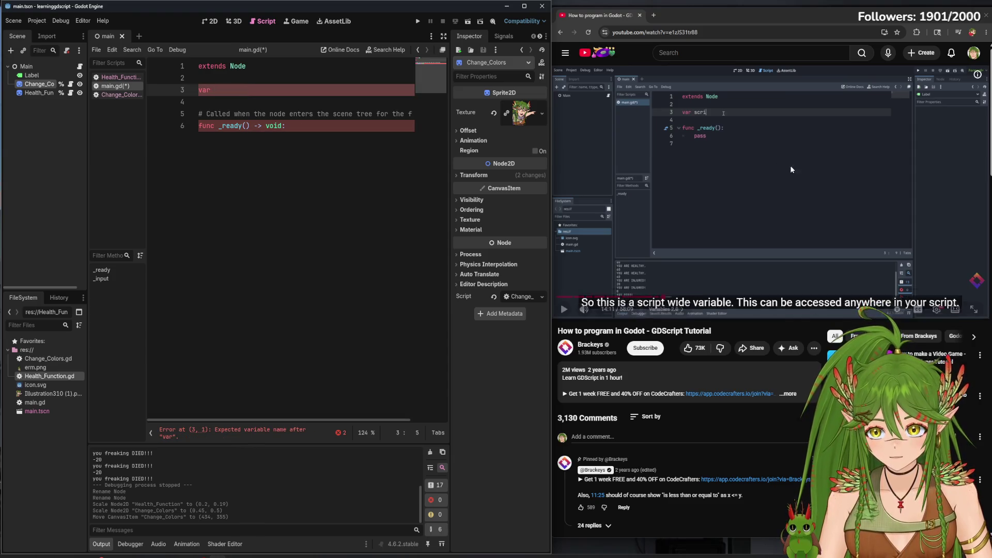
type("script_")
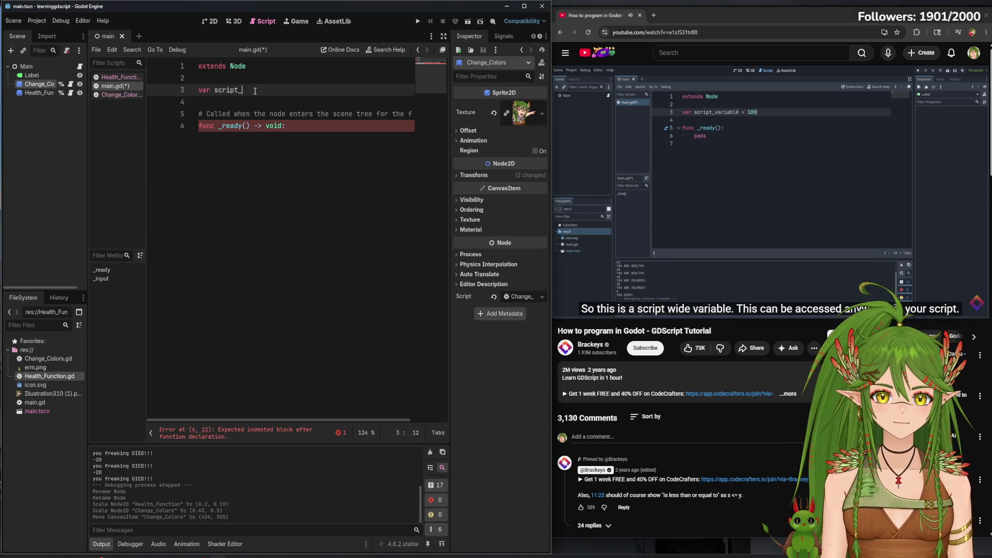
type("variable ")
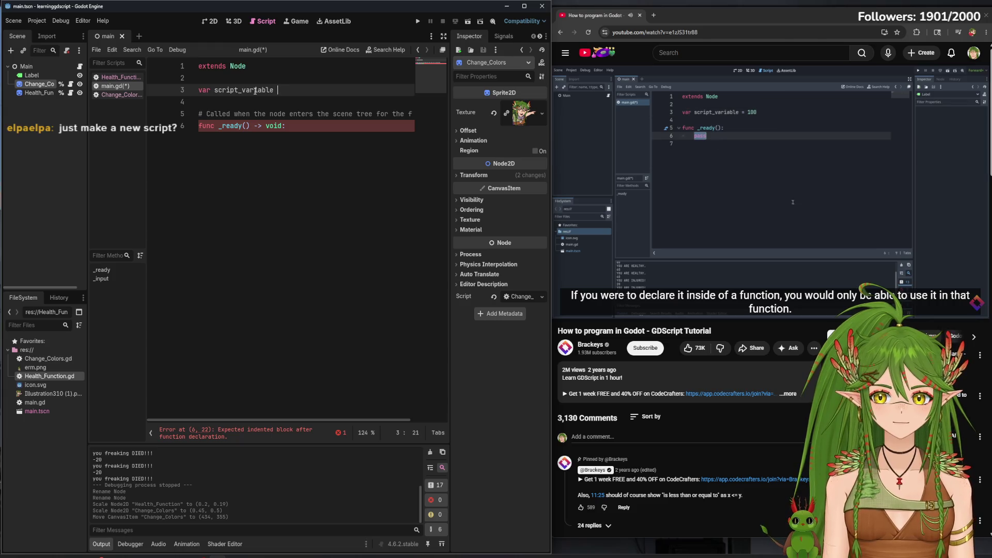
type("= 100")
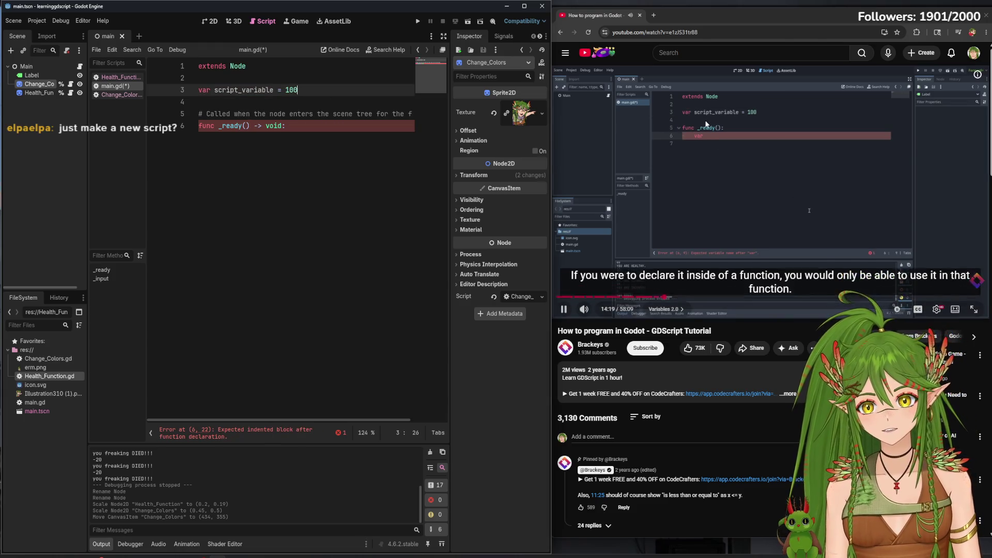
left_click(717, 118)
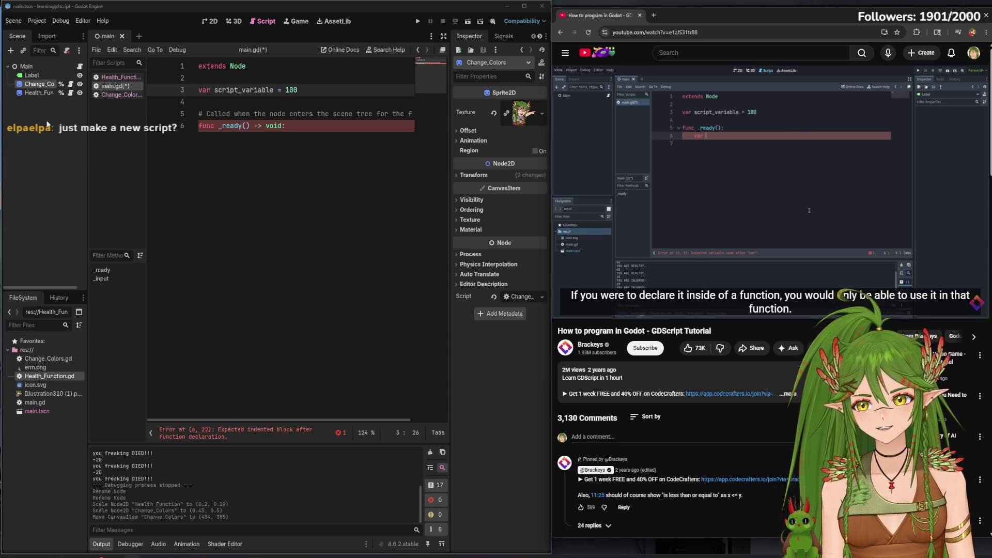
In the 2D view, add mahcha.png as a sprite, shrink it to about 0.28 scale, and place it right of the other sprites.
left_click(211, 21)
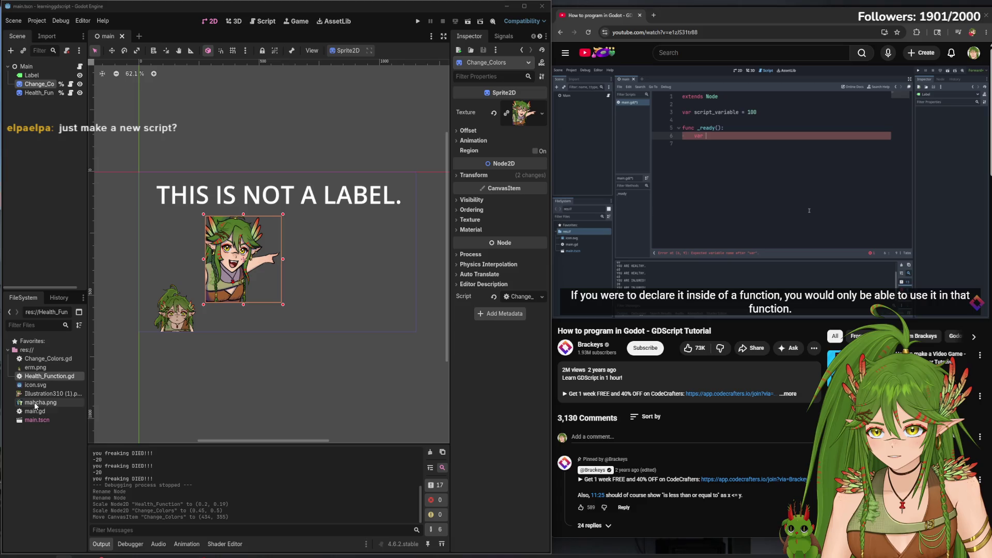
mouse_move(35, 406)
left_mouse_down()
mouse_move(368, 340)
mouse_move(301, 290)
mouse_move(233, 279)
mouse_move(241, 276)
left_mouse_up()
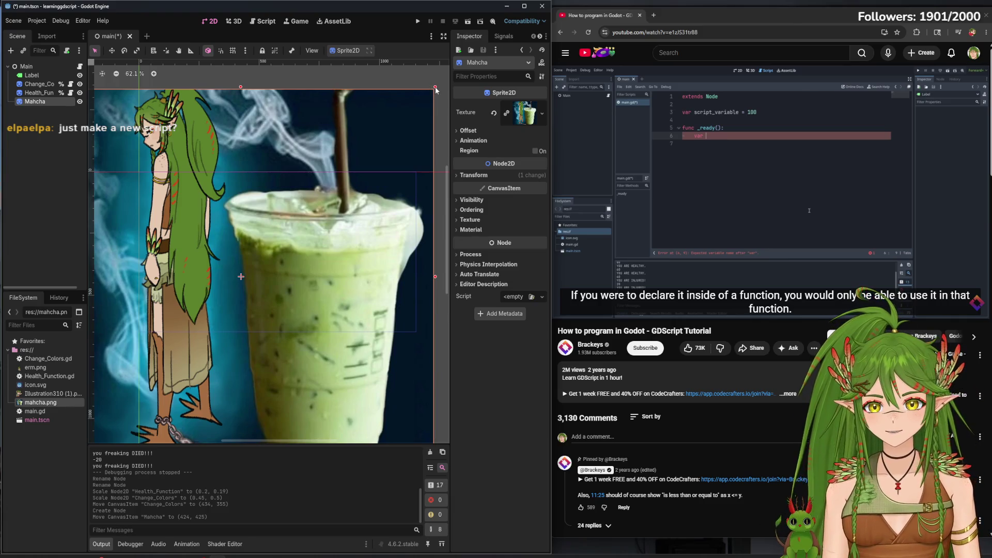
mouse_move(435, 89)
left_mouse_down()
mouse_move(403, 134)
mouse_move(217, 290)
mouse_move(206, 356)
left_mouse_up()
mouse_move(186, 393)
left_mouse_down()
mouse_move(368, 294)
mouse_move(390, 251)
left_mouse_up()
mouse_move(297, 275)
left_mouse_down()
mouse_move(318, 274)
mouse_move(304, 274)
left_mouse_up()
left_click_drag(407, 328, 392, 311)
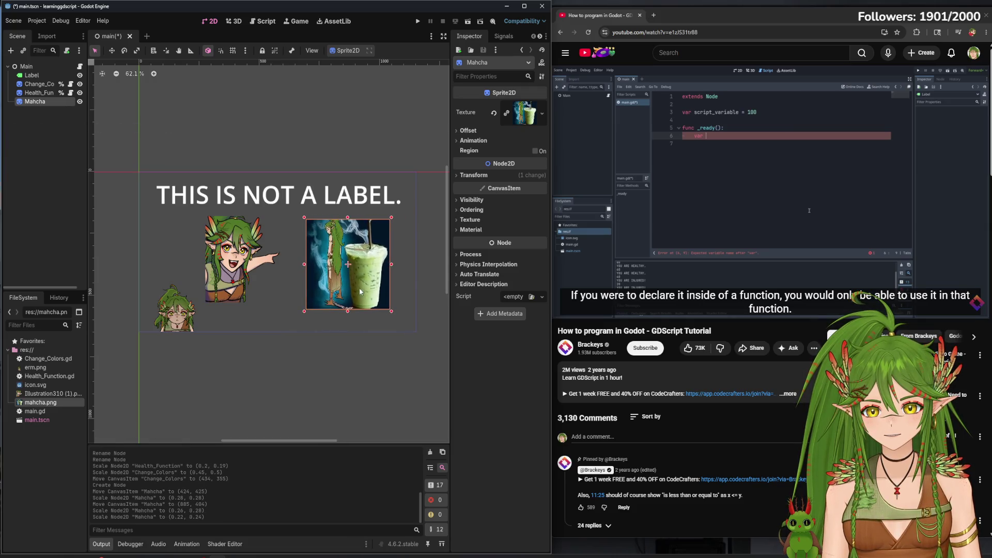
left_click_drag(348, 264, 370, 282)
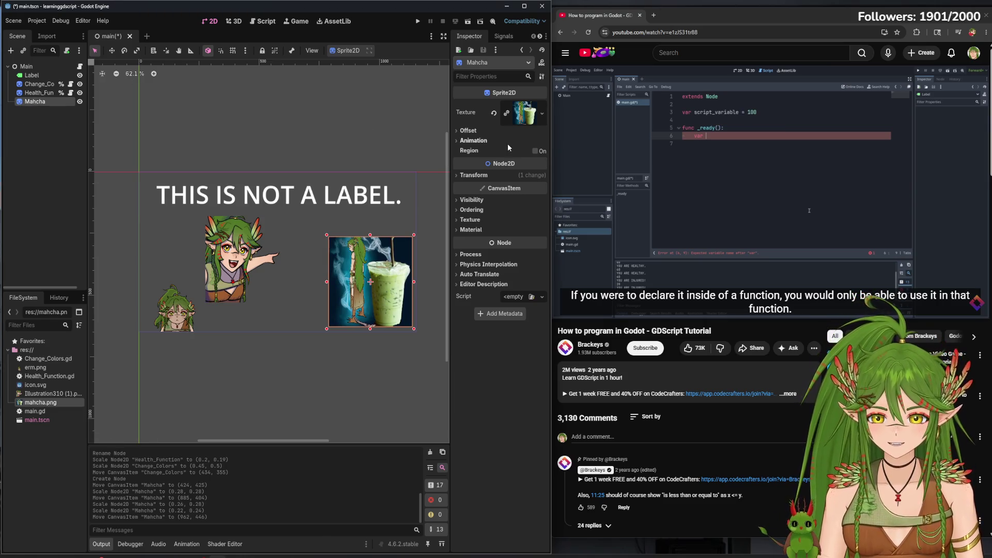
Rename the Mahcha sprite node to Variables_2.
right_click(43, 102)
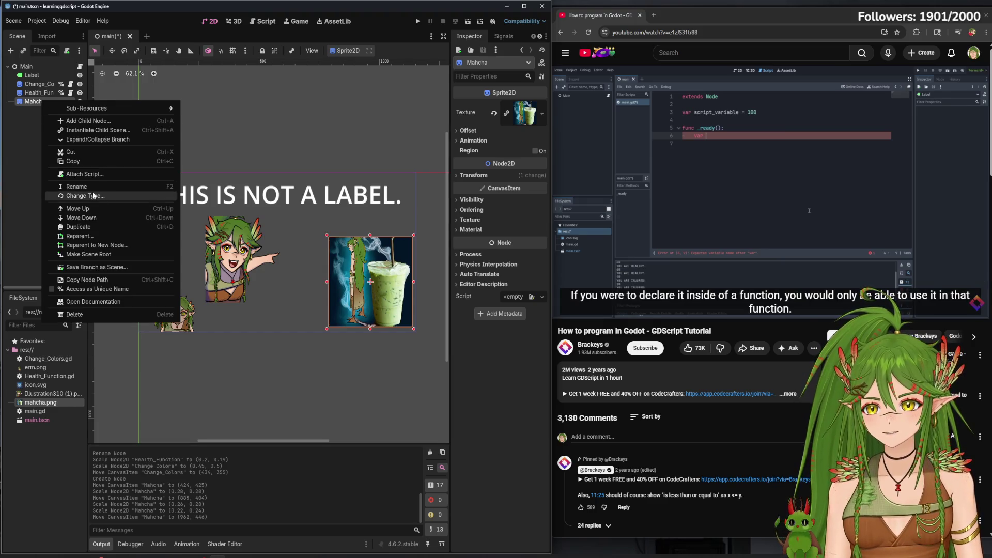
left_click(92, 187)
type("Variables_2")
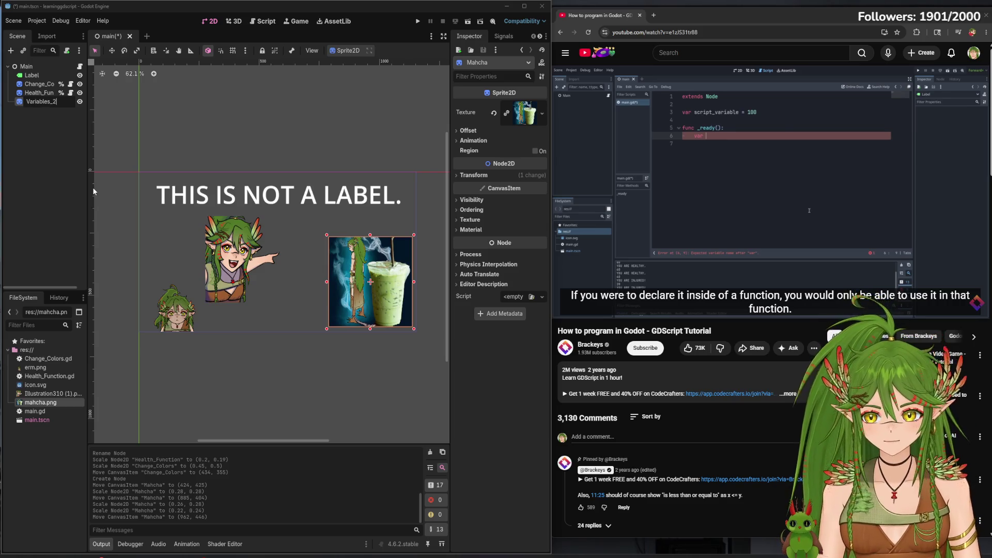
key("Return")
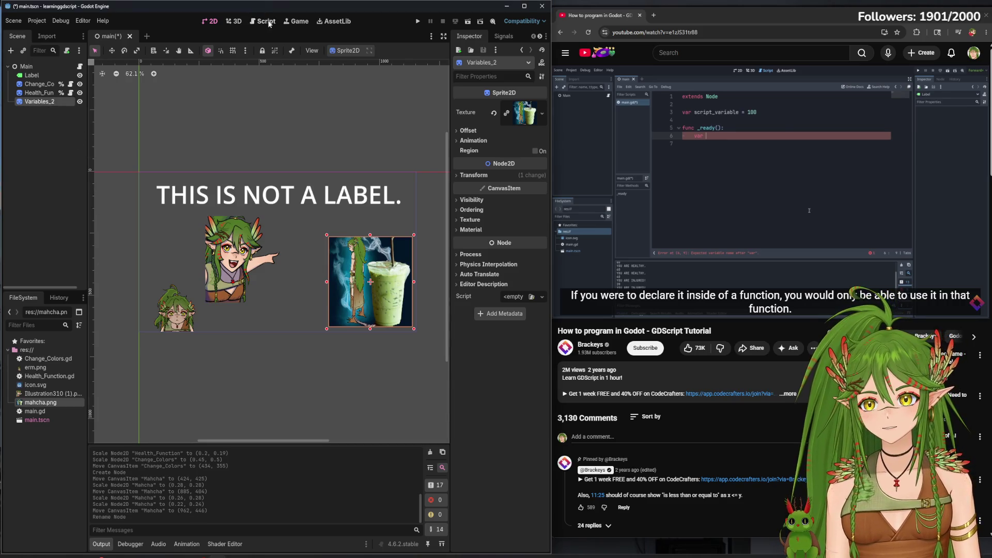
Attach a new variables_2.gd script to Variables_2 and delete its _process function.
left_click(67, 50)
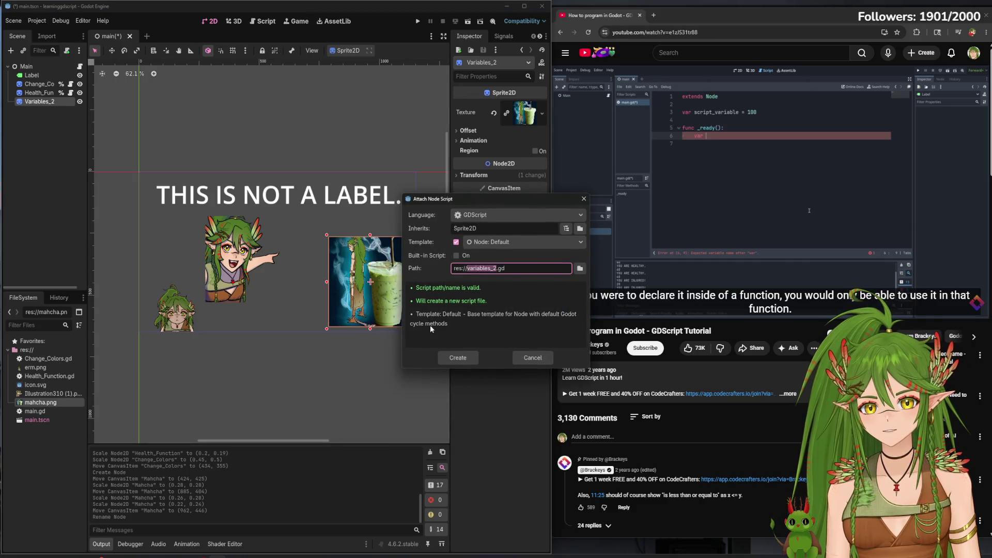
left_click(461, 359)
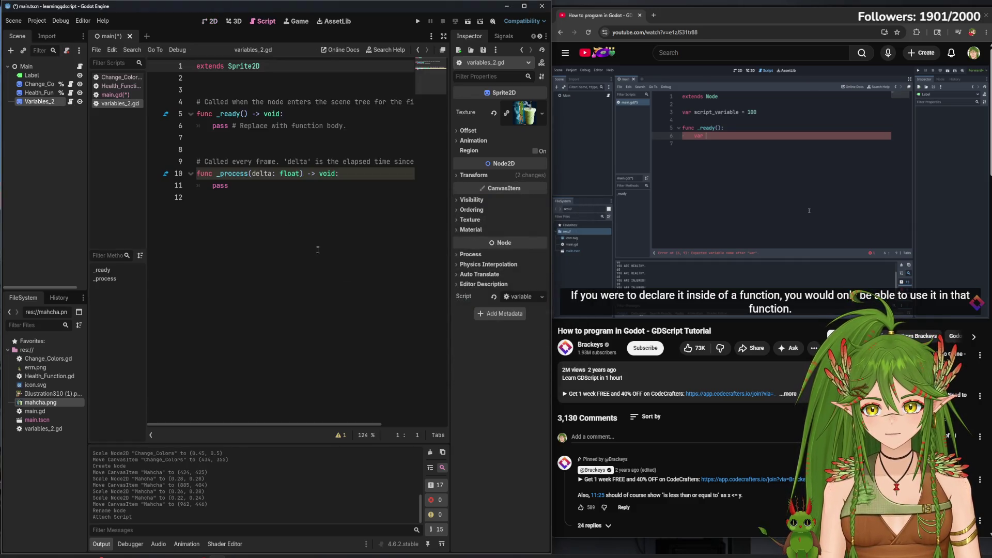
left_click_drag(230, 197, 196, 156)
key("BackSpace")
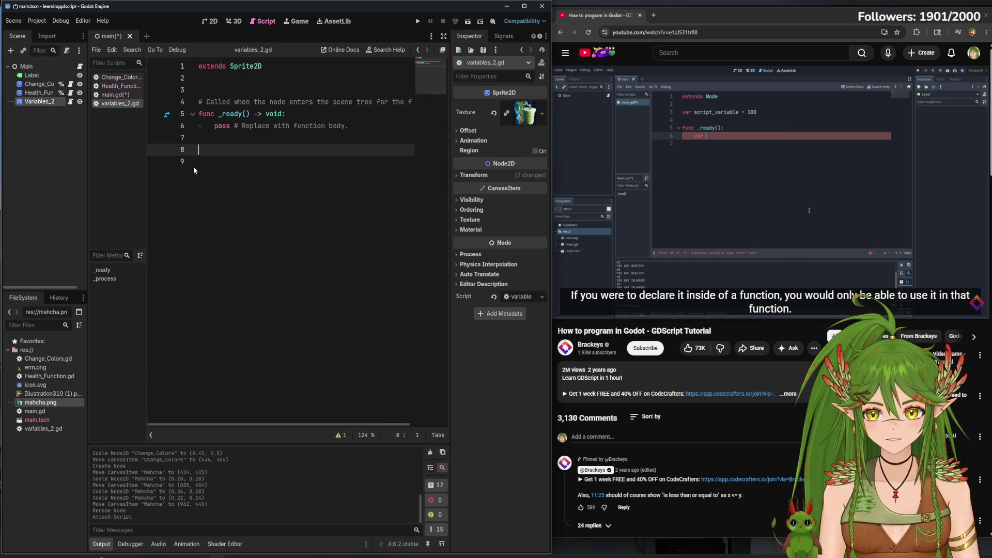
key("BackSpace")
Declare var script_variable = 100 on line 3 above _ready.
left_click(207, 90)
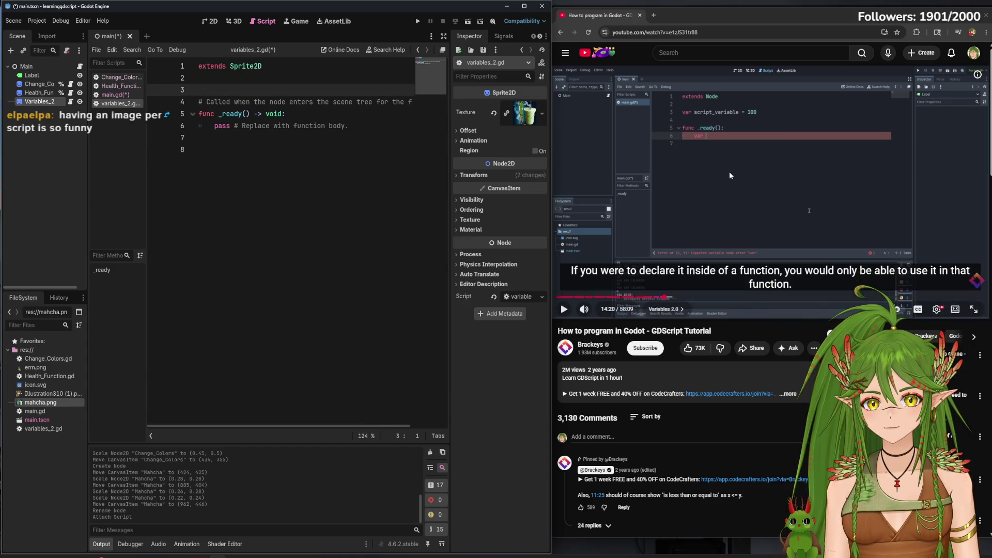
key("XF86AudioPlay")
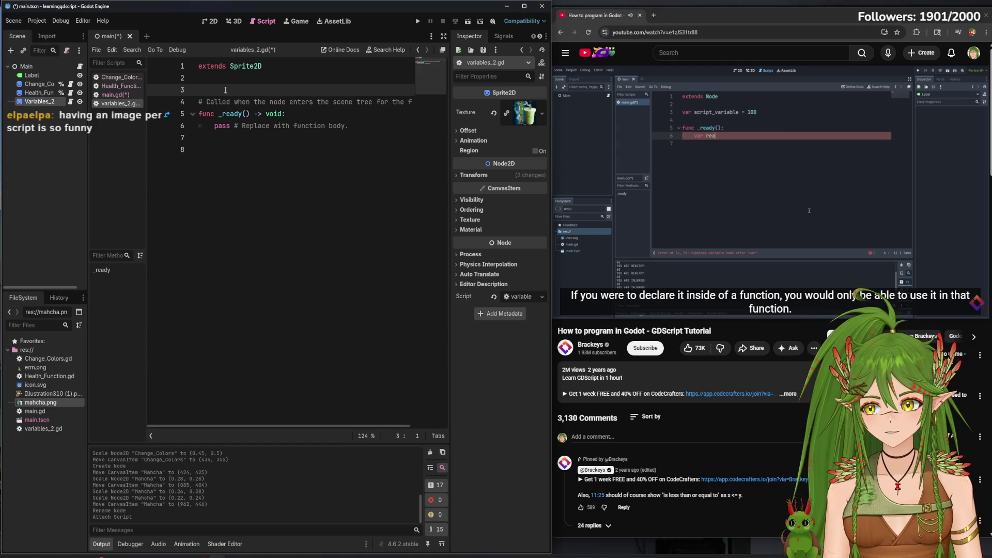
key("Return")
left_click(225, 90)
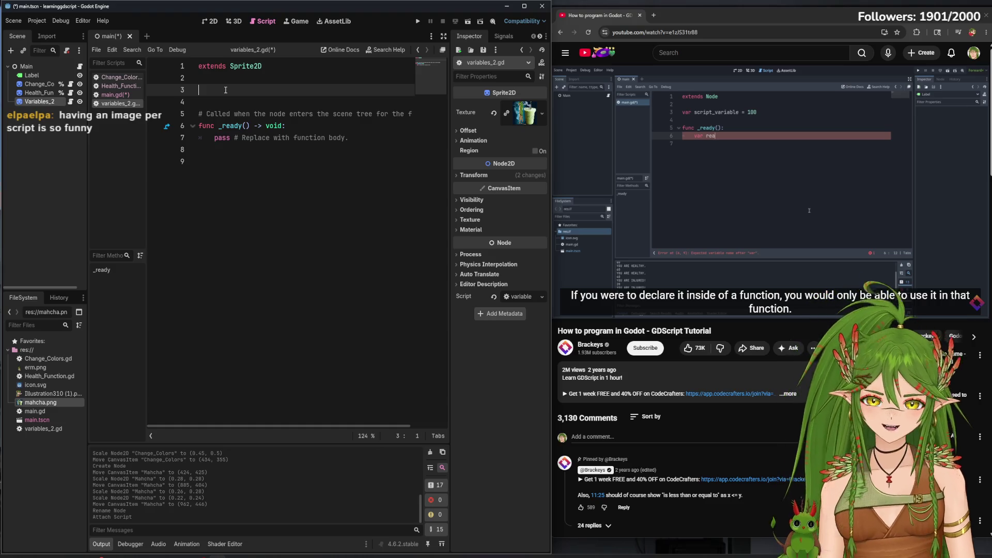
type("a")
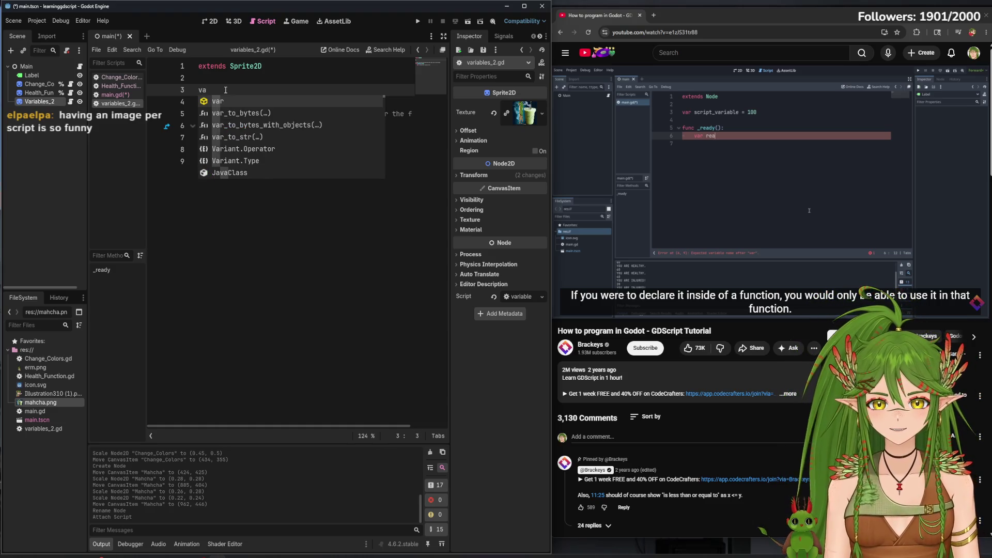
type("r script_v")
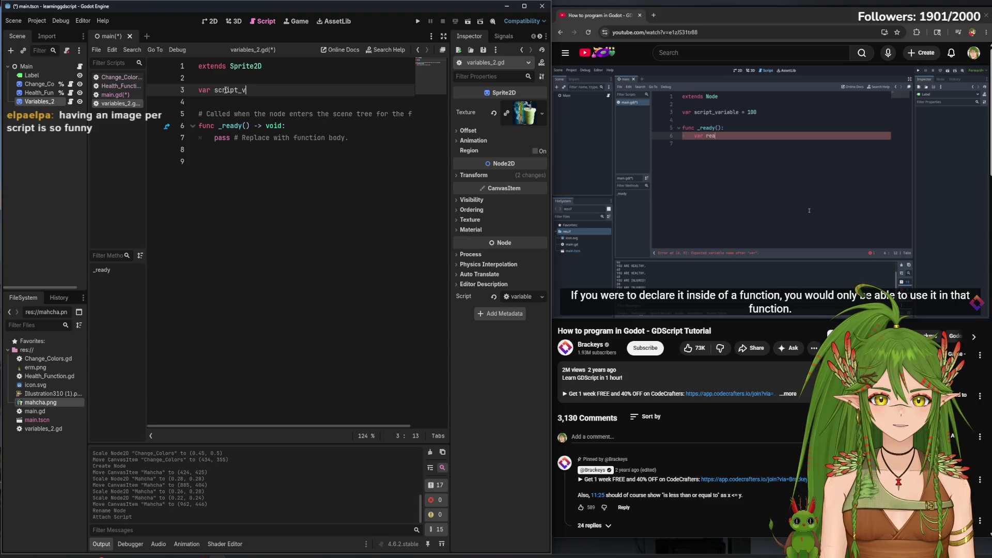
type("ariable = ")
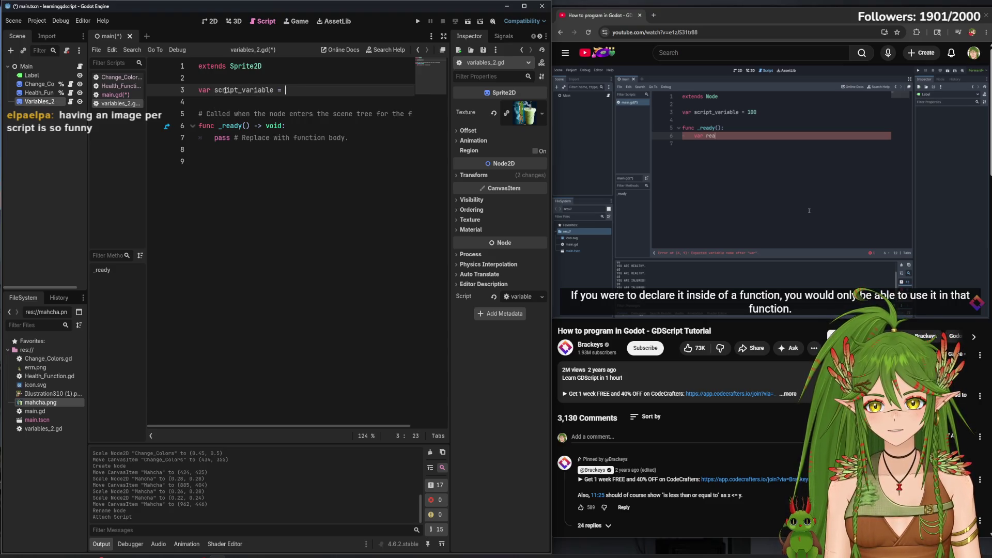
type("100")
left_click(292, 138)
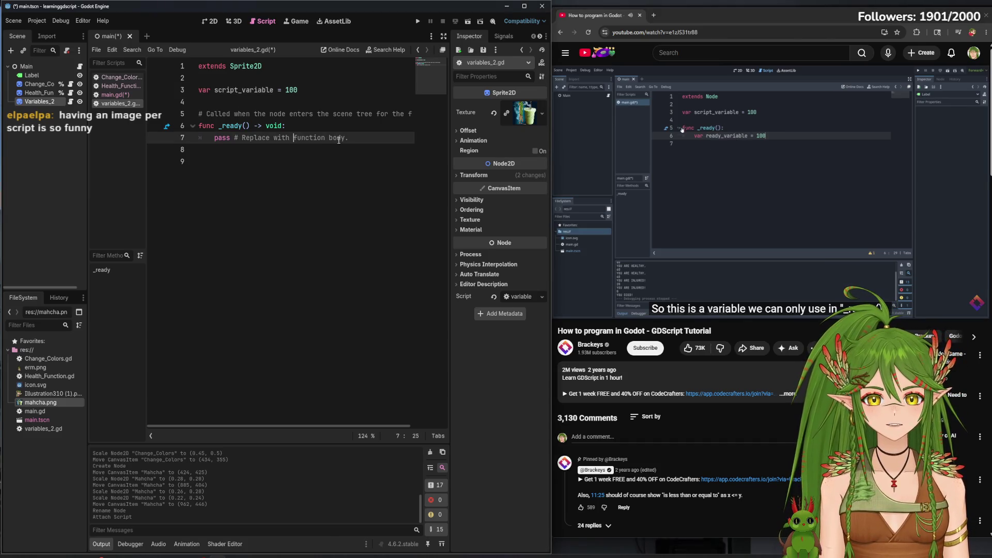
left_click_drag(348, 138, 215, 137)
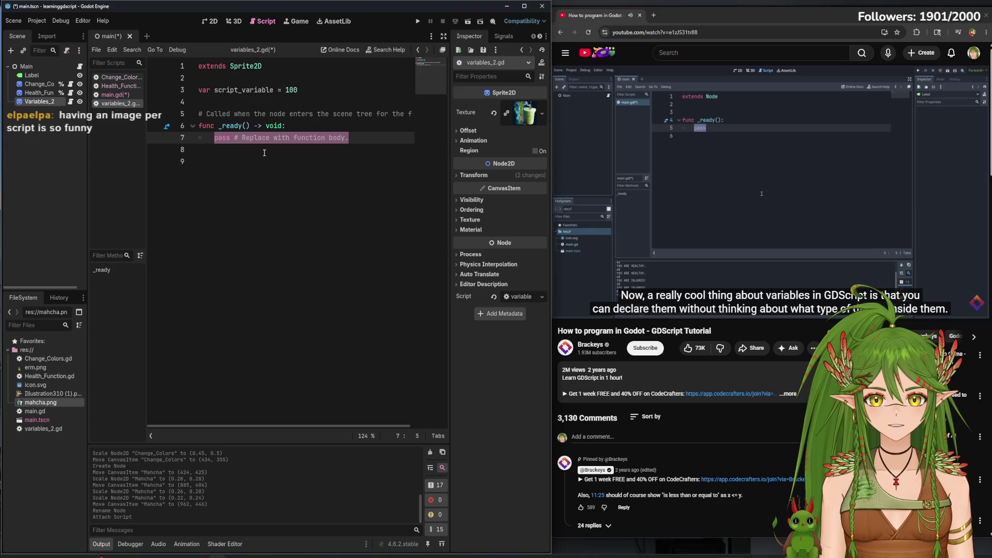
Delete the script_variable declaration and clear pass out of the _ready body.
key("BackSpace")
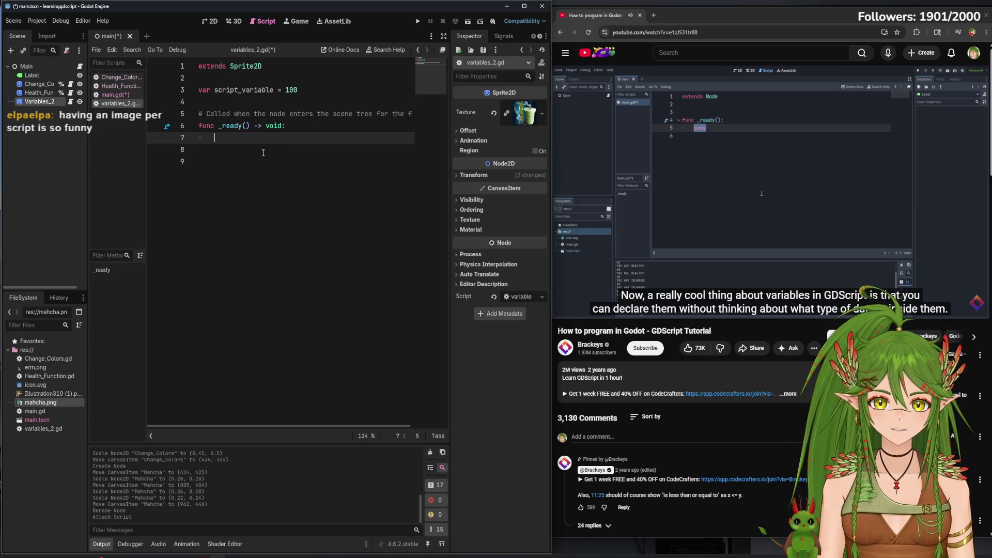
left_click(271, 149)
left_click(270, 139)
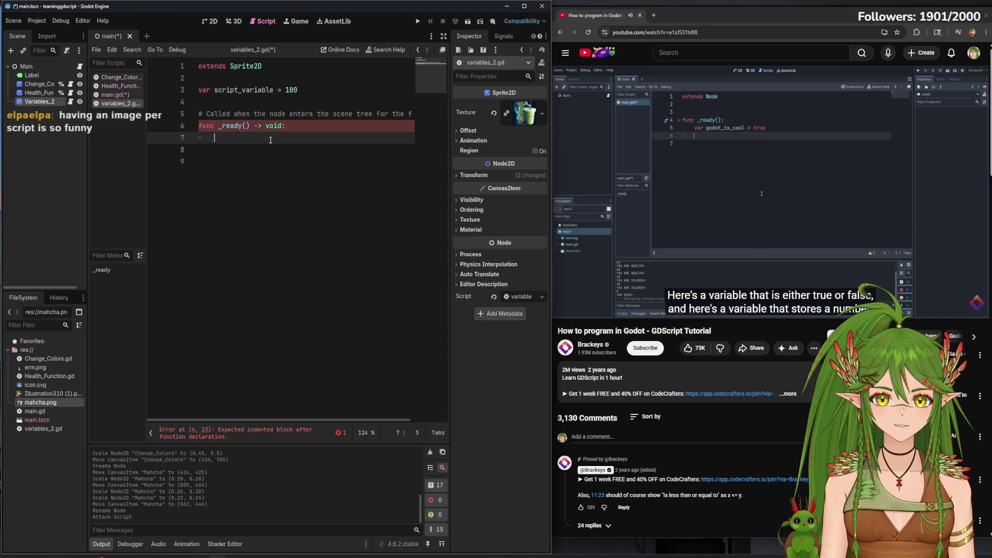
type("pass")
mouse_move(679, 163)
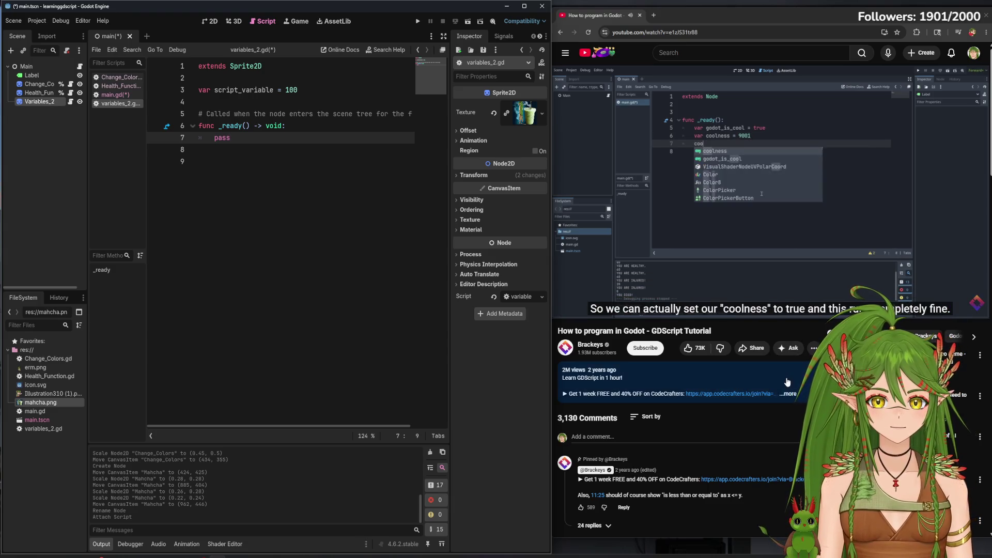
left_click(738, 217)
left_click_drag(298, 89, 198, 90)
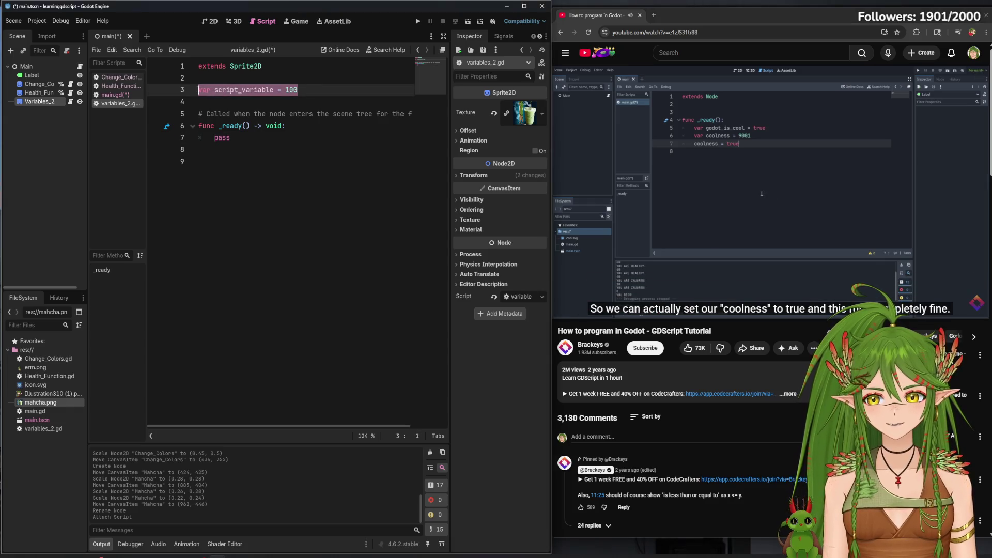
key("BackSpace")
key("BackSpace")
key("BackSpace")
left_click(242, 113)
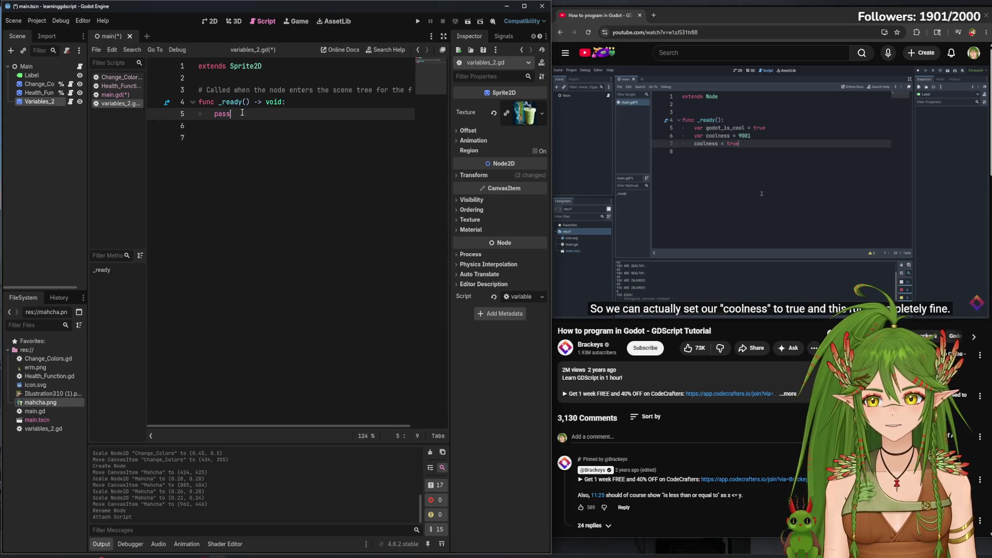
key("BackSpace")
key("BackSpace")
key("BackSpace")
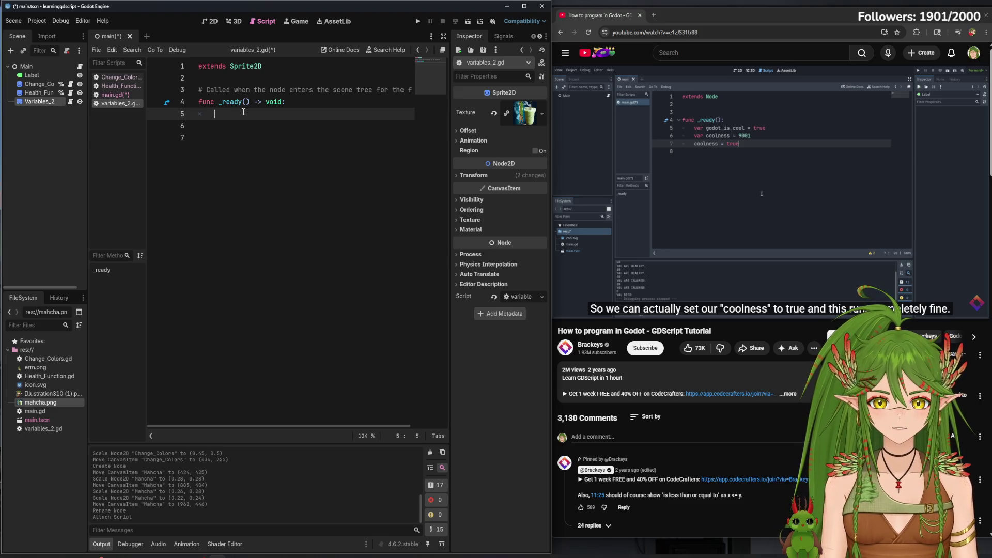
In _ready, declare chat_smells = true and smellyness = 67, then reassign smellyness = 999.
type("ar")
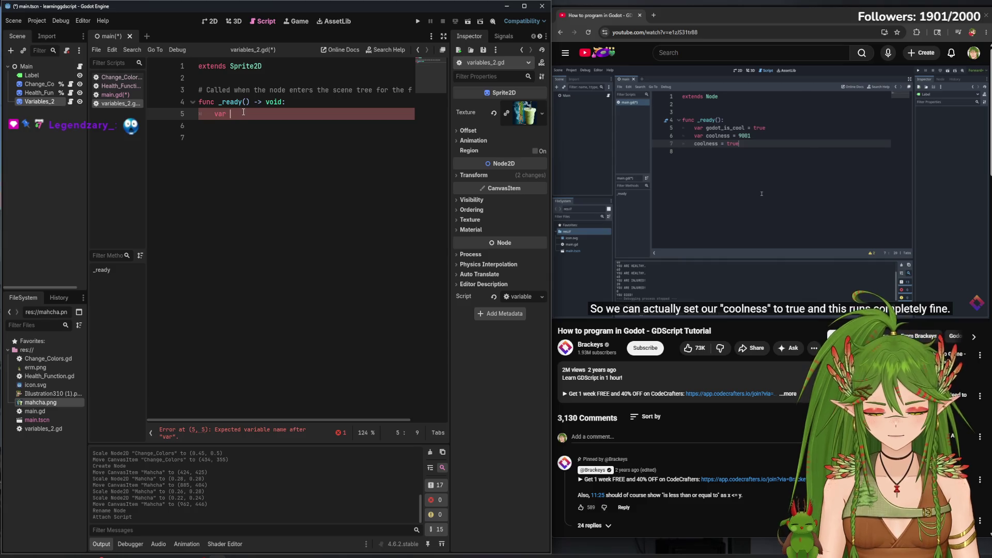
type("char)")
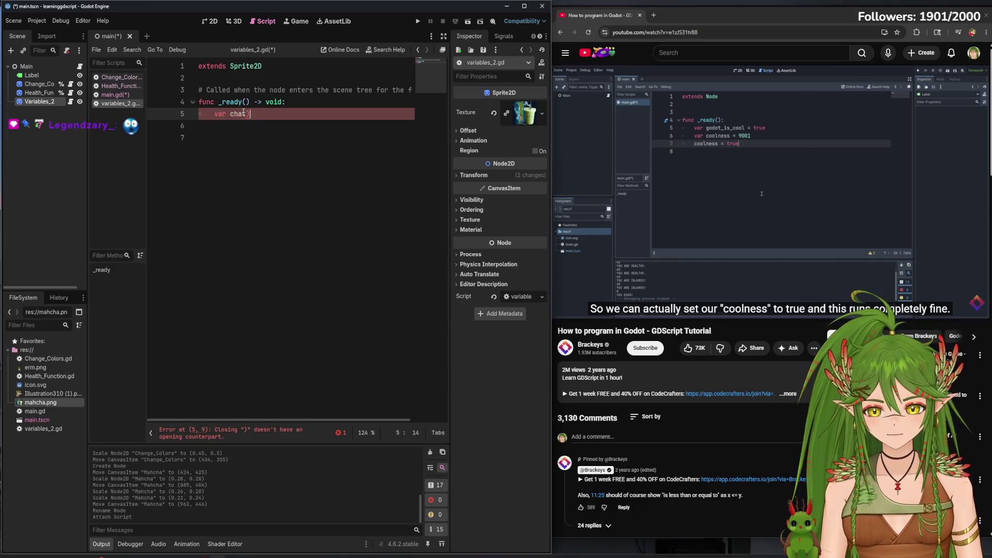
key("BackSpace")
type("_smells ")
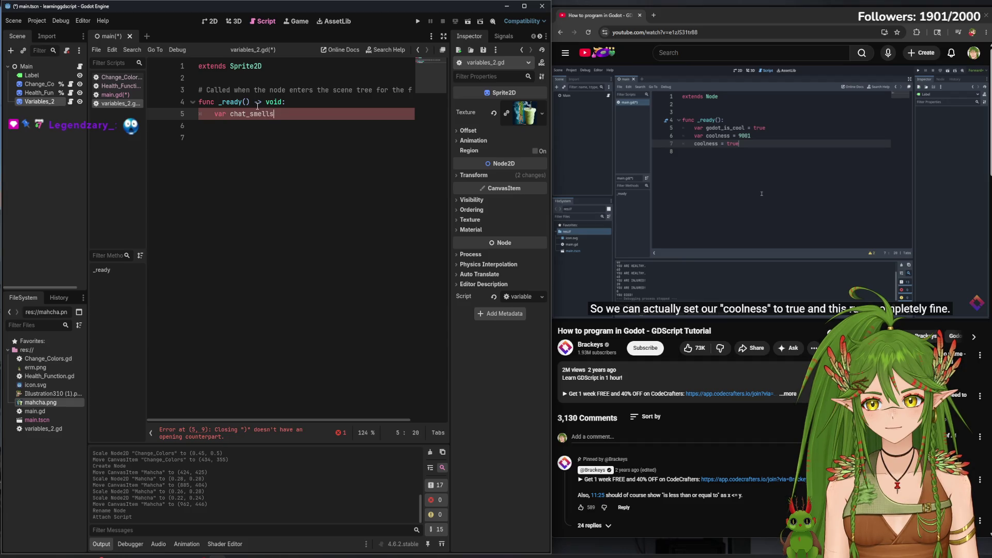
type("= true")
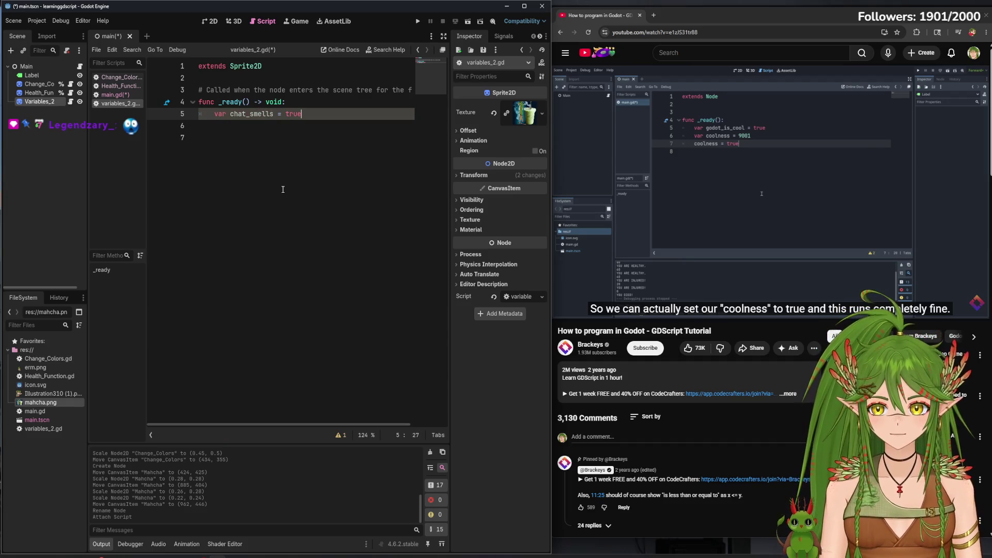
key("Return")
type("var ")
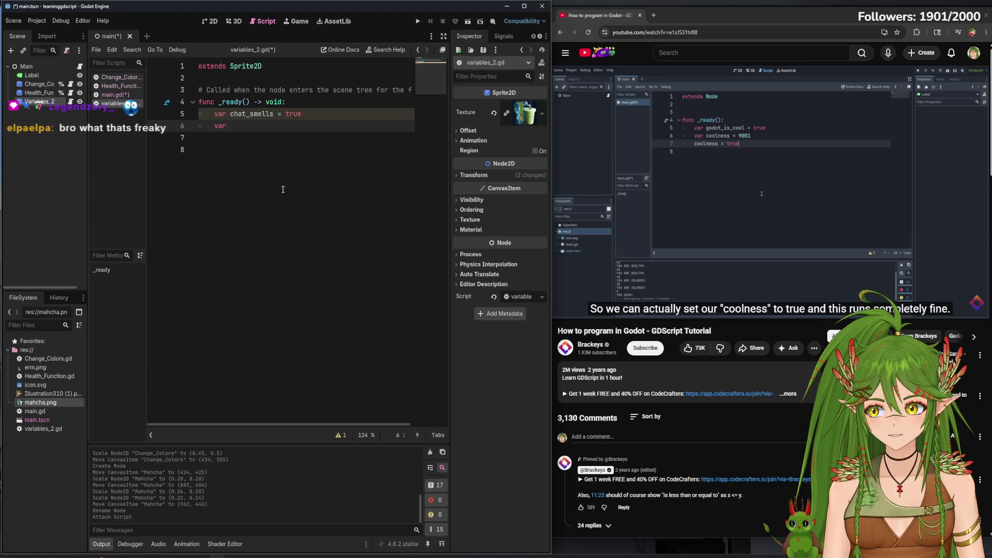
type("smel")
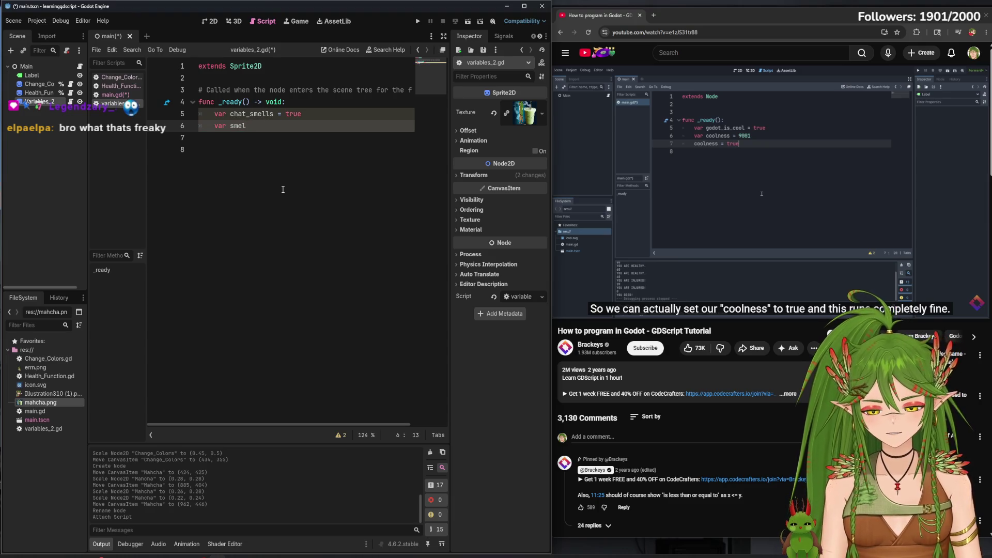
type("lyness = ")
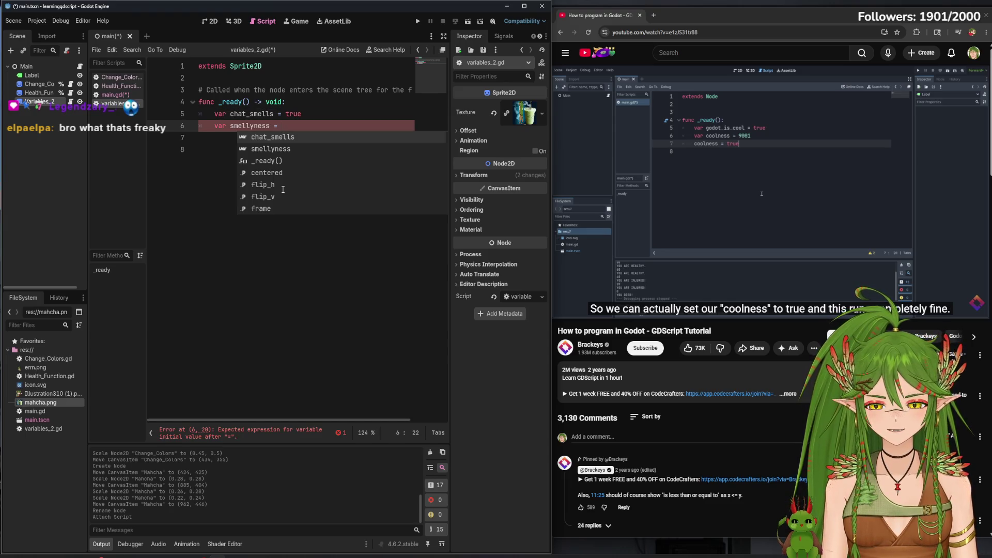
type("67")
key("Return")
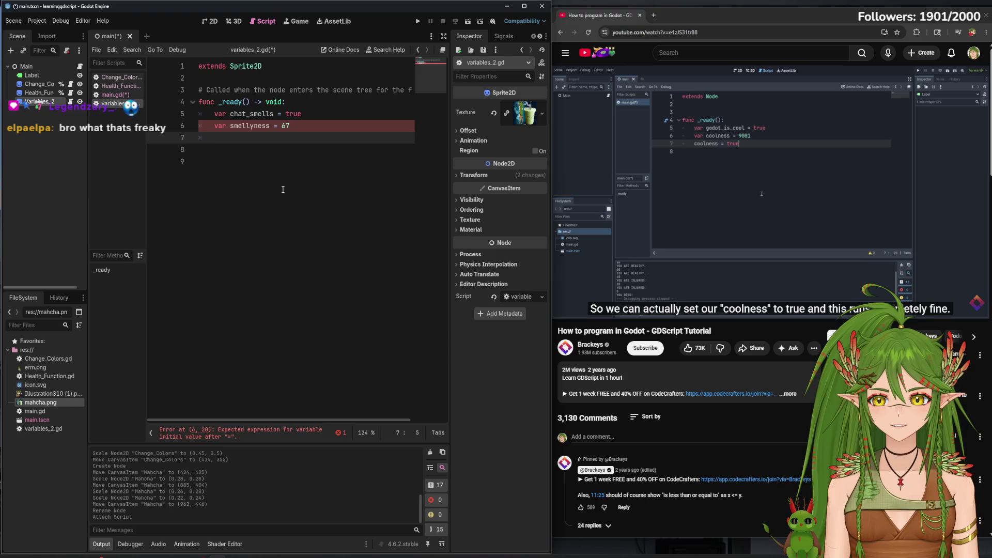
type("smellyness ")
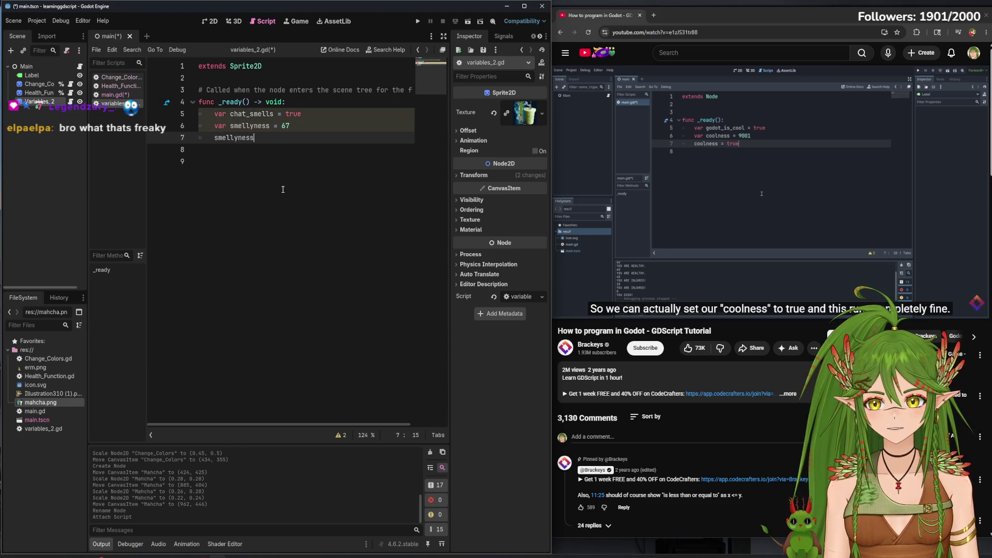
type("= ")
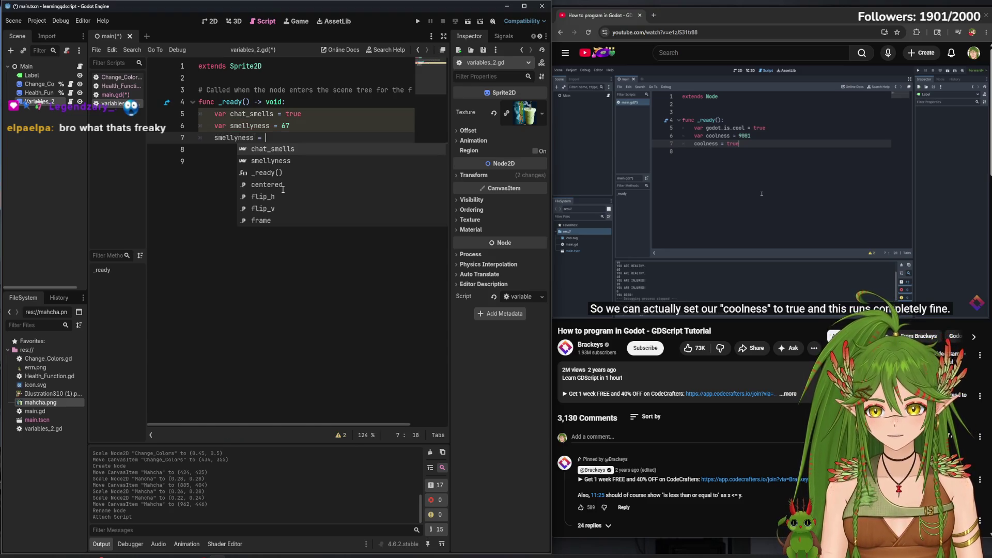
type("999")
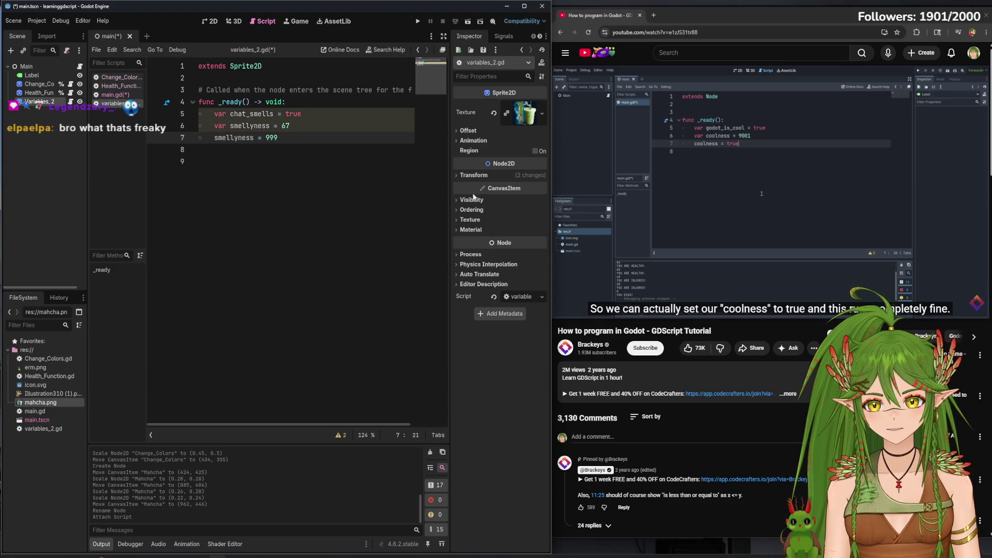
left_click(701, 135)
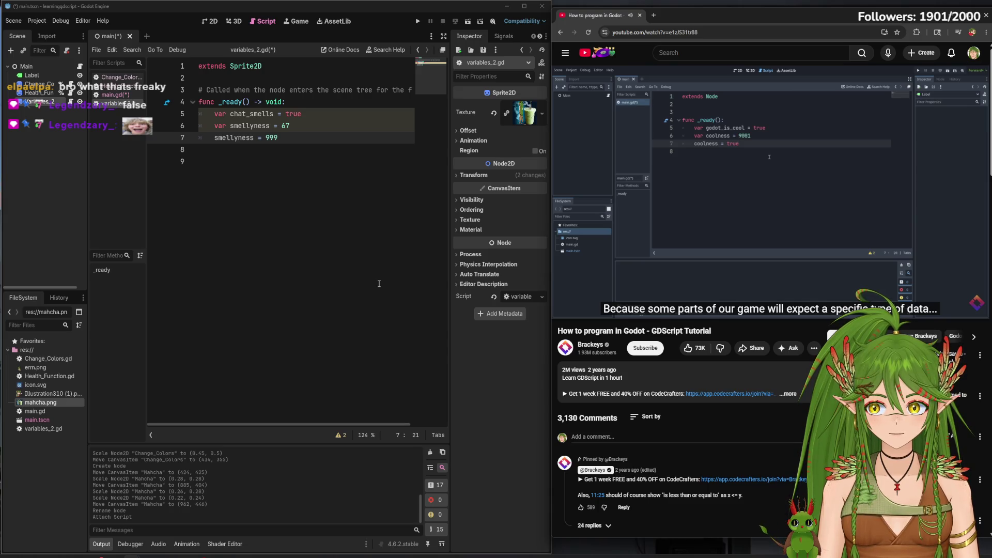
left_click(603, 217)
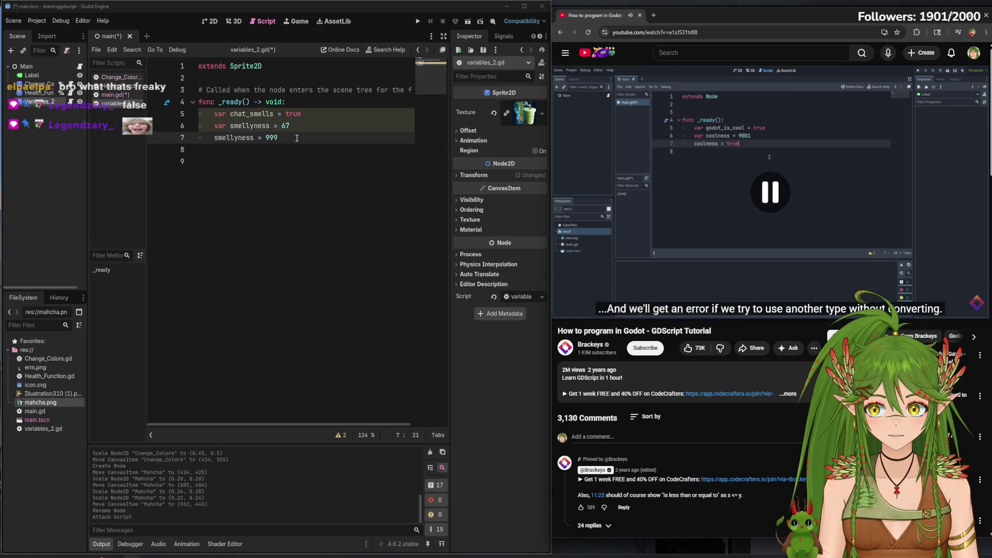
left_click(296, 137)
Add a print line in _ready with the text "Chat smells %" and smellyness.
key("Return")
type("print(\"")
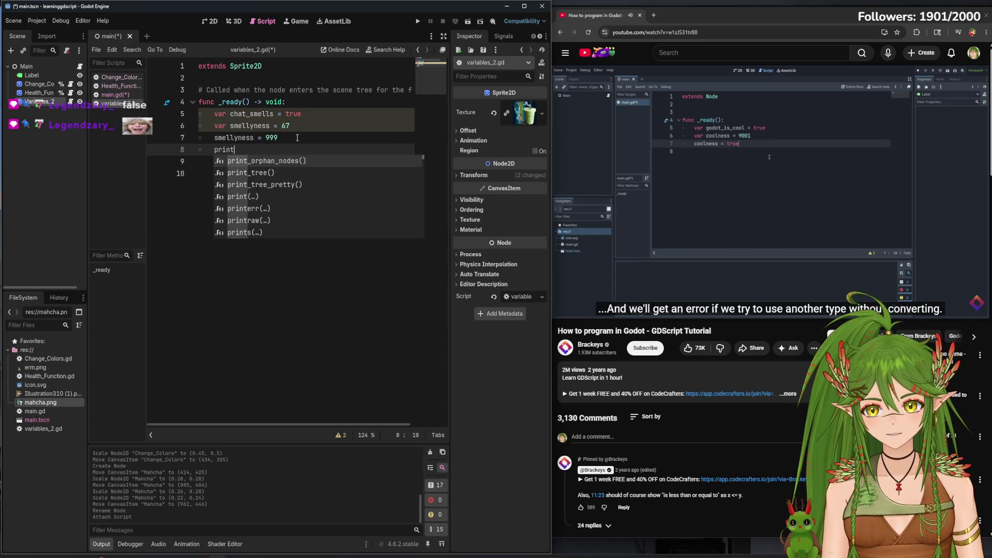
type("Chat smel")
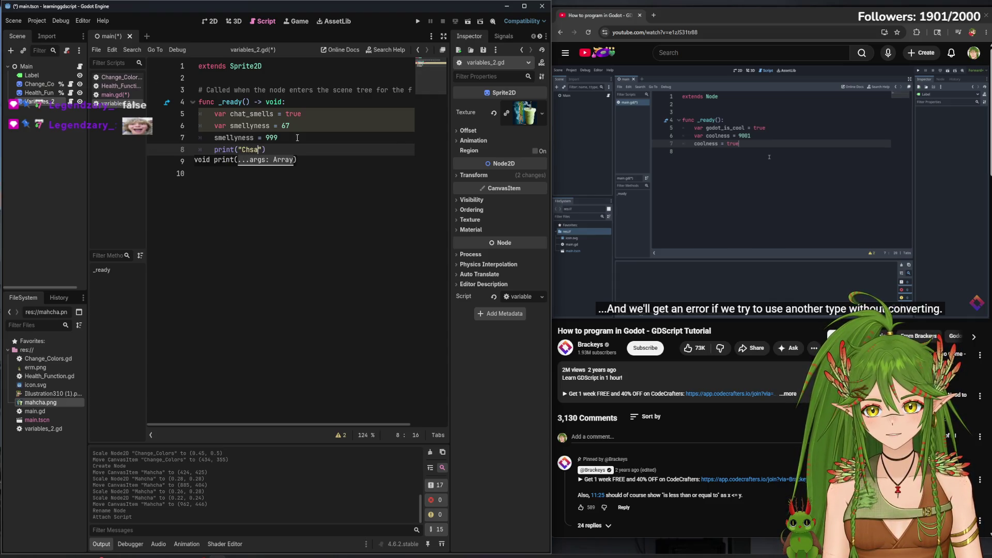
type("ls")
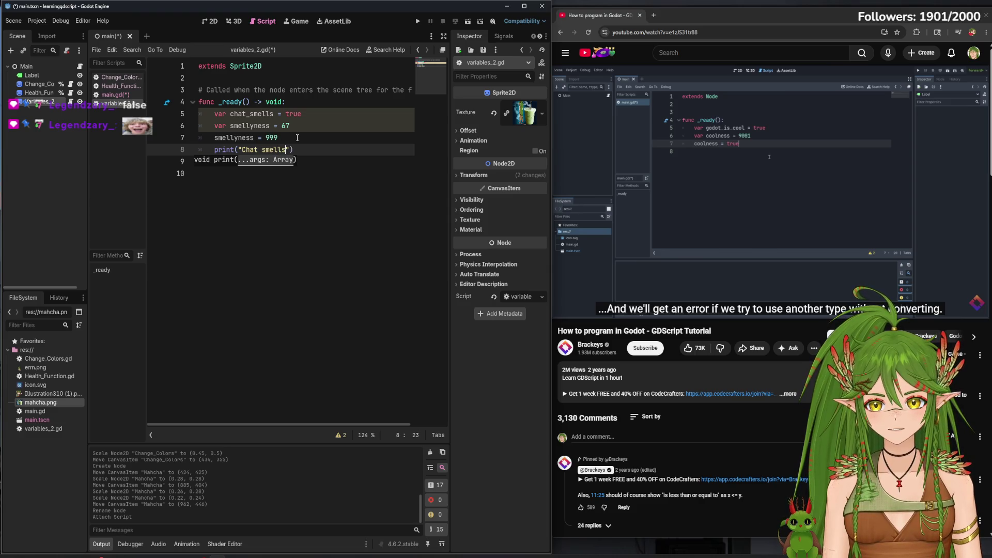
type(" \" smellyness")
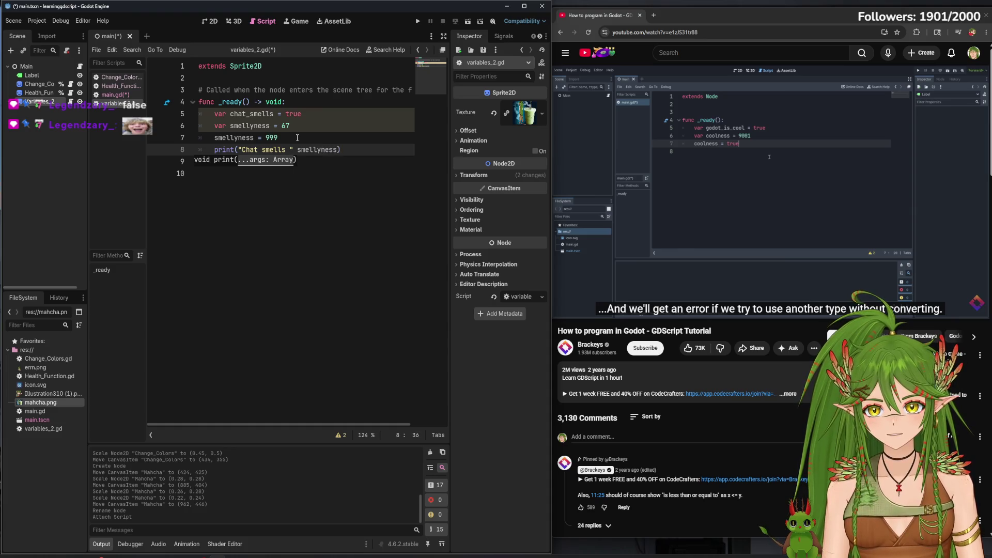
type(" \"")
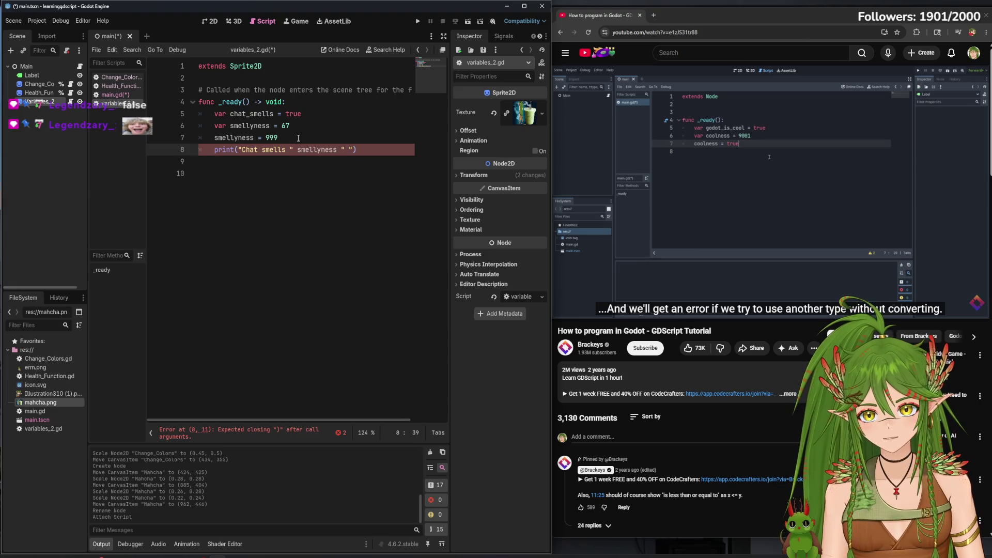
left_click(295, 149)
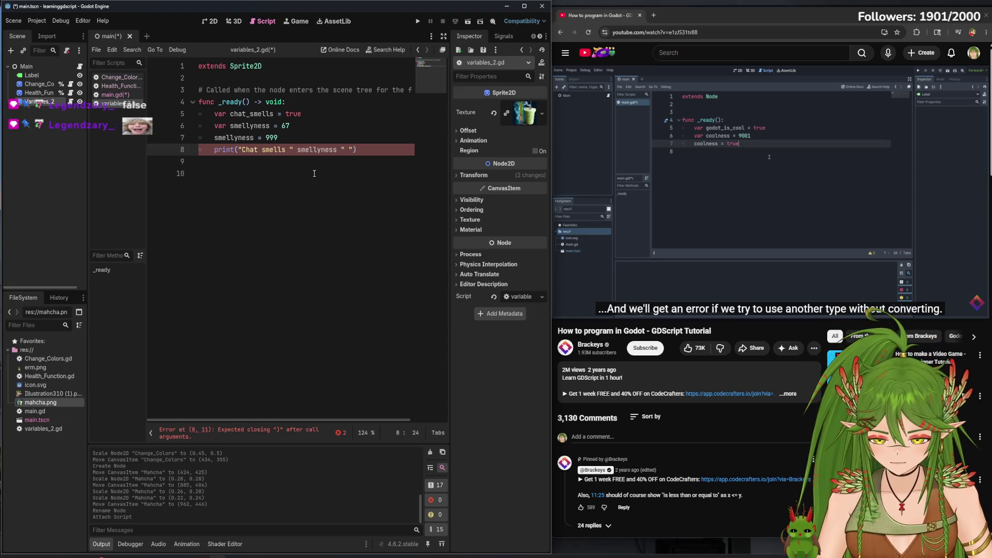
type("%")
left_click(354, 150)
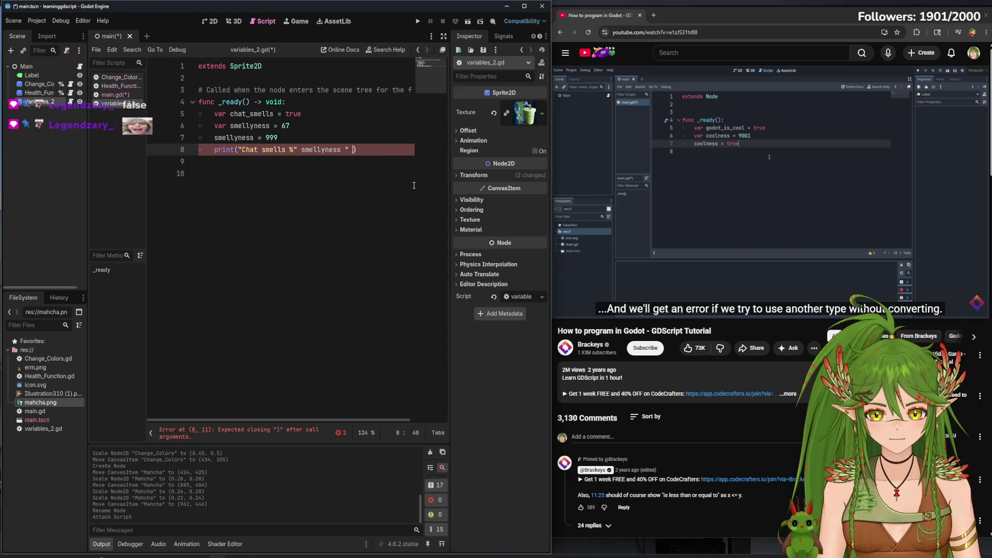
key("BackSpace")
key("BackSpace")
key("BackSpace")
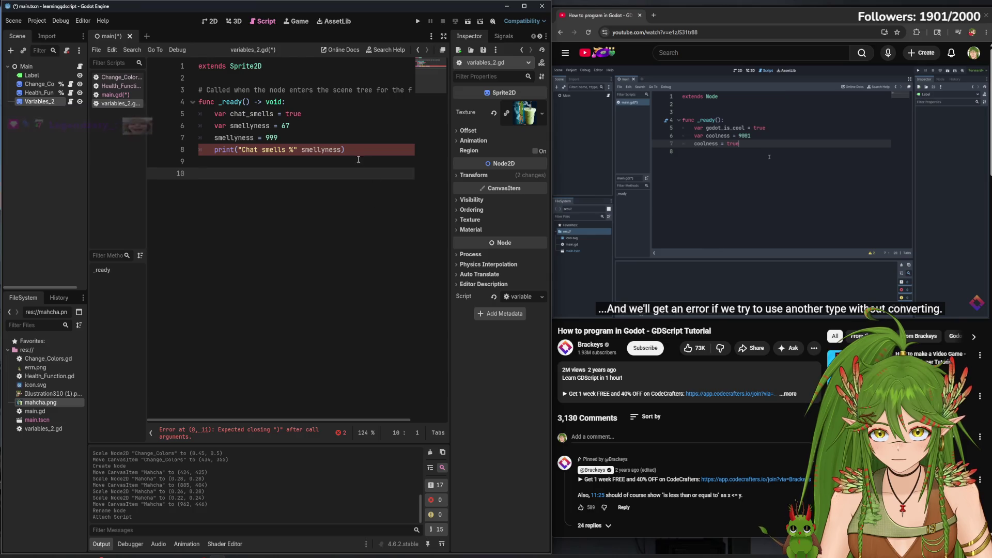
Add the comma after the "Chat smells %" string and run the project, which stops on main.gd's parser error.
left_click(346, 150)
key("Return")
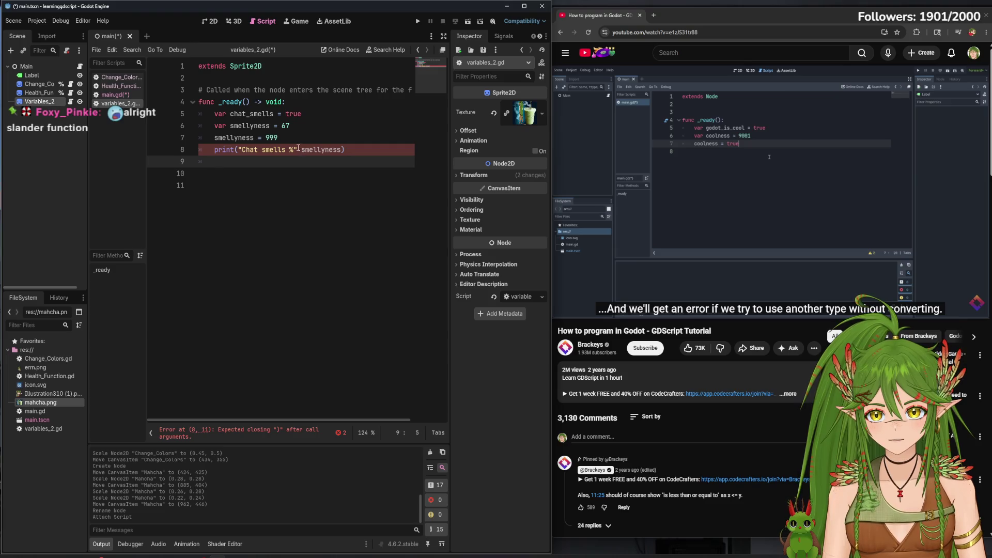
left_click(293, 149)
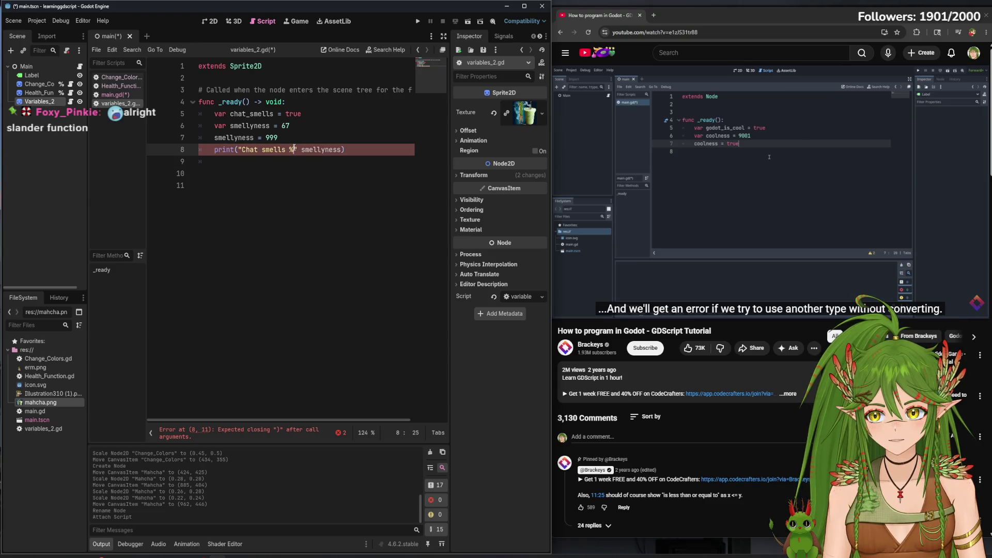
left_click(358, 153)
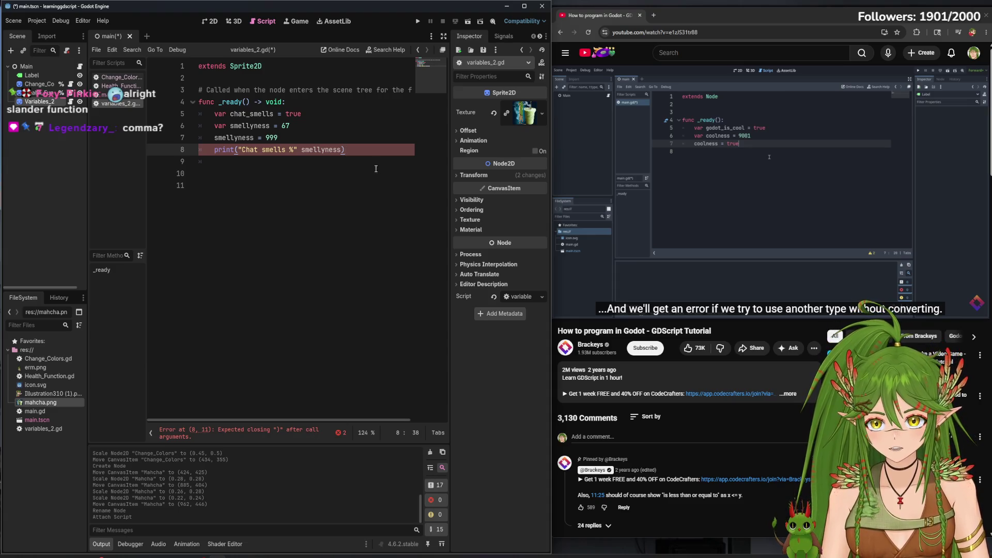
type(",")
left_click(387, 187)
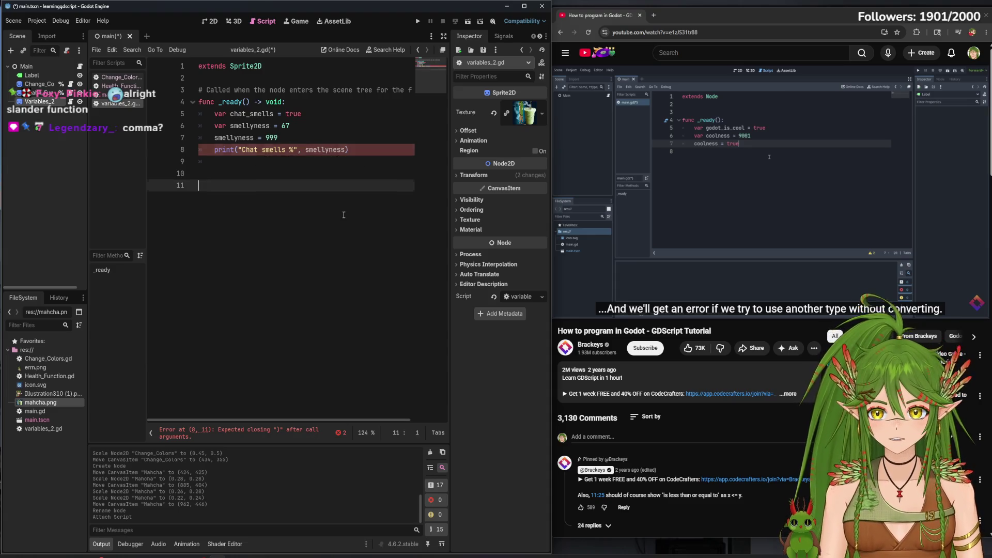
left_click(417, 22)
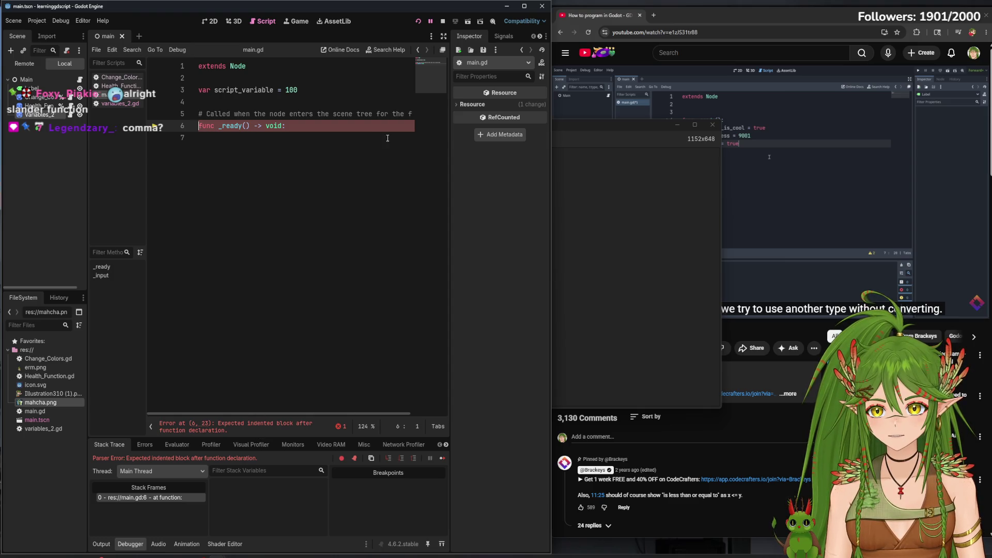
Delete the leftover variable, comment and _ready lines so main.gd is just extends Node, then rerun the game.
left_click_drag(387, 137, 190, 94)
key("BackSpace")
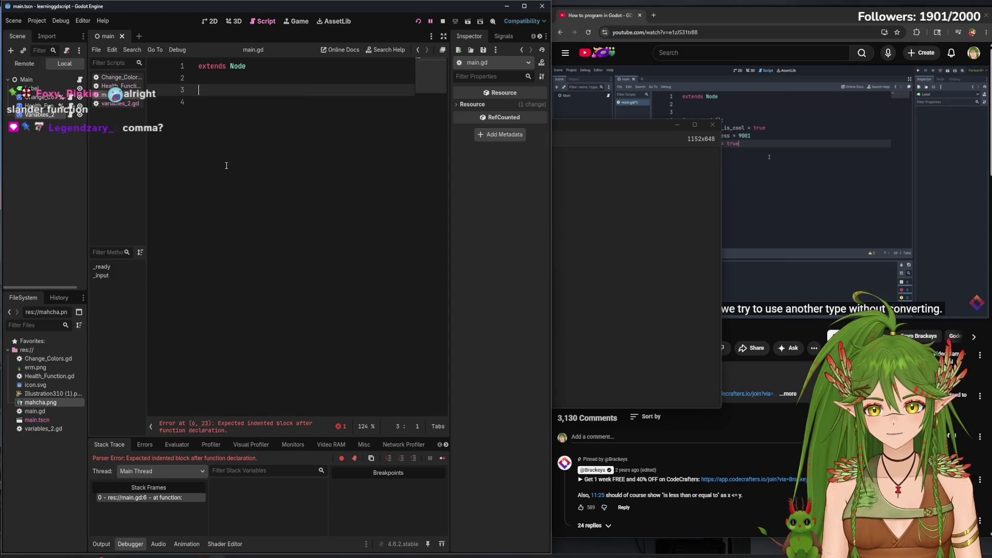
key("Down")
left_click(442, 21)
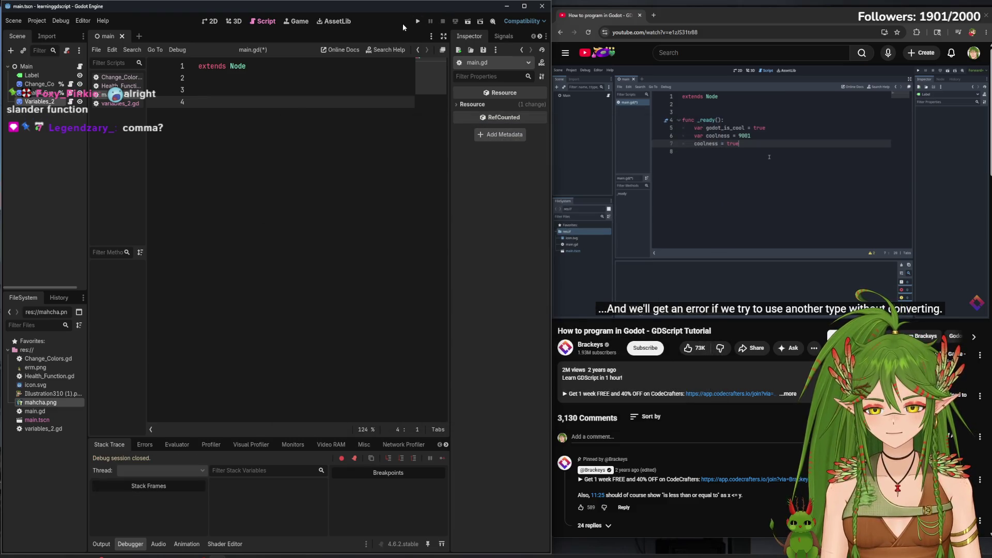
left_click(120, 103)
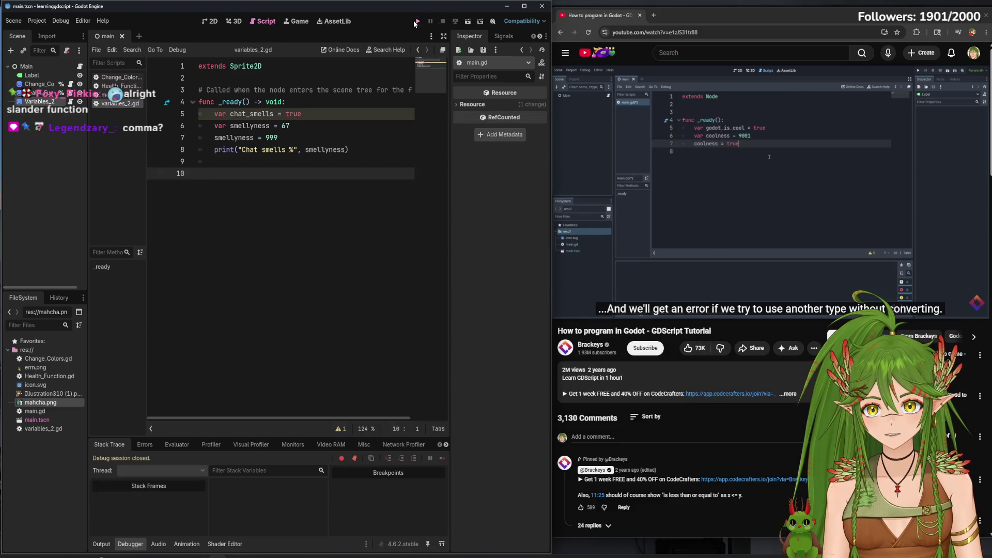
left_click(417, 22)
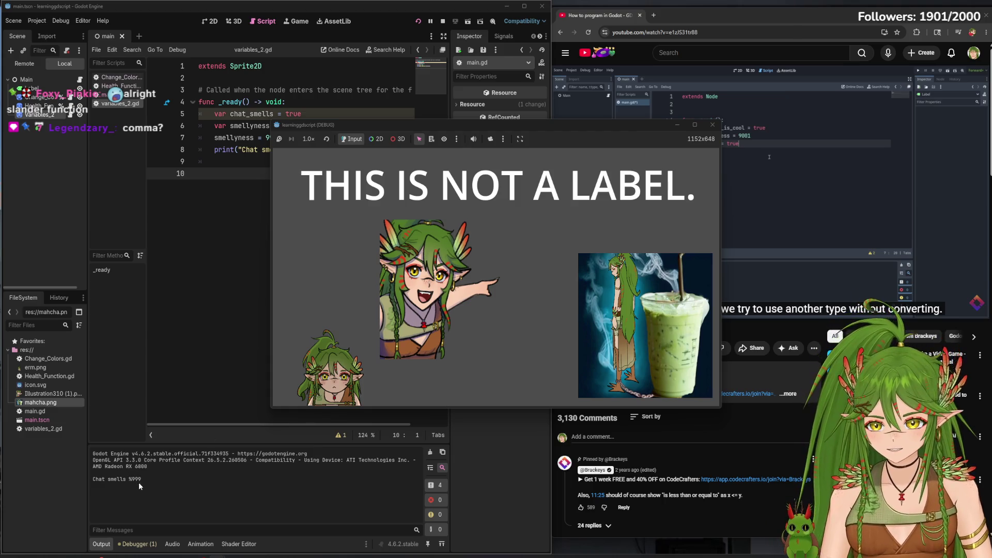
left_click(712, 125)
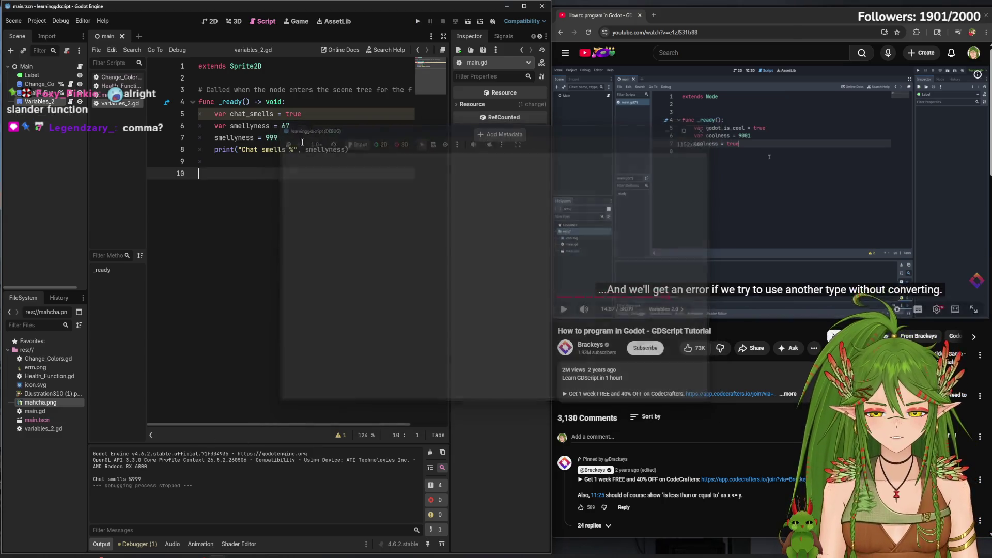
Change the print to print("Chat smells ", smellyness, "%") and run it to get "Chat smells 999%".
left_click(291, 149)
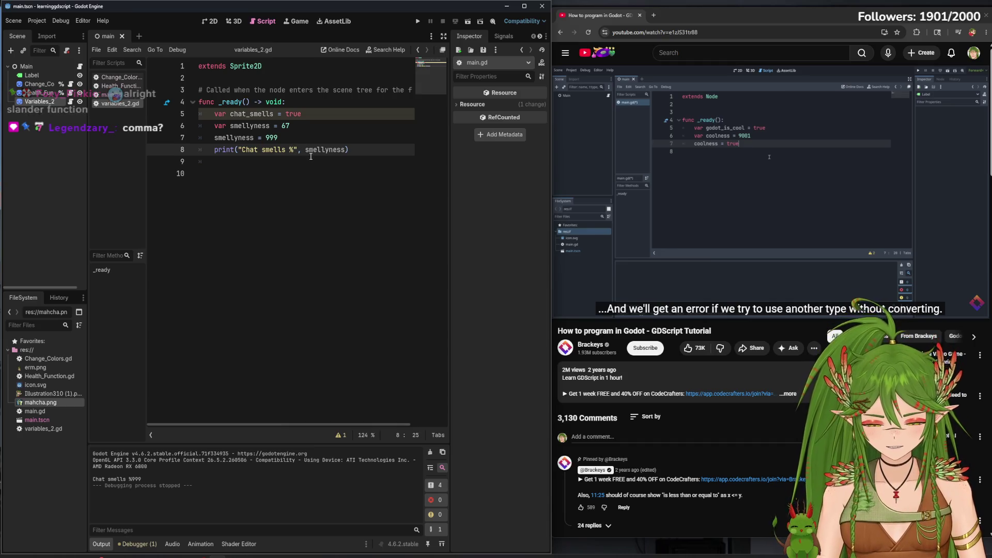
key("Delete")
key("Right")
key("Right")
key("Right")
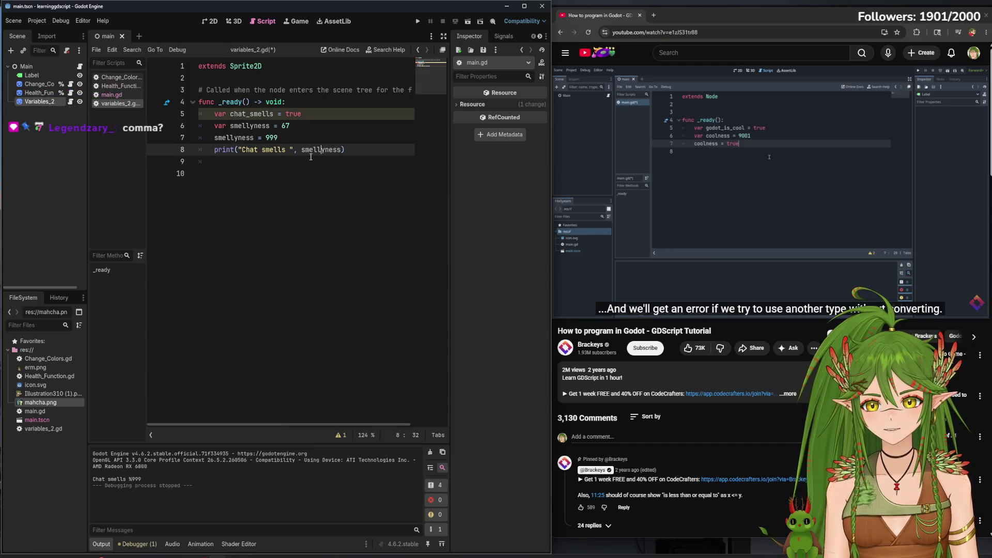
type("\"%\"")
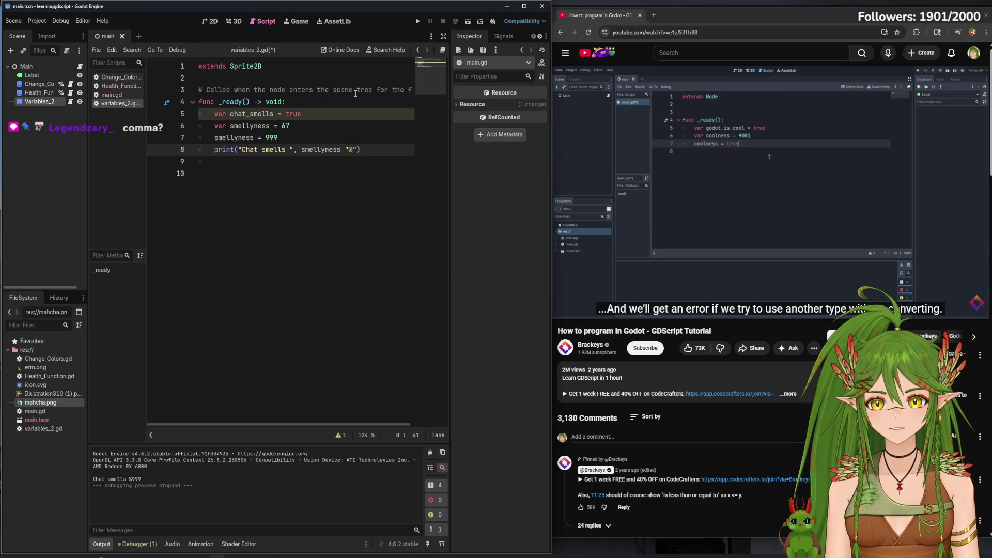
key("Left")
key("Left")
key("Left")
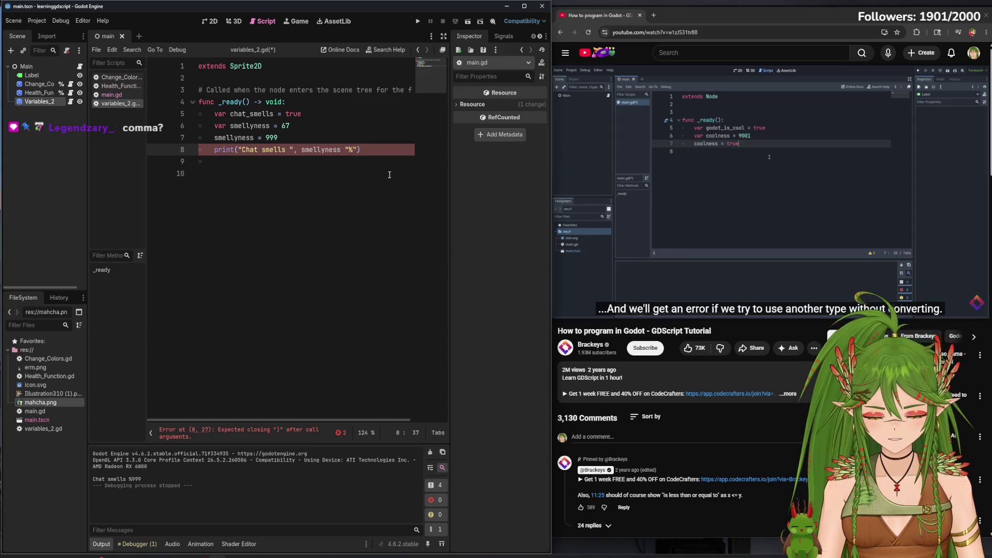
type(",")
left_click(419, 22)
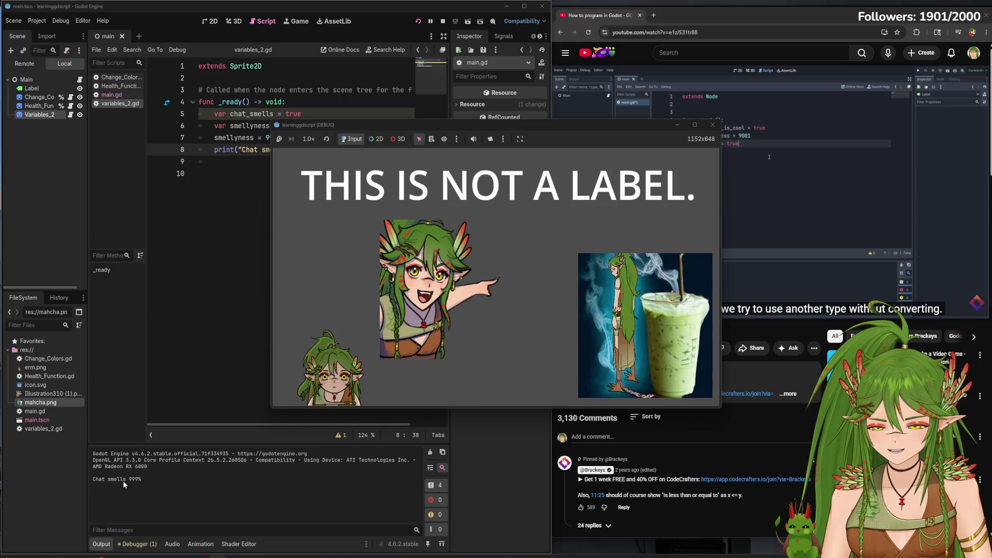
left_click(676, 128)
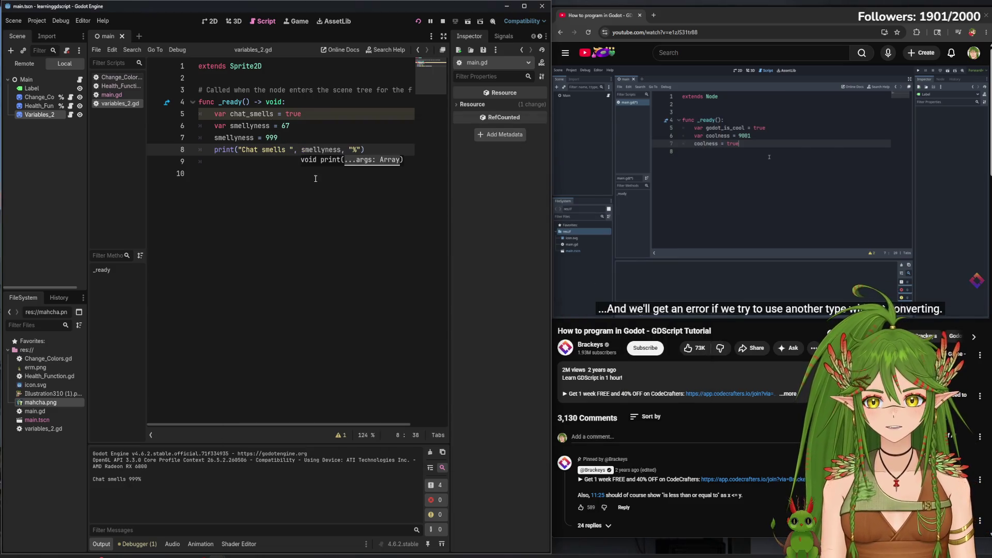
left_click(303, 150)
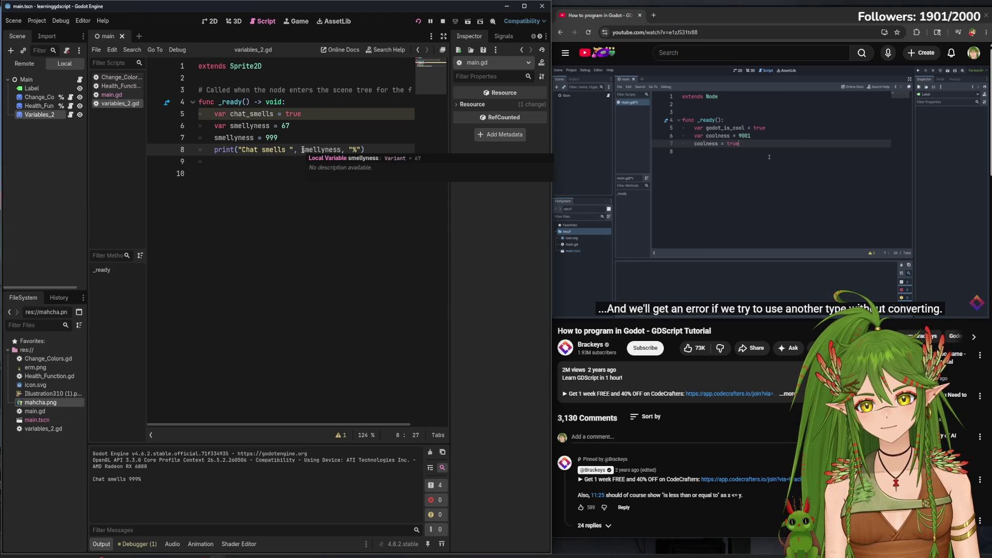
left_click(120, 86)
Copy randi_range(1,255) from Change_Colors.gd and paste it over 999 on line 7 of variables_2.gd.
left_click(120, 77)
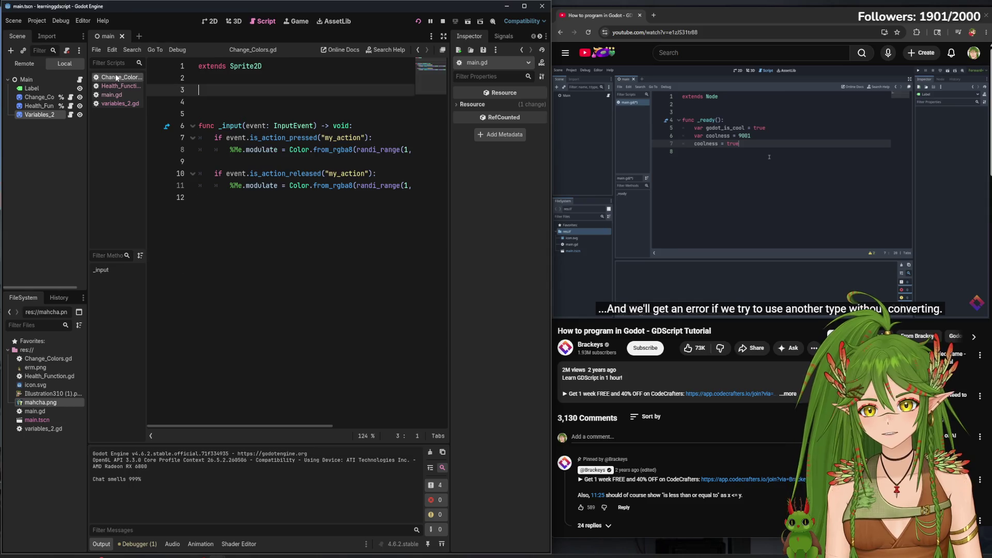
mouse_move(359, 190)
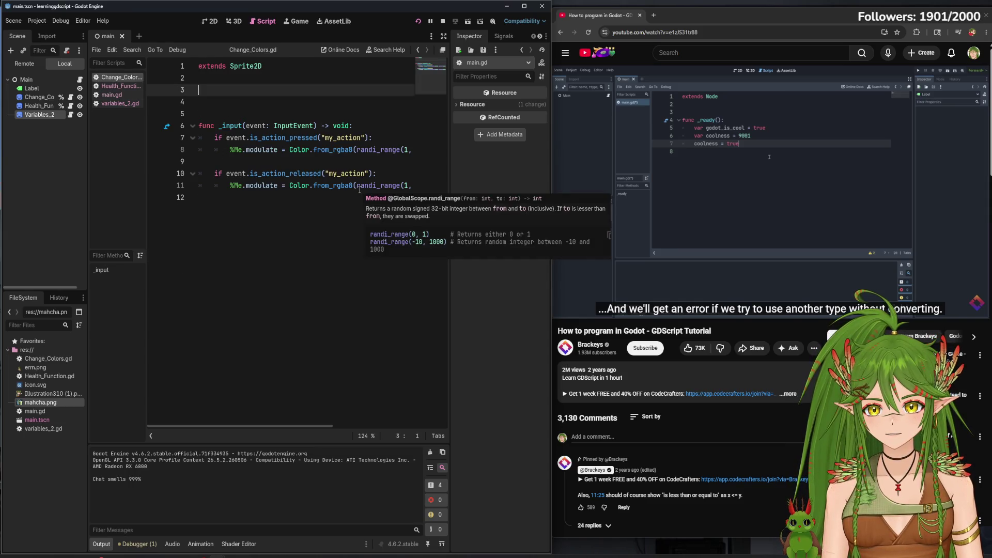
left_click_drag(307, 426, 366, 429)
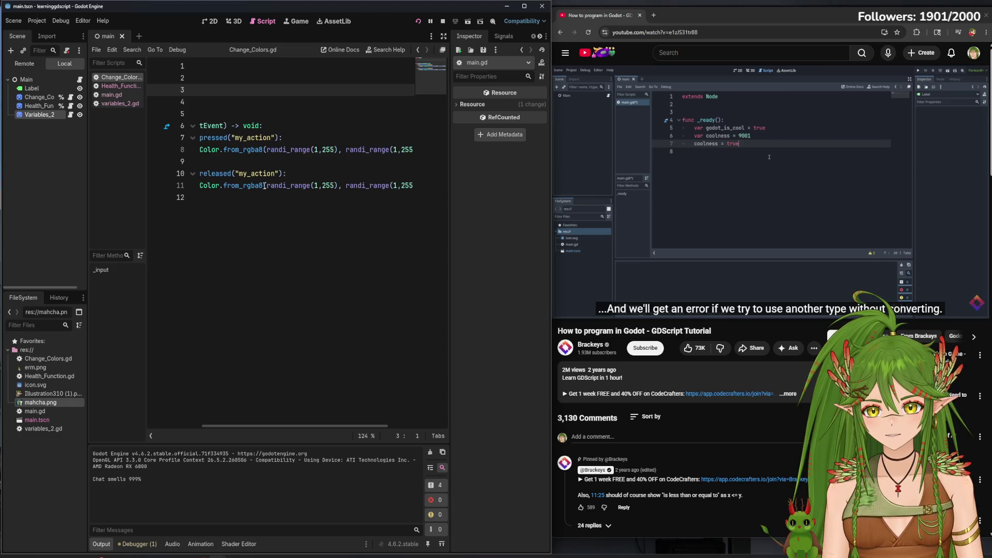
left_click_drag(264, 186, 343, 189)
left_click_drag(319, 426, 263, 427)
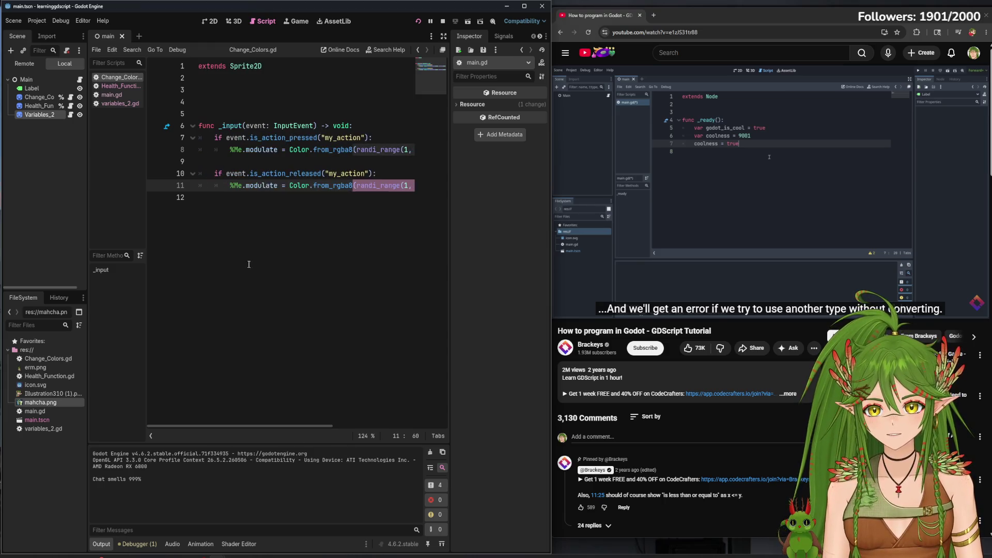
left_click(119, 104)
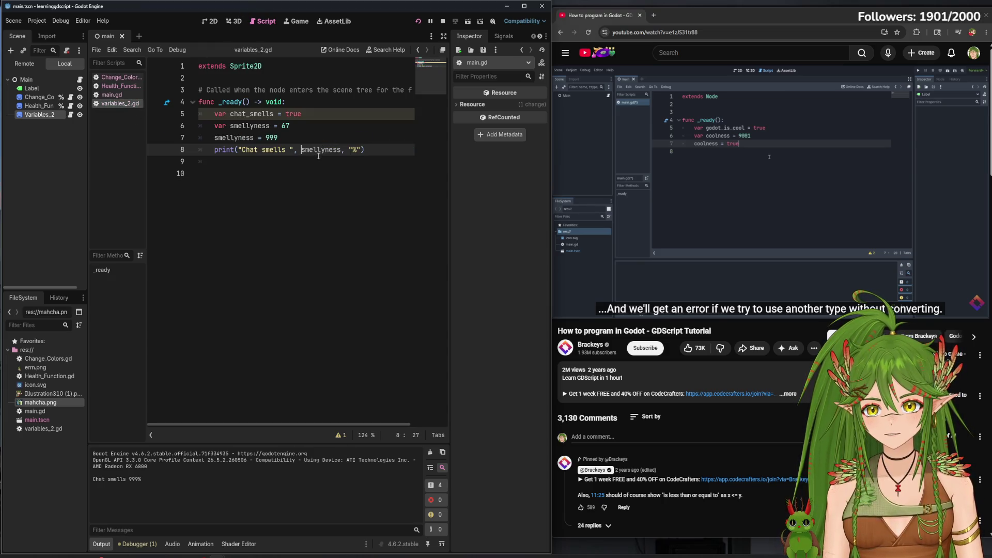
left_click(264, 137)
type("(randi_range(1,255),")
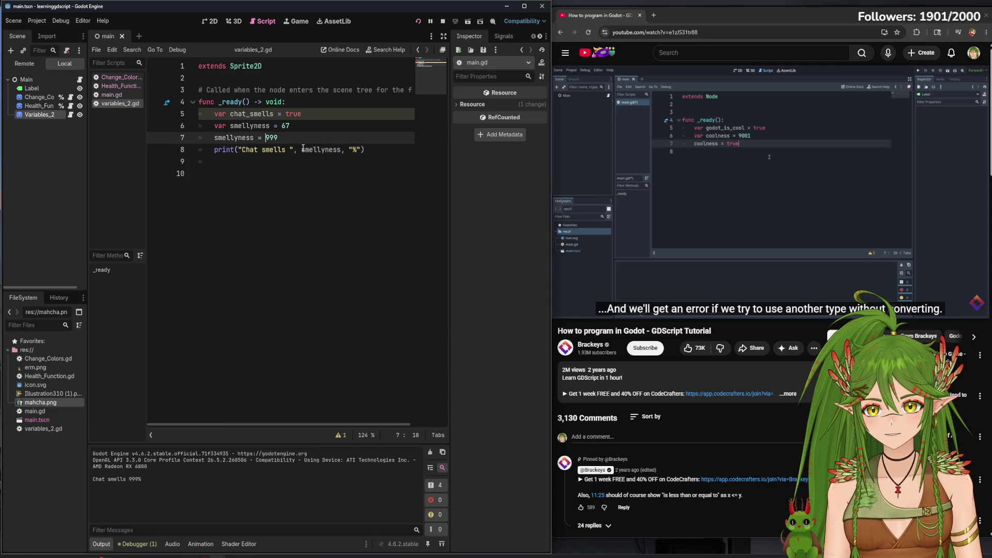
key("Delete")
key("Delete")
key("Delete")
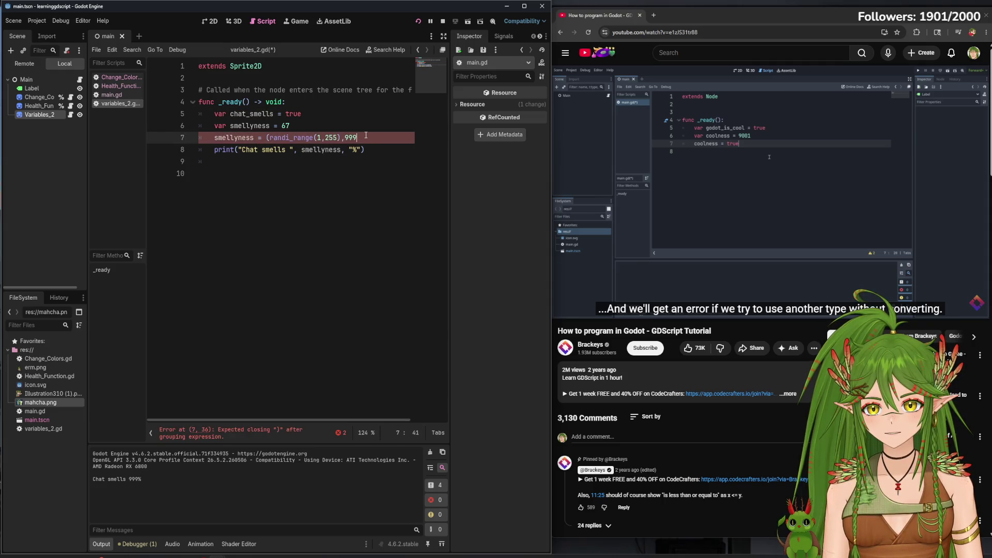
key("BackSpace")
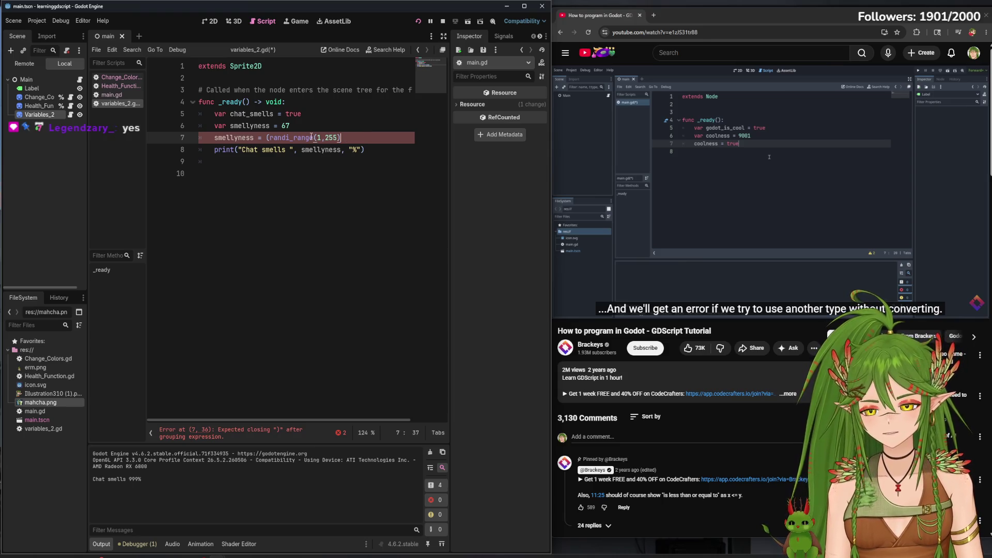
Remove the stray '(' so line 7 reads smellyness = randi_range(1,255).
left_click(268, 137)
key("BackSpace")
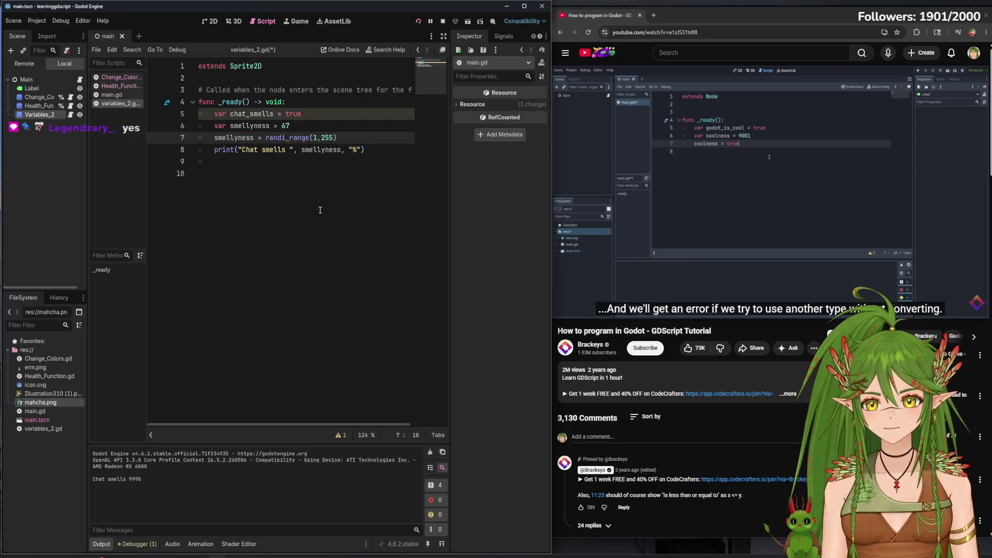
left_click(321, 211)
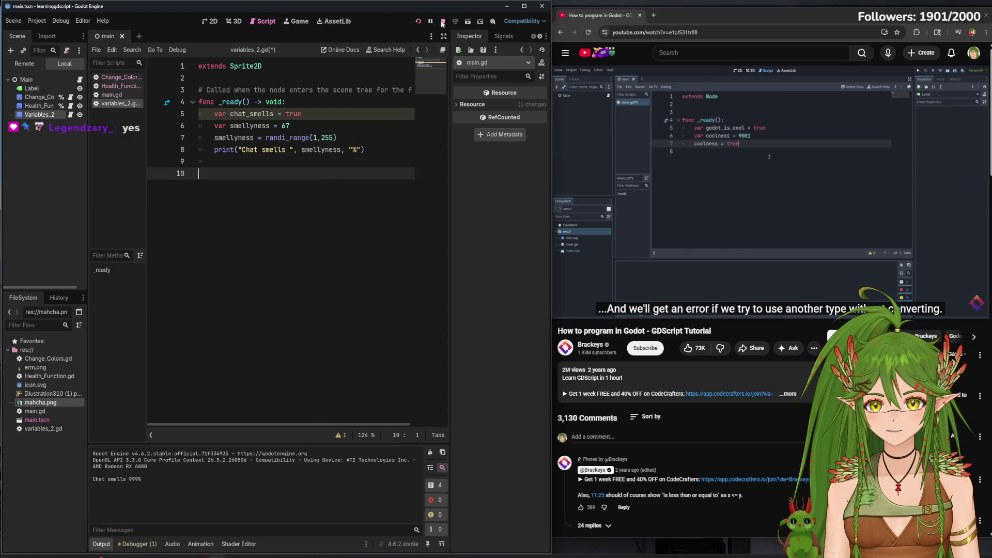
Run the game repeatedly to get random outputs like 168%, 65% and 27%.
left_click(442, 22)
left_click(418, 22)
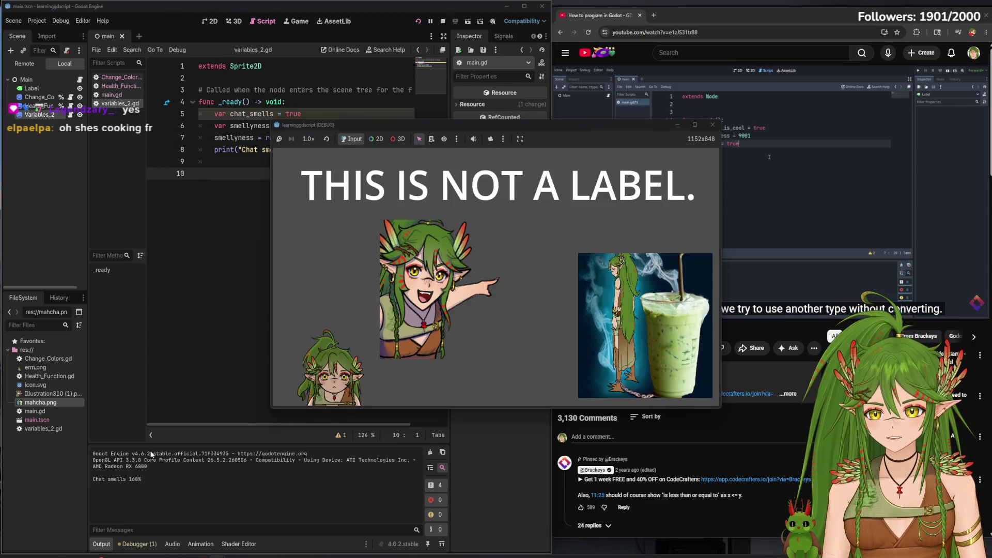
left_click(711, 129)
left_click(418, 21)
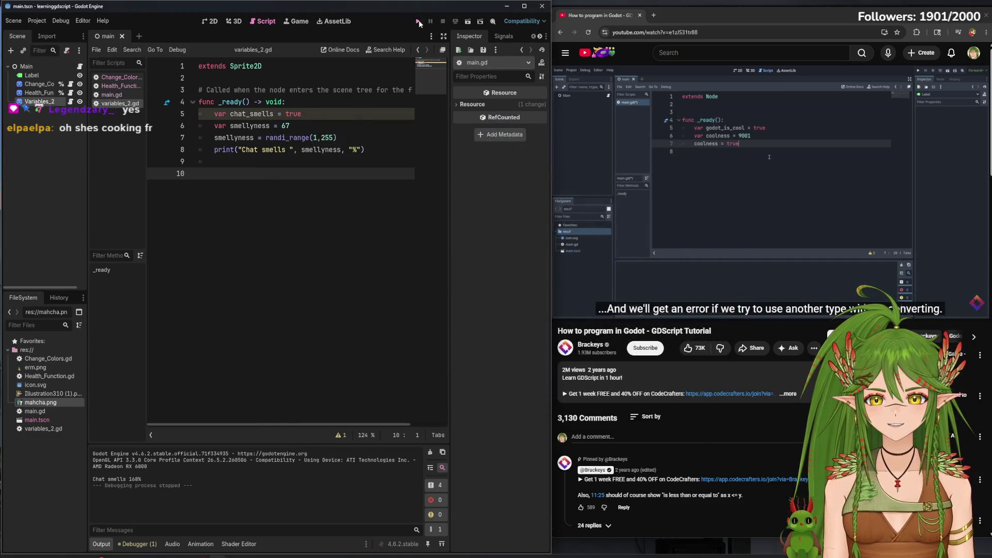
left_click(442, 21)
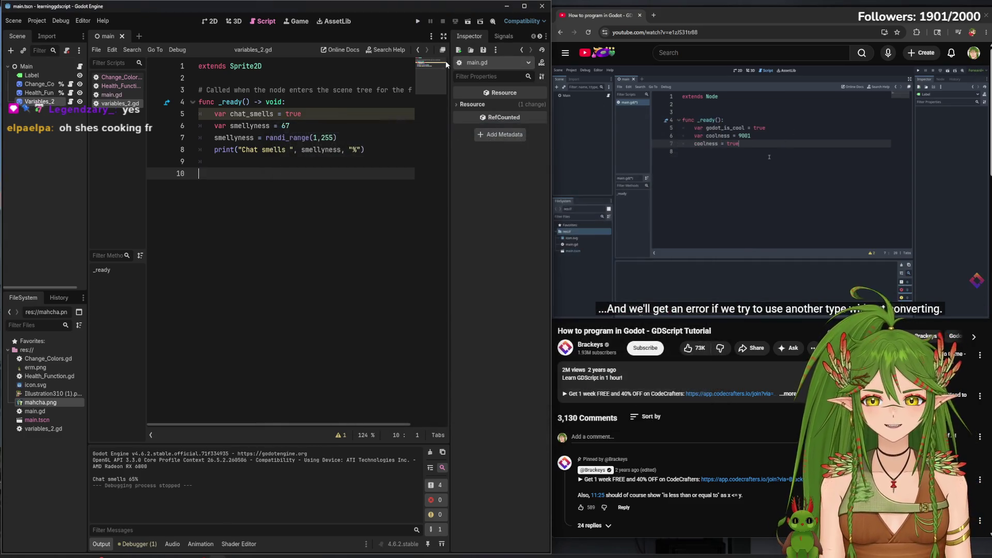
left_click(417, 21)
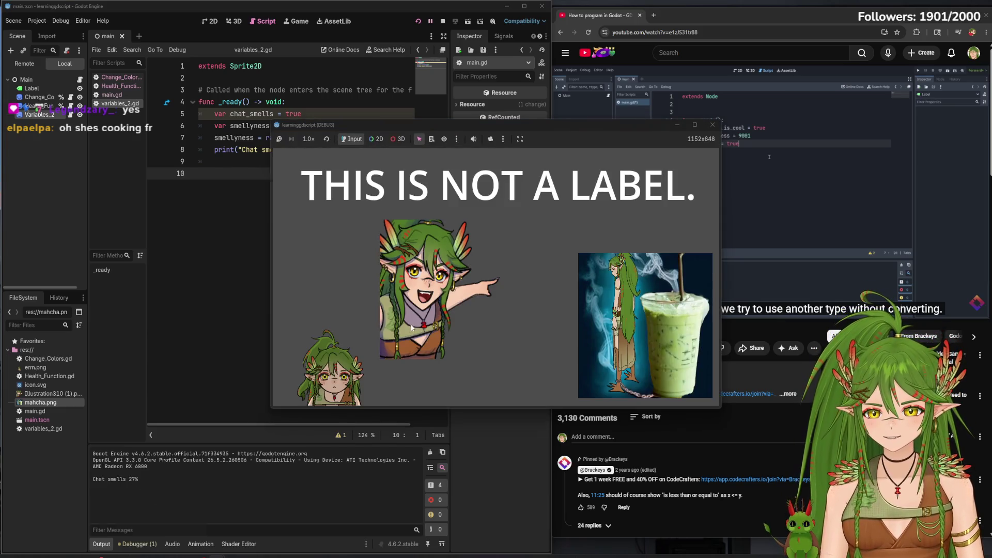
left_click(412, 326)
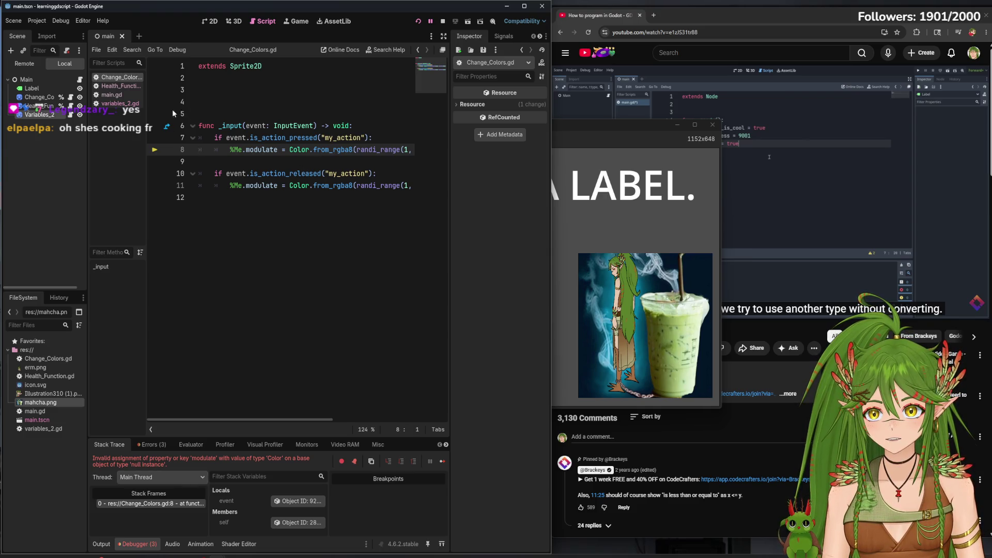
Delete the two empty lines above the function, rerun the game, trigger the colour change, then close it.
key("Up")
key("Up")
key("Up")
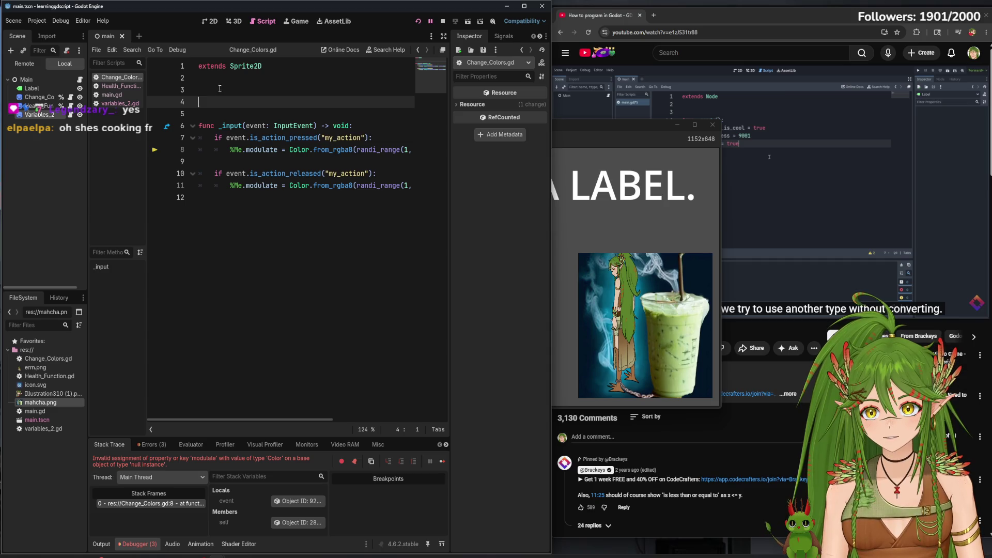
key("BackSpace")
key("BackSpace")
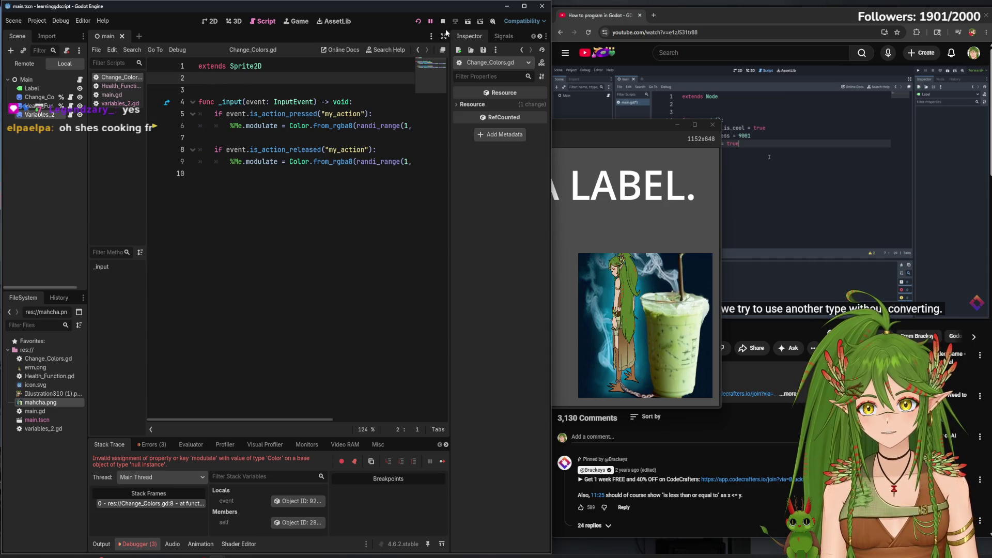
left_click(418, 21)
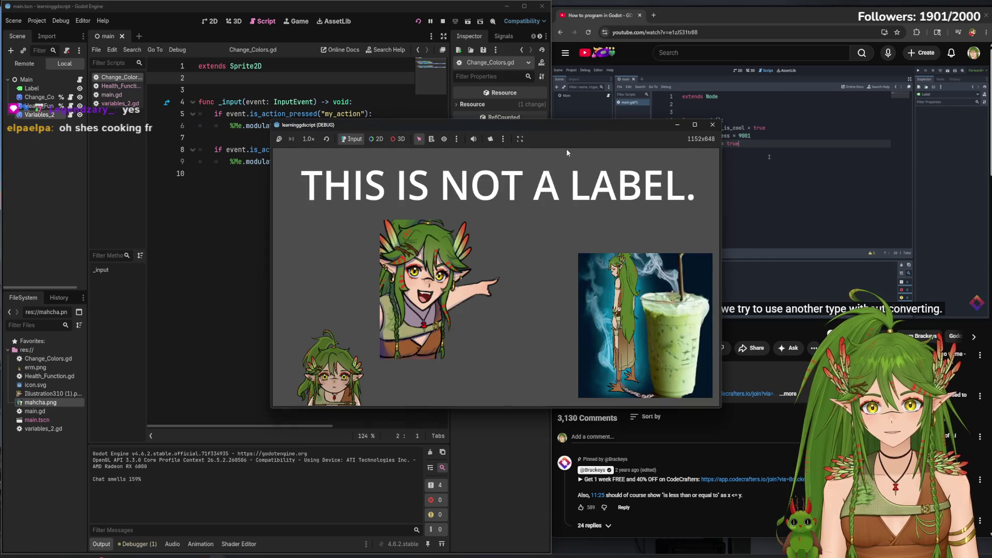
left_click(543, 292)
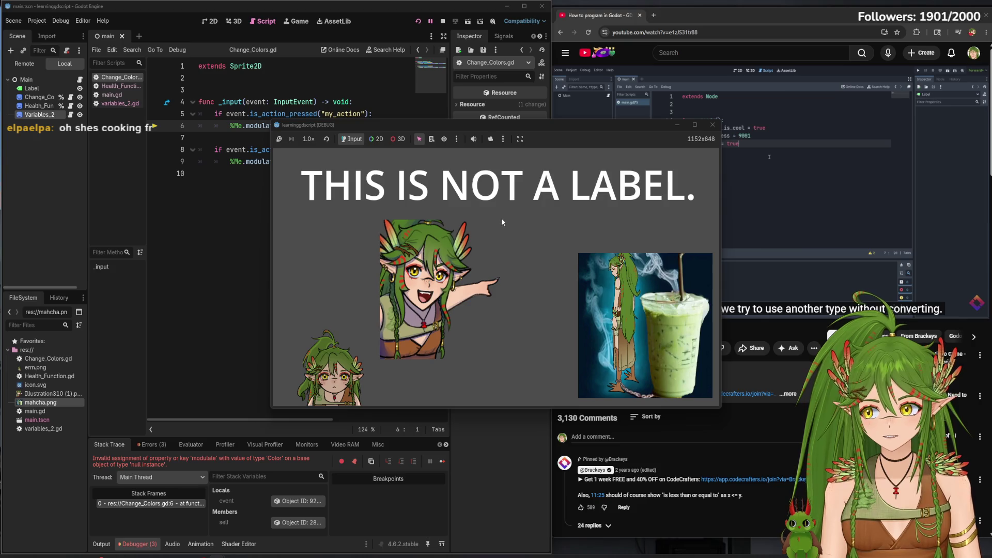
mouse_move(574, 133)
left_mouse_down()
mouse_move(667, 191)
mouse_move(705, 166)
left_mouse_up()
left_click(843, 163)
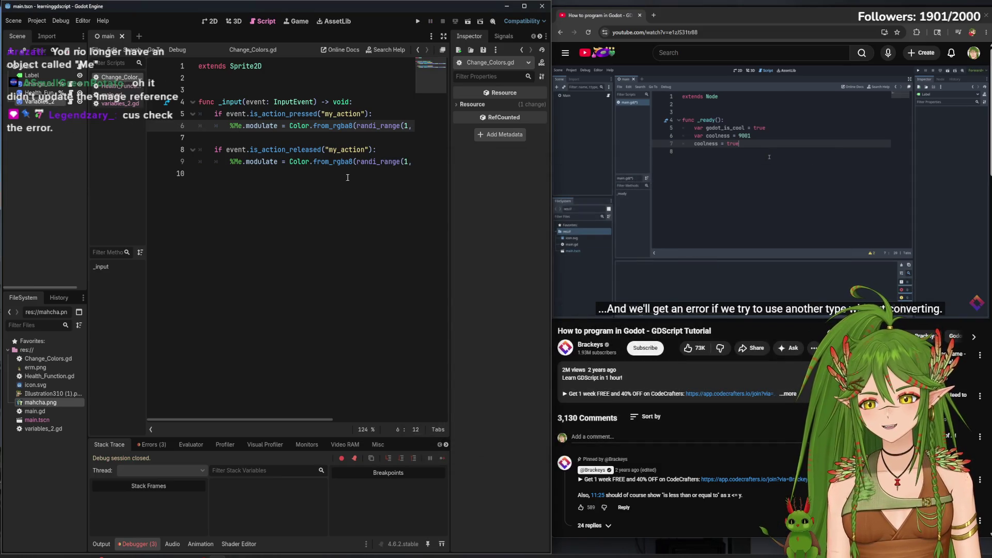
Replace %Me with %Change_Colors on modulate lines 6 and 9 of Change_Colors.gd.
key("BackSpace")
key("BackSpace")
key("BackSpace")
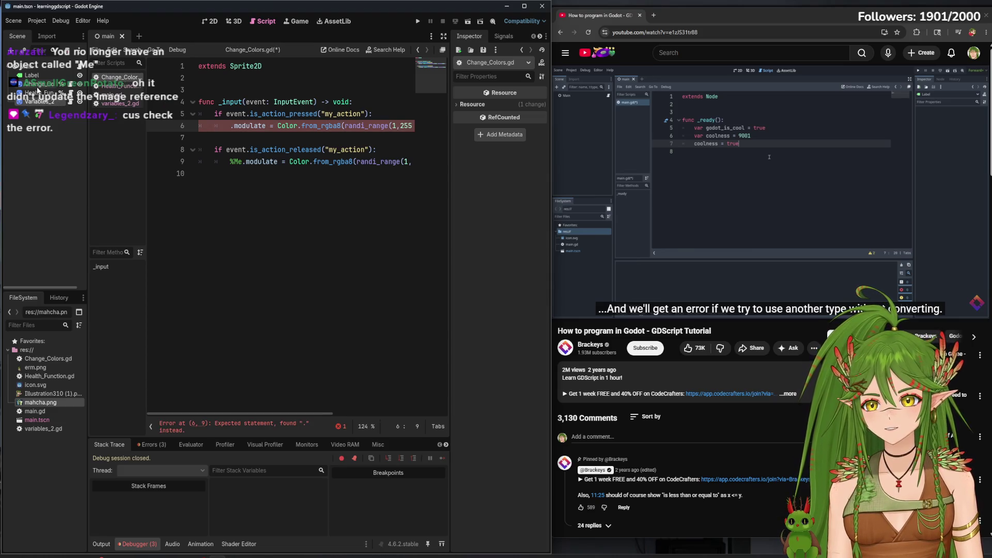
type("%Ch")
key("Return")
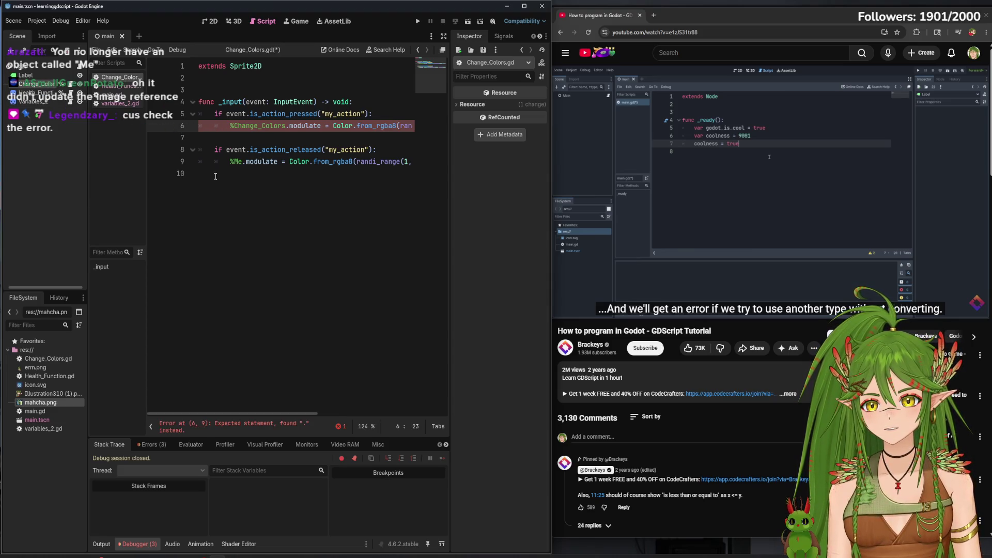
left_click(241, 163)
key("BackSpace")
key("BackSpace")
key("BackSpace")
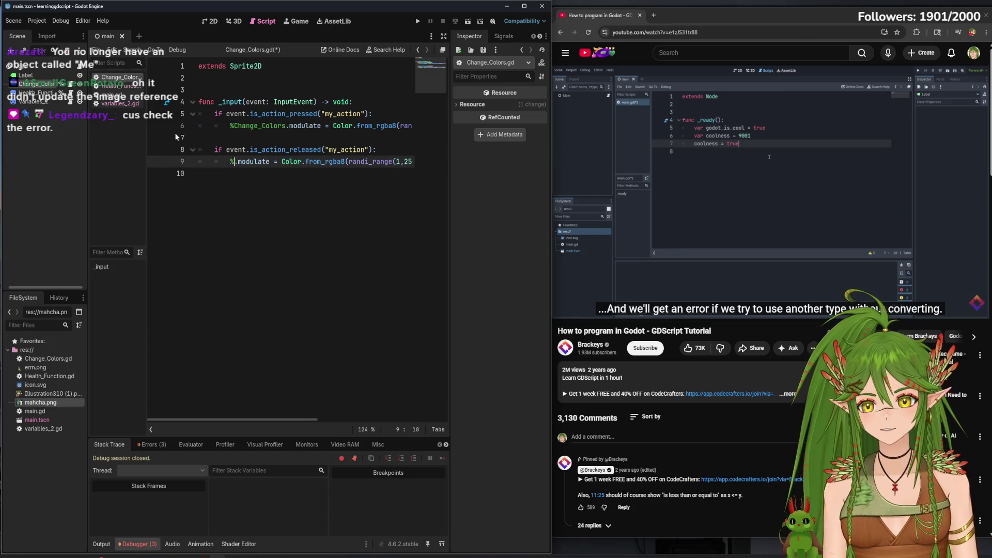
mouse_move(36, 84)
left_mouse_down()
mouse_move(250, 204)
mouse_move(256, 185)
mouse_move(231, 164)
left_mouse_up()
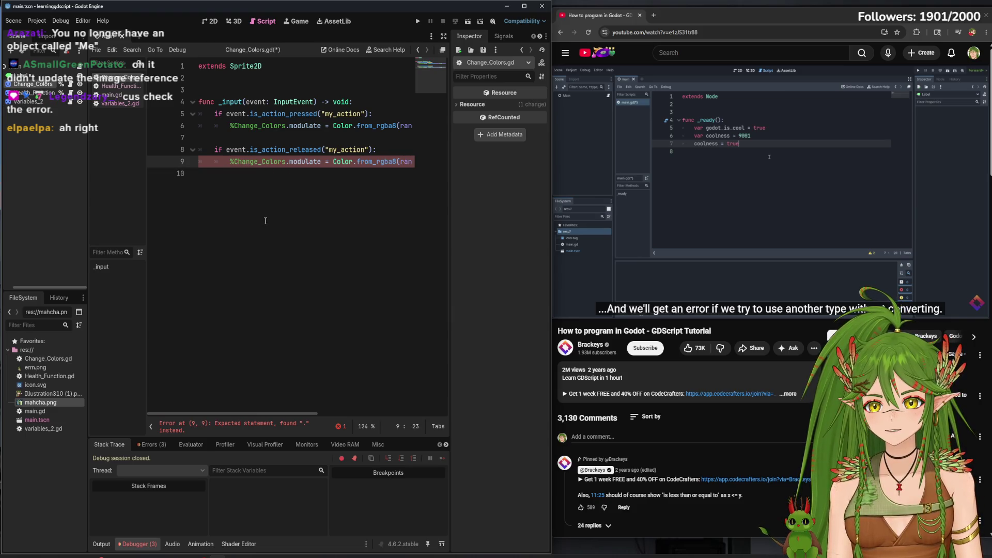
left_click(117, 86)
Run the scene, trigger the action until the sprite recolours and health reaches 0, then close it.
left_click(468, 21)
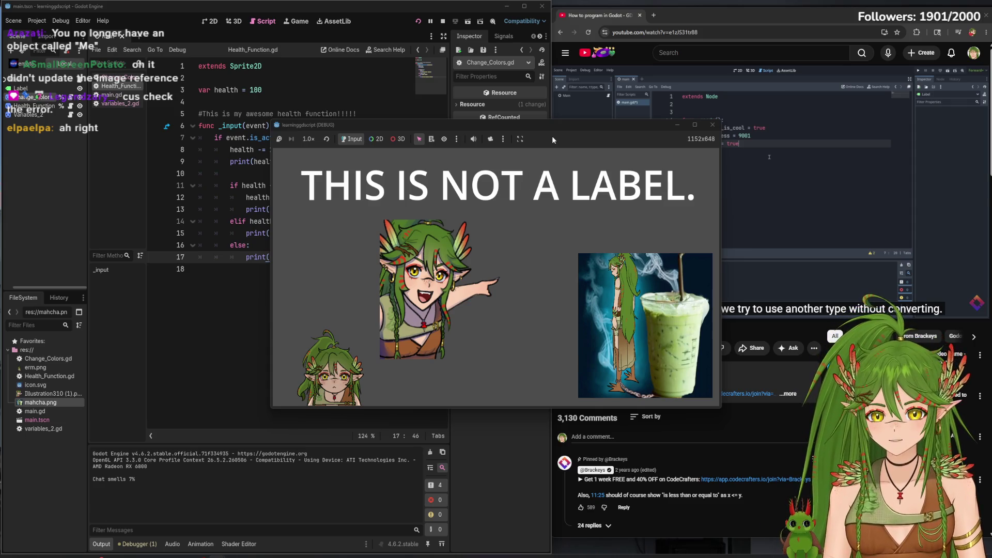
left_click(551, 237)
left_click(551, 238)
left_click(550, 237)
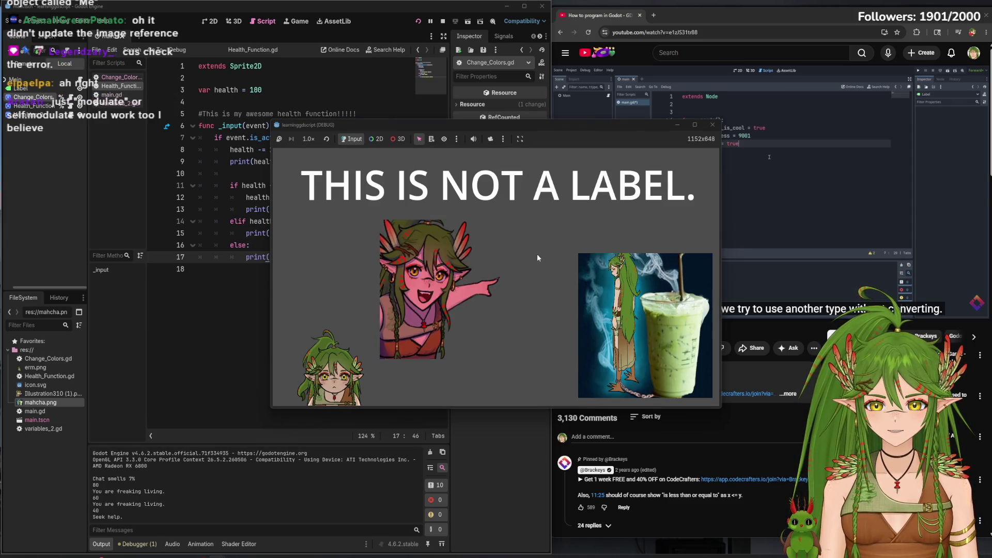
left_click(538, 260)
left_click(562, 209)
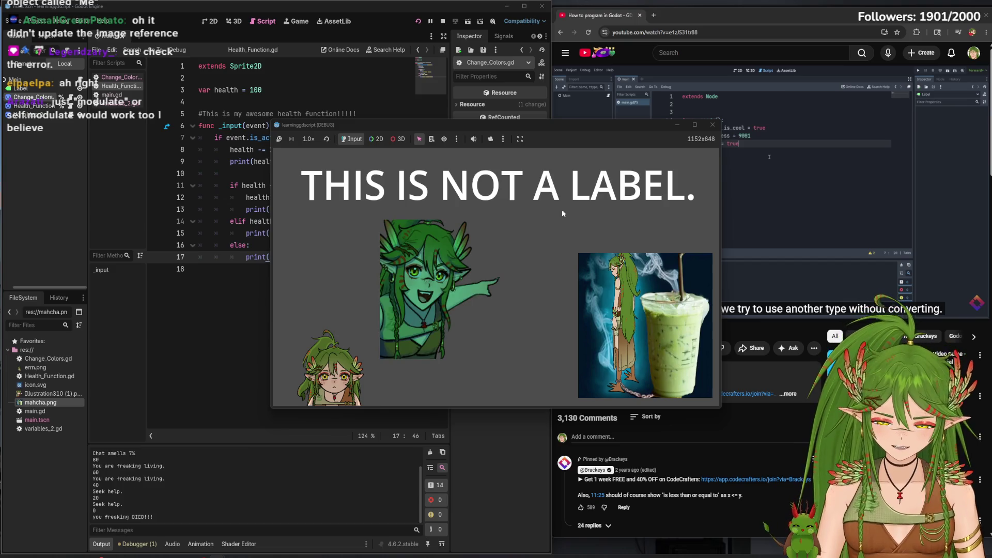
left_click(712, 125)
Inspect the Label and Change_Colors nodes, then look through the scripts, ending on main.gd.
left_click(43, 77)
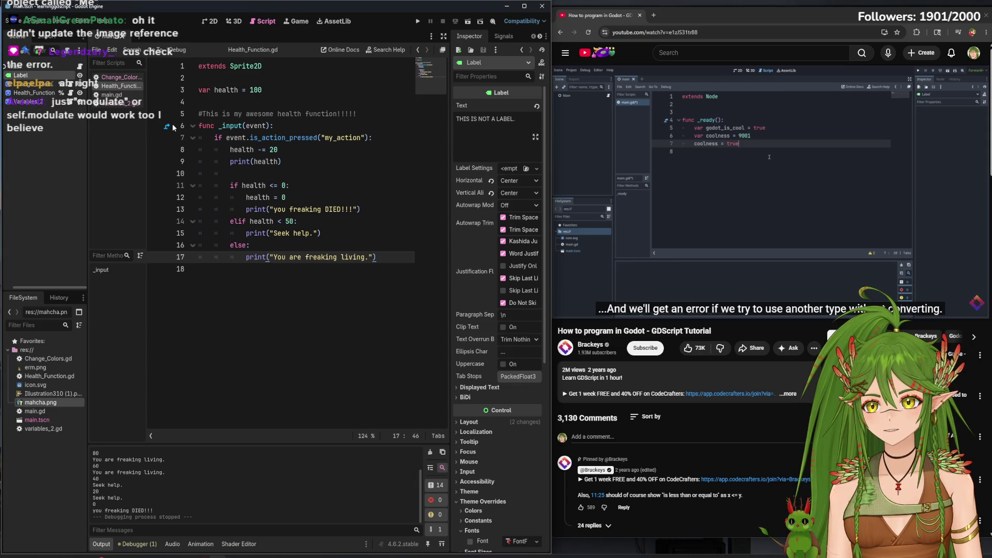
left_click(40, 86)
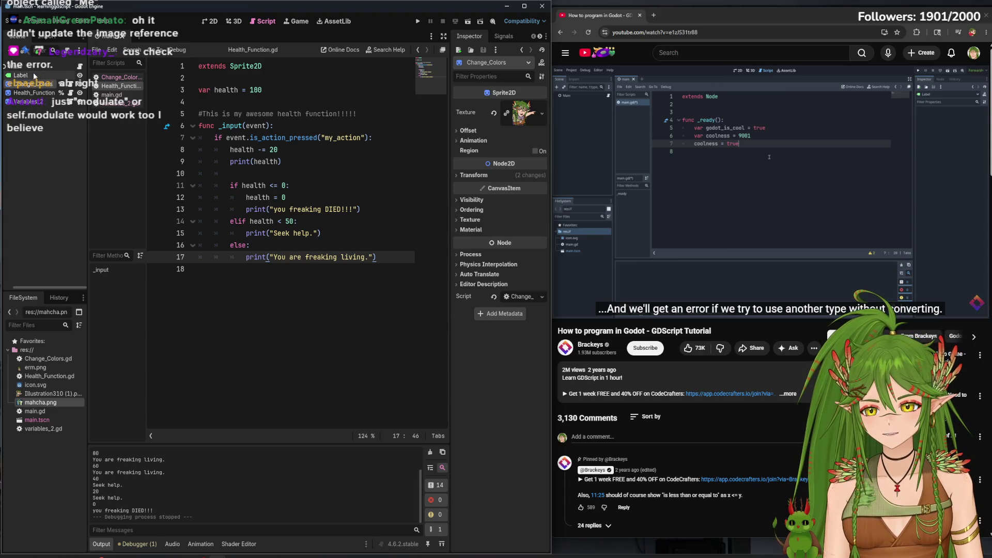
left_click(115, 95)
left_click(116, 86)
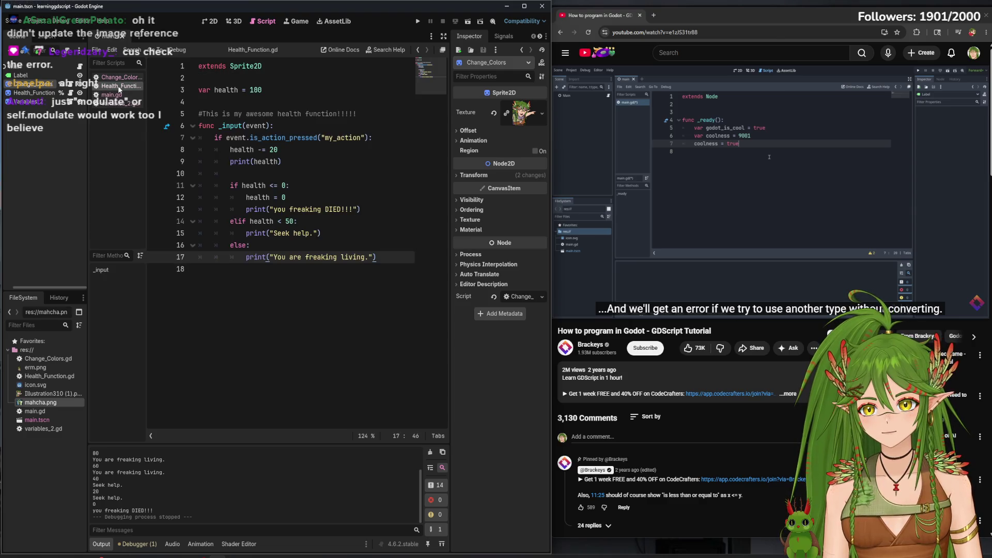
left_click(118, 79)
left_click(111, 95)
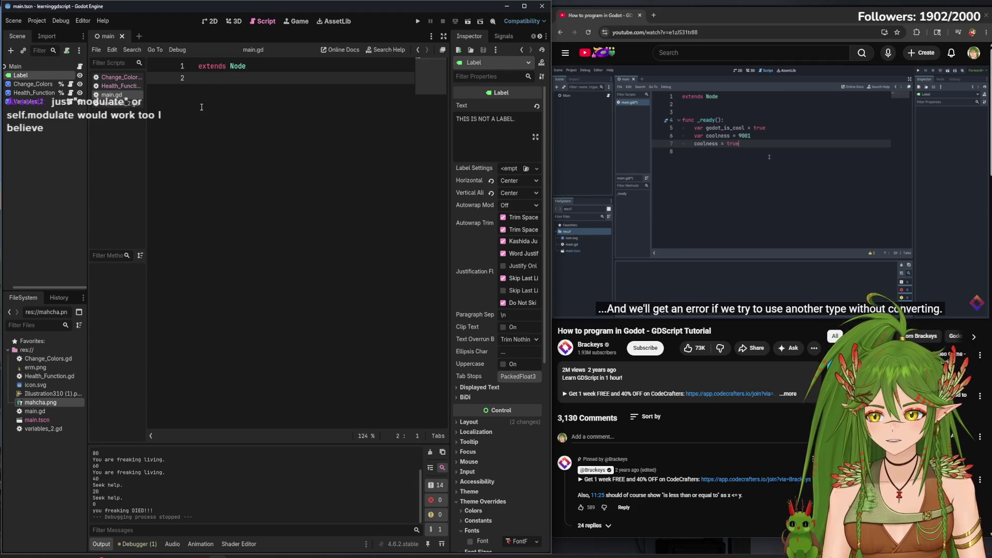
Compare the Health_Function and Change_Colors scripts and add an empty line 3 in main.gd.
left_click(117, 86)
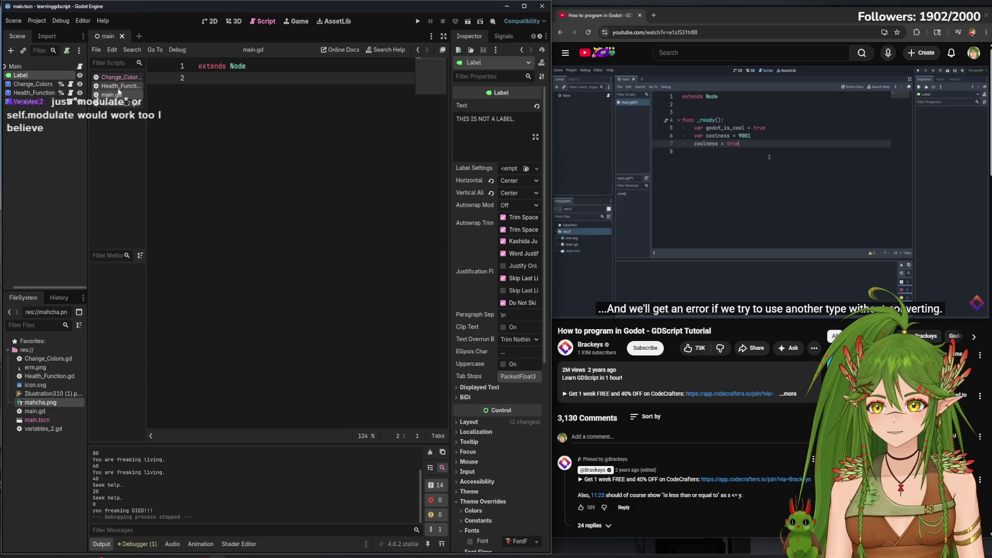
left_click(115, 95)
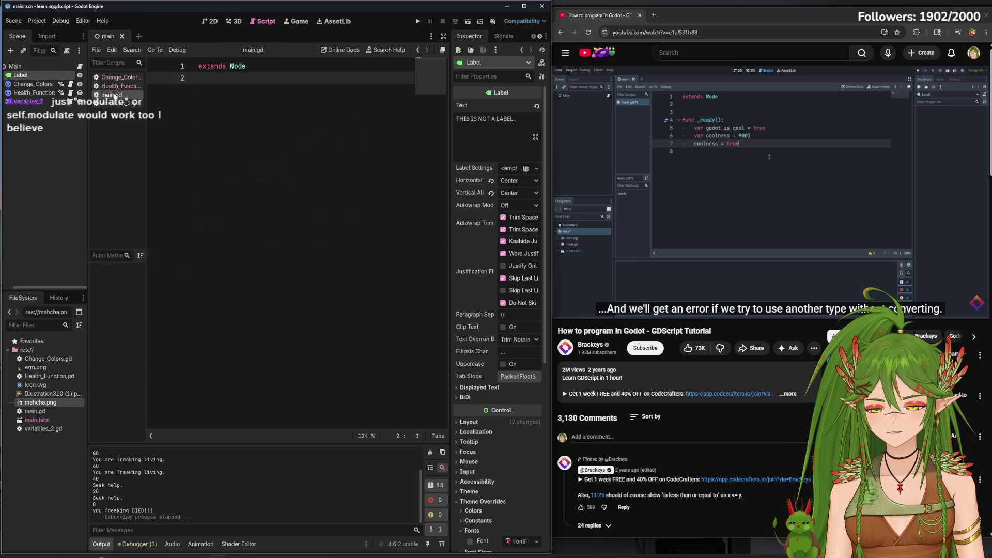
left_click(117, 86)
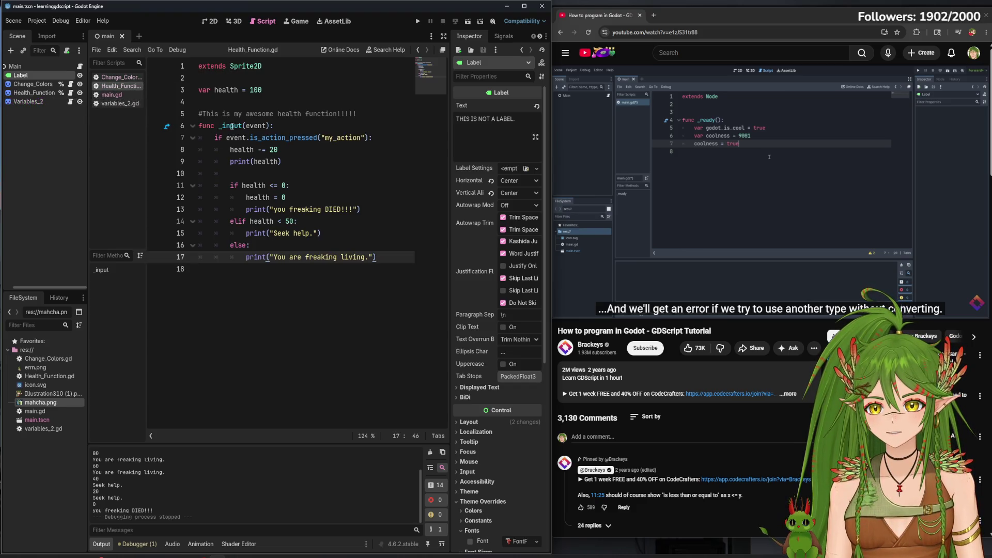
left_click(121, 80)
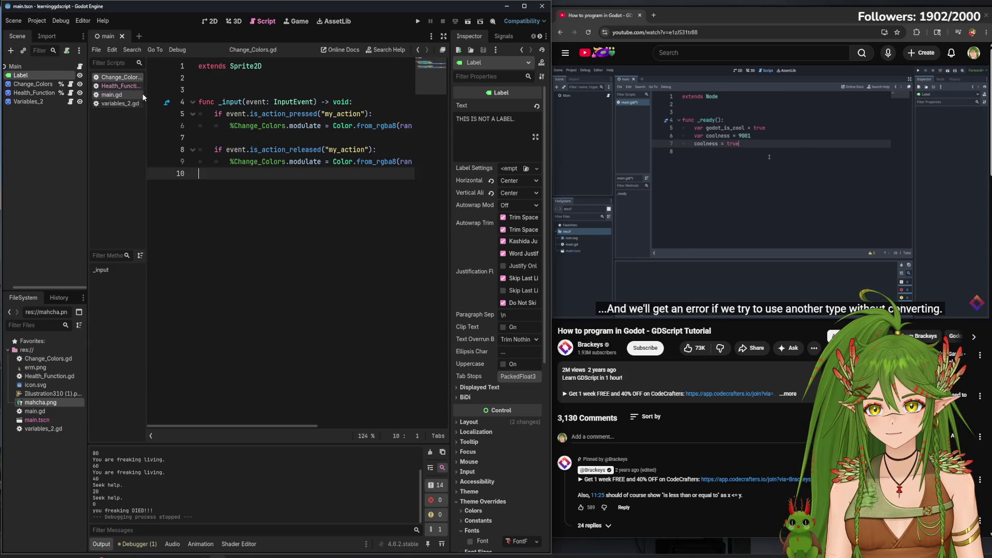
left_click(115, 96)
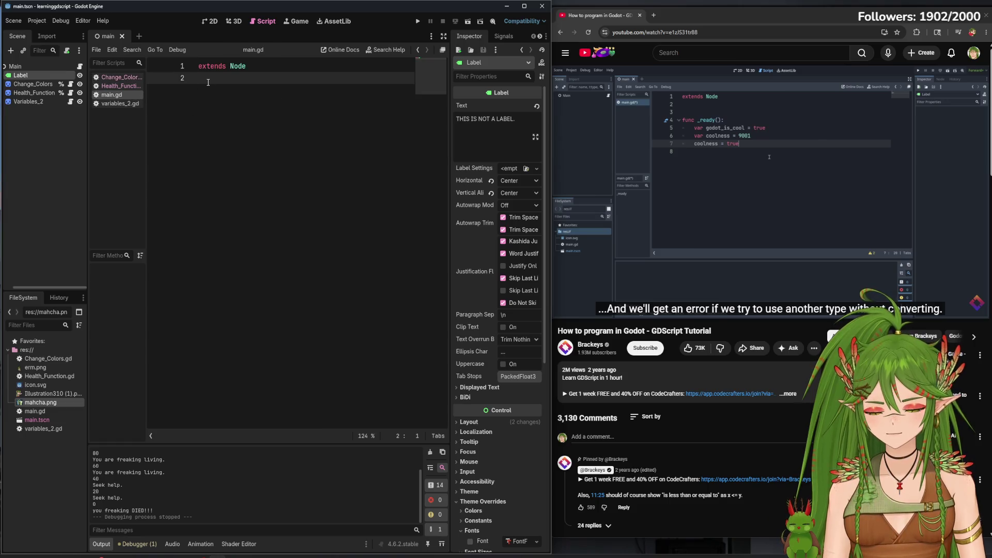
key("Return")
left_click(119, 86)
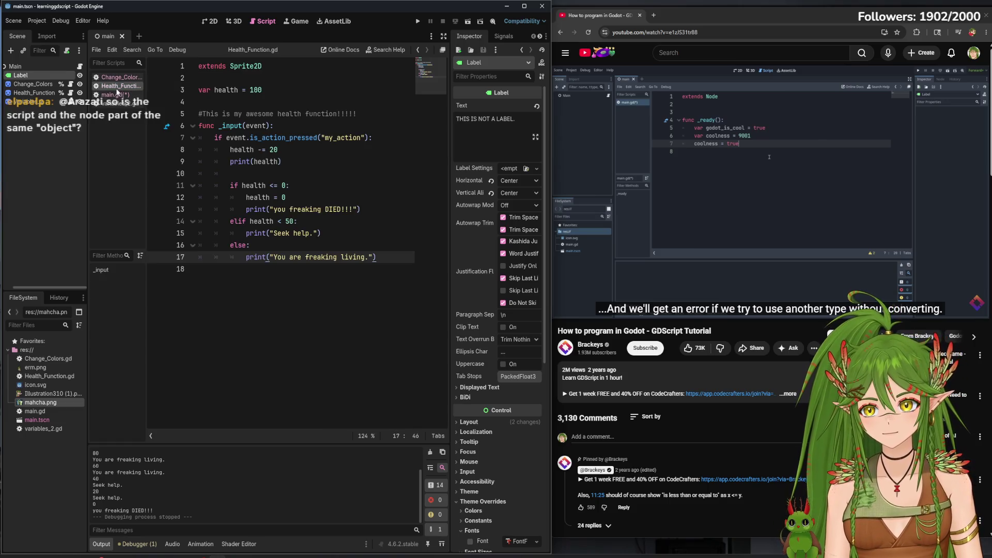
left_click(114, 94)
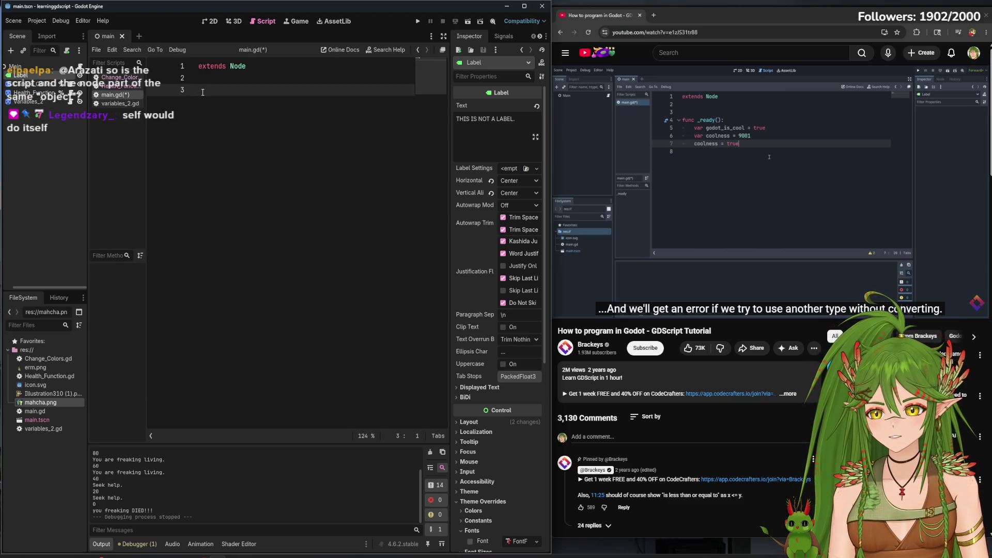
left_click(116, 78)
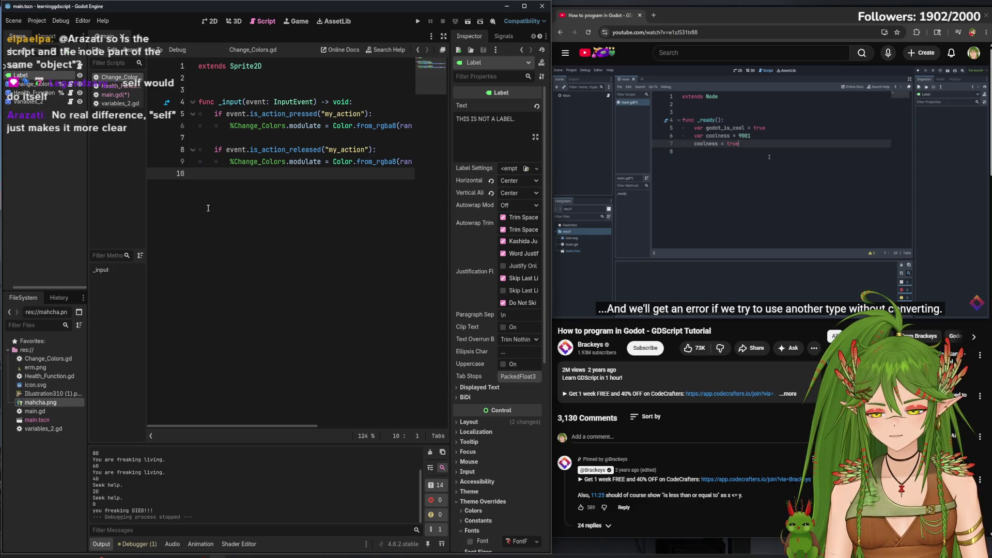
left_click(102, 96)
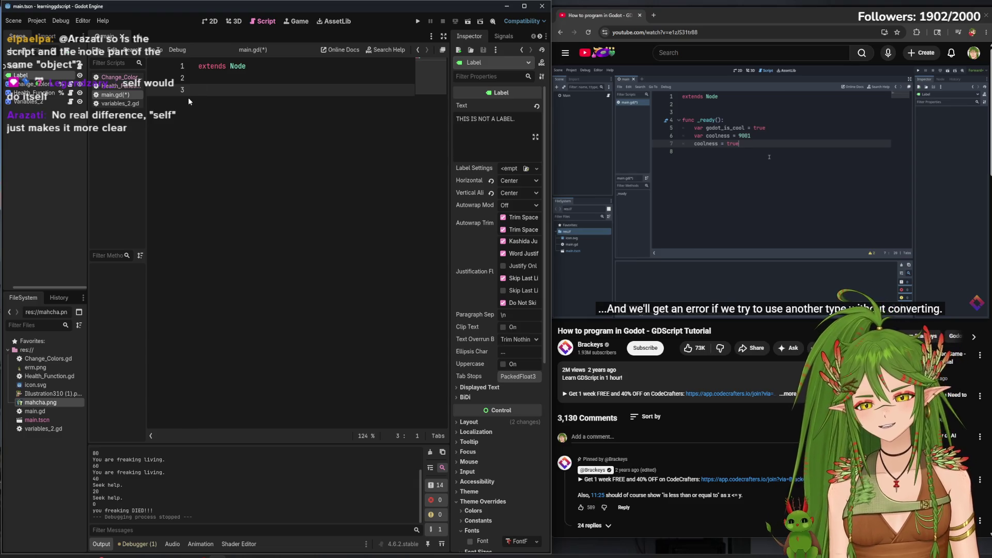
Add a $Label. reference and a func _ready declaration to main.gd.
left_click_drag(20, 75, 217, 105)
left_click(222, 80)
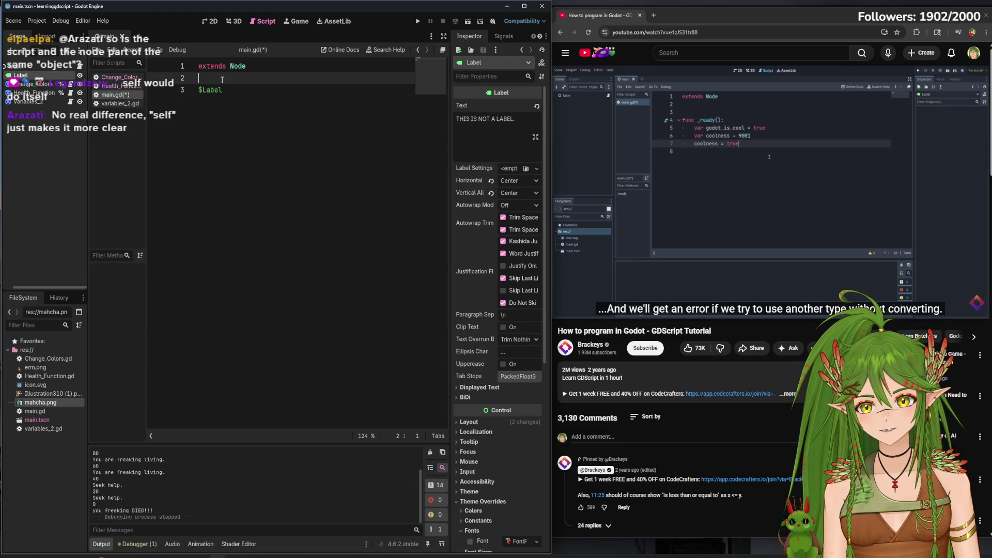
key("Return")
left_click(242, 98)
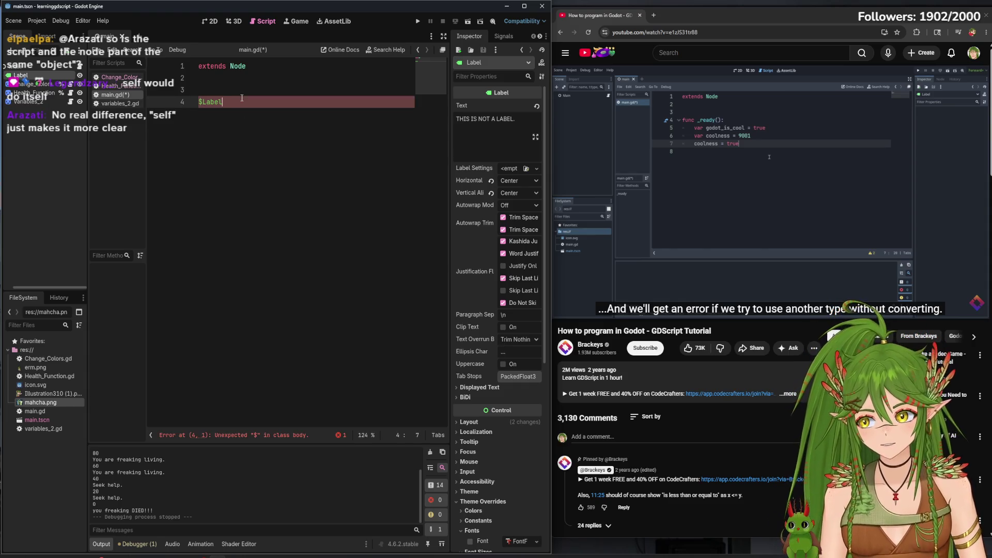
type(".")
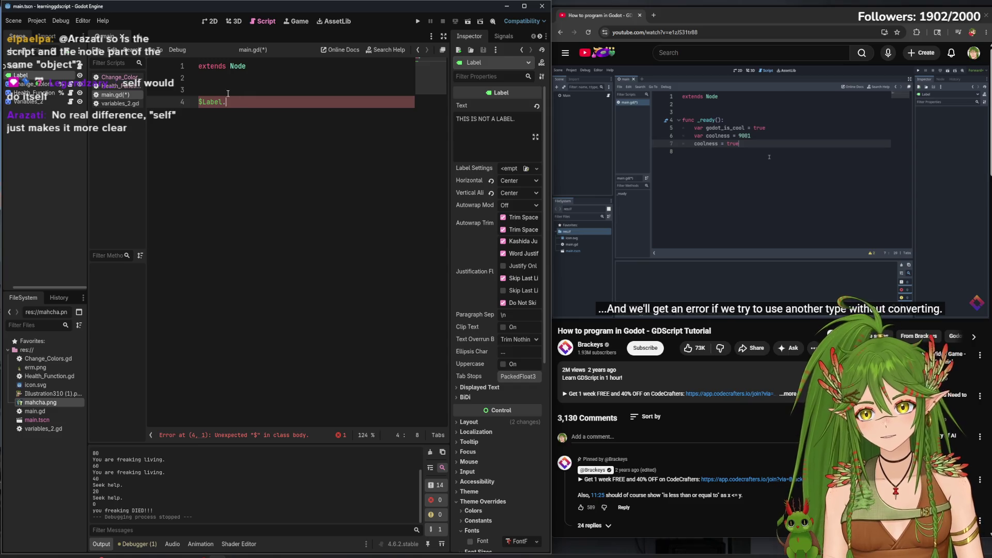
left_click(120, 103)
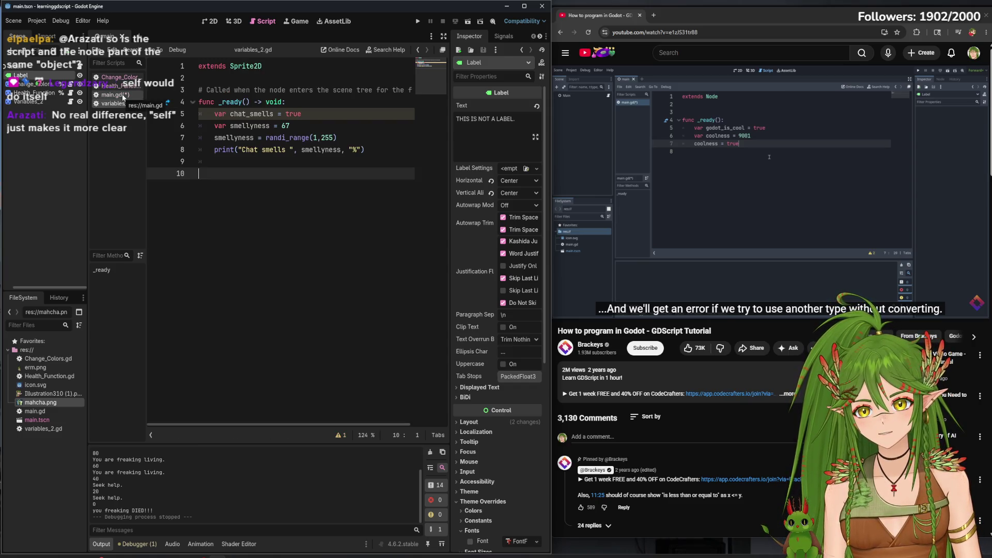
left_click(119, 77)
left_click(122, 94)
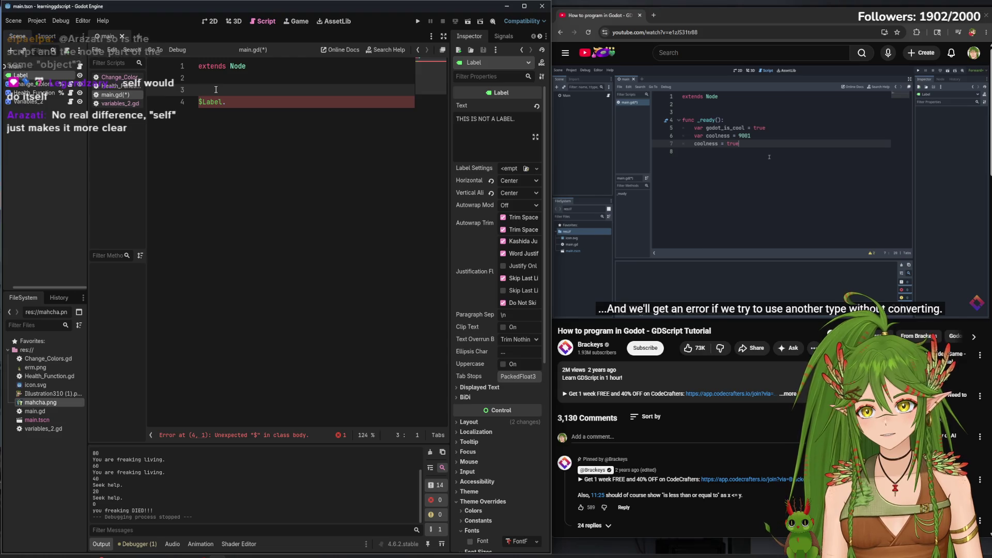
type("func ")
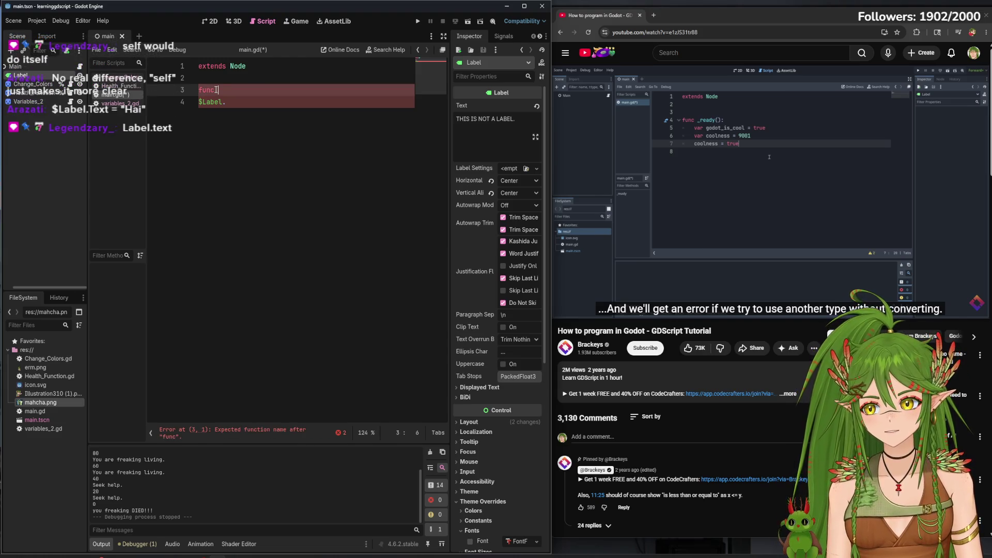
type("_ready")
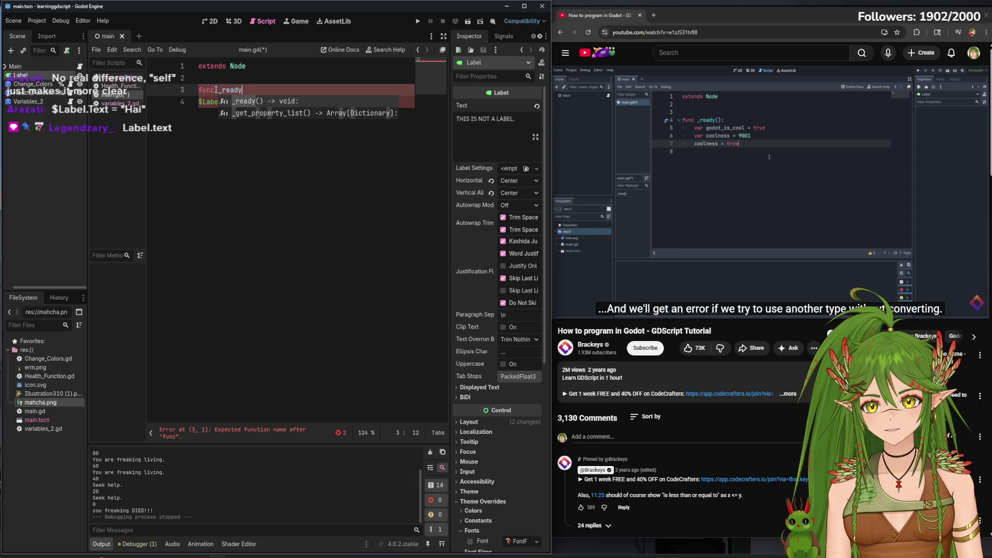
key("Return")
Complete line 4 as $Label.Text = ("Hai"), indented inside _ready, and start a new line.
left_click(257, 104)
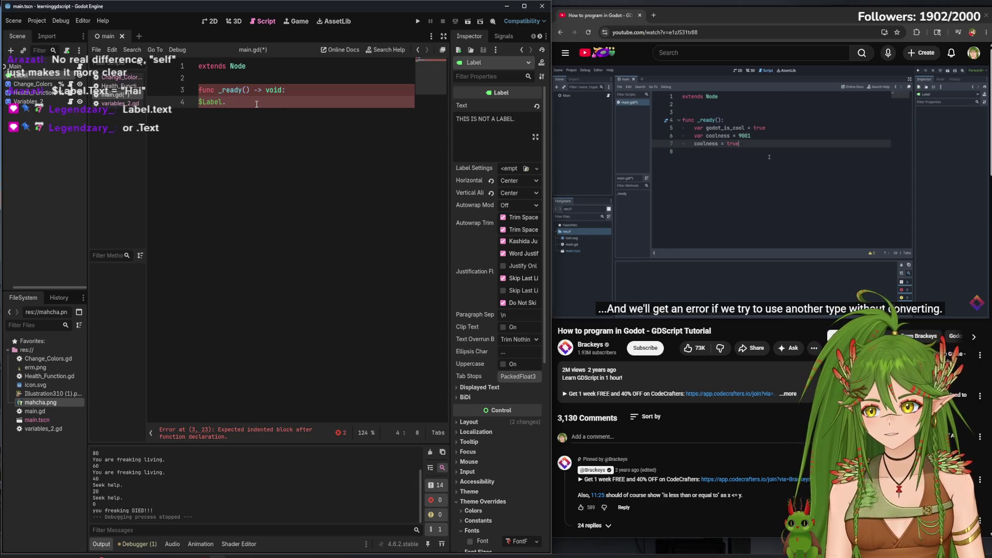
type("Tex")
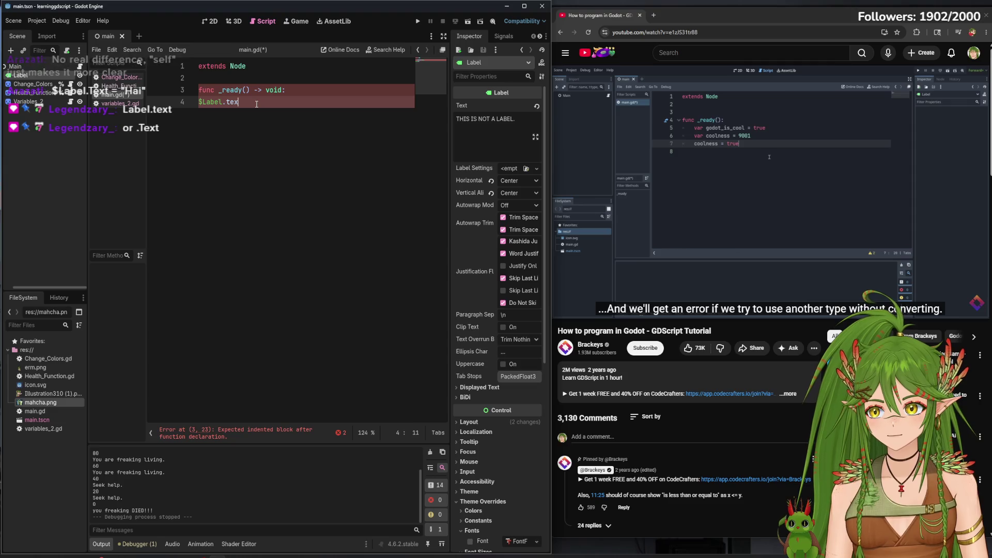
type("=")
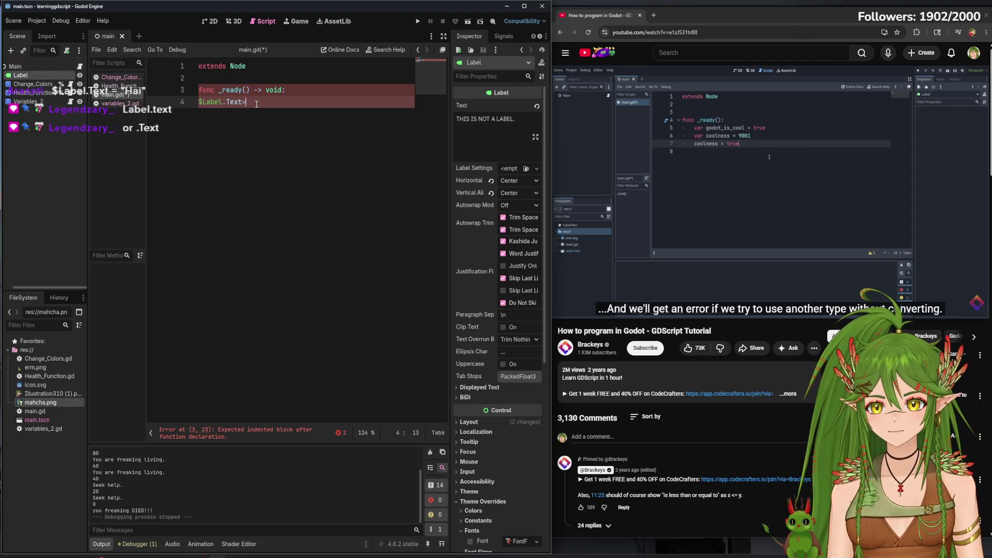
type(" = \"")
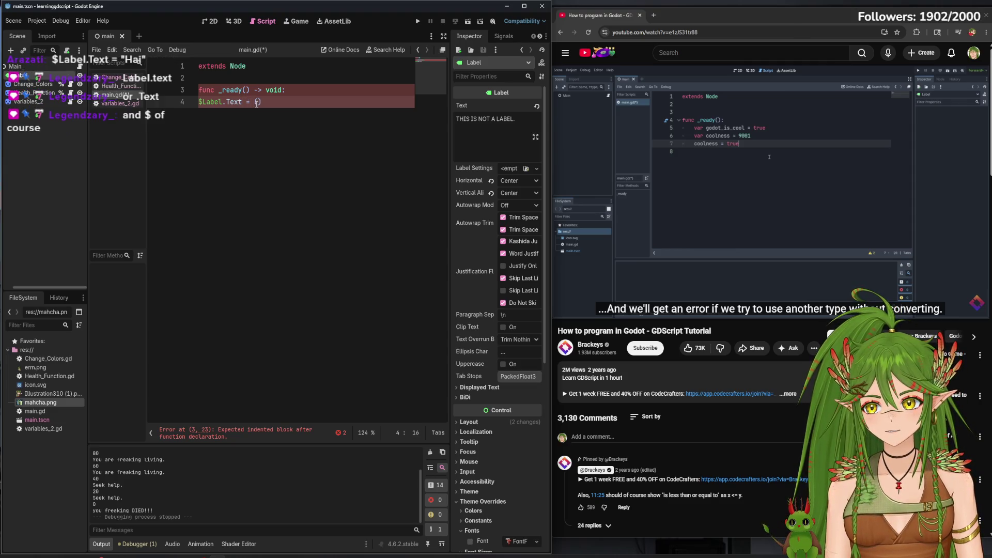
type("\"hai")
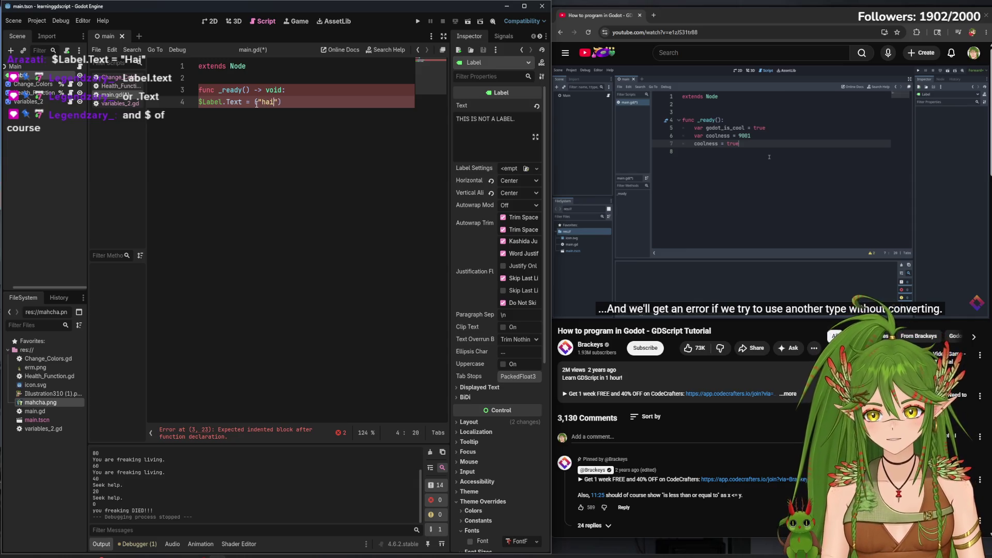
left_click(200, 102)
key("Tab")
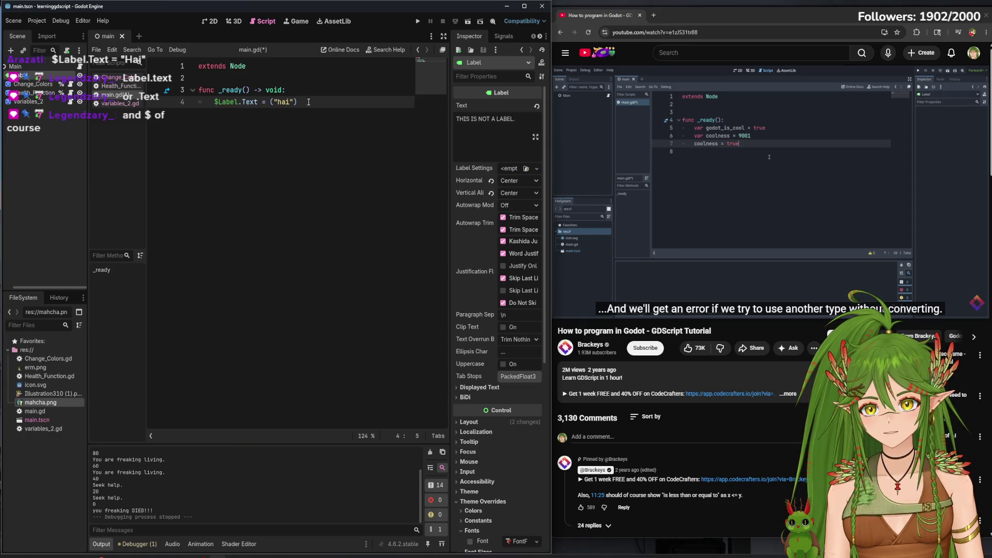
key("BackSpace")
type("H")
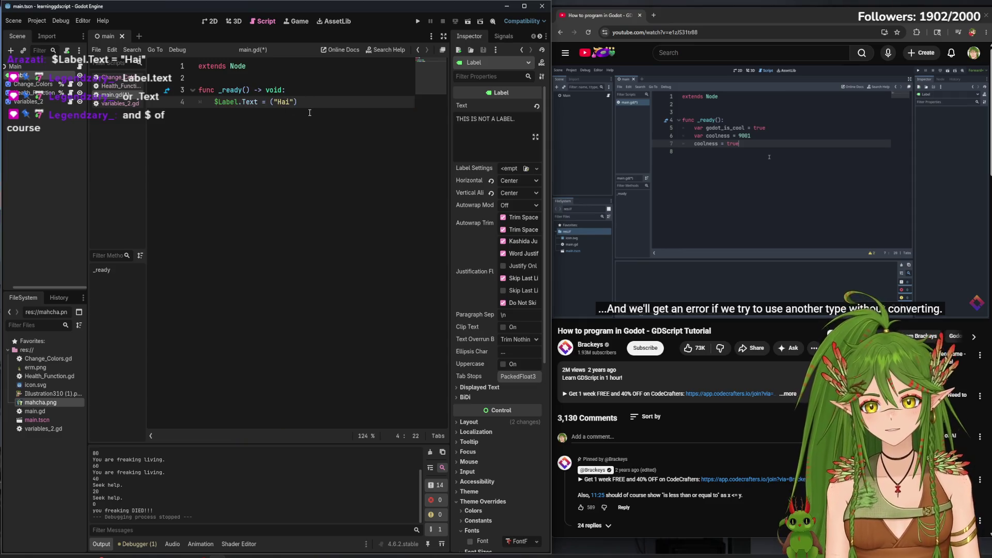
left_click(316, 103)
key("Return")
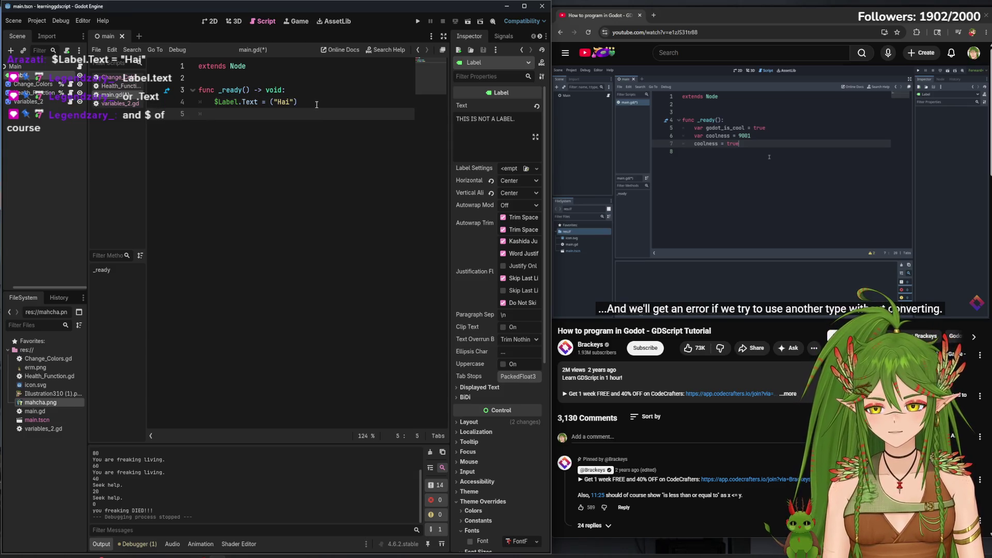
Write $Label.modulate on line 5, checking how Change_Colors.gd uses modulate.
type("$Label.")
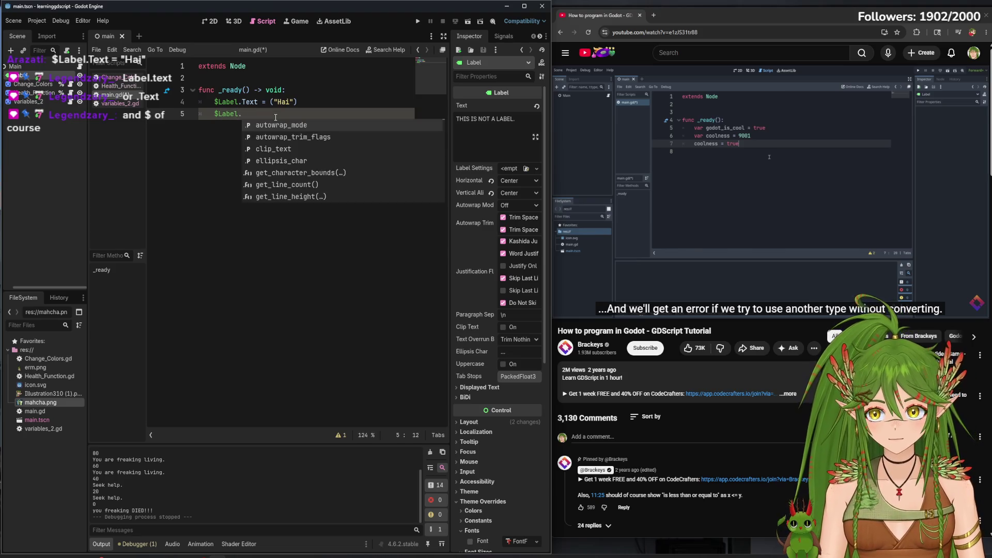
type("Colo")
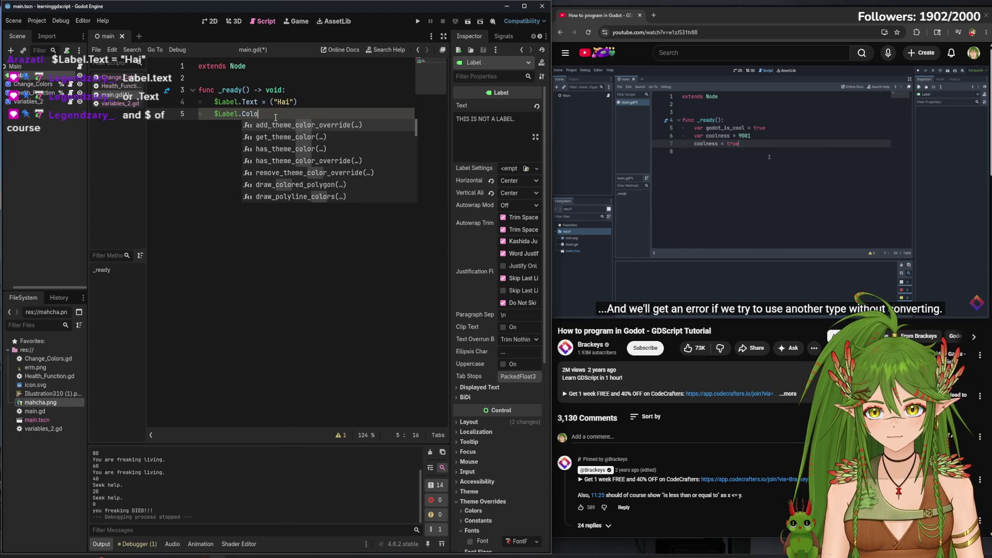
key("BackSpace")
key("BackSpace")
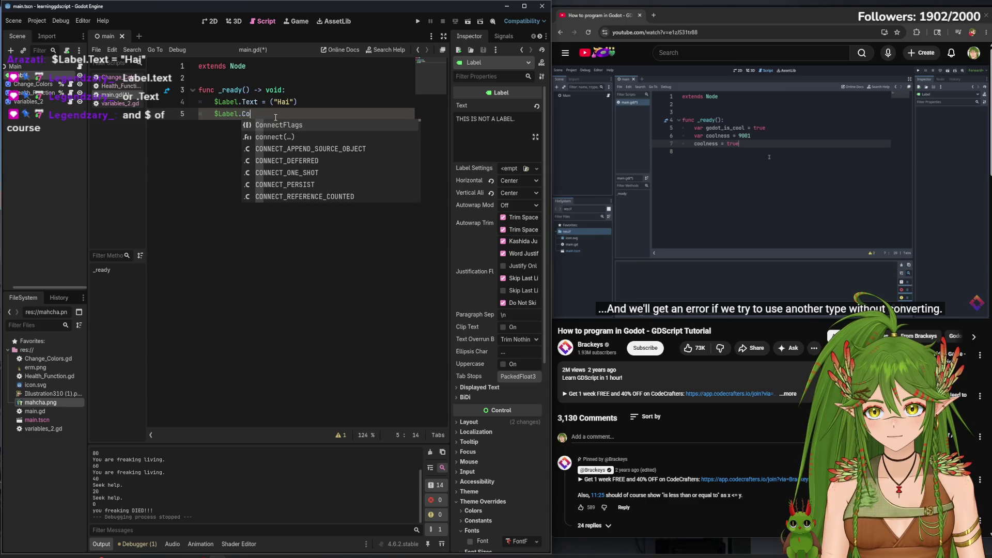
type("lor")
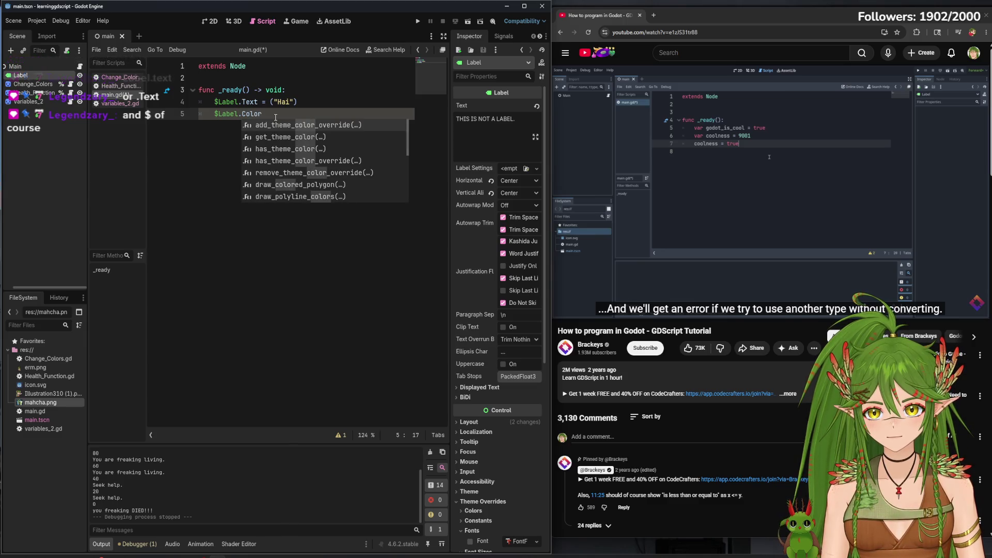
key("BackSpace")
key("BackSpace")
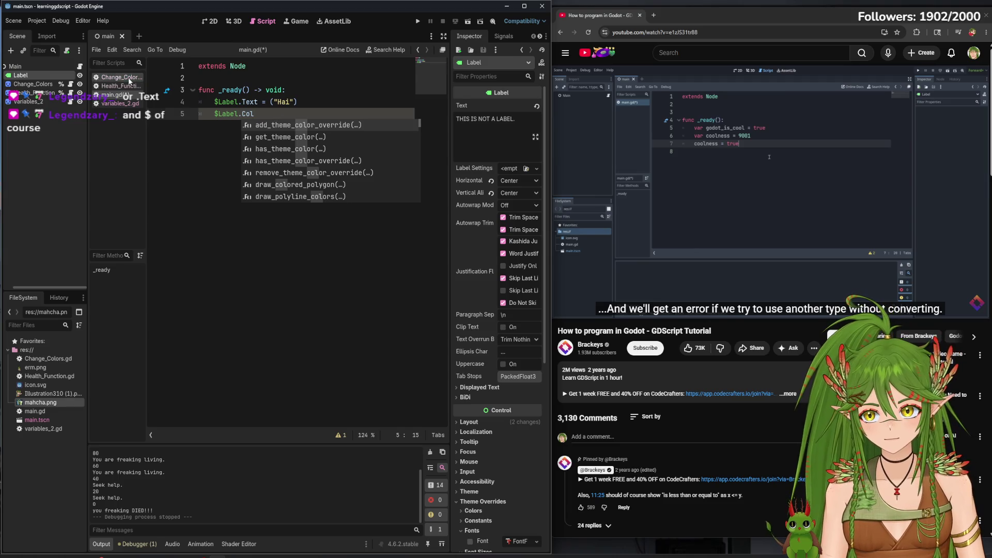
left_click(117, 77)
left_click(115, 94)
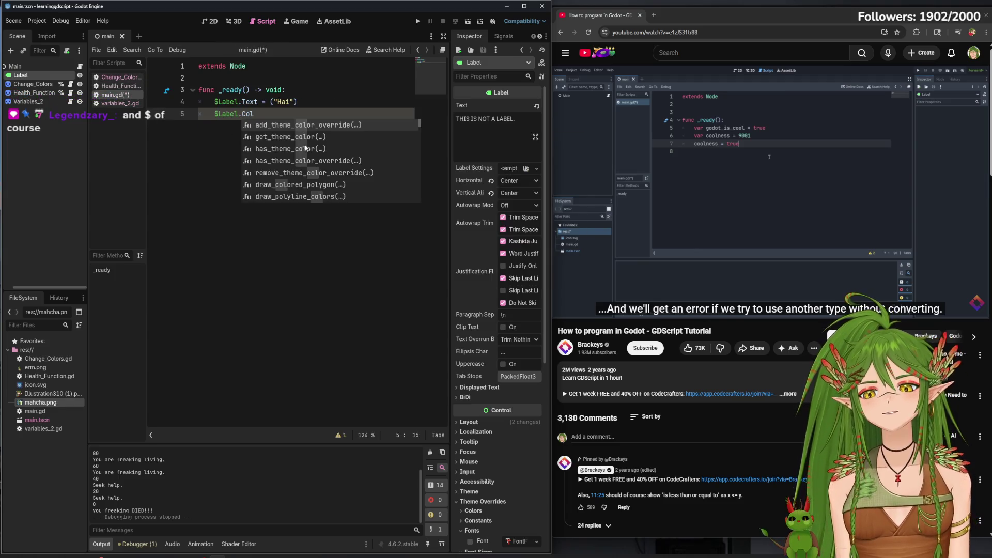
left_click(270, 110)
key("BackSpace")
key("BackSpace")
key("BackSpace")
type(".modulate")
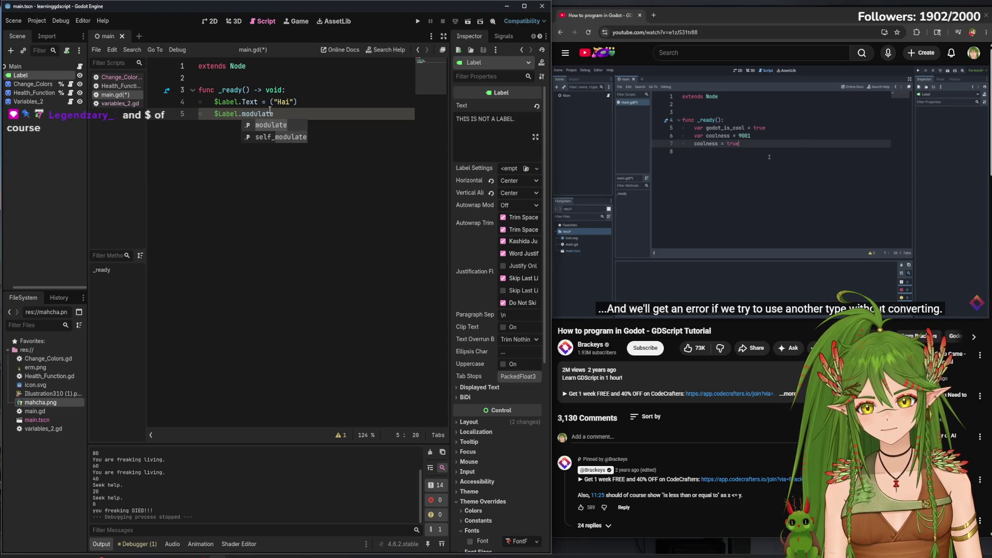
left_click(116, 77)
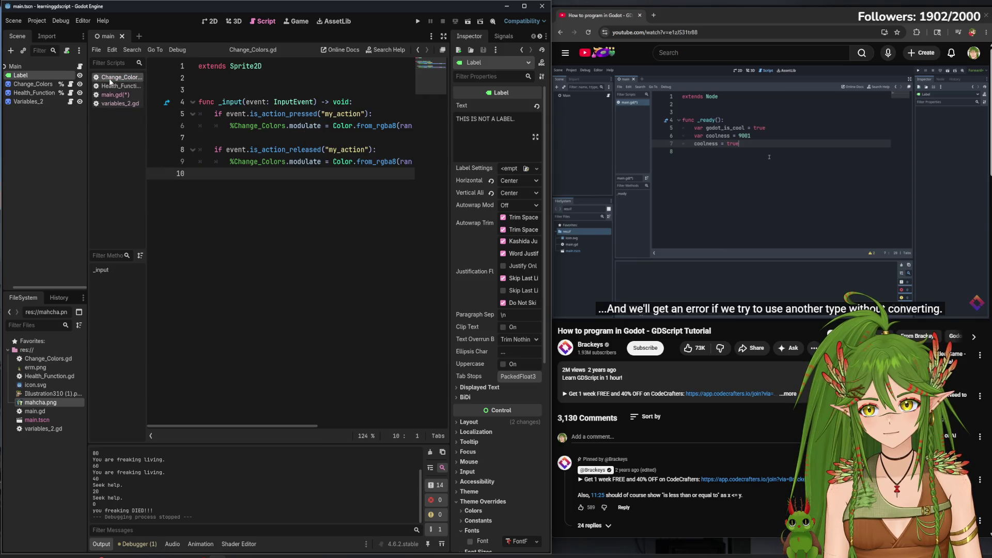
left_click(115, 95)
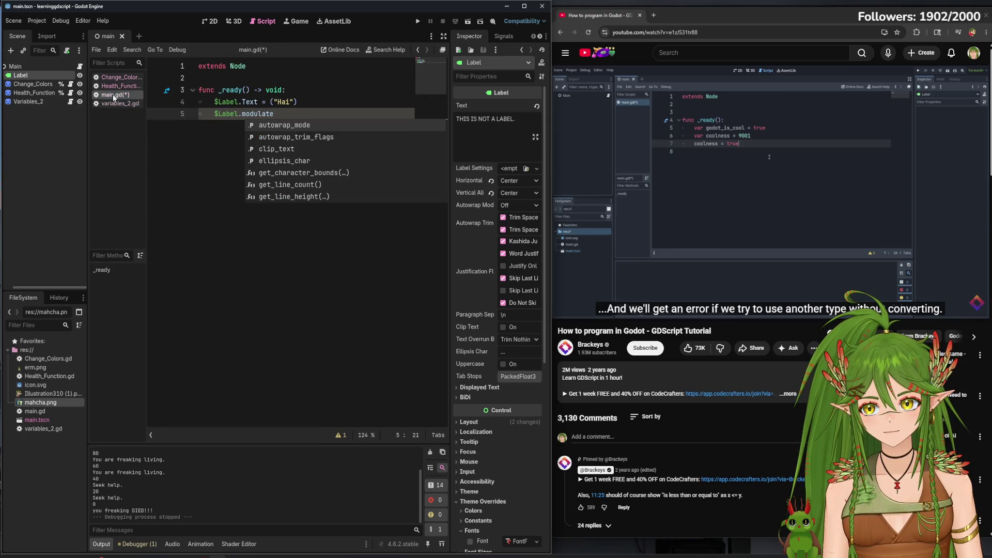
left_click(243, 113)
Complete line 5 as $Label.selfmodulate = Color.AQUAMARINE, then save and run with F5.
type("self_")
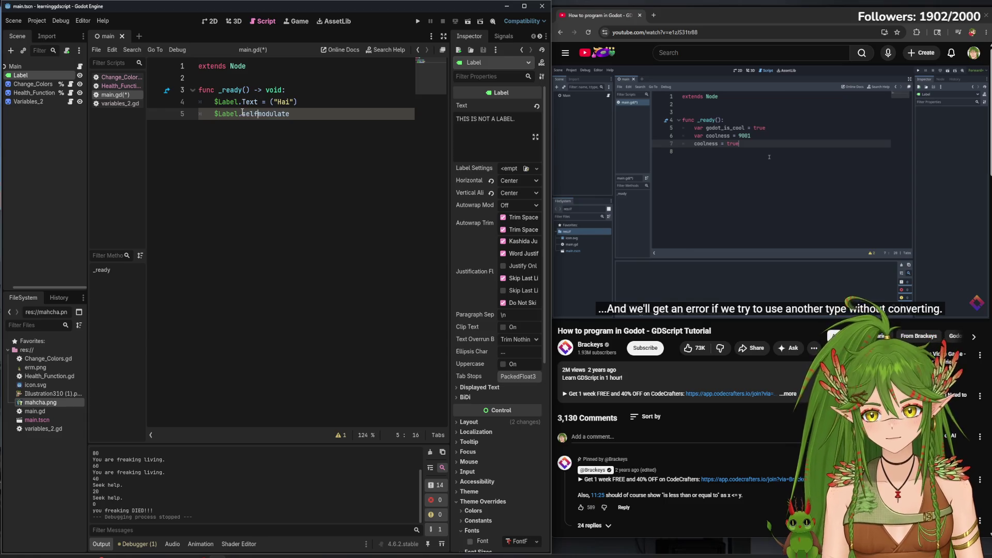
left_click(313, 113)
type("Color")
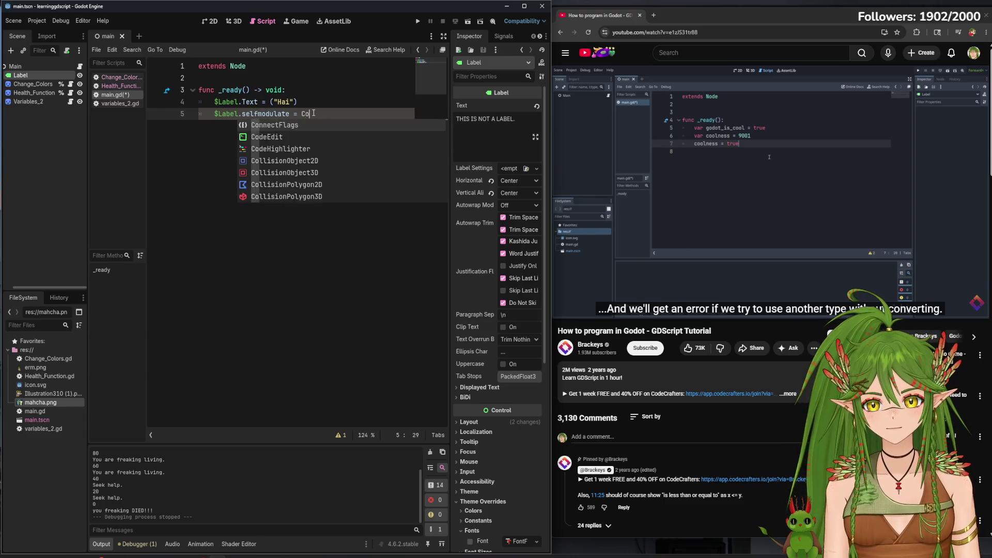
type(".")
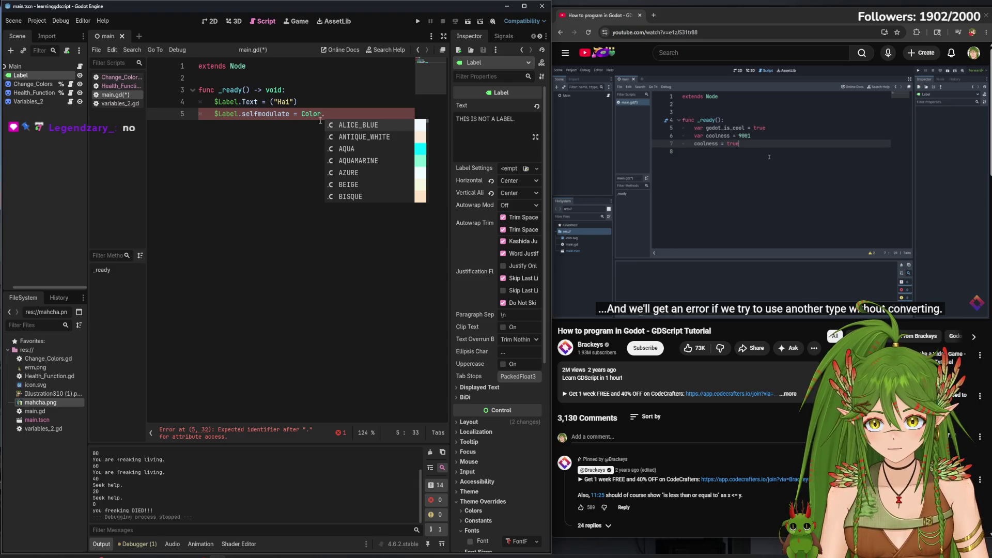
left_click(379, 161)
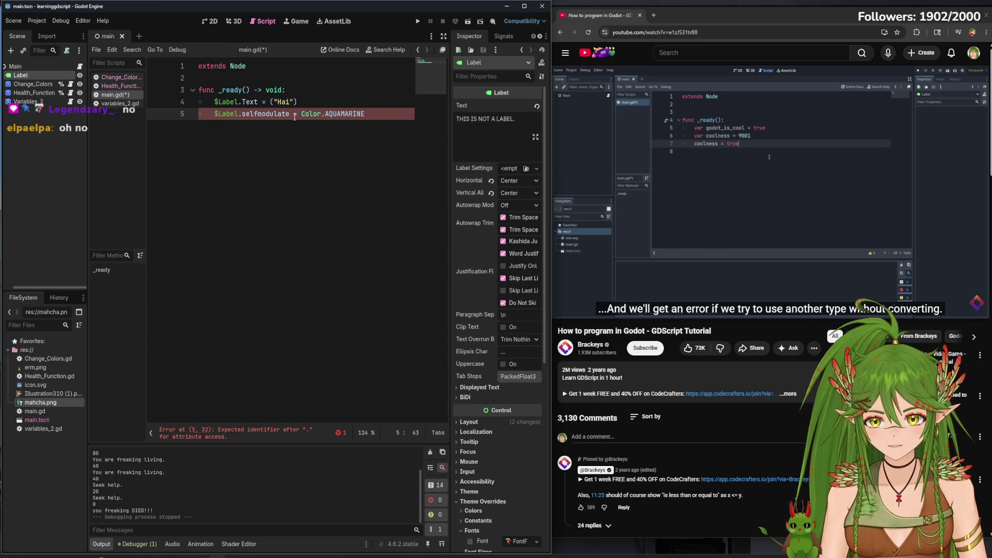
left_click(255, 115)
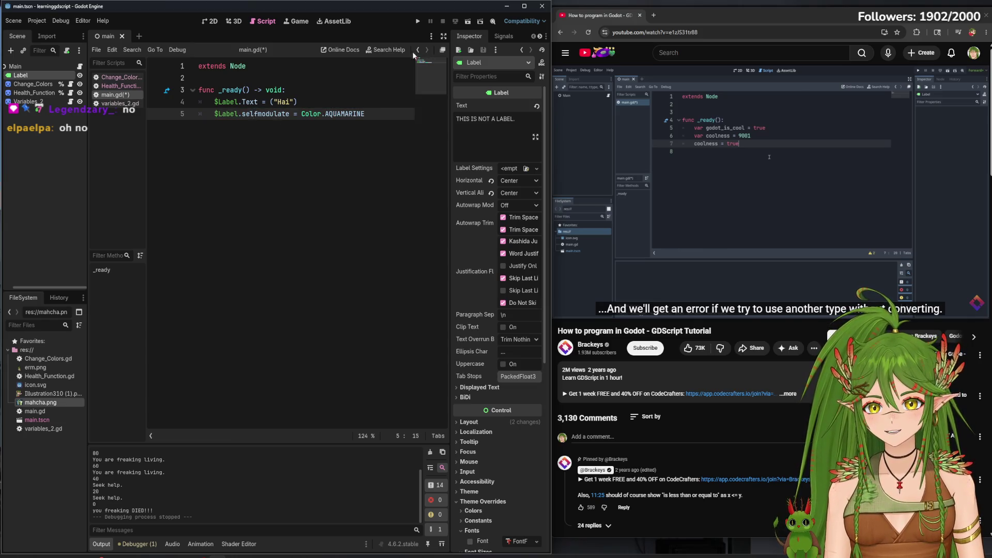
key("F5")
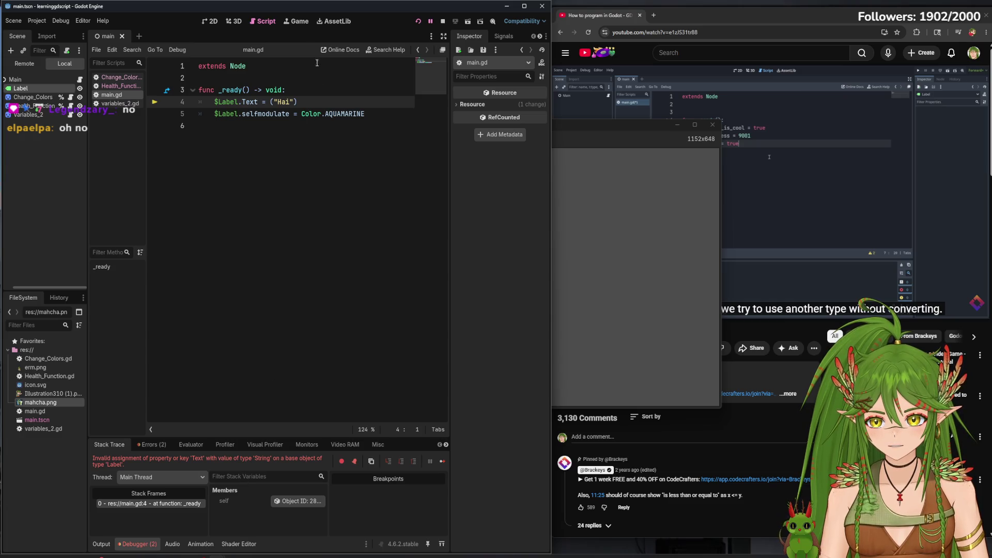
Rewrite line 5 as self.modulate = Color.AQUAMARINE, comparing syntax with Change_Colors.gd.
left_click(254, 113)
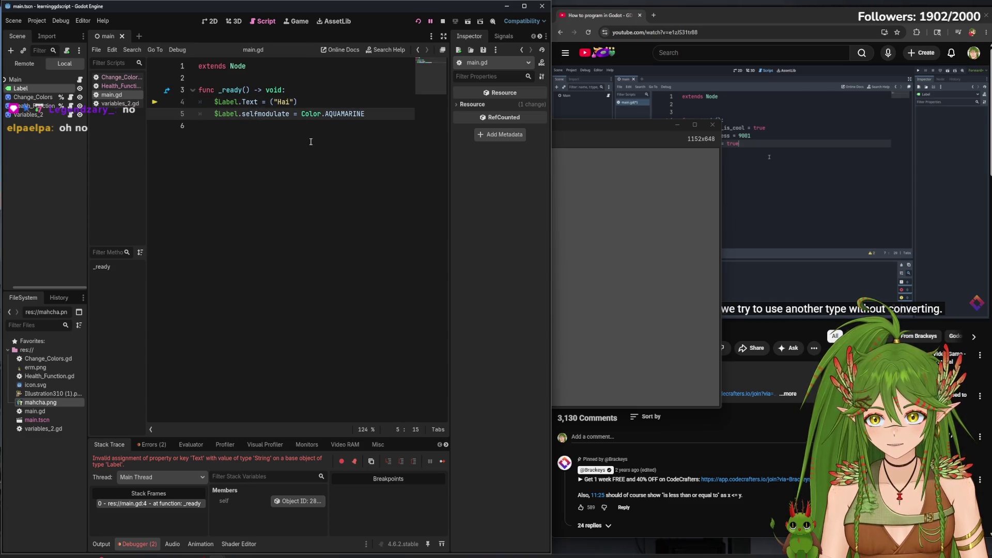
key("BackSpace")
key("BackSpace")
key("BackSpace")
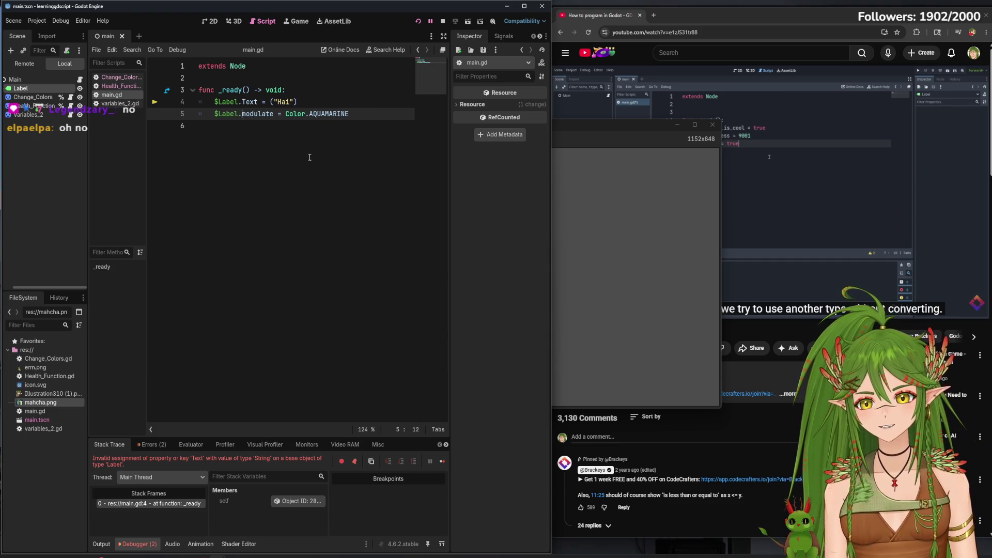
left_click(119, 85)
left_click(119, 77)
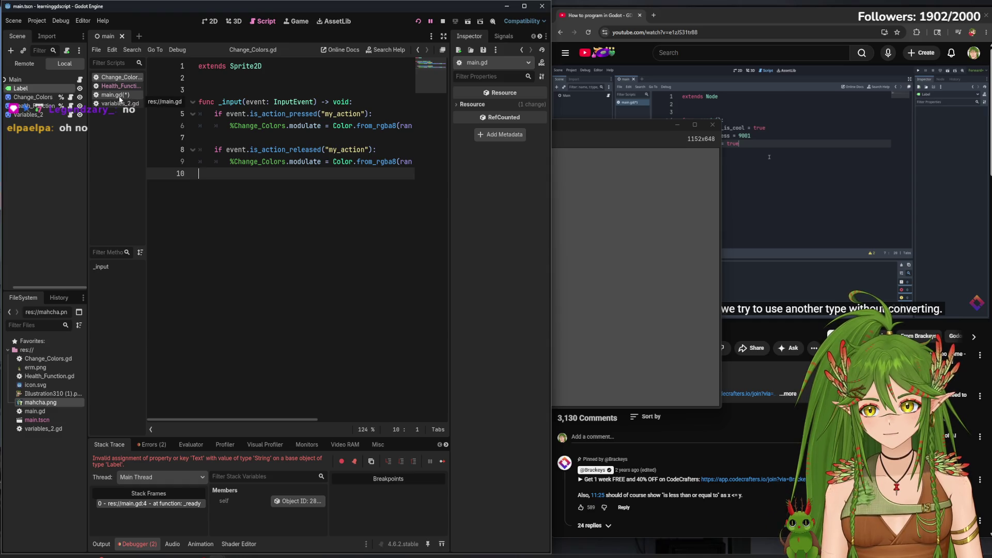
left_click(120, 97)
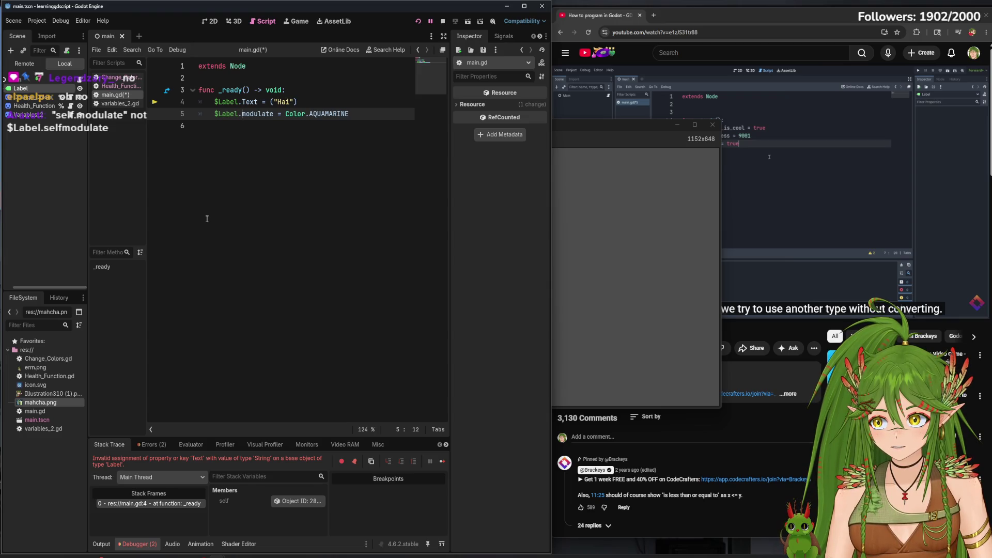
key("BackSpace")
key("BackSpace")
key("BackSpace")
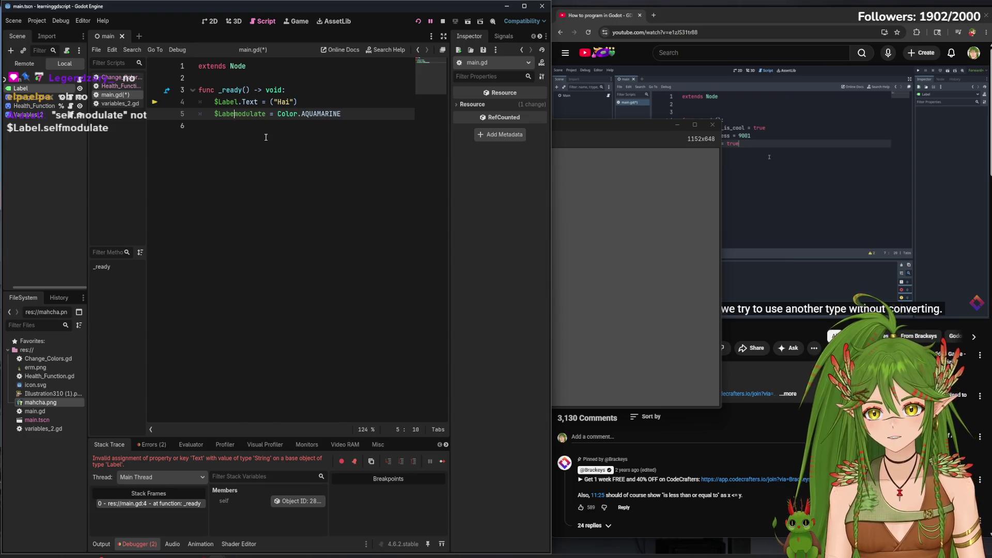
type("self")
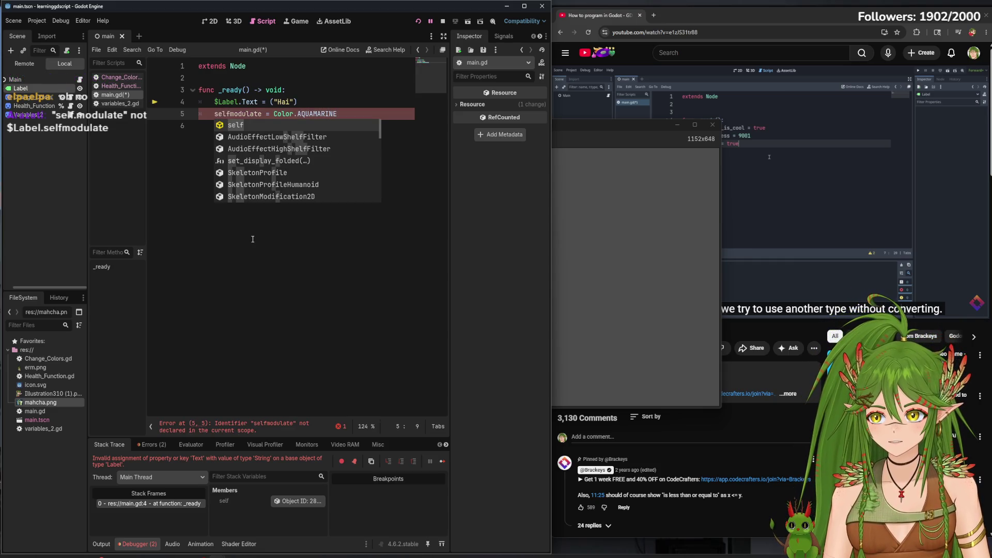
type(".")
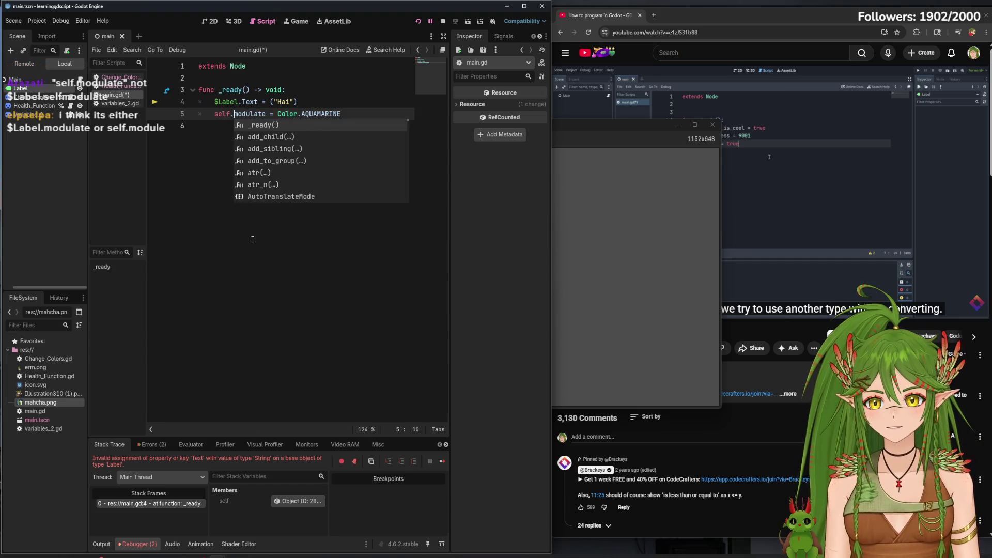
left_click(253, 238)
Restart the scene, enlarge the debugger panel and show the Errors list.
left_click(419, 22)
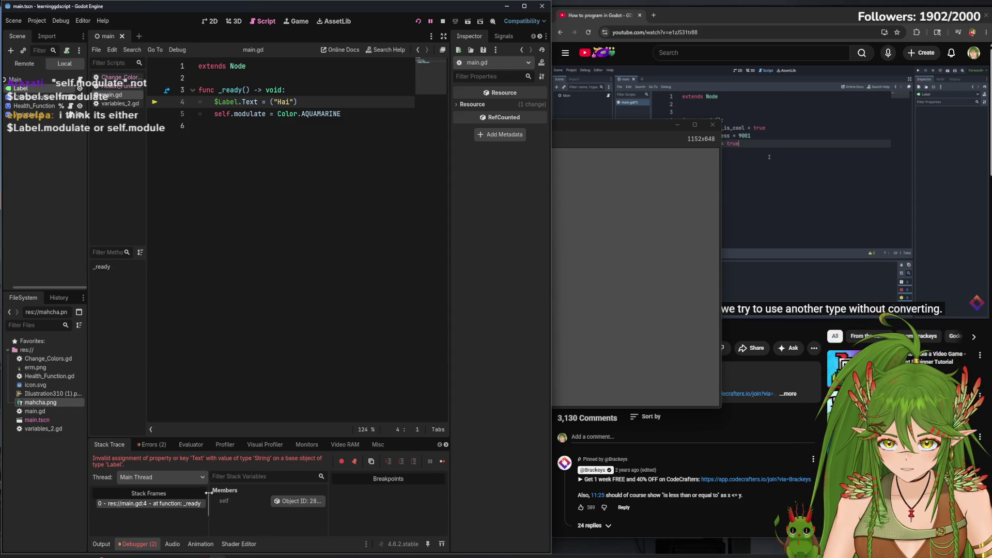
left_click_drag(315, 437, 336, 317)
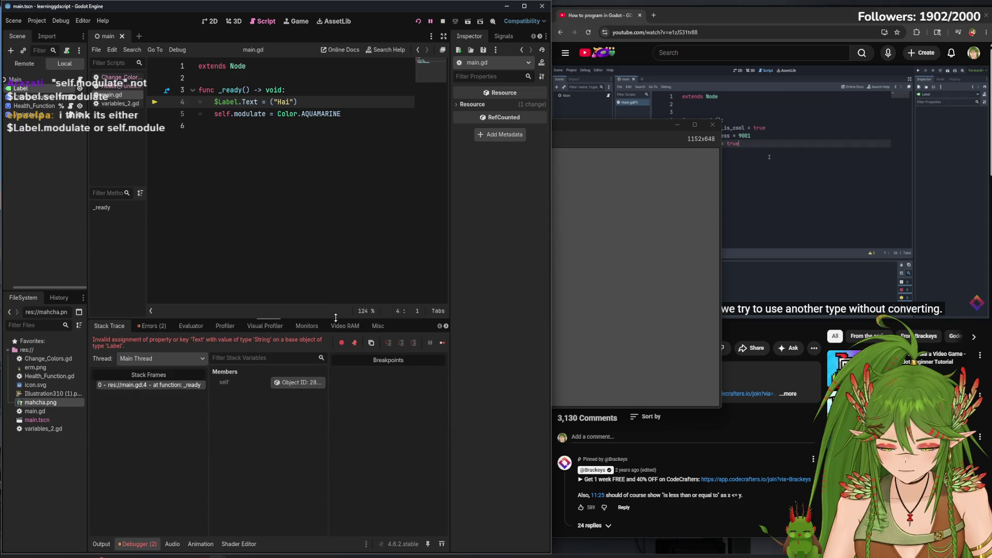
left_click(151, 327)
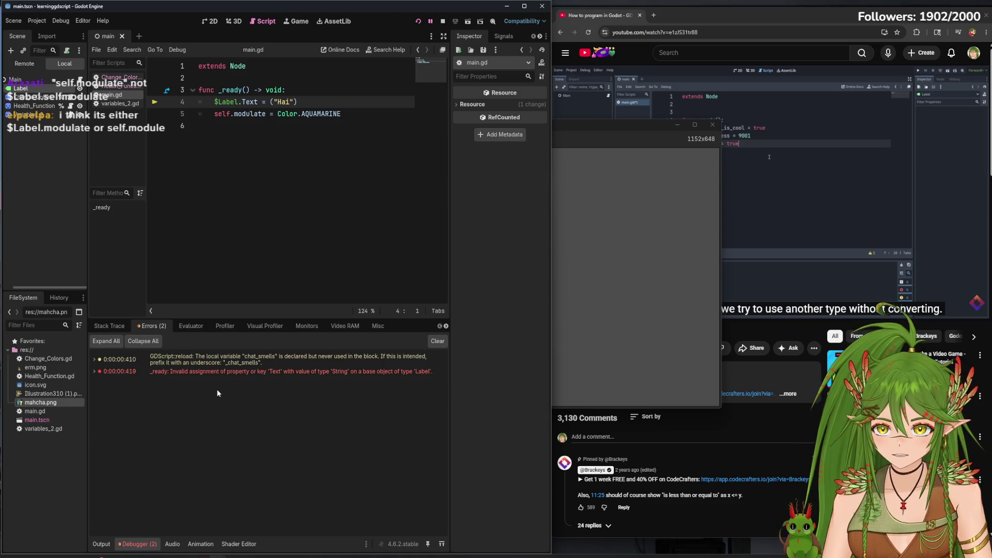
Change Text to lowercase text on line 4 and rerun the game.
left_click(244, 101)
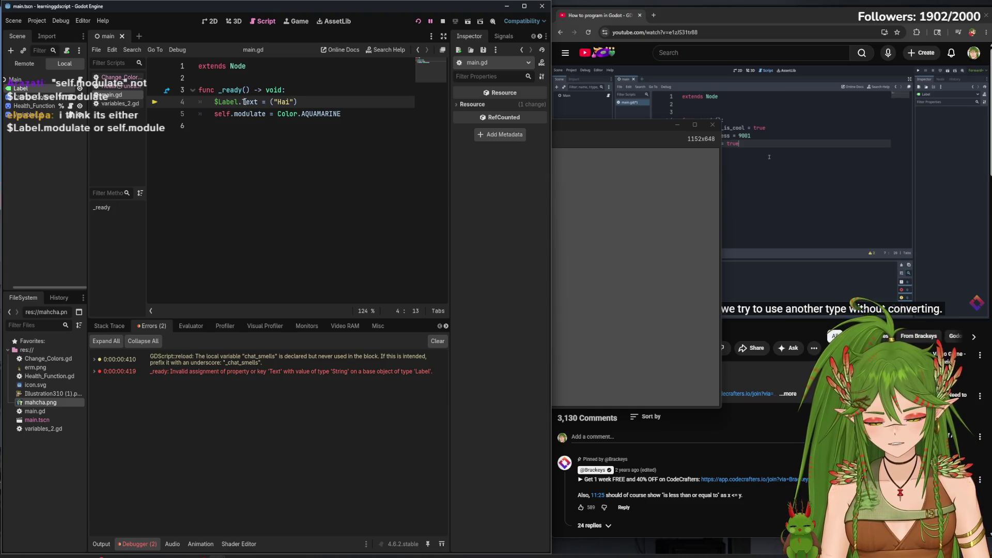
key("BackSpace")
type("t")
left_click(419, 21)
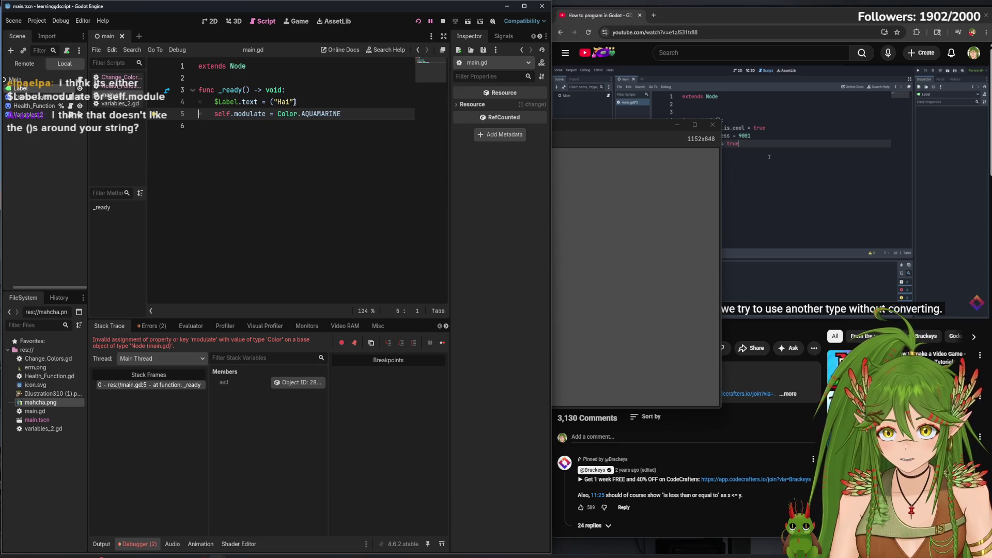
Remove the parentheses around "Hai" on line 4 and relaunch the game.
left_click(315, 103)
key("BackSpace")
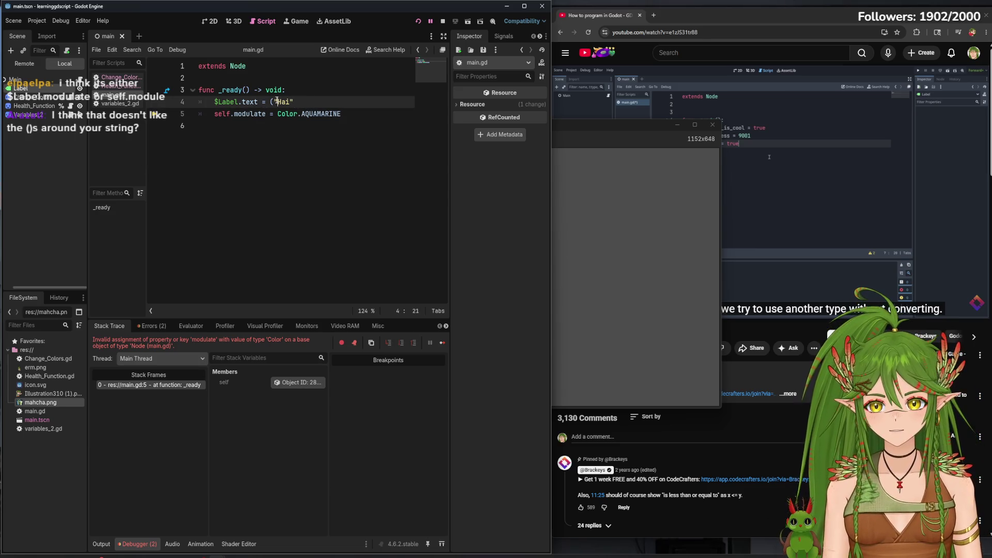
left_click(276, 101)
key("BackSpace")
left_click(242, 102)
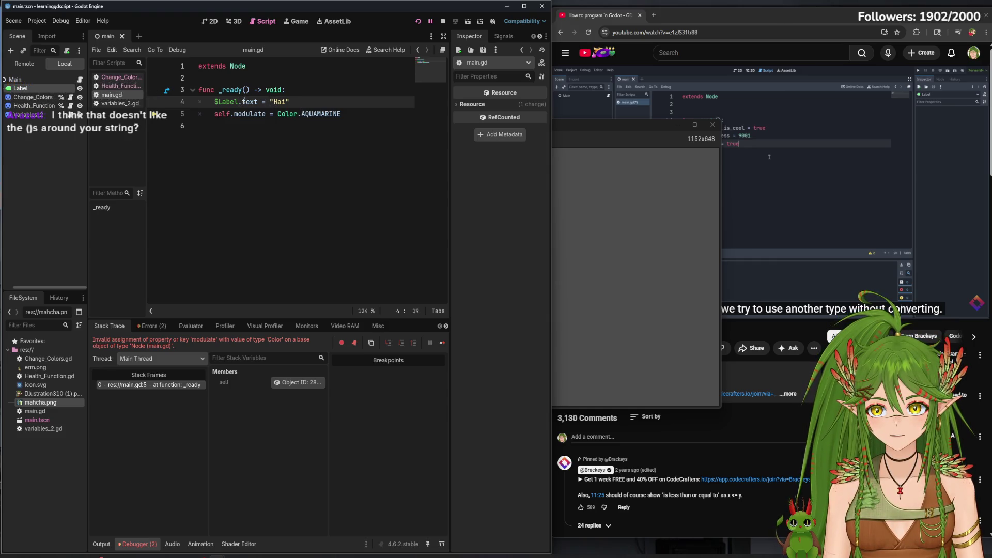
left_click(418, 22)
left_click(418, 23)
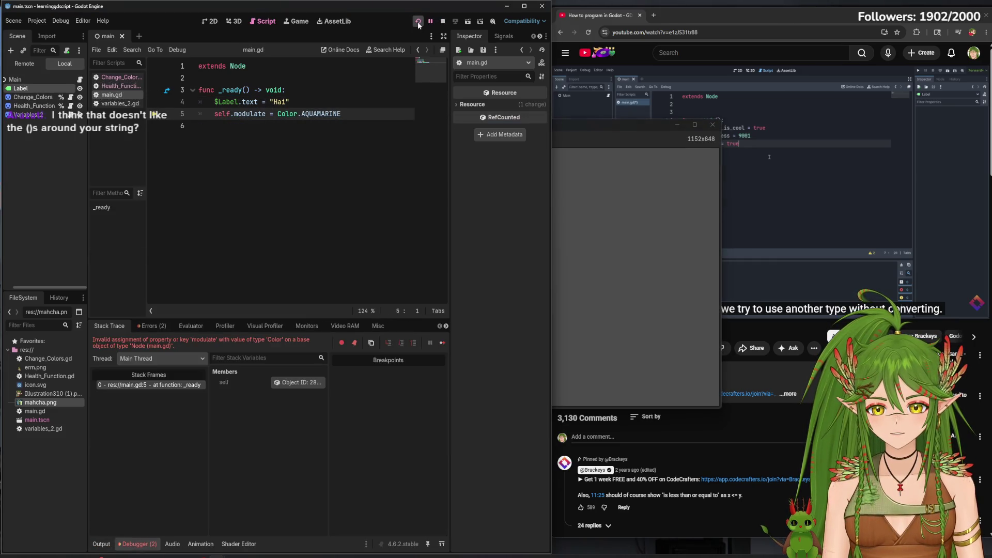
Restore the capitalised Text, rerun the game and review the two listed errors.
left_click(244, 102)
key("BackSpace")
type("T")
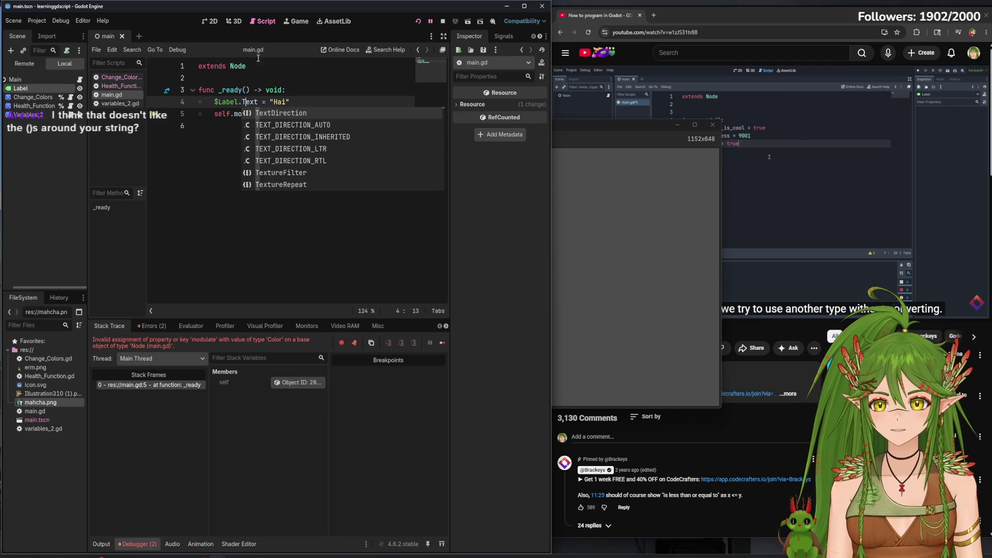
left_click(418, 21)
left_click(417, 21)
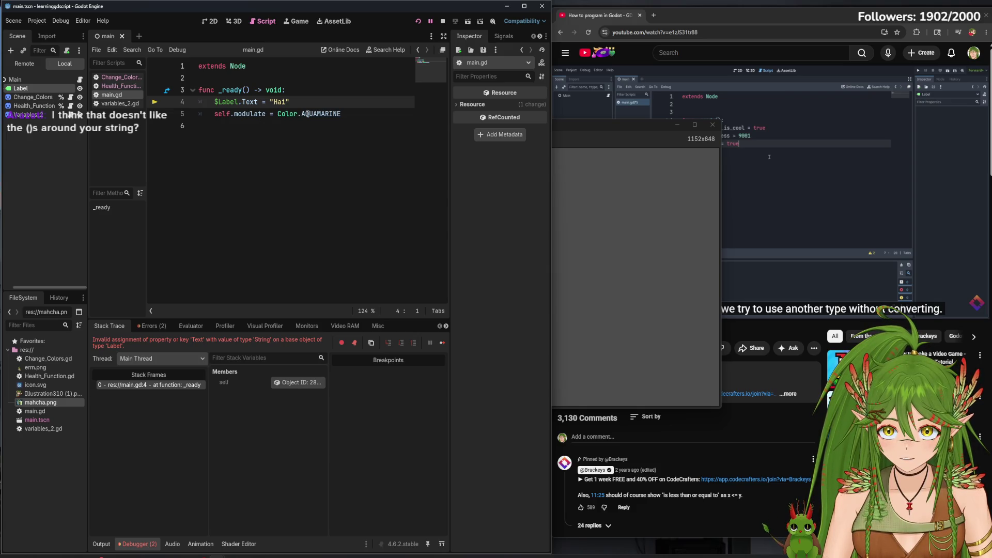
left_click(160, 326)
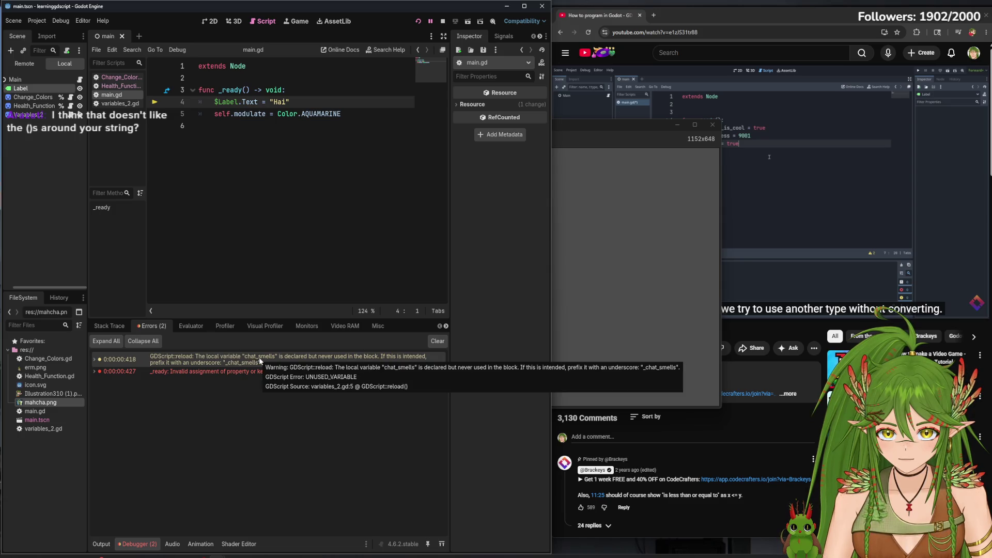
mouse_move(250, 369)
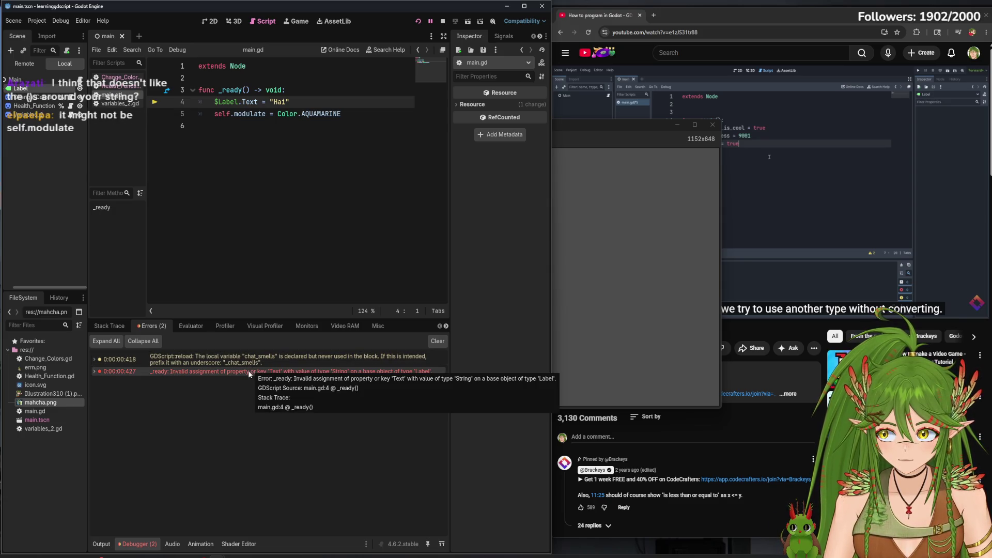
left_click(229, 114)
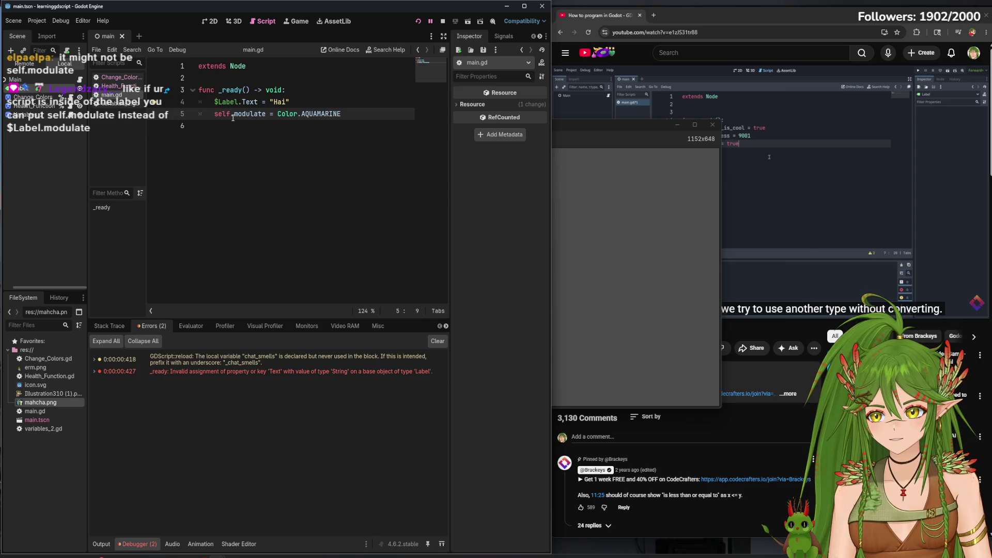
Change line 5 to $Label.modulate = Color.AQUAMARINE, rerun with F5 and check the errors.
left_click(232, 115)
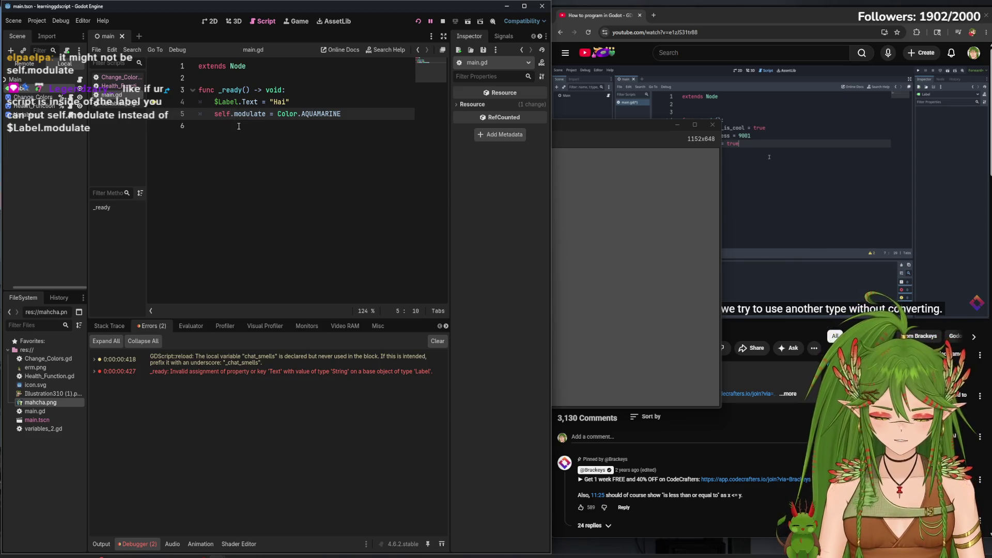
key("BackSpace")
key("BackSpace")
key("BackSpace")
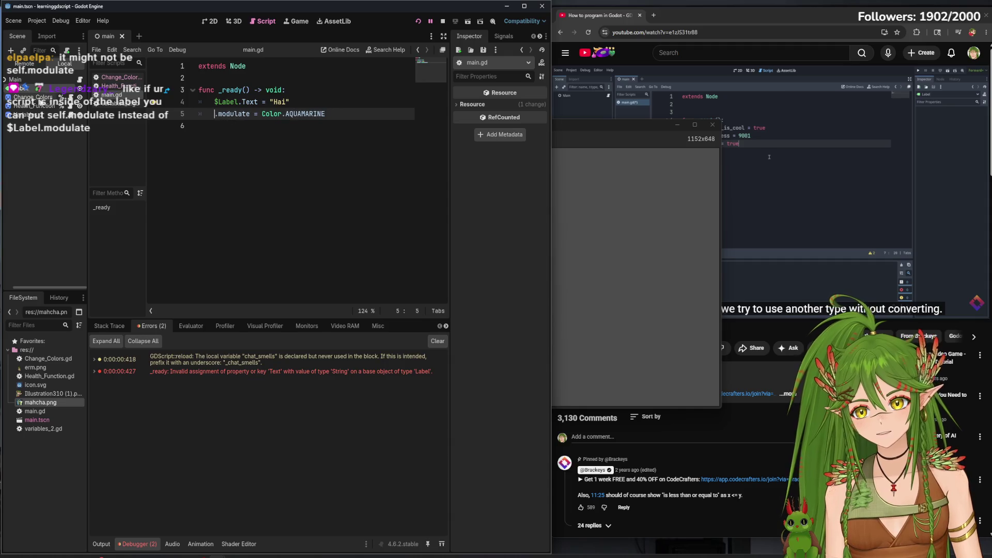
type("$Label")
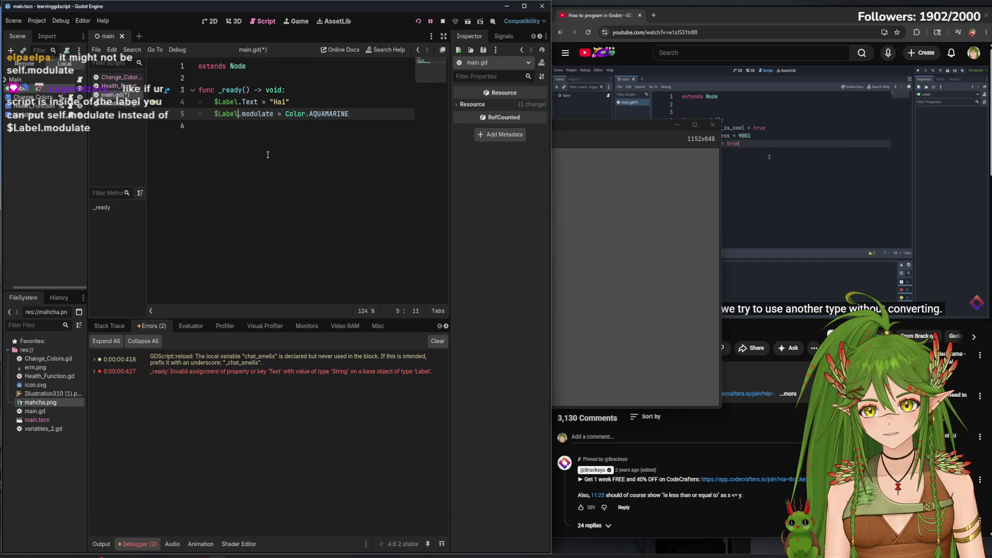
key("Down")
left_click(420, 24)
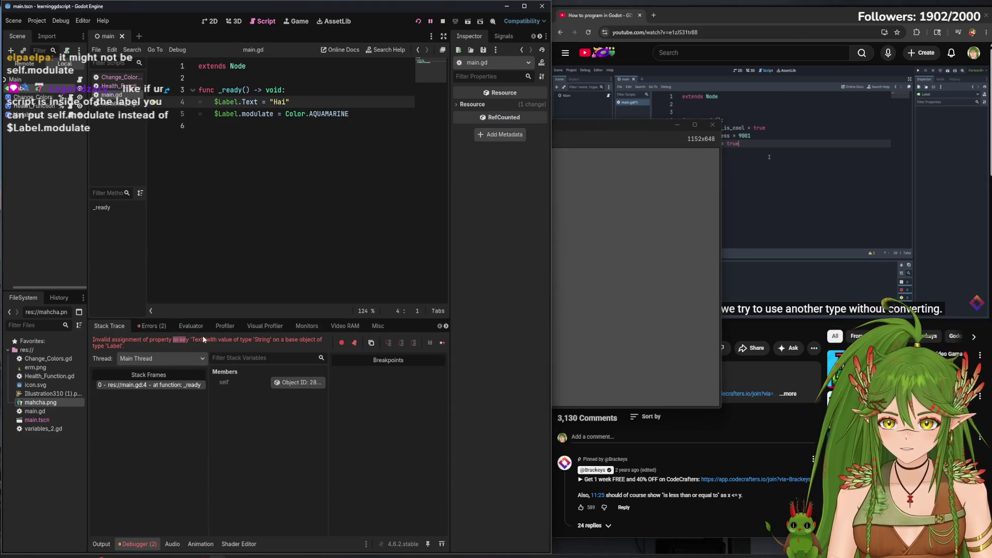
left_click(151, 325)
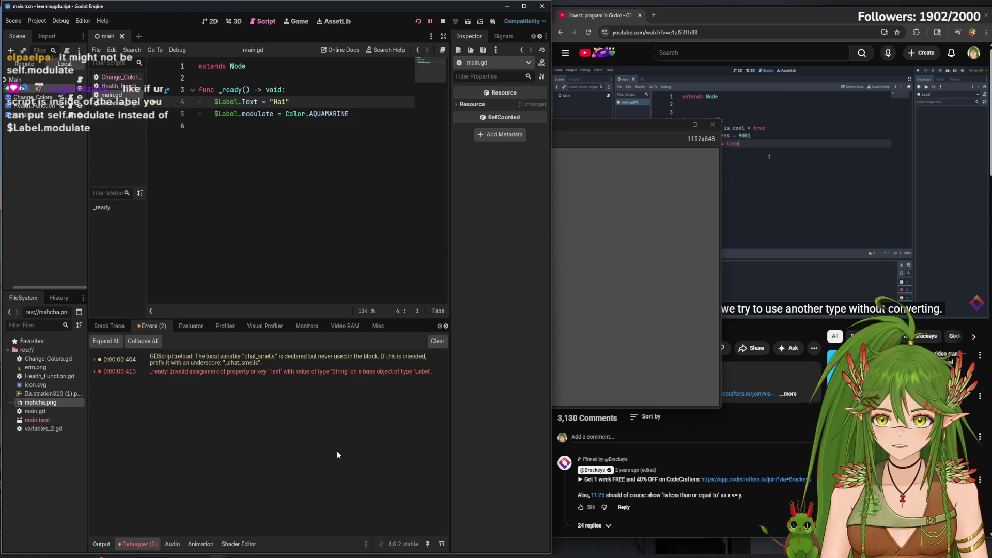
Select and review the _ready, Text and modulate lines in main.gd.
left_click_drag(218, 93, 247, 95)
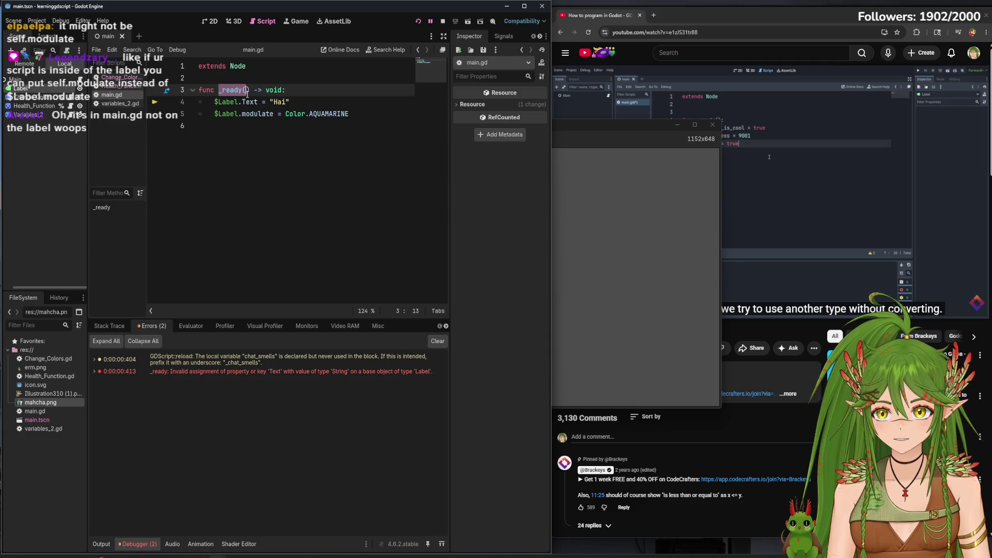
left_click(246, 95)
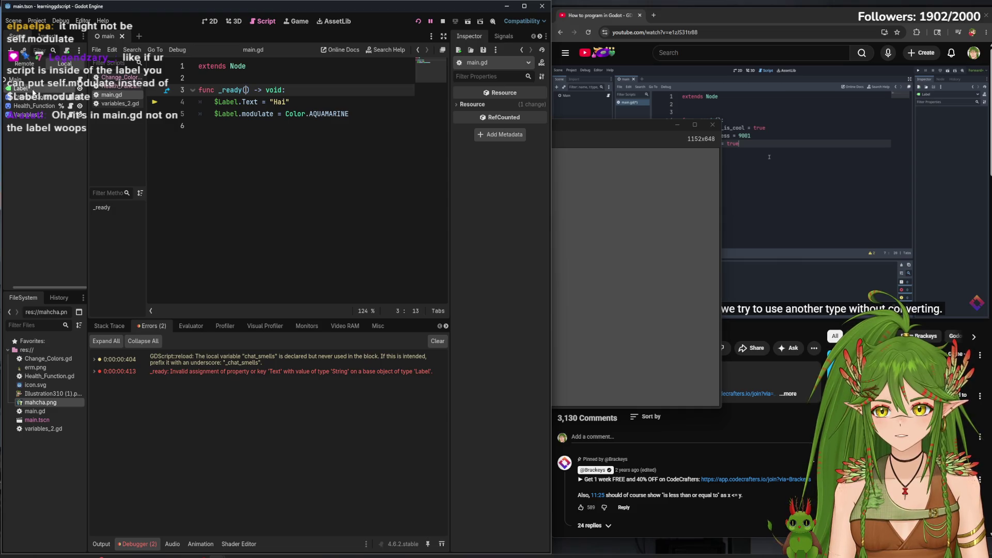
left_click(358, 114)
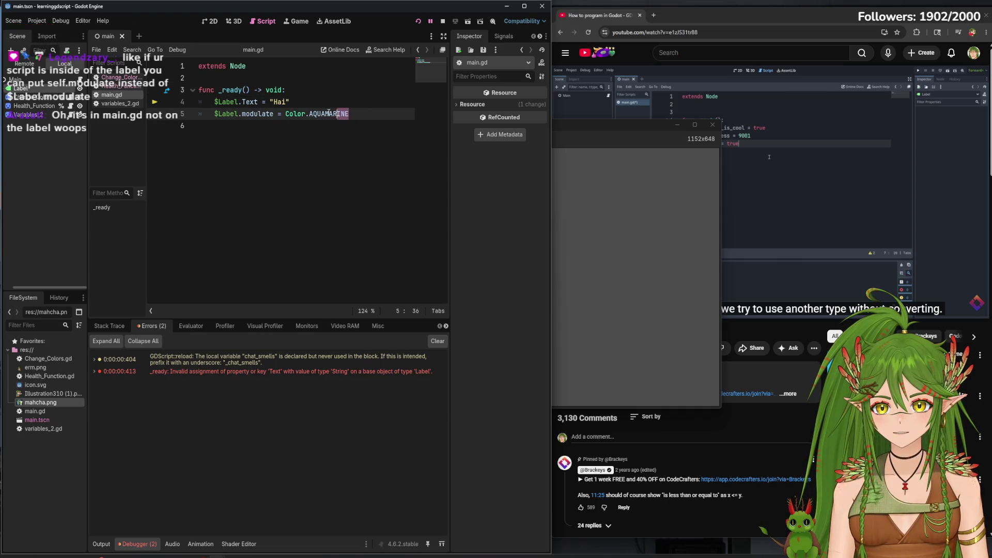
left_click_drag(358, 114, 199, 102)
left_click(199, 101)
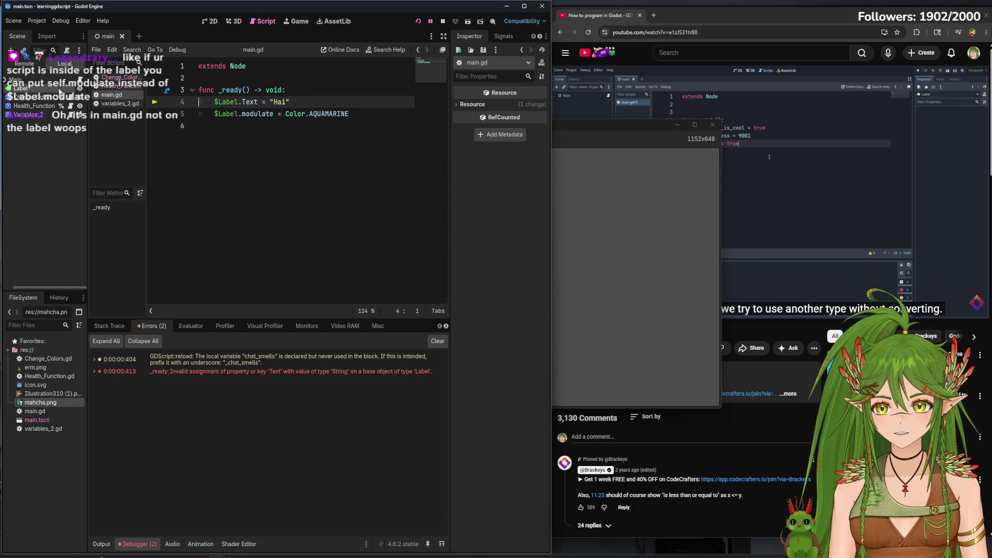
left_click(215, 79)
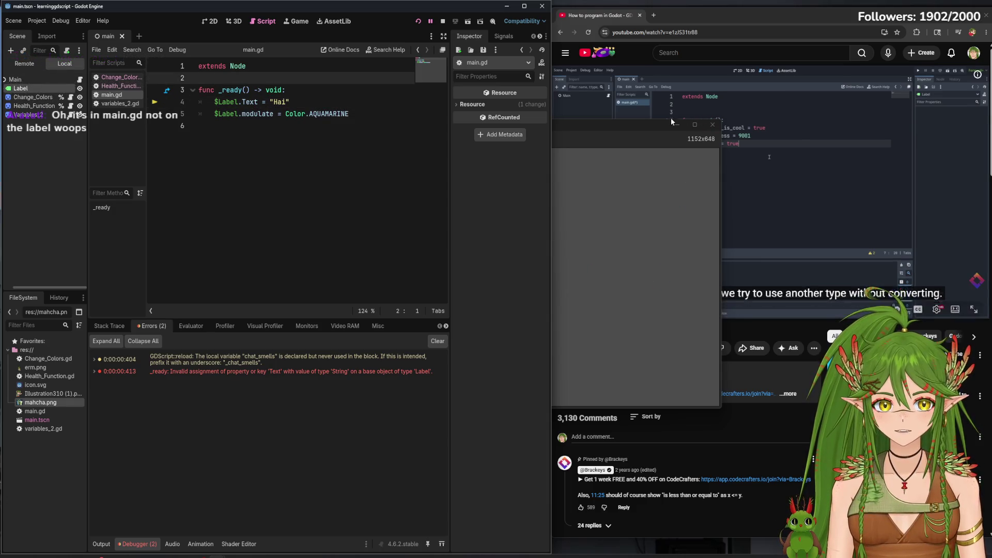
Close the running game and rewind the tutorial video to about 7:18.
left_click(690, 165)
left_click(712, 124)
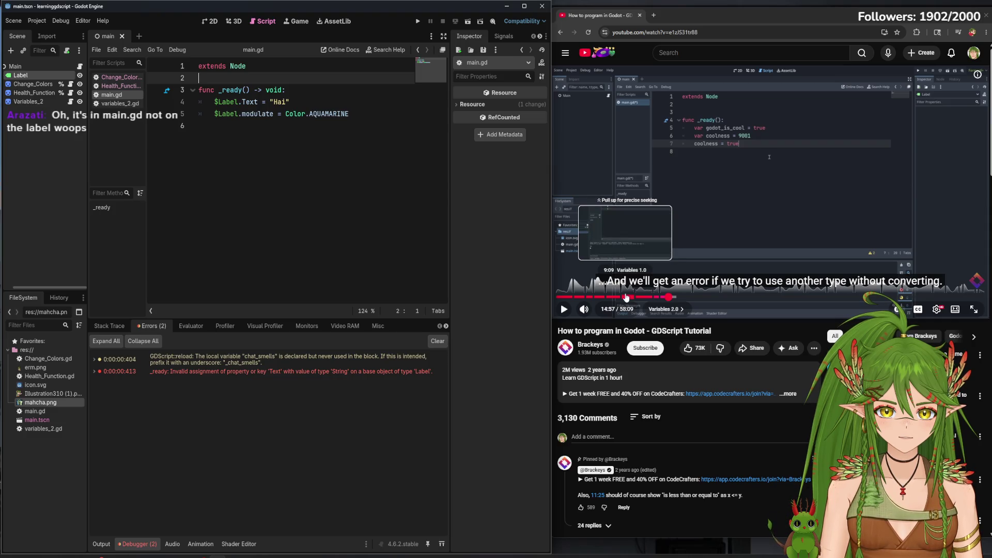
left_click(626, 297)
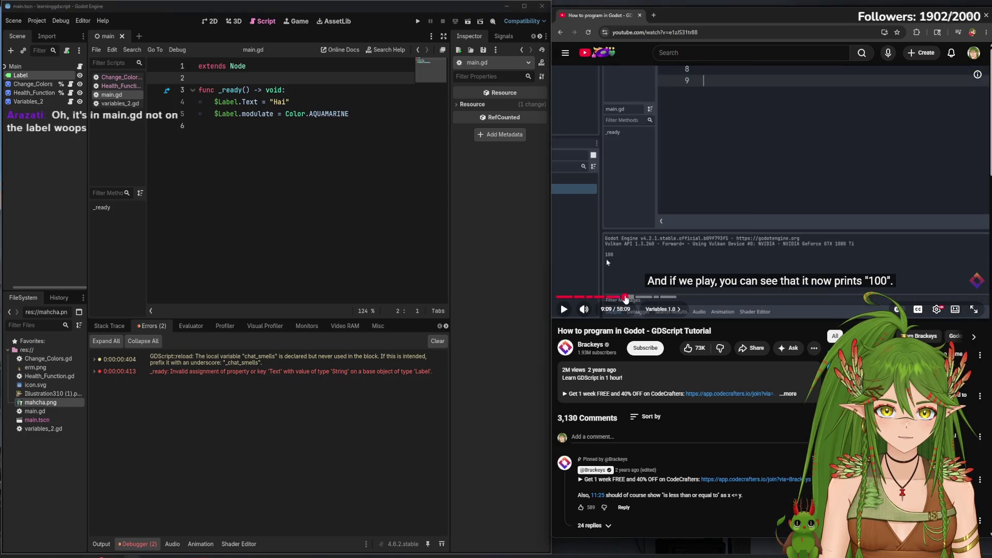
left_click(627, 298)
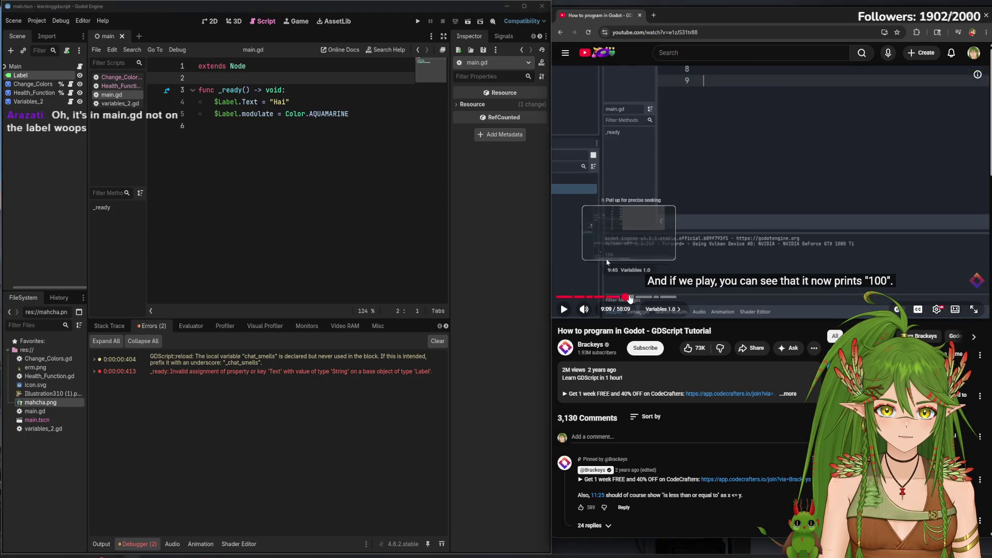
left_click_drag(627, 298, 612, 300)
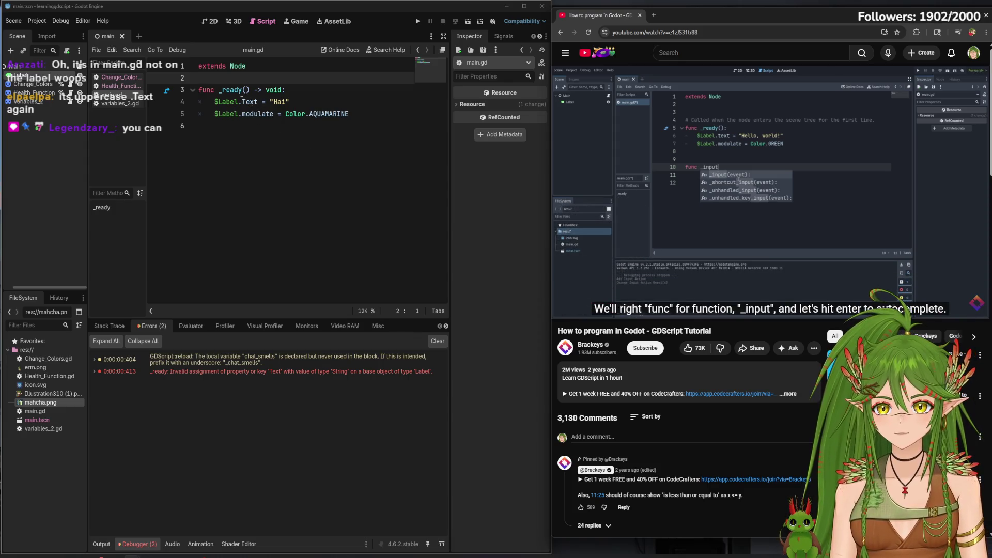
mouse_move(632, 286)
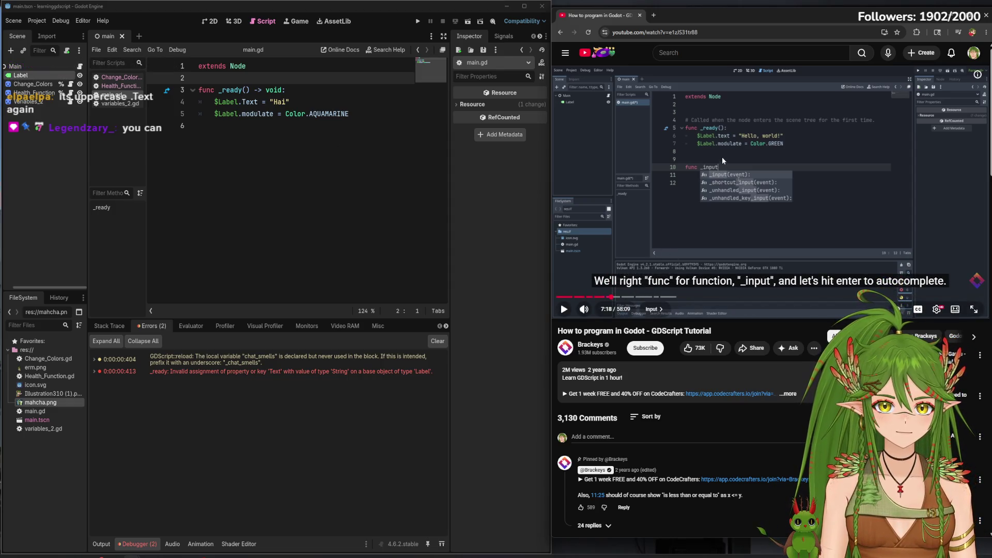
Change $Label.Text to lowercase $Label.text on line 4.
left_click(251, 102)
left_click(243, 103)
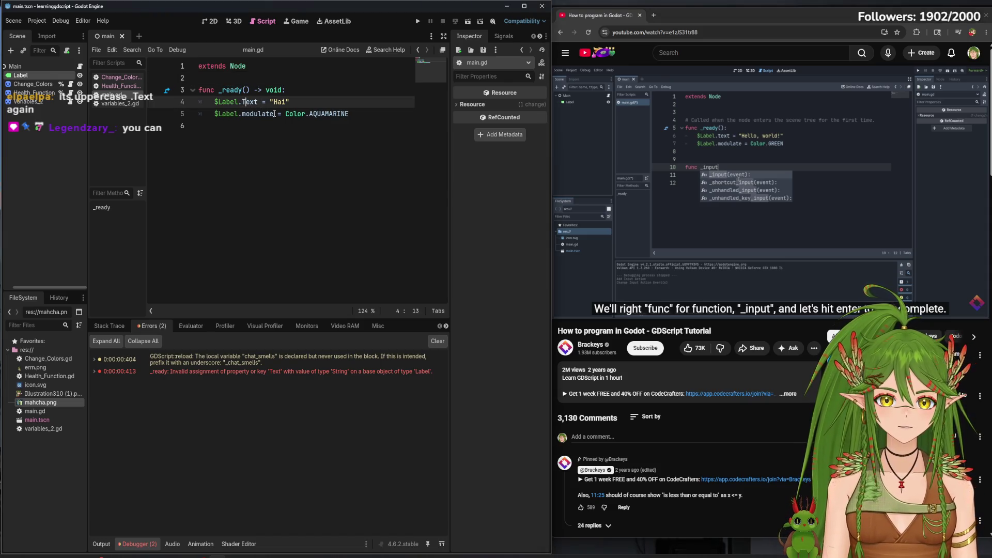
key("BackSpace")
type("t")
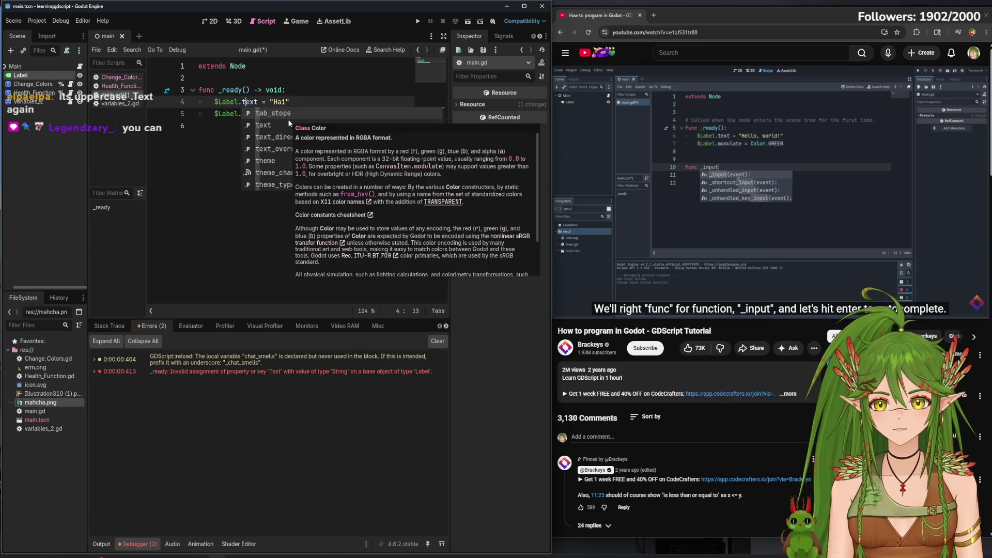
Skim the tutorial forward, pause it, and type modulate = Color.AQUAMARINE.
left_click(712, 170)
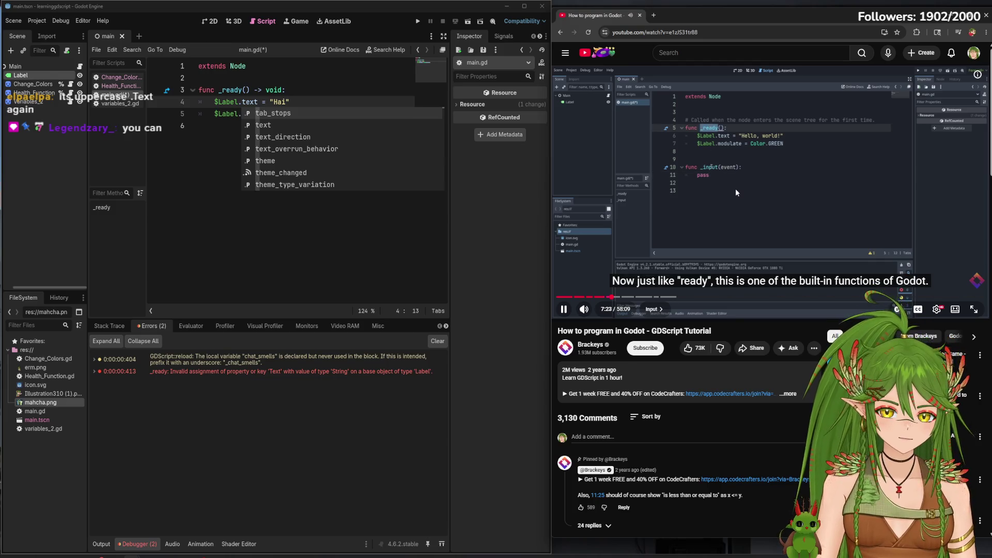
key("Right")
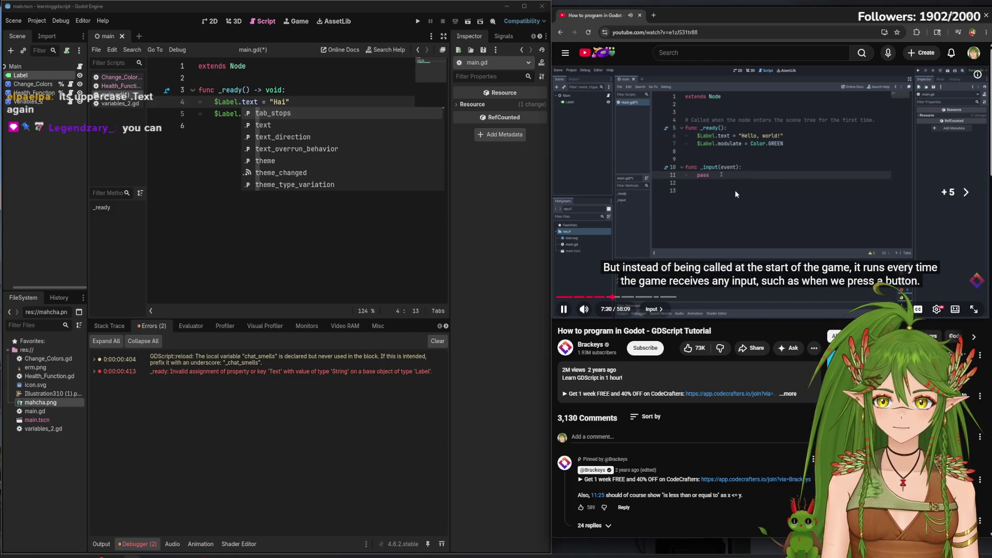
key("Right")
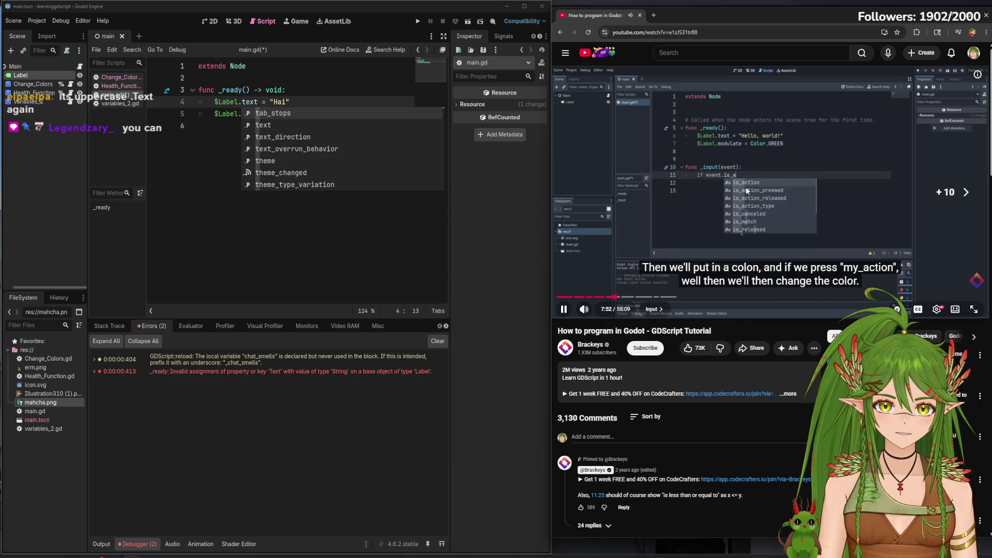
left_click(746, 190)
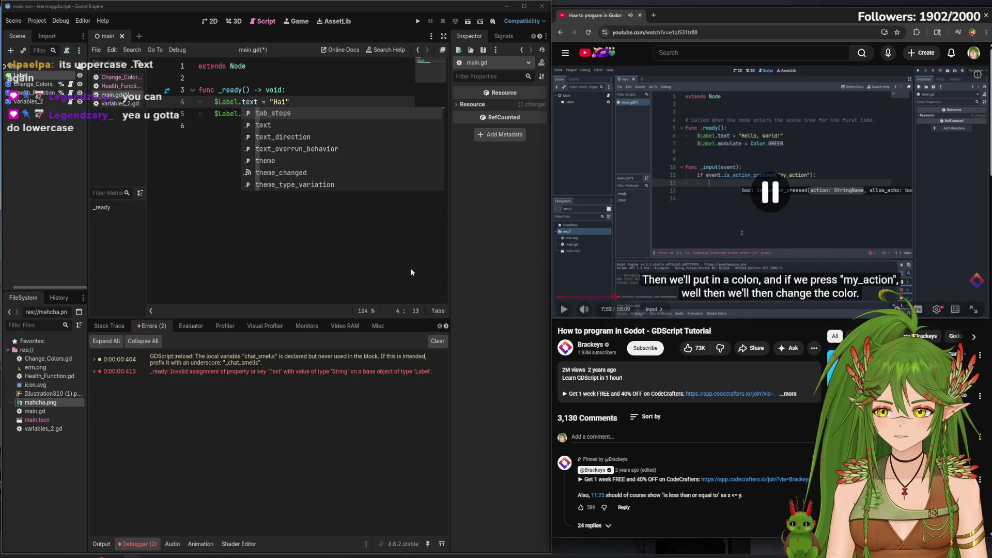
type("modulate = Color.AQUAMARINE")
Run the game showing "Hai" in aquamarine, recolour the sprite, then close it and return to 2D.
left_click(417, 21)
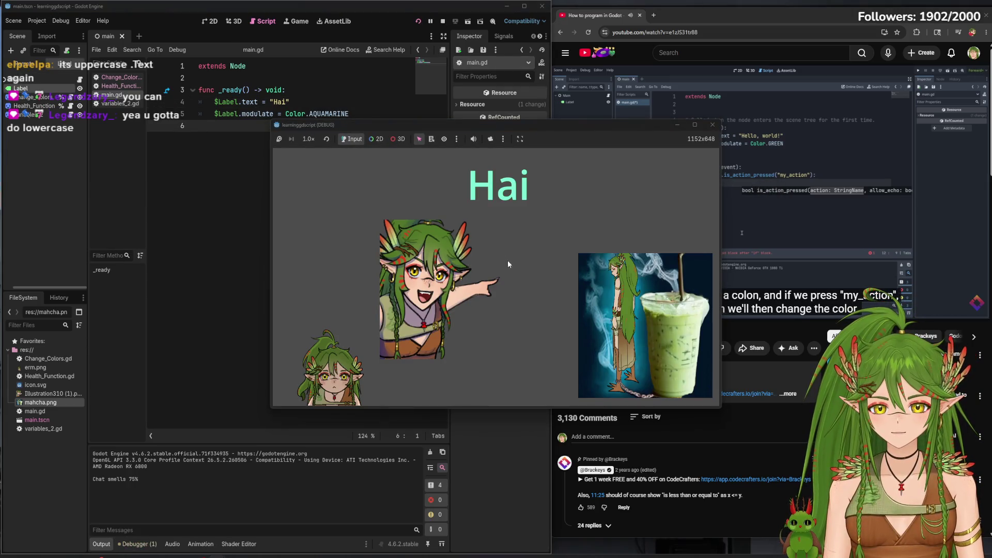
left_click(510, 258)
left_click(537, 275)
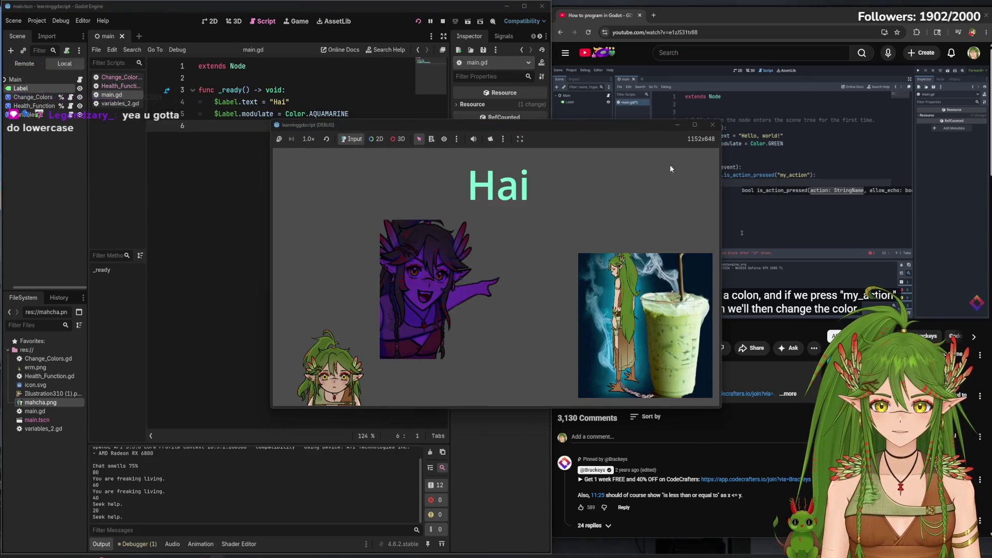
left_click(713, 125)
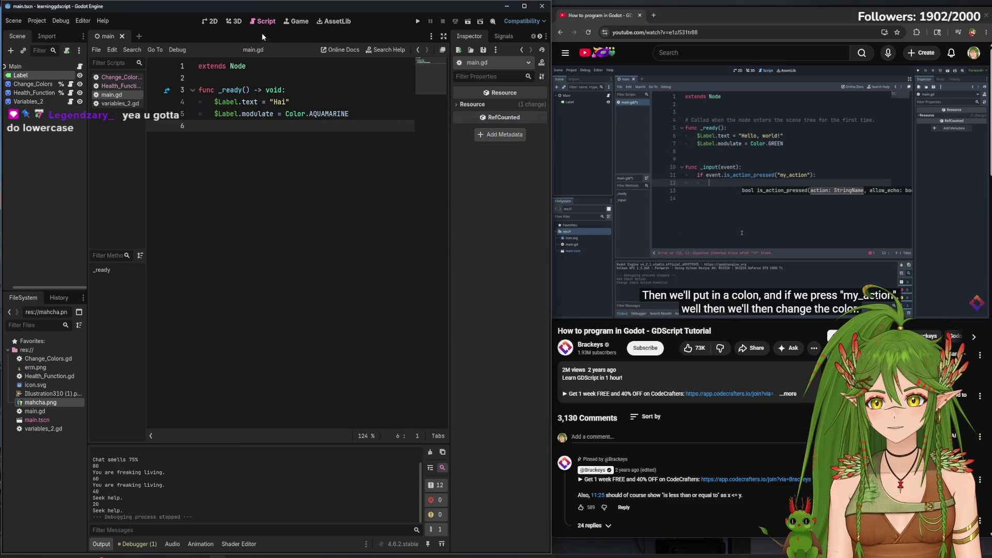
left_click(220, 22)
Resize and reposition the Label and reduce its font size from 101 to 66.
left_click(240, 269)
left_click(347, 205)
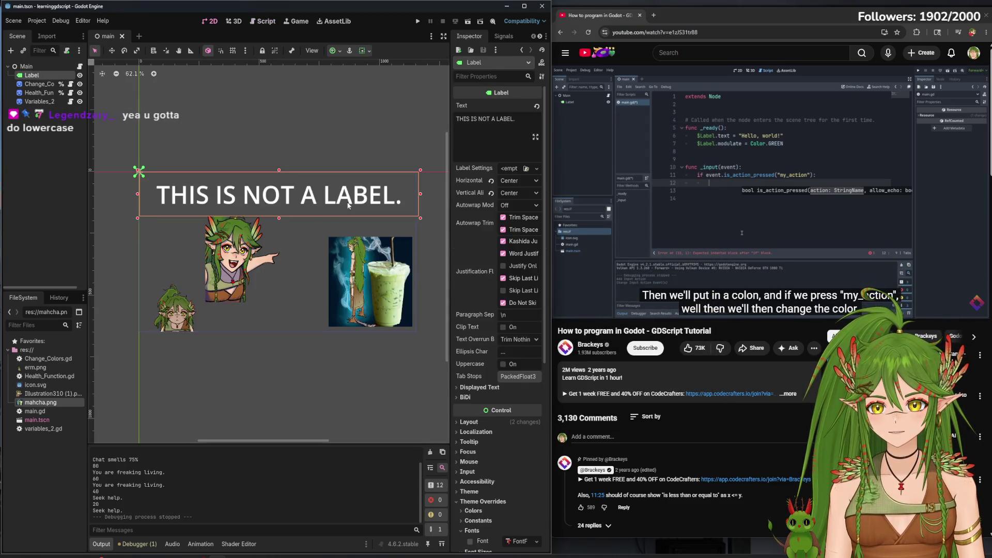
left_click_drag(422, 221, 382, 208)
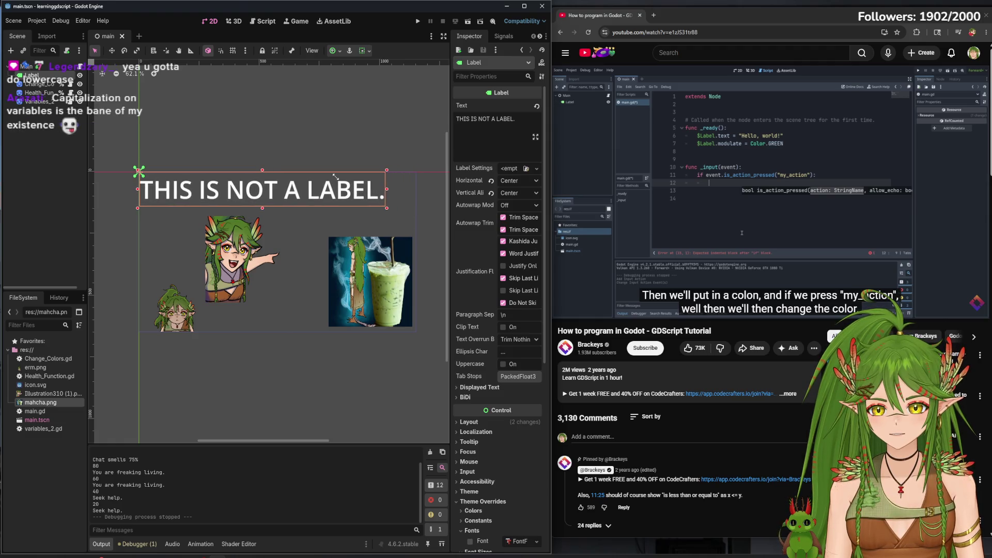
mouse_move(325, 196)
left_mouse_down()
mouse_move(347, 193)
mouse_move(345, 206)
left_mouse_up()
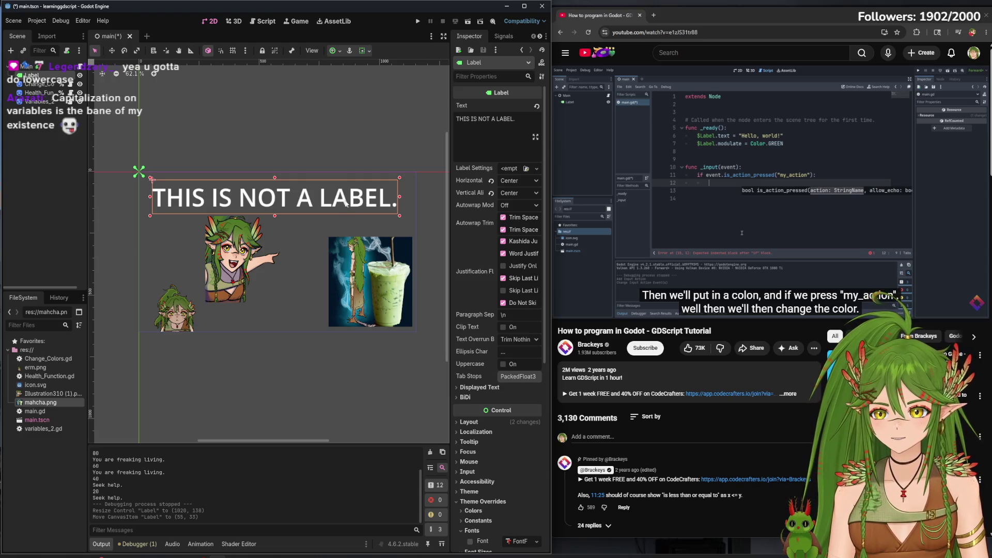
scroll(505, 474, "down", 5)
scroll(522, 370, "down", 1)
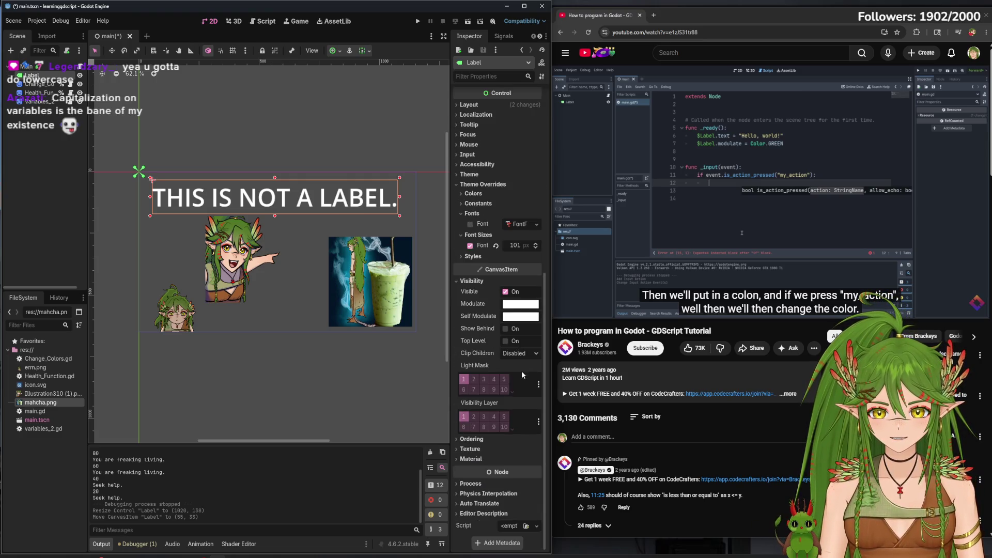
left_click_drag(516, 246, 499, 246)
mouse_move(338, 203)
left_mouse_down()
mouse_move(281, 194)
mouse_move(393, 200)
mouse_move(382, 193)
mouse_move(370, 234)
mouse_move(347, 191)
left_mouse_up()
Move Change_Colors to the top left and Health_Function to the top right, then resume the tutorial.
mouse_move(232, 271)
left_mouse_down()
mouse_move(171, 218)
mouse_move(171, 230)
left_mouse_up()
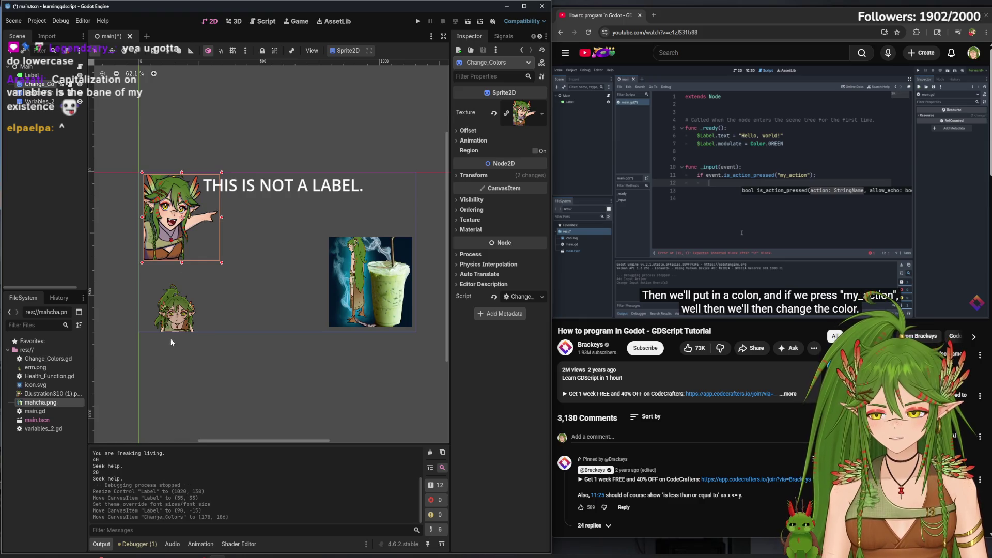
mouse_move(171, 342)
left_mouse_down()
mouse_move(382, 315)
mouse_move(381, 221)
left_mouse_up()
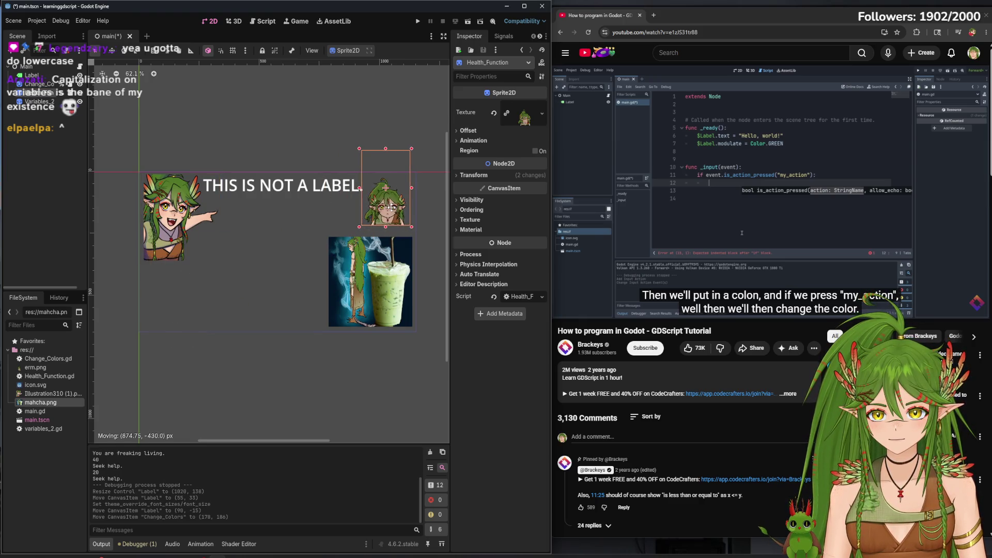
left_click(390, 277)
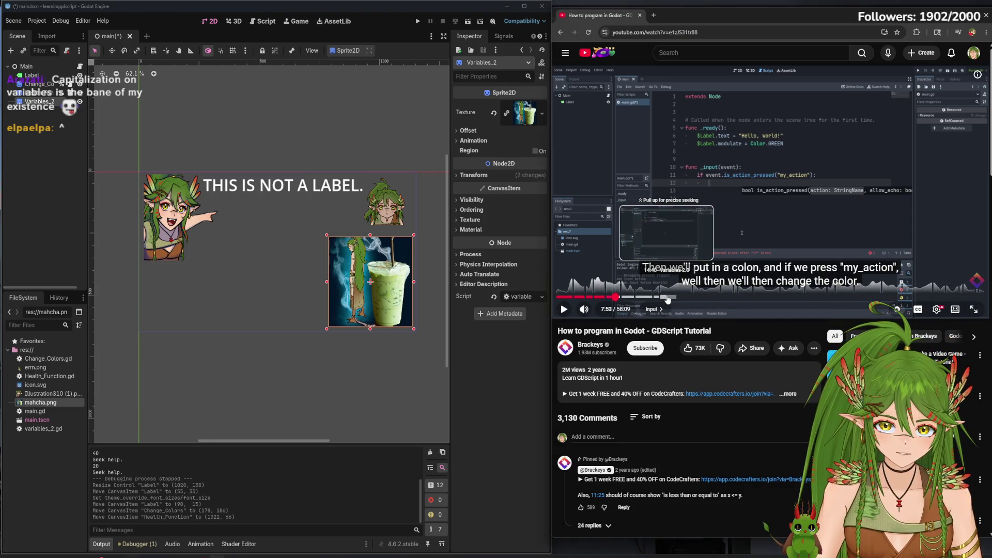
left_click(667, 298)
left_click(726, 195)
left_click(266, 21)
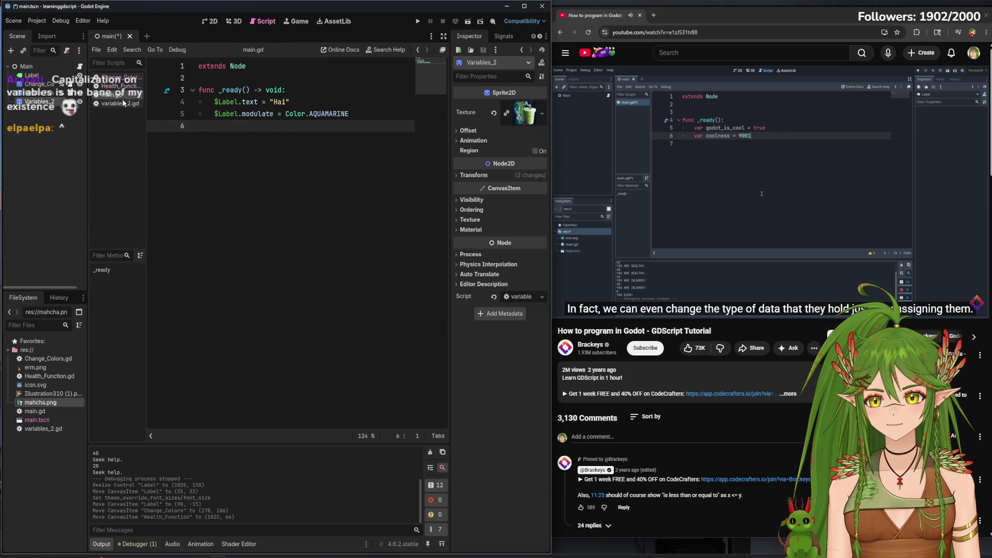
Save variables_2.gd and run the game once to check the current smelliness output.
left_click(120, 103)
key("ctrl+s")
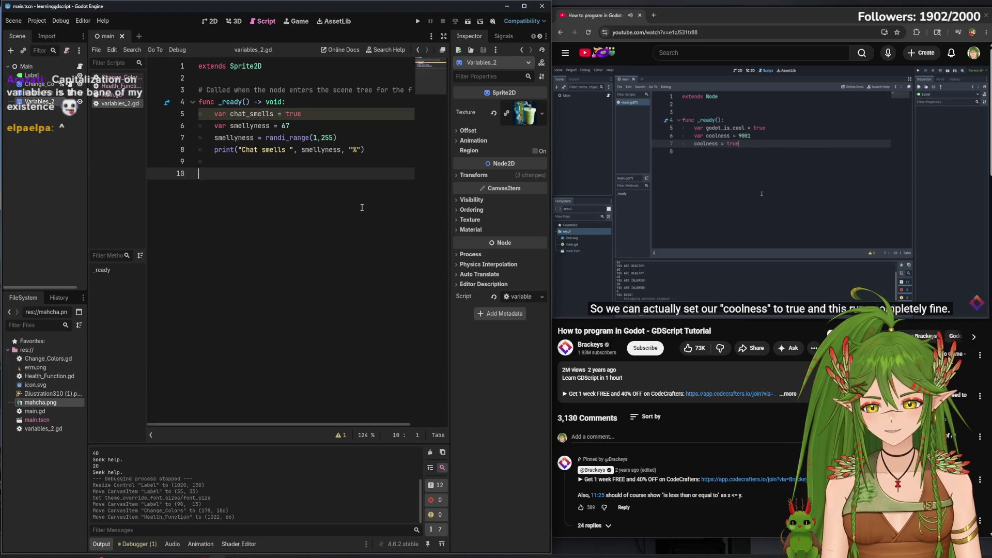
key("F5")
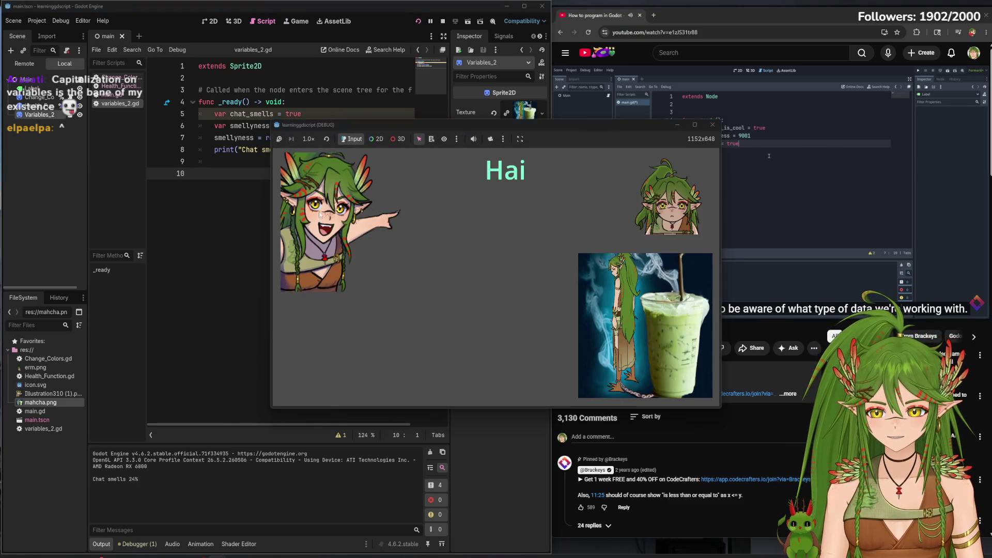
left_click(712, 125)
Change randi_range(1,255) to randi_range(1,999) and rerun the game, which prints 'Chat smells 937%'.
left_click(333, 137)
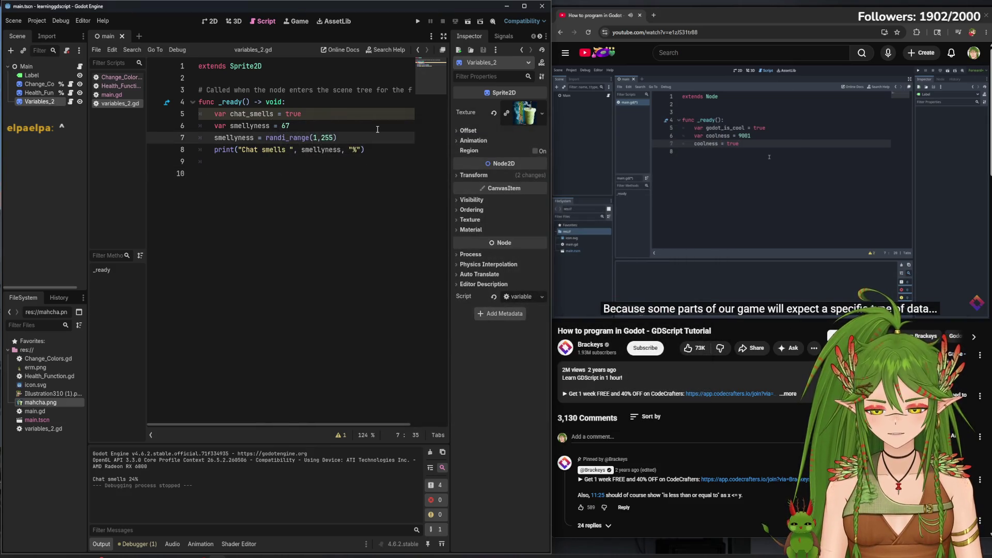
type("999")
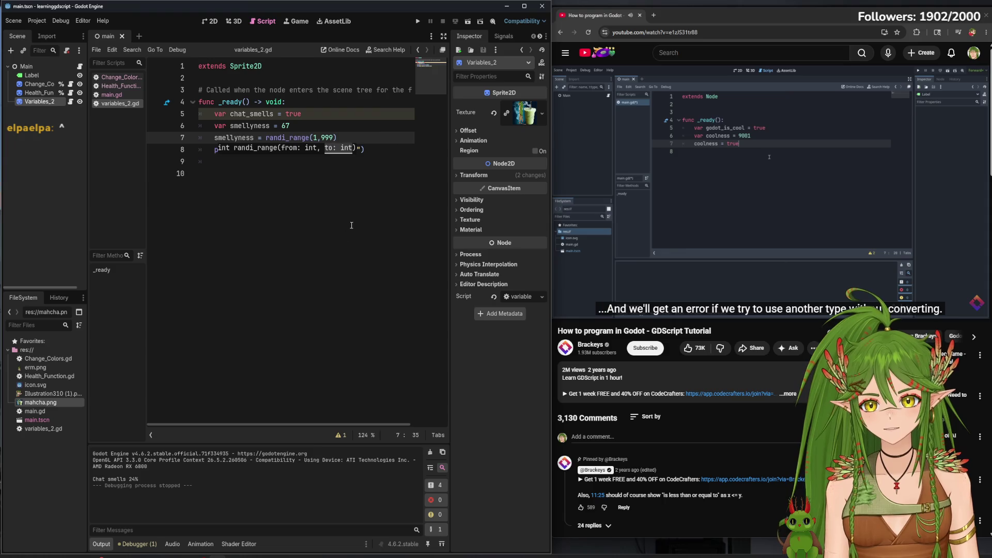
left_click(328, 175)
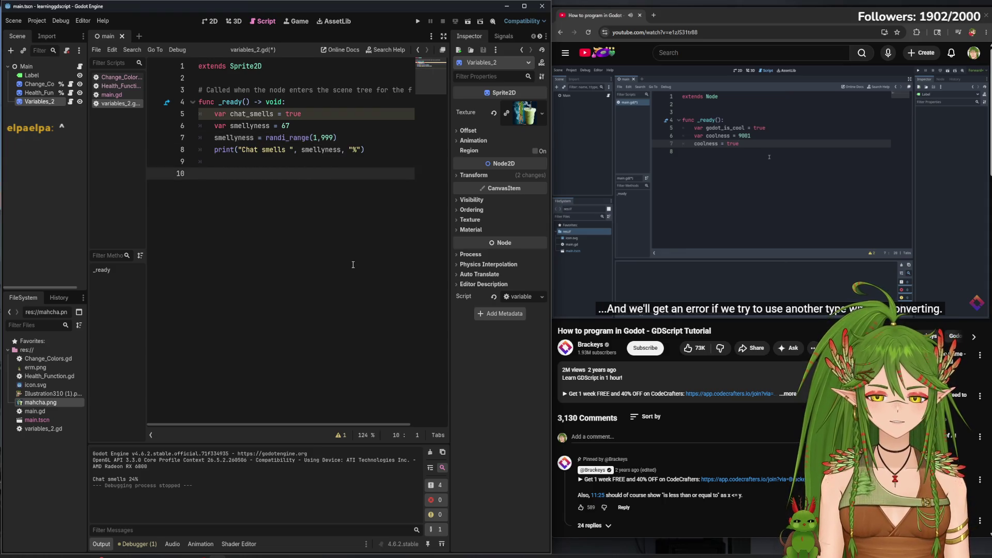
key("F5")
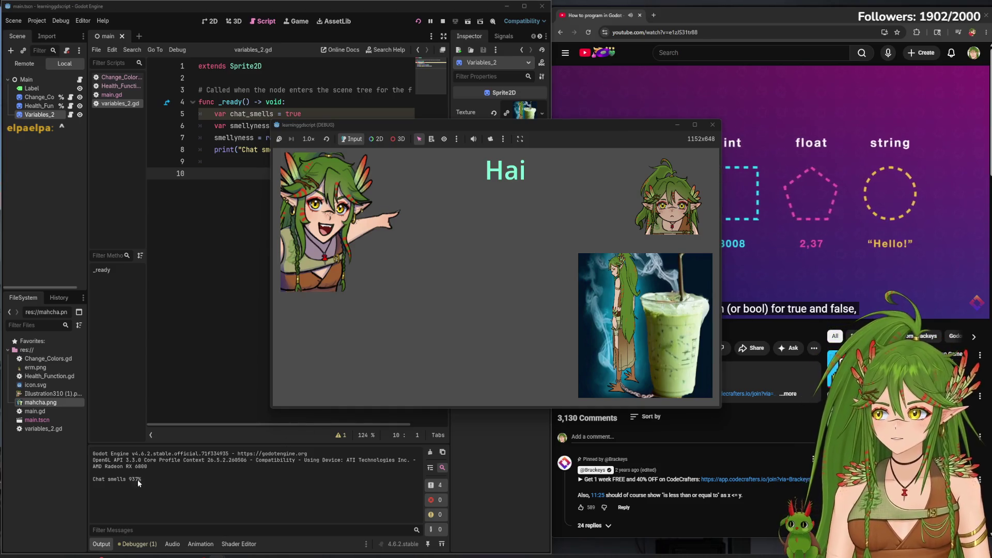
Close the game and drop GLUP.png into the 2D viewport as a new Glup sprite.
left_click(713, 124)
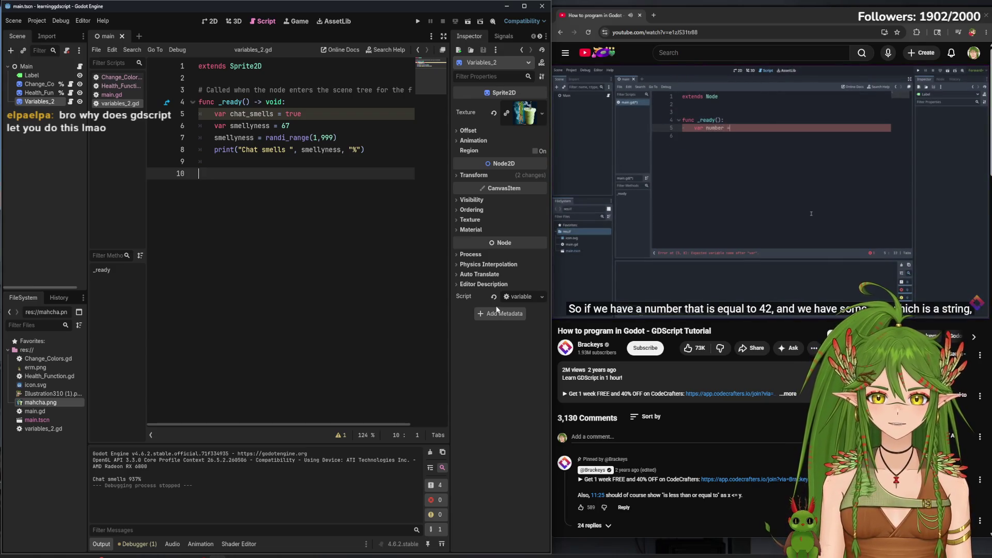
left_click(706, 129)
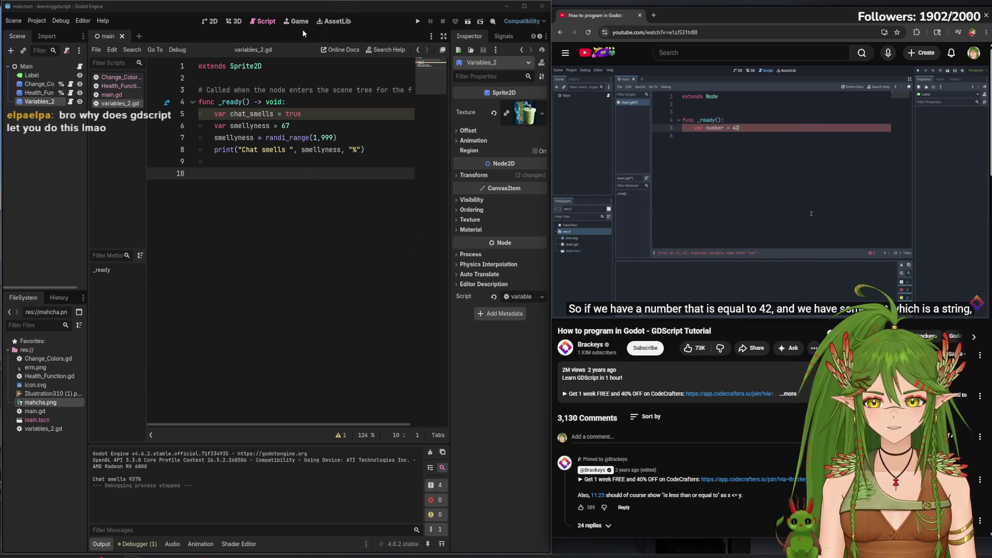
left_click(209, 21)
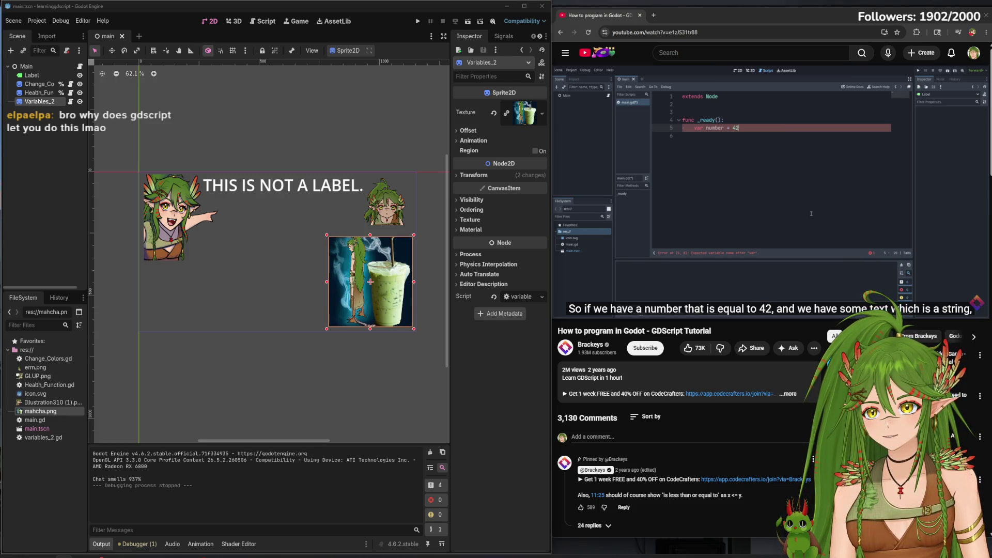
mouse_move(38, 376)
left_mouse_down()
mouse_move(223, 358)
mouse_move(246, 342)
left_mouse_up()
scroll(268, 350, "down", 5)
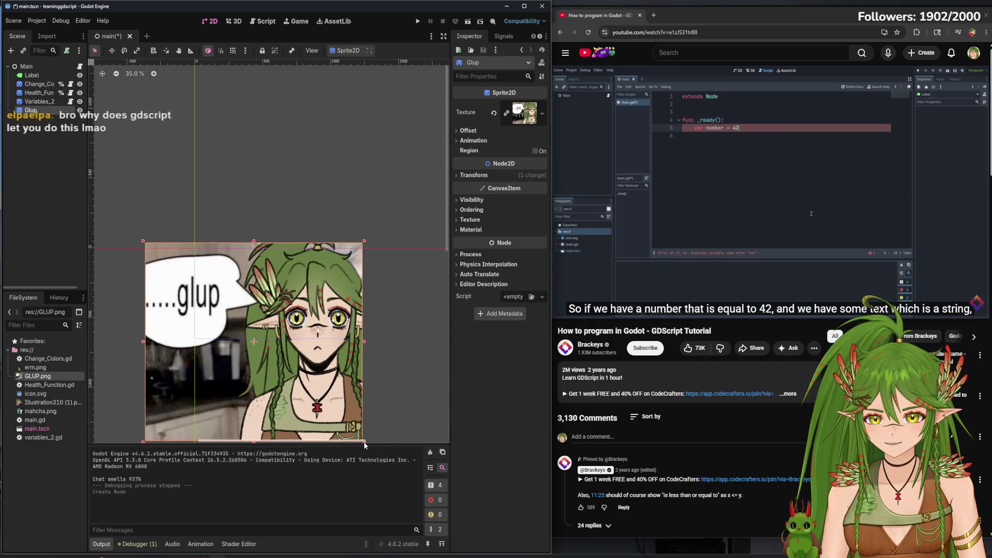
scroll(377, 300, "left", 1)
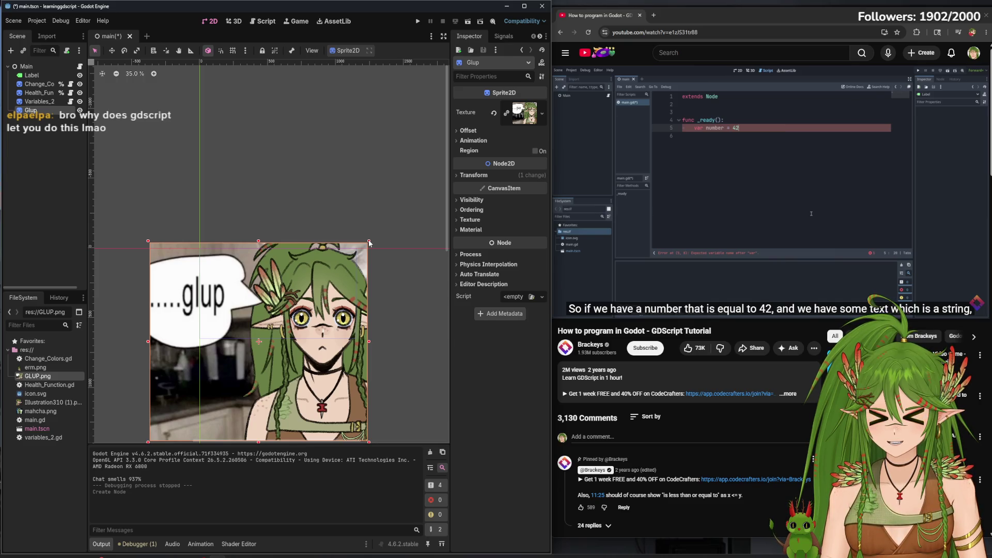
Shrink the Glup sprite to about 0.17 scale and place it below the pointing character.
mouse_move(369, 242)
left_mouse_down()
mouse_move(306, 248)
mouse_move(210, 343)
left_mouse_up()
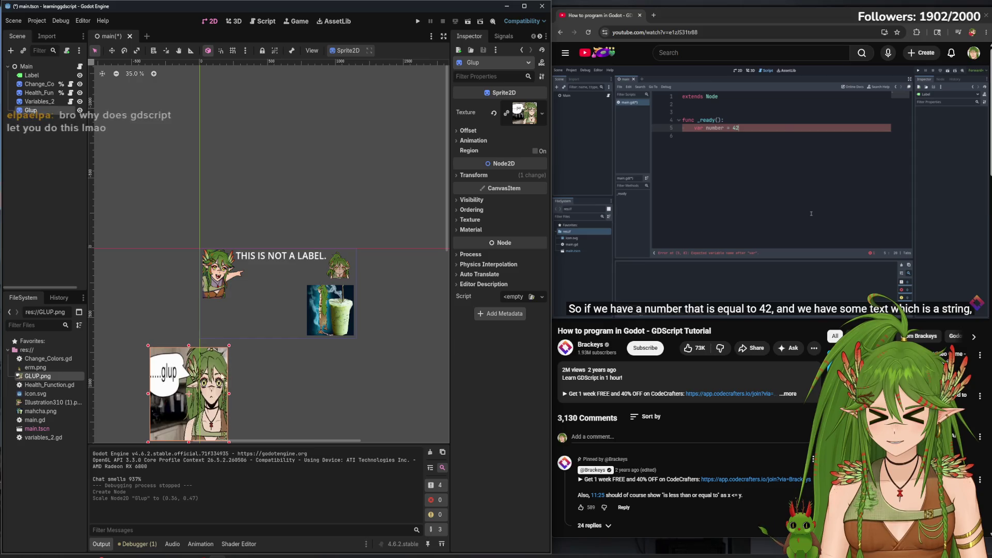
left_click_drag(207, 394, 296, 322)
left_click_drag(309, 367, 282, 324)
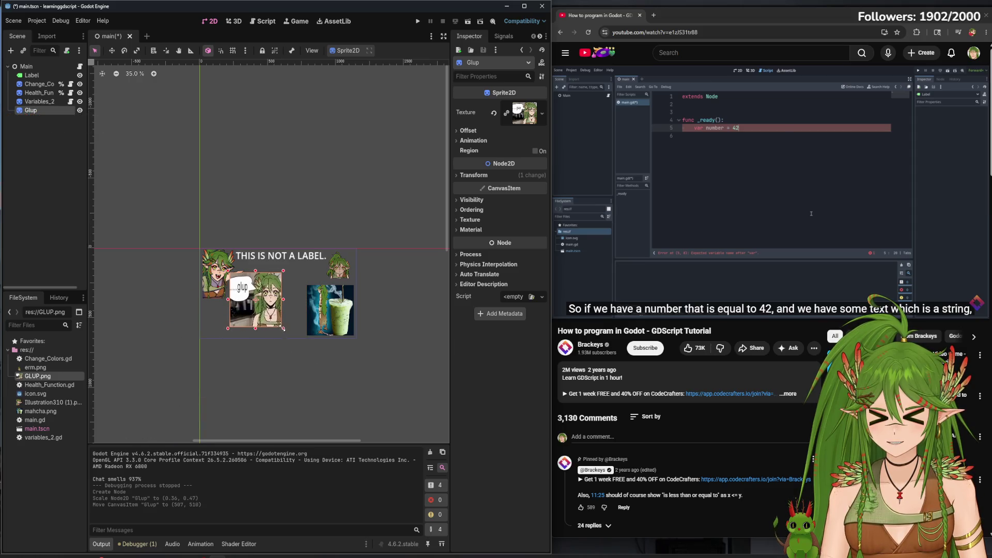
scroll(267, 343, "up", 2)
scroll(266, 344, "up", 2)
left_click_drag(296, 265, 281, 265)
mouse_move(279, 316)
left_mouse_down()
mouse_move(268, 294)
mouse_move(197, 311)
left_mouse_up()
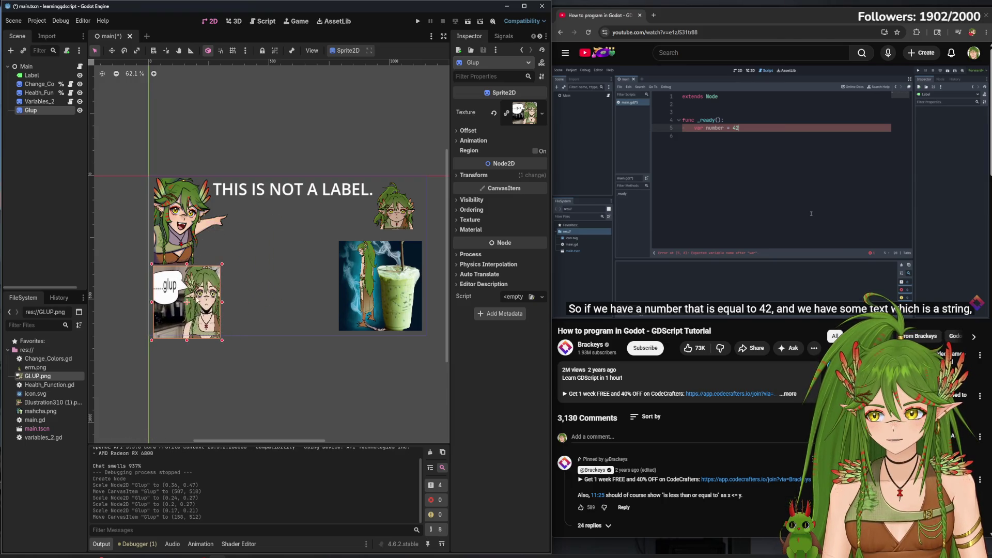
Rename the Glup node to Variables_2_2.
double_click(32, 111)
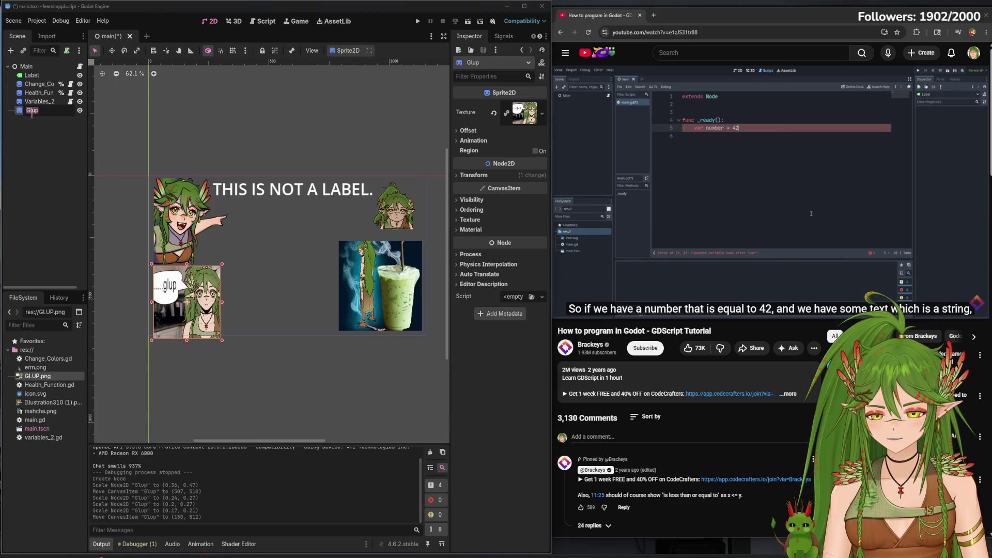
type("Variables_2.2")
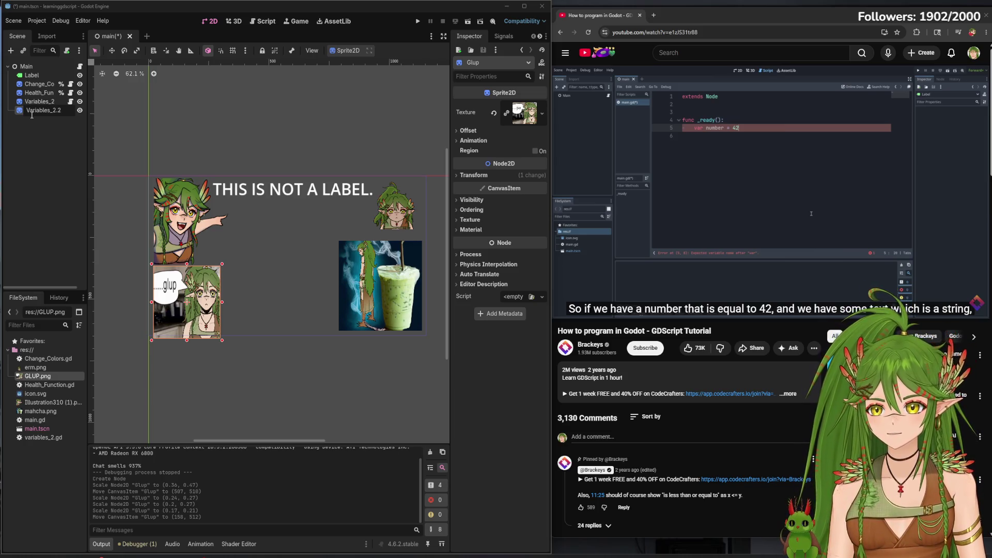
key("Return")
left_click(495, 301)
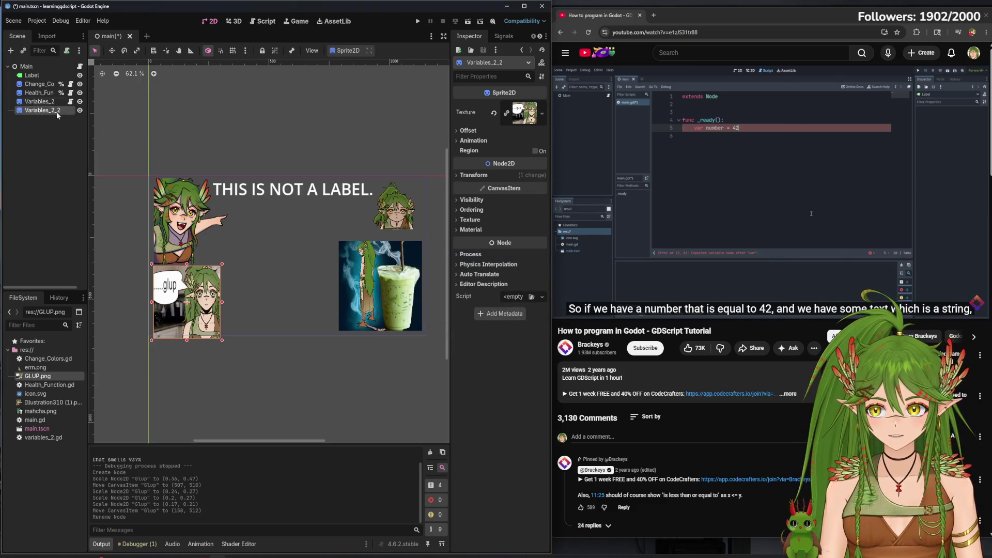
left_click(808, 160)
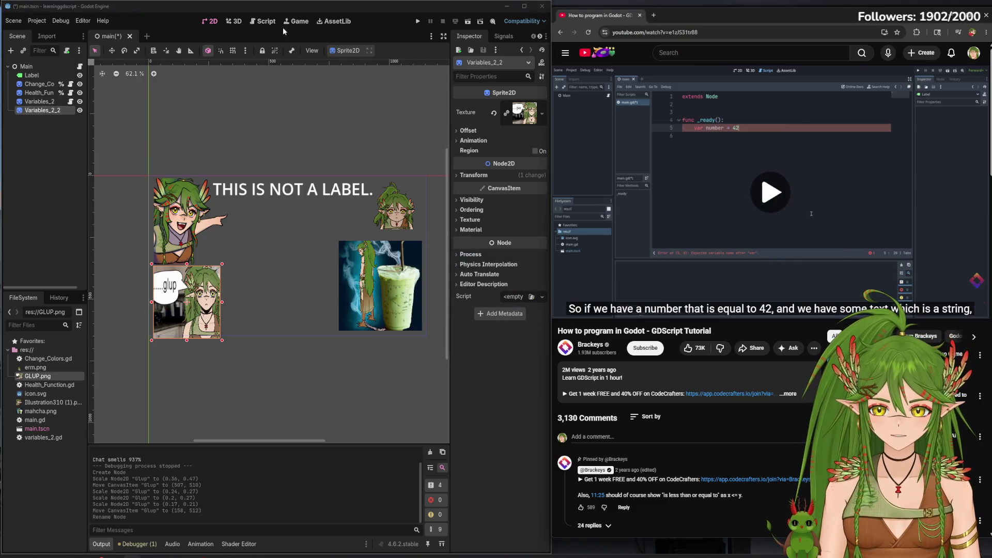
Attach a new variables_2_2.gd script to the node and select its template code.
left_click(67, 50)
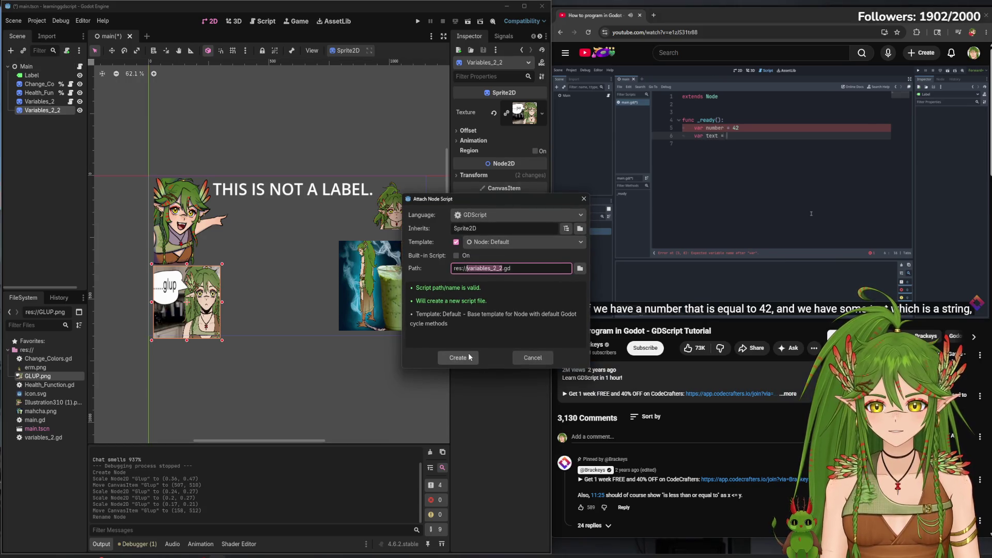
left_click(469, 356)
mouse_move(248, 186)
left_mouse_down()
mouse_move(226, 130)
mouse_move(215, 129)
left_mouse_up()
In _ready, declare number = 42, set text = "Meaning of life: " + str(number), and print(text).
type("var number ")
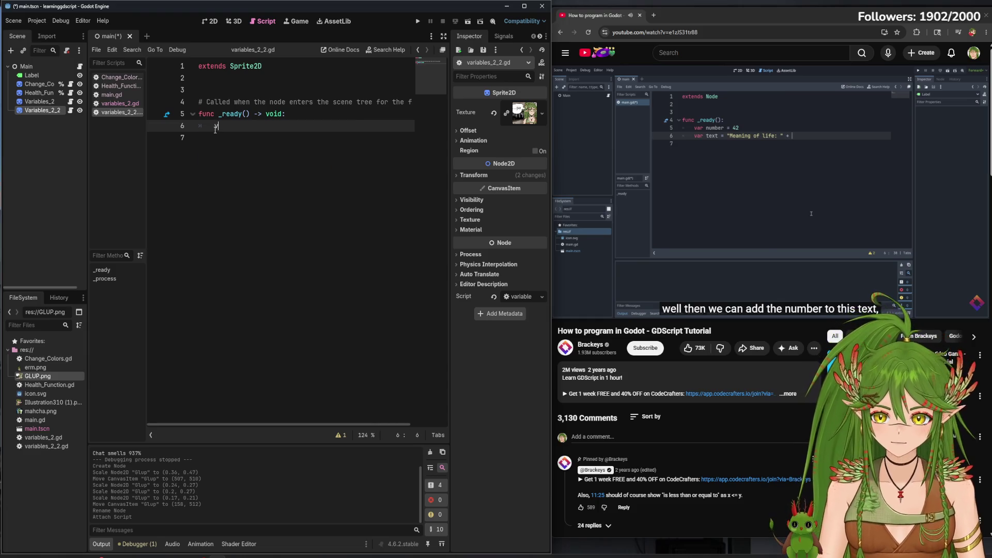
type("= 42")
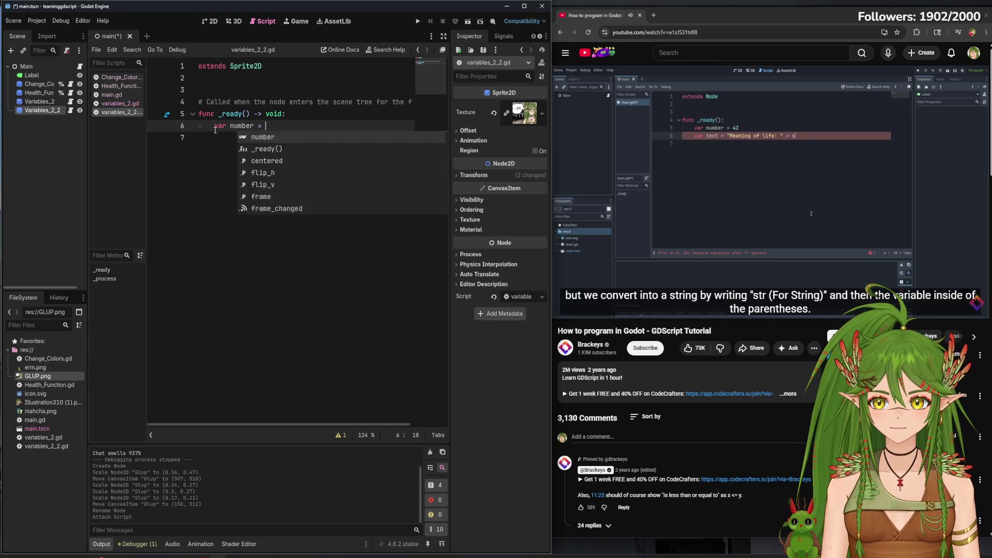
key("Return")
type("var text = ")
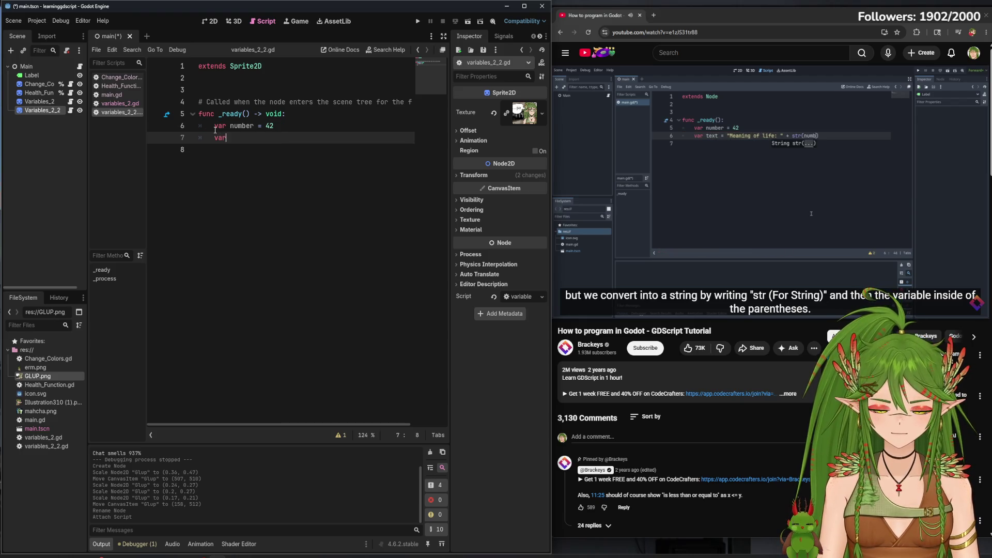
type("\"Meaning of")
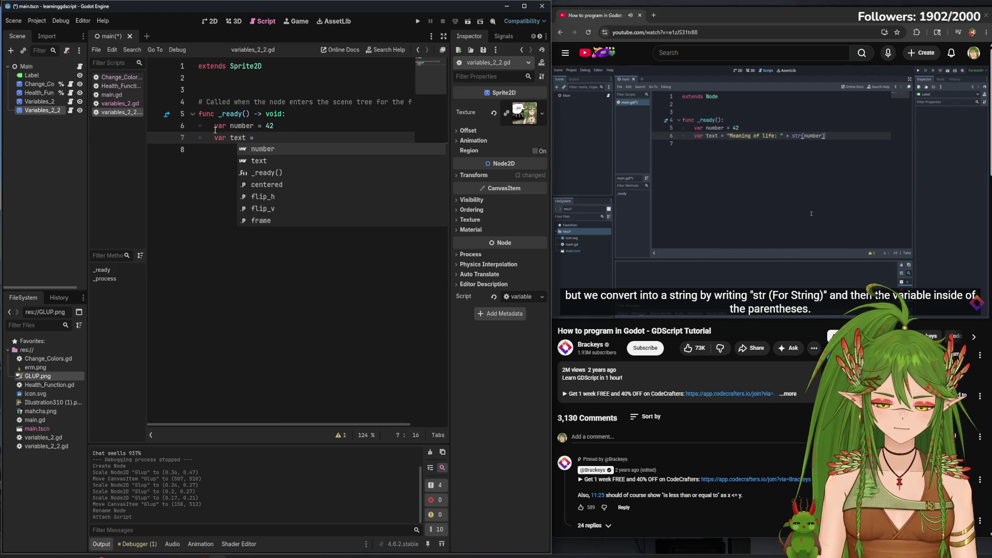
type(" life")
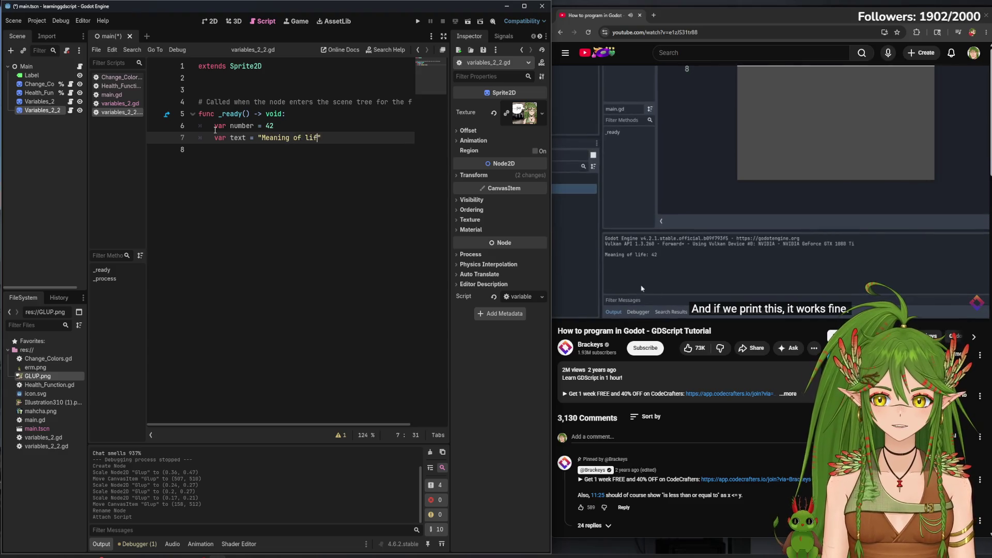
left_click(694, 197)
key("Left")
left_click(337, 141)
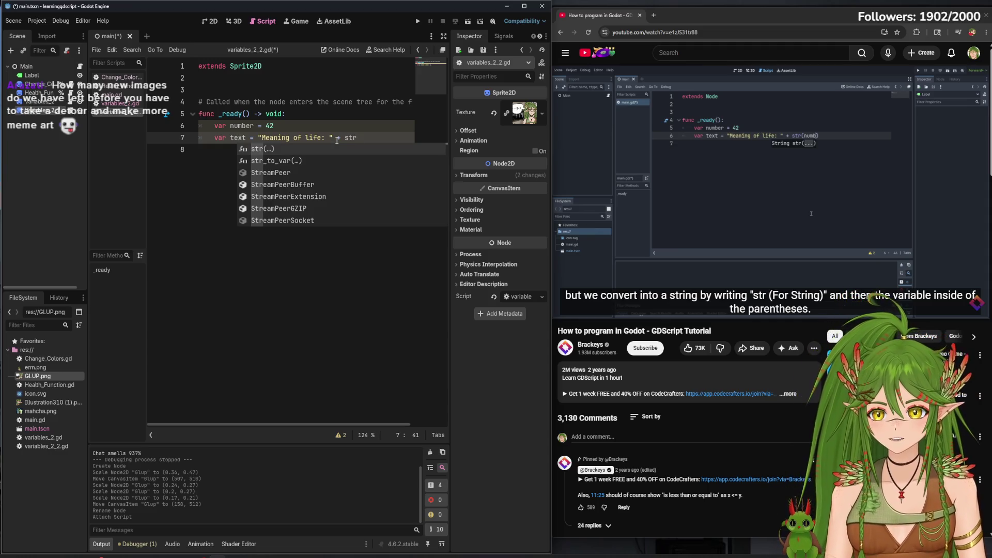
type("(")
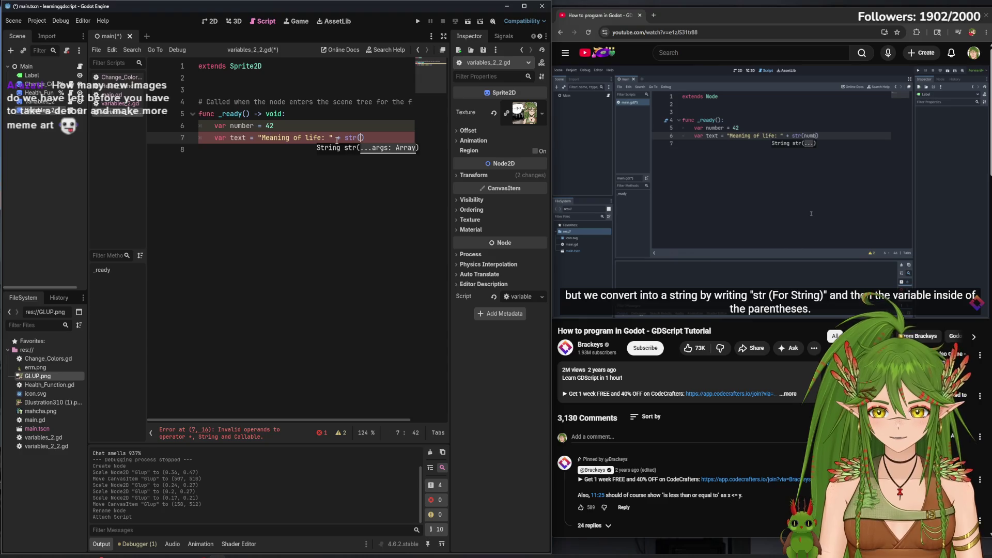
mouse_move(719, 197)
type("number")
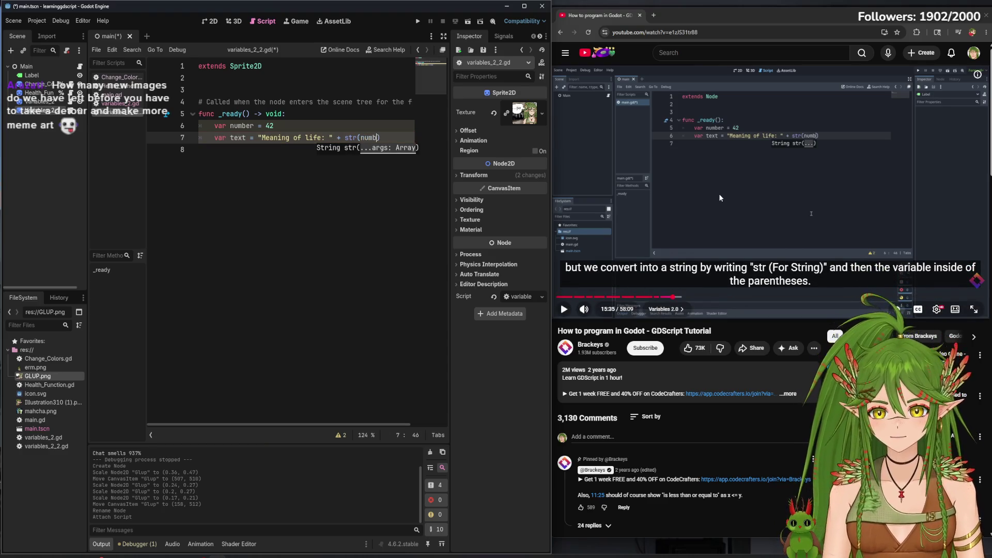
left_click(771, 178)
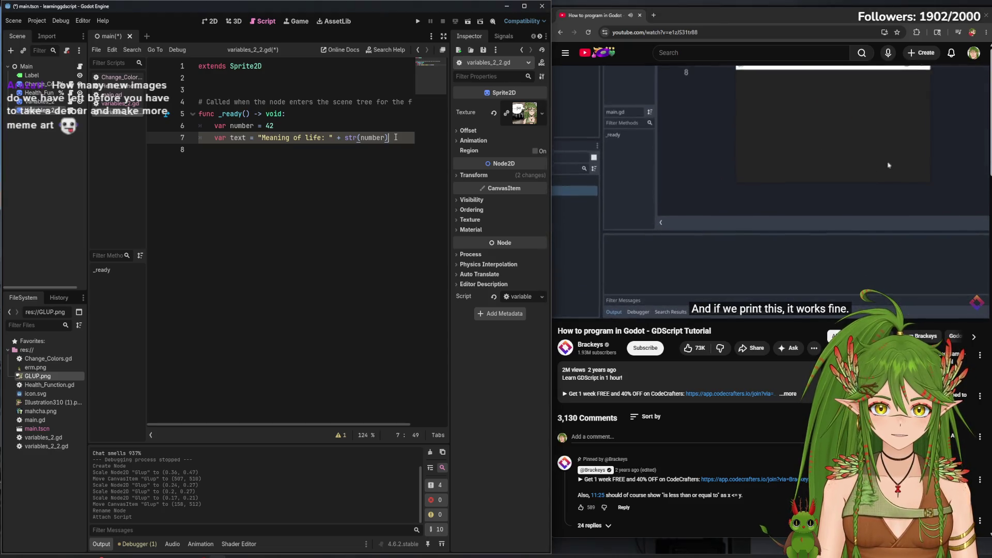
key("Return")
key("Return")
type("print(text)")
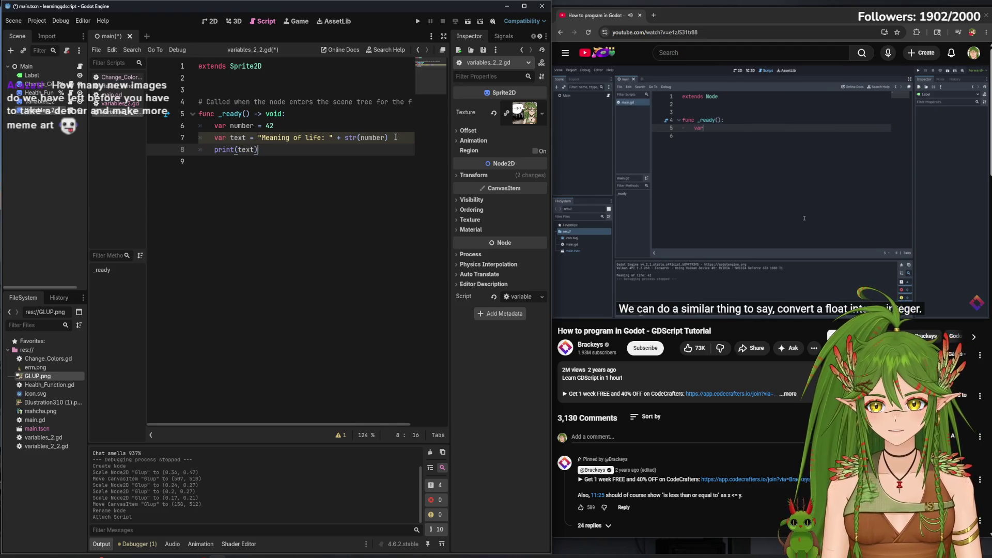
Replace the number and text lines with var pi = 3.14 and print(int(pi)).
mouse_move(259, 149)
left_mouse_down()
mouse_move(207, 138)
mouse_move(231, 126)
left_mouse_up()
type("pi")
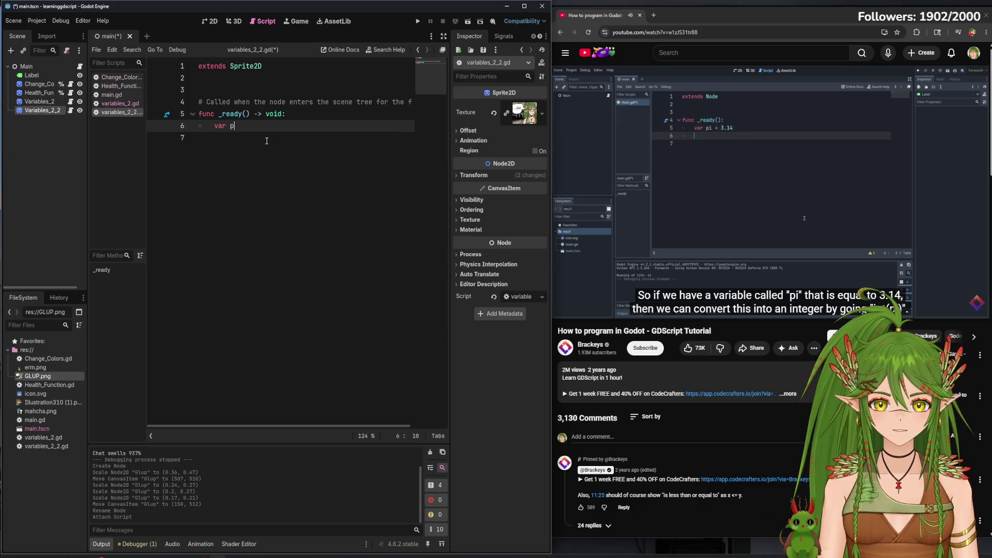
type(" = ")
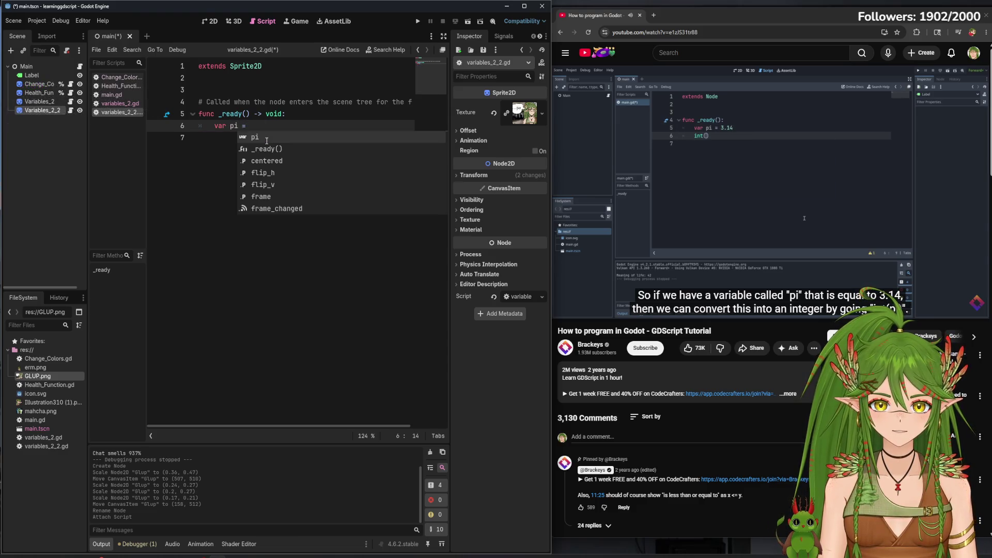
type("3.14")
key("Return")
type("prin")
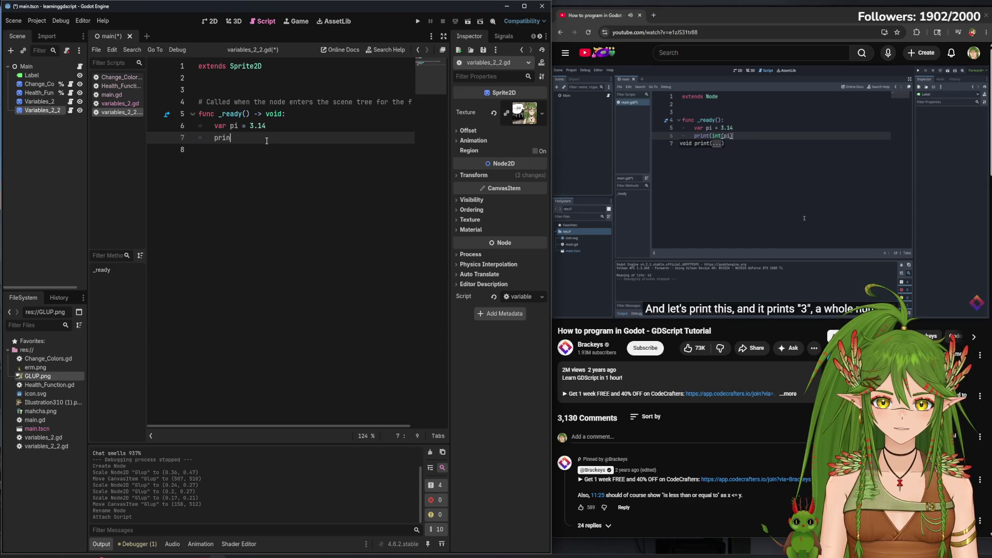
type("t(int(")
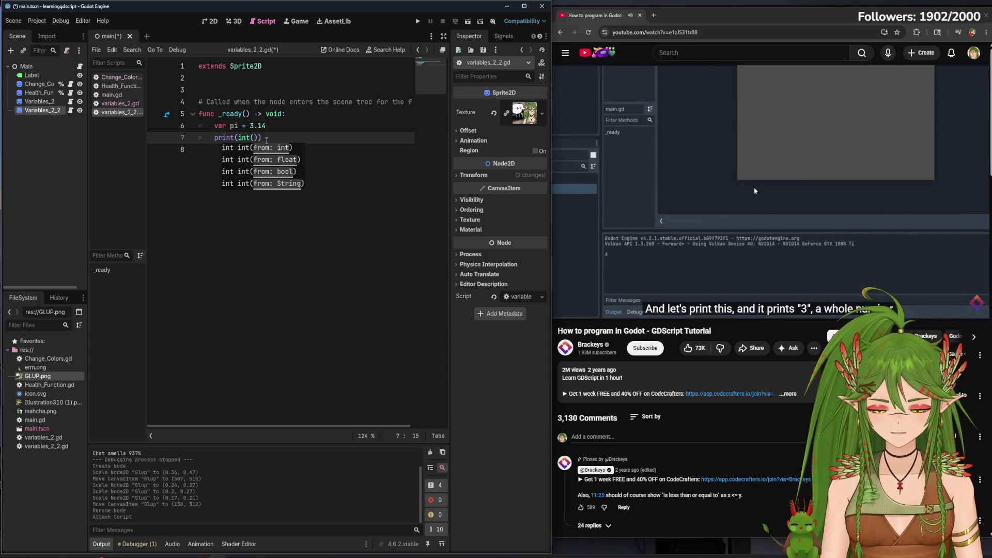
type("pi")
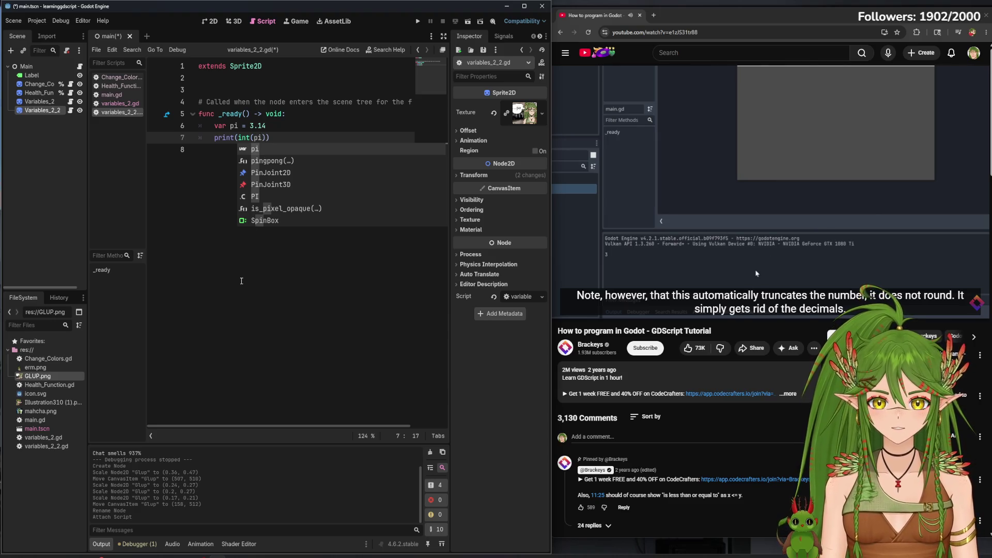
left_click(247, 279)
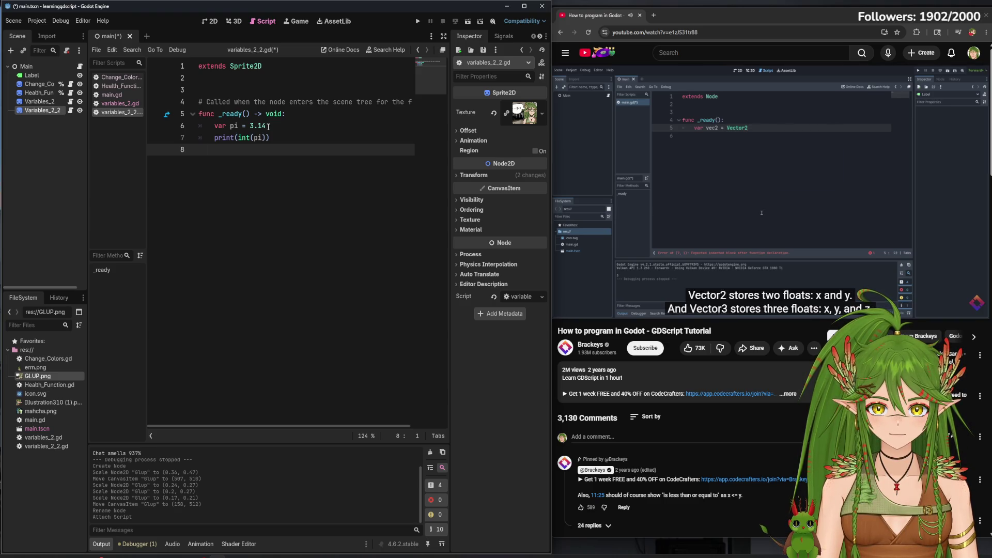
Overwrite the pi and print lines with var vec2 = Vector2(0.0, 0.0).
left_click(729, 157)
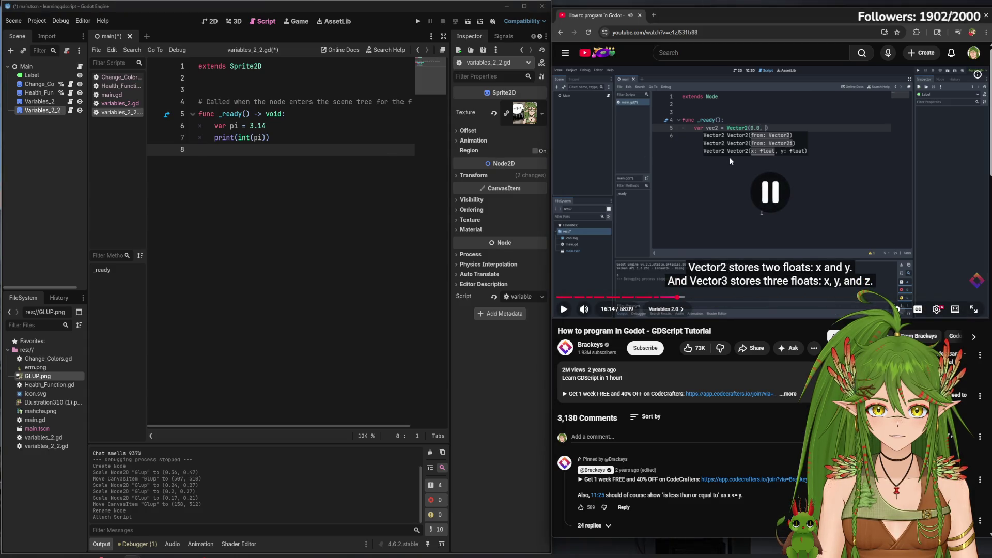
left_click(269, 138)
left_click_drag(269, 138, 230, 126)
type("vec2 = ")
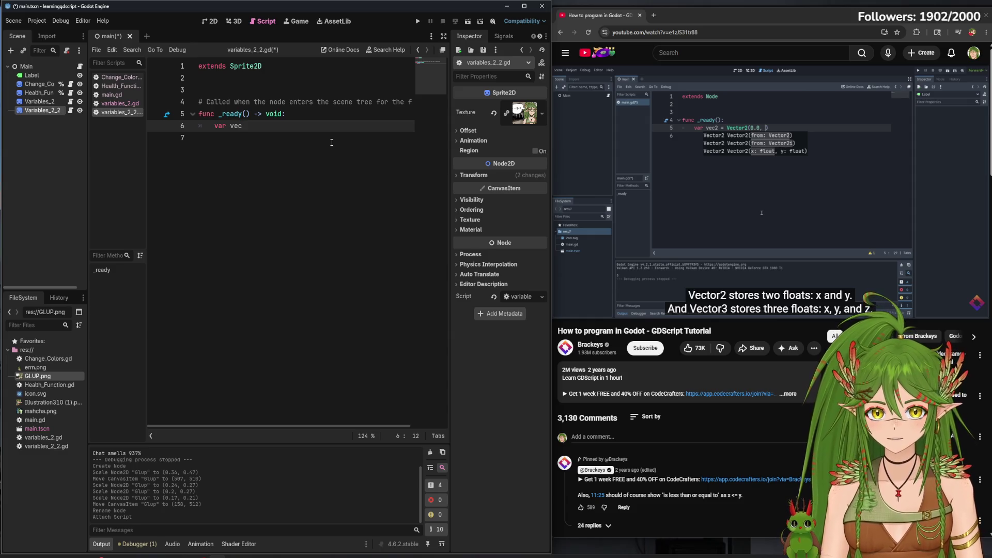
type("Vector2")
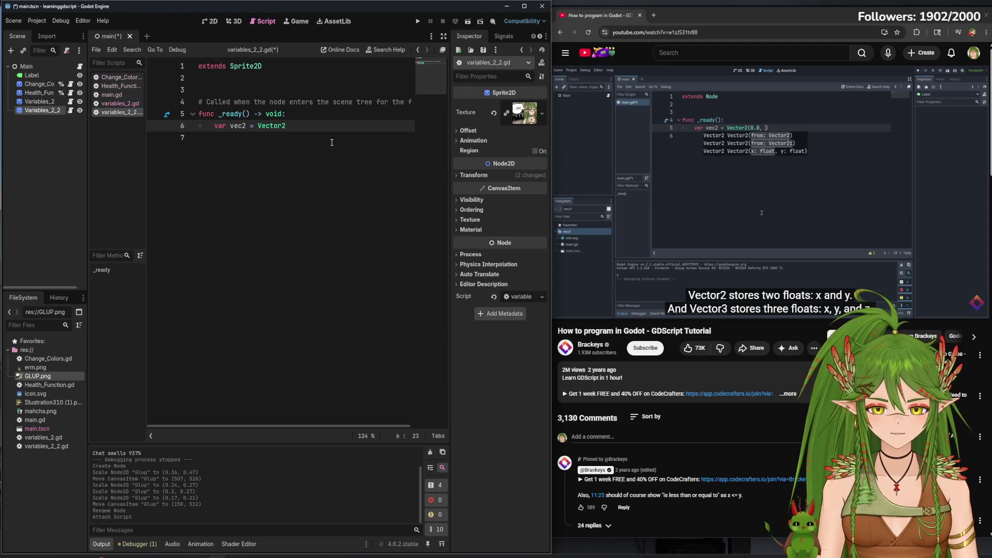
type("(")
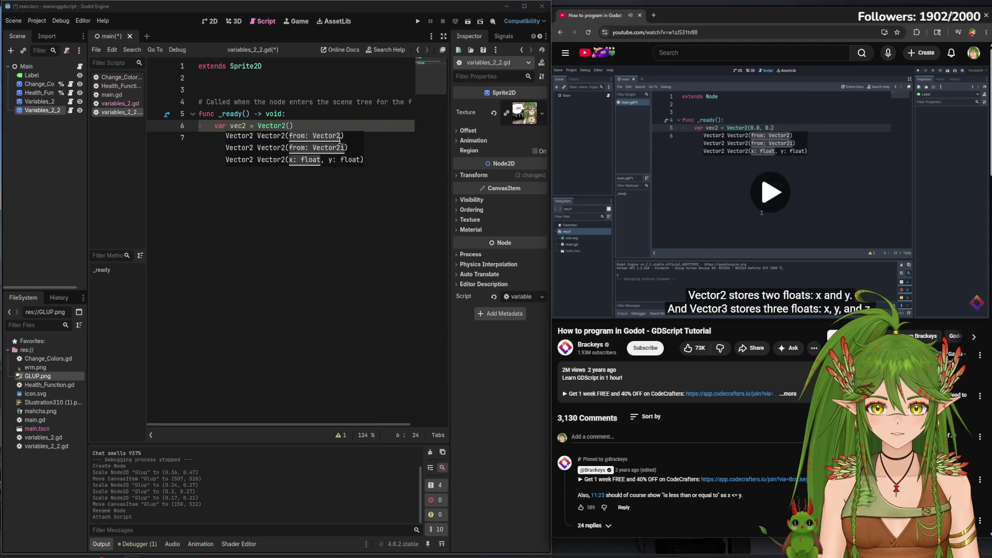
key("Escape")
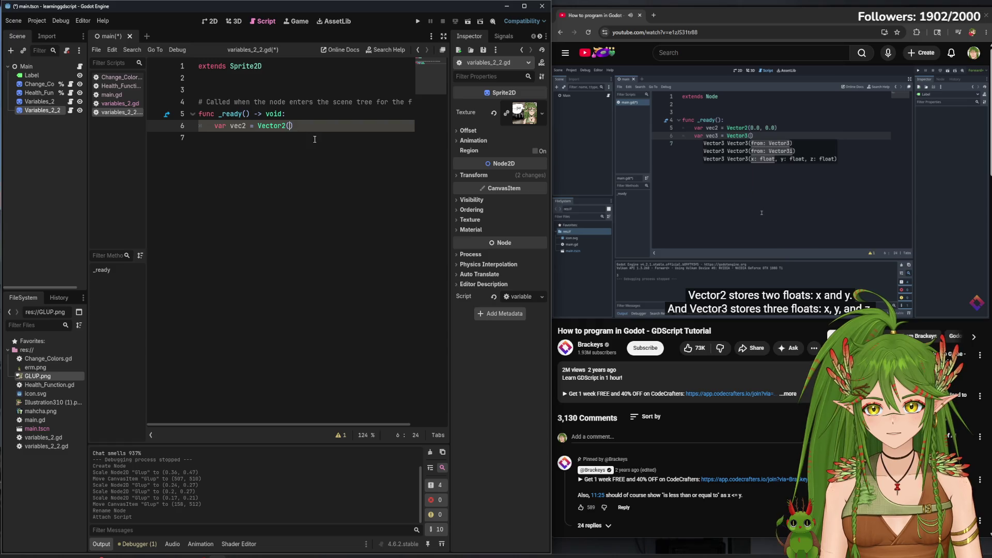
type("0.0, 0")
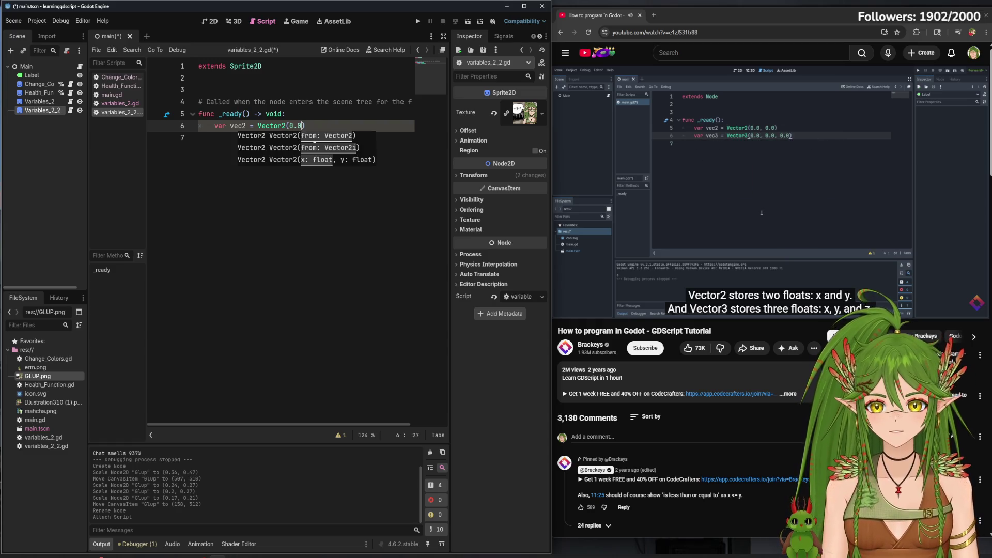
type(".0")
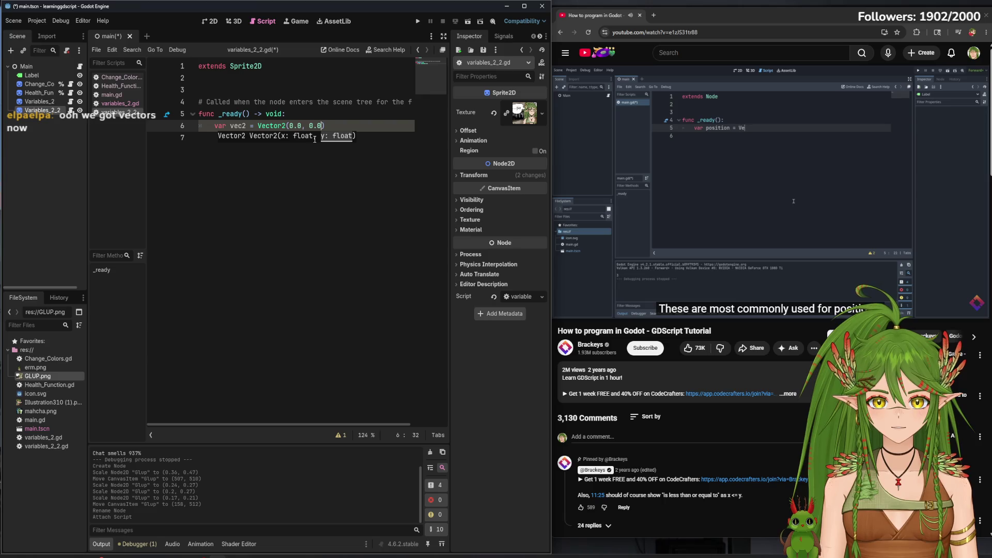
mouse_move(737, 190)
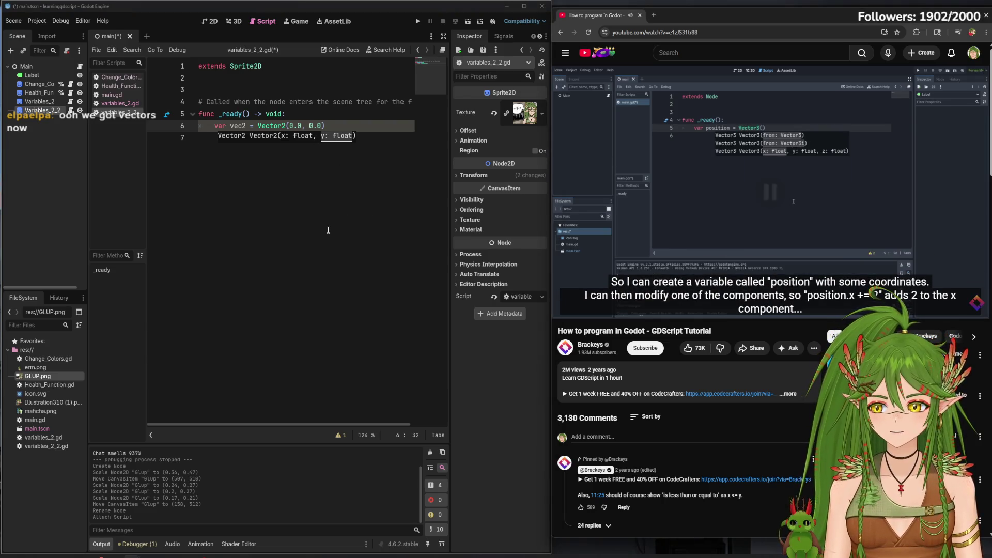
key("Down")
left_click(802, 184)
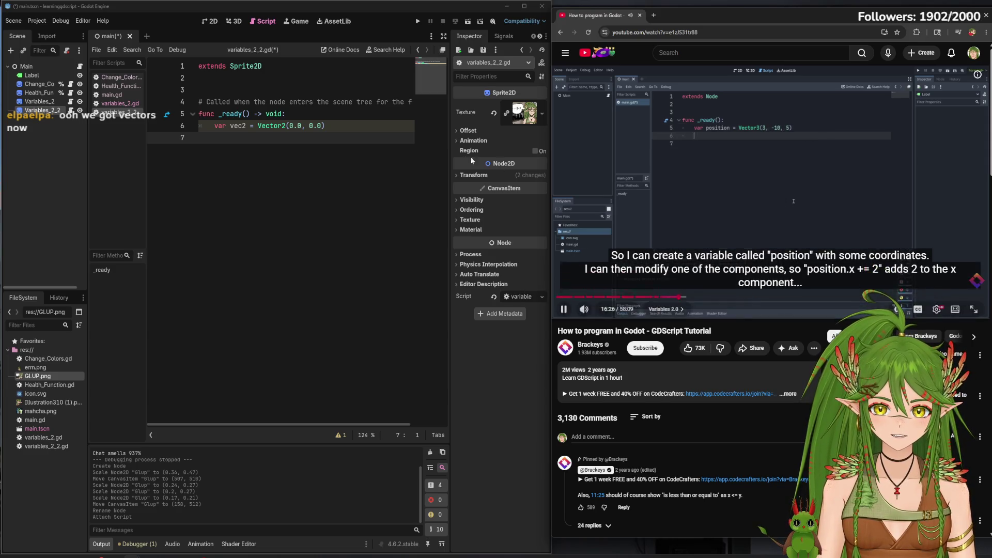
left_click(779, 135)
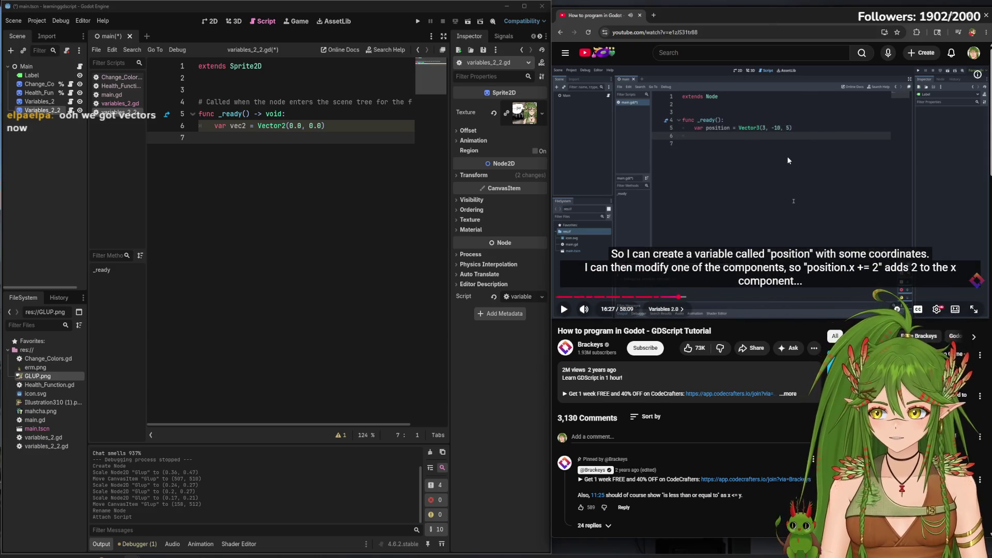
left_click(786, 156)
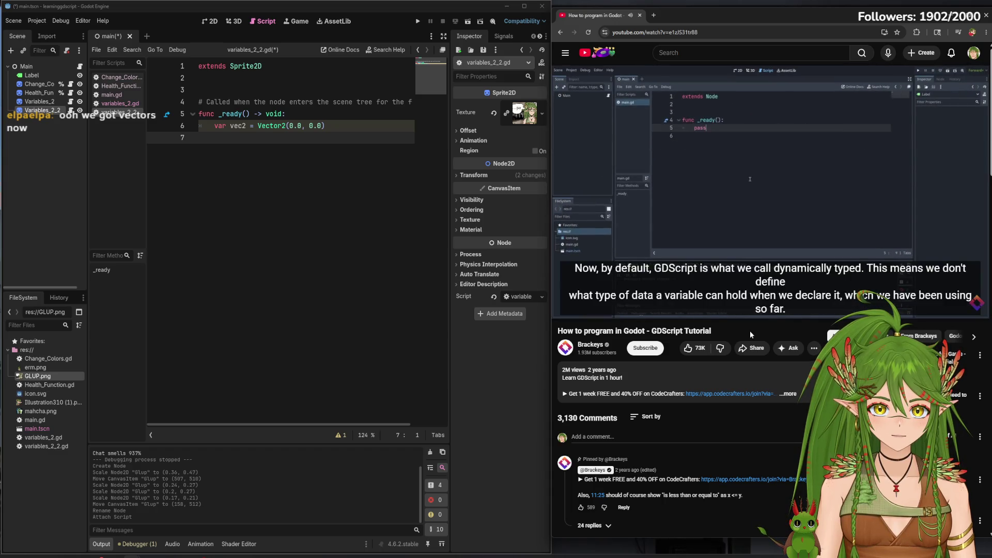
left_click(759, 189)
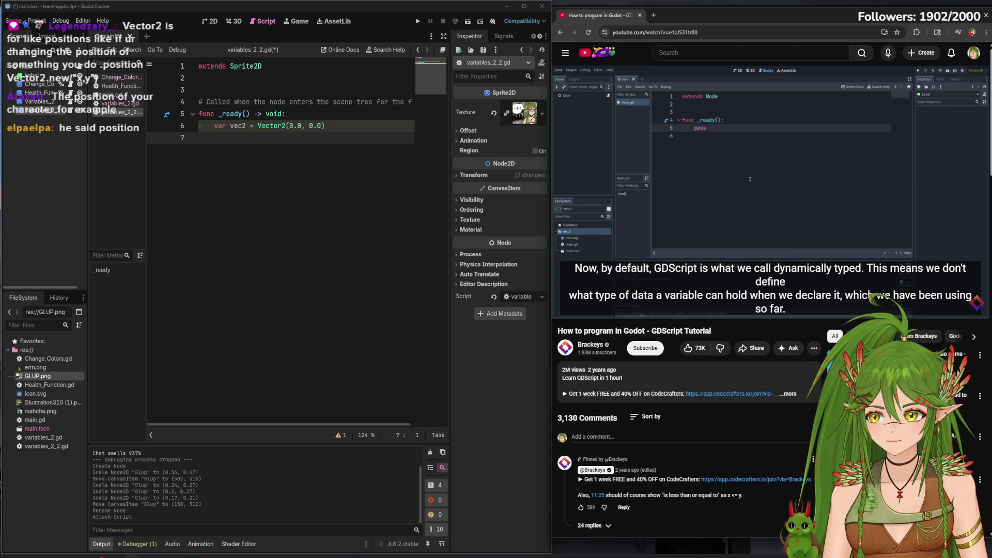
left_click(775, 173)
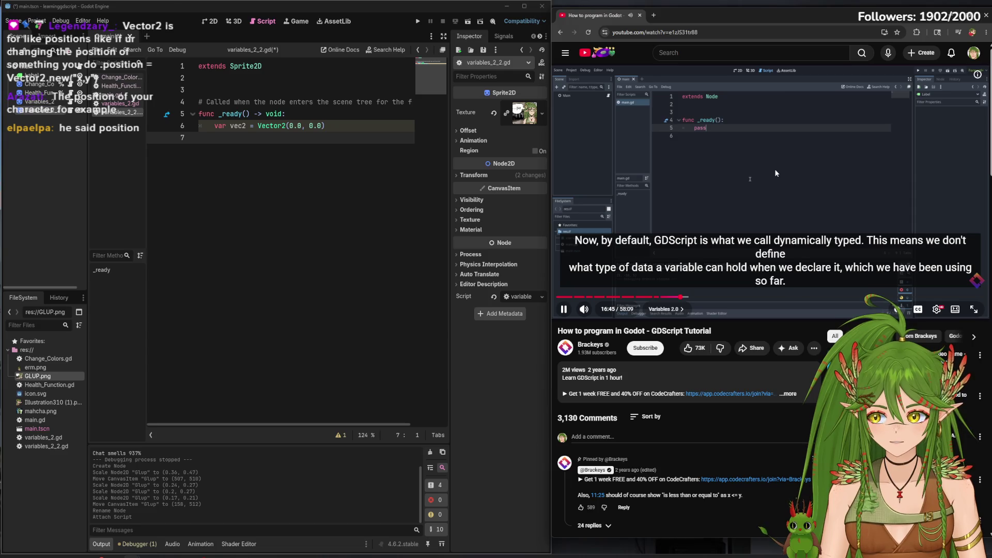
left_click(755, 175)
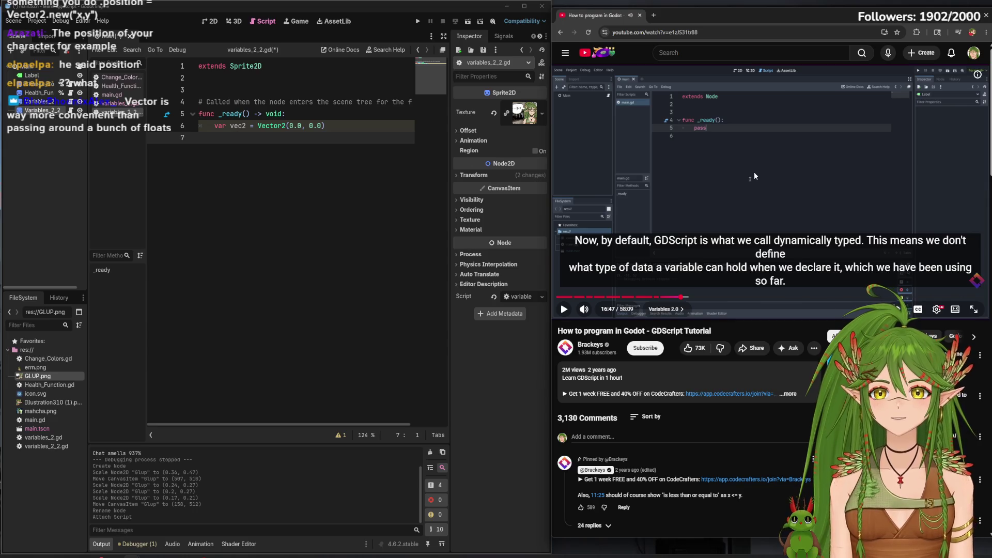
left_click(755, 176)
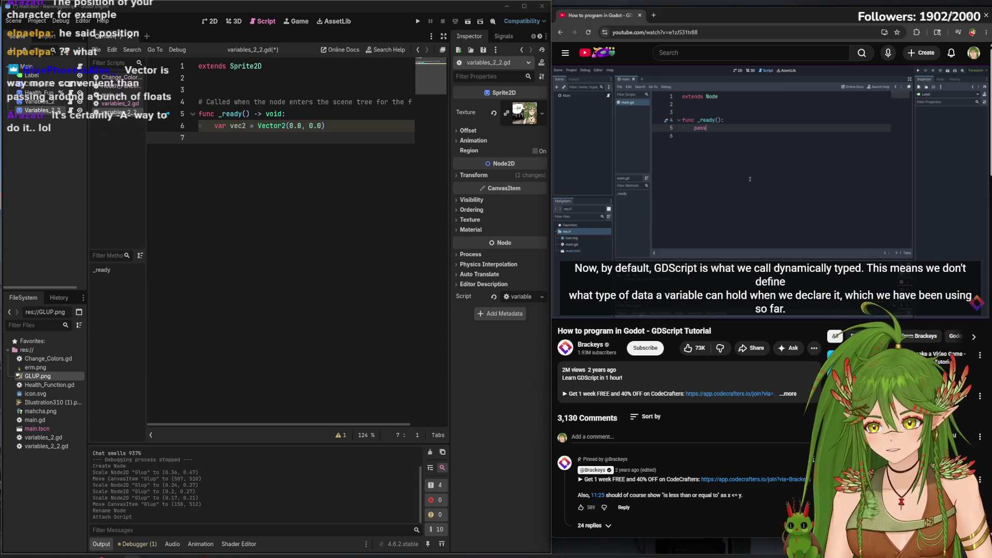
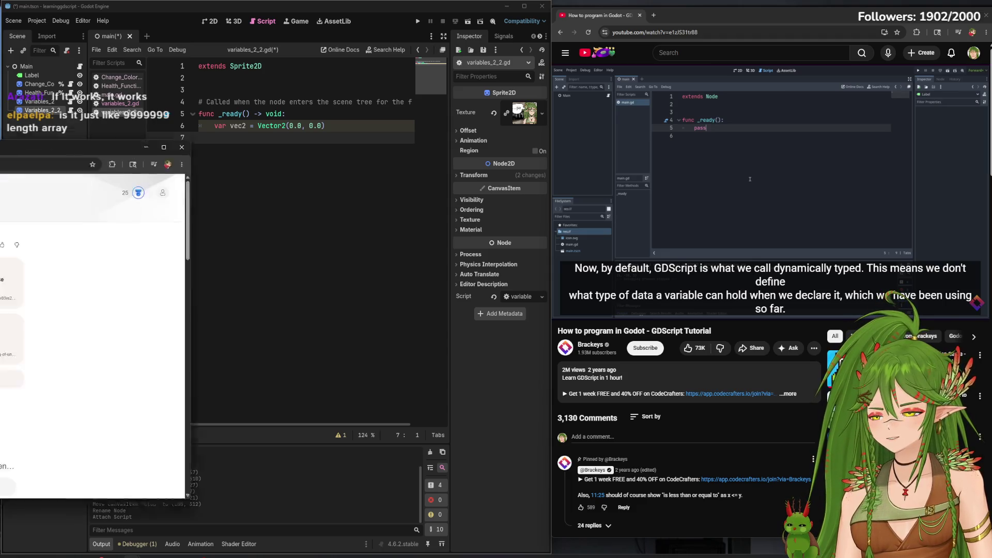
Expand and read the full Copilot answer on Undertale's cutscenes, then close the Bing window.
mouse_move(0, 57)
left_mouse_down()
mouse_move(261, 52)
mouse_move(333, 77)
left_mouse_up()
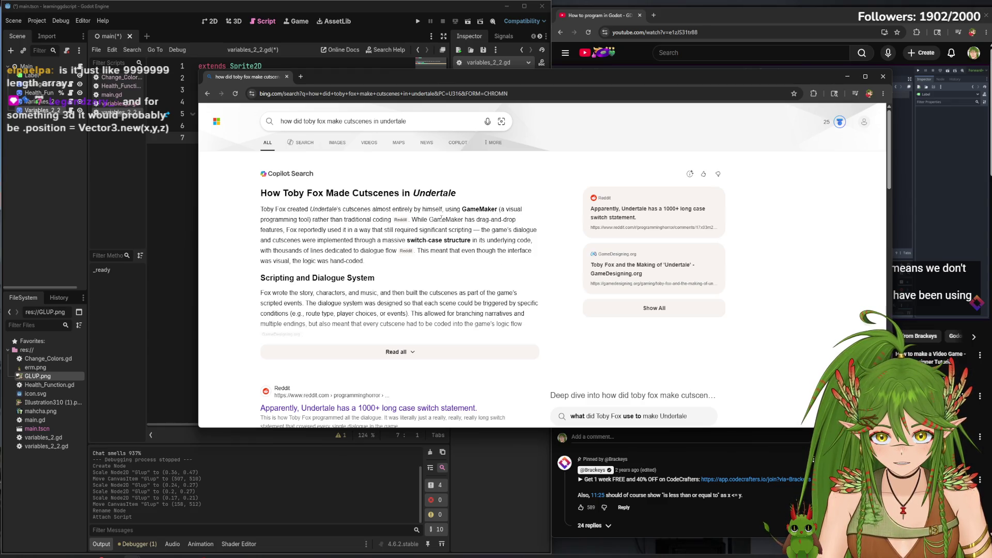
left_click(399, 352)
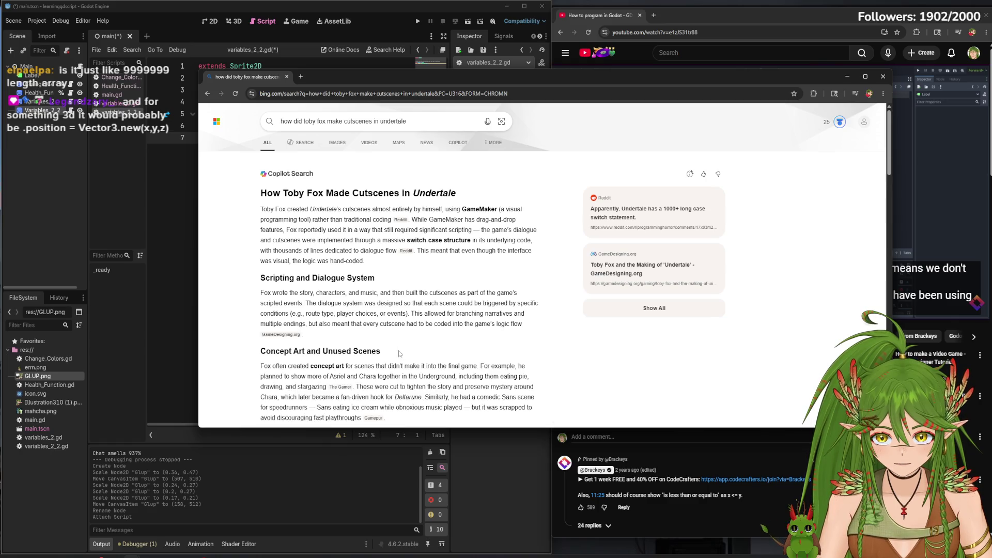
scroll(399, 353, "down", 2)
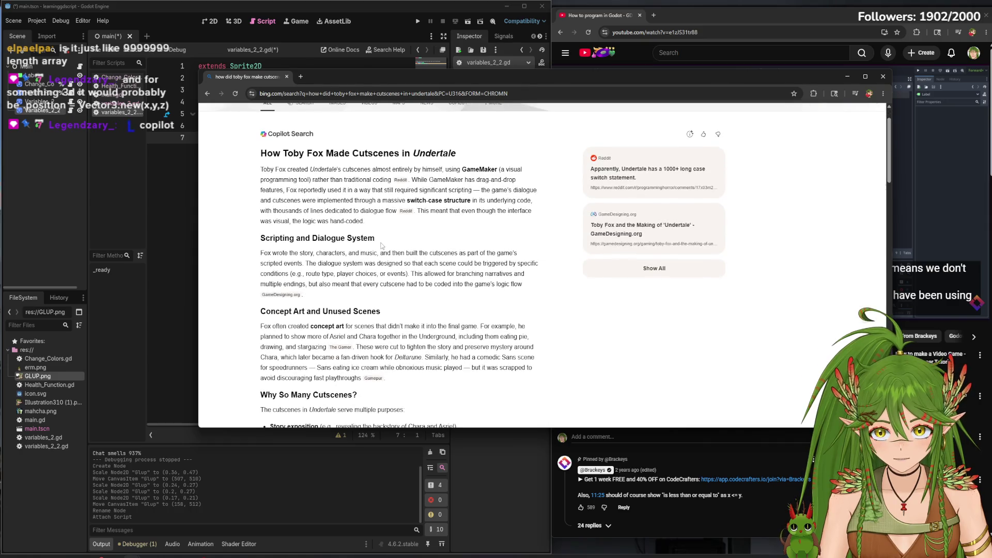
scroll(368, 309, "down", 2)
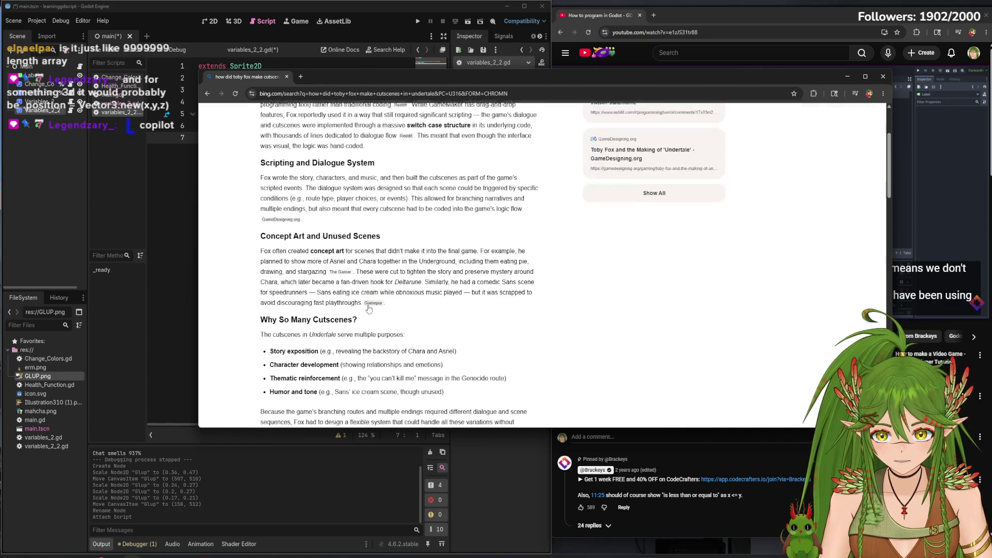
scroll(368, 308, "down", 4)
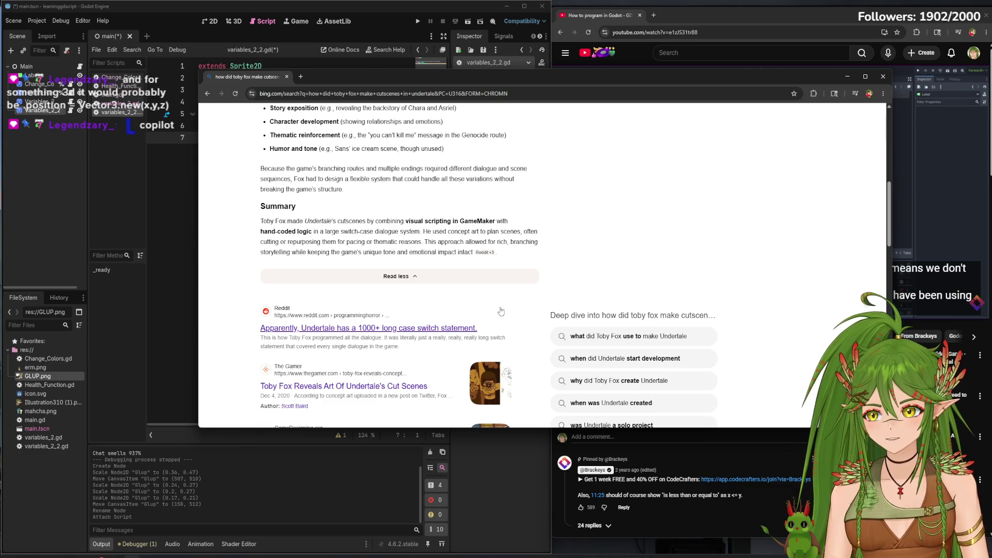
scroll(498, 310, "down", 1)
scroll(499, 294, "down", 2)
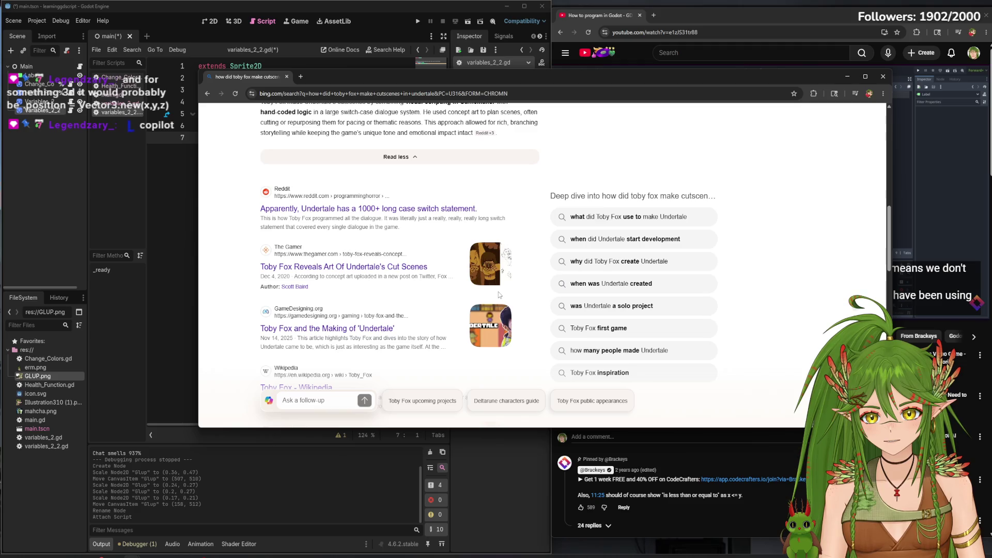
scroll(499, 294, "down", 1)
scroll(499, 295, "down", 2)
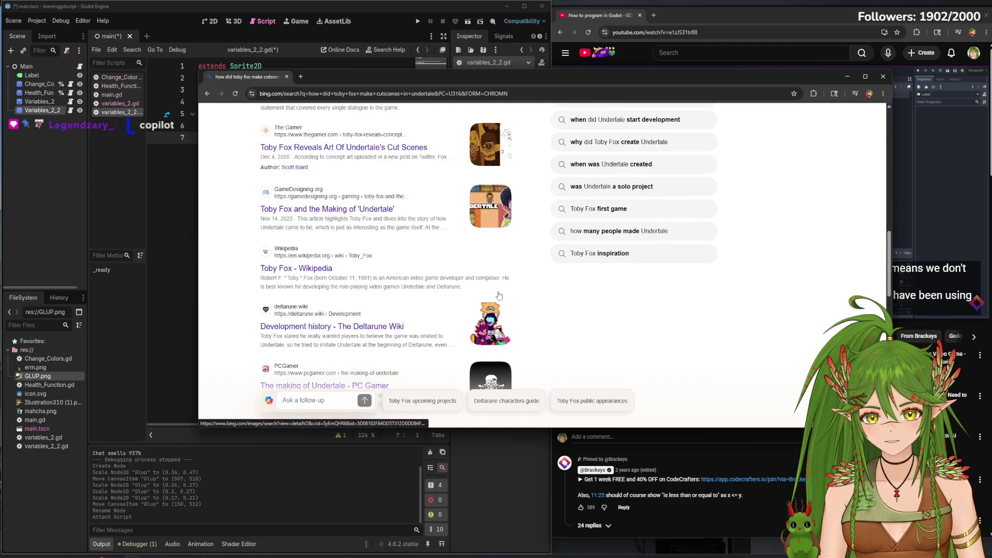
scroll(499, 295, "down", 1)
scroll(497, 299, "up", 3)
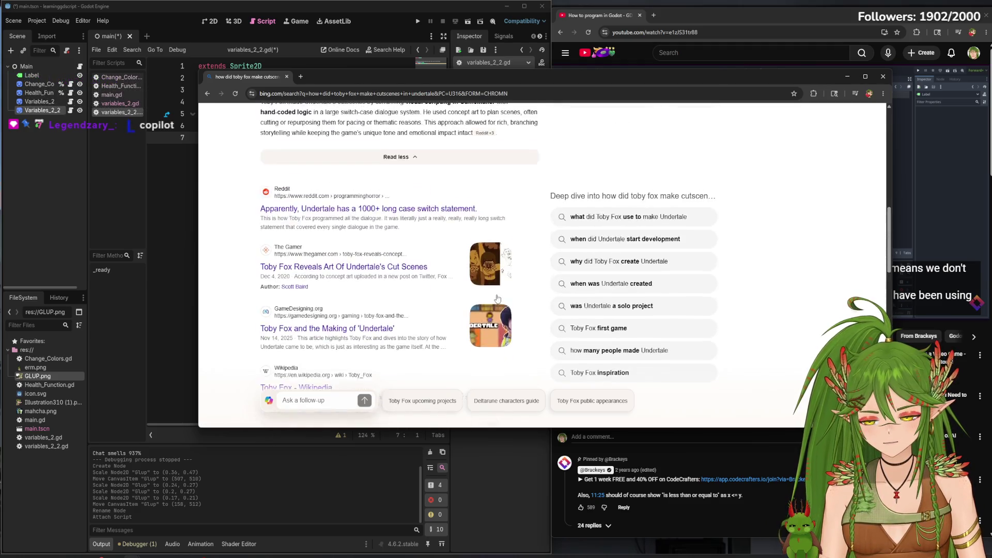
scroll(497, 299, "up", 9)
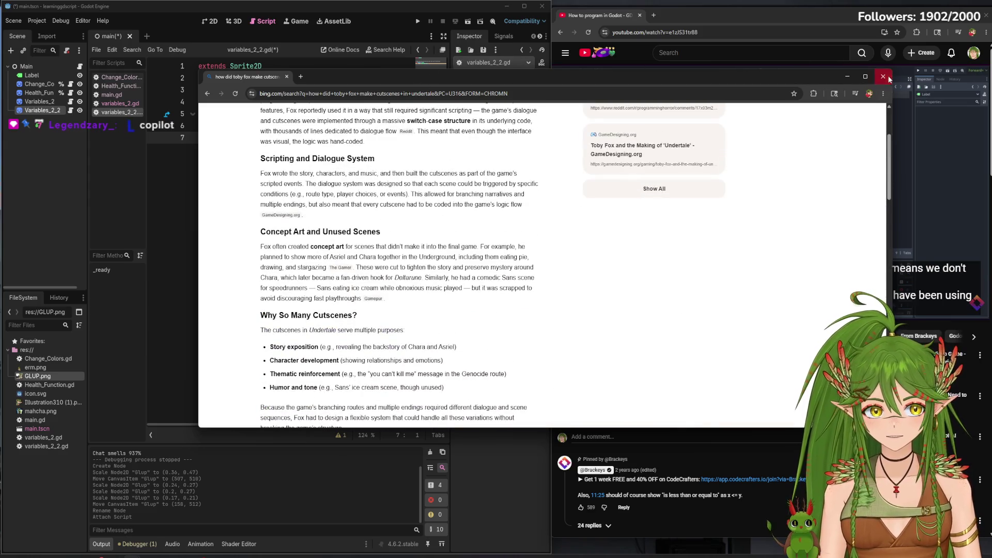
left_click(887, 78)
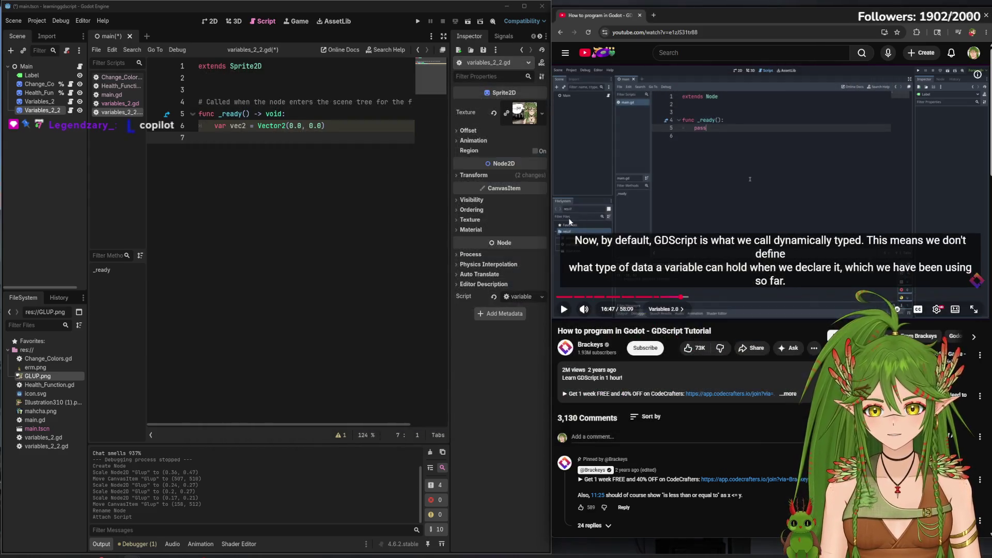
left_click(780, 156)
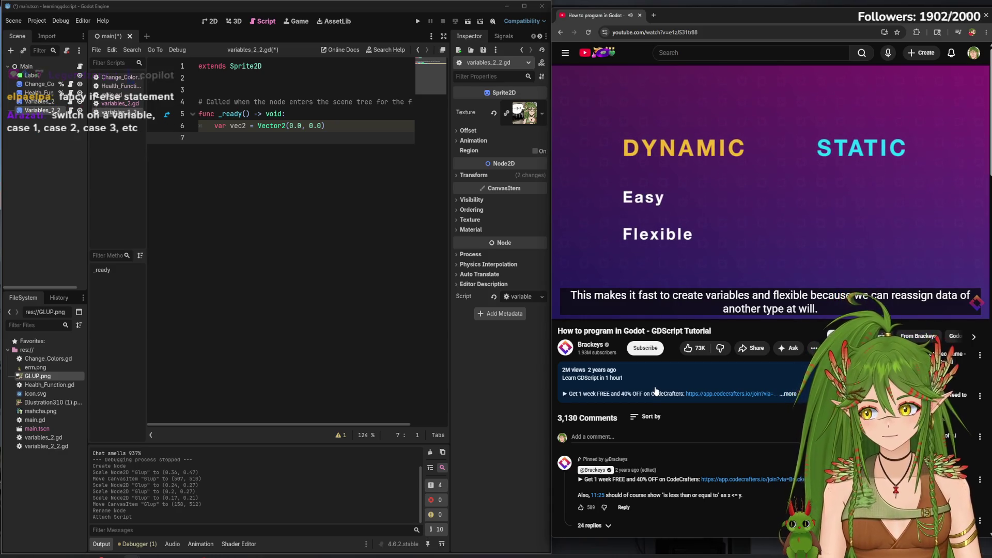
left_click(735, 210)
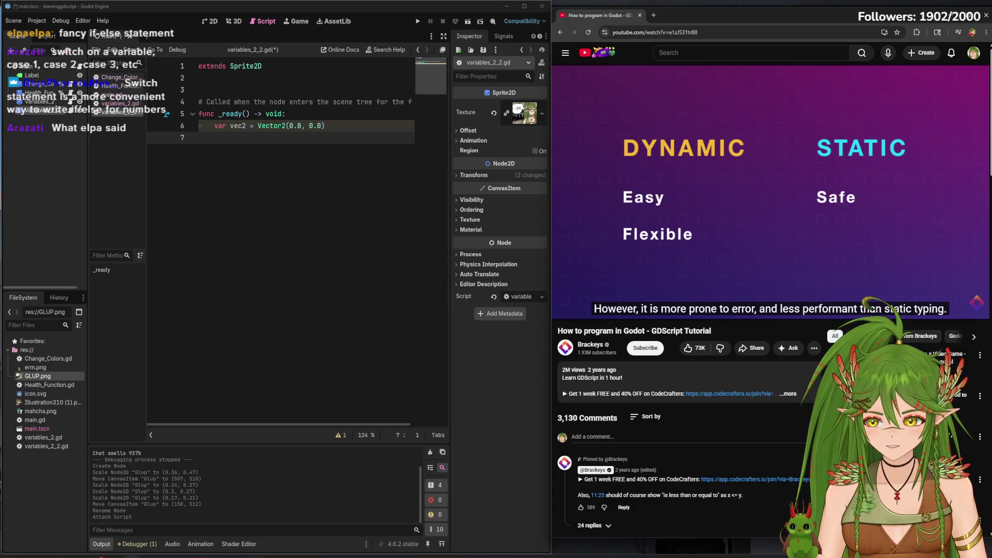
left_click(765, 197)
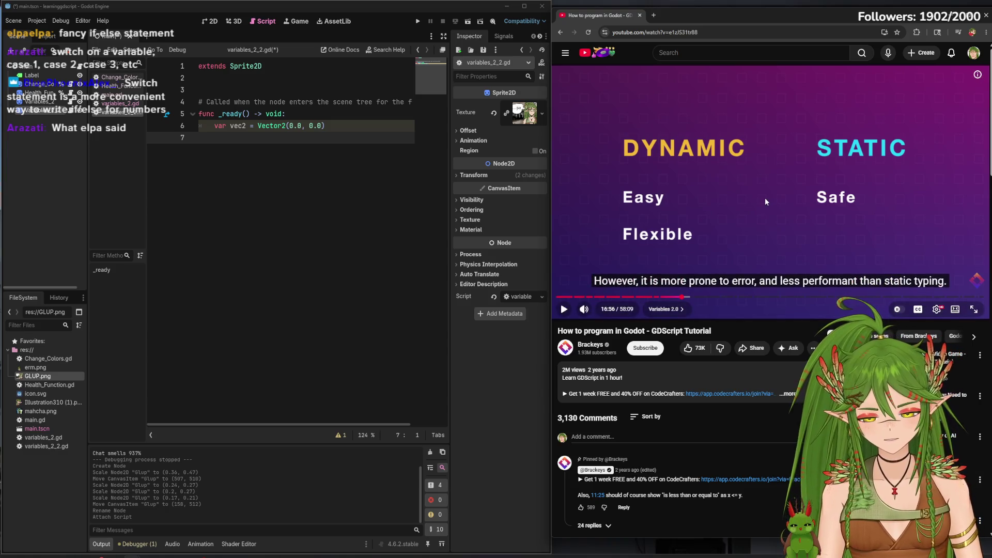
left_click(766, 201)
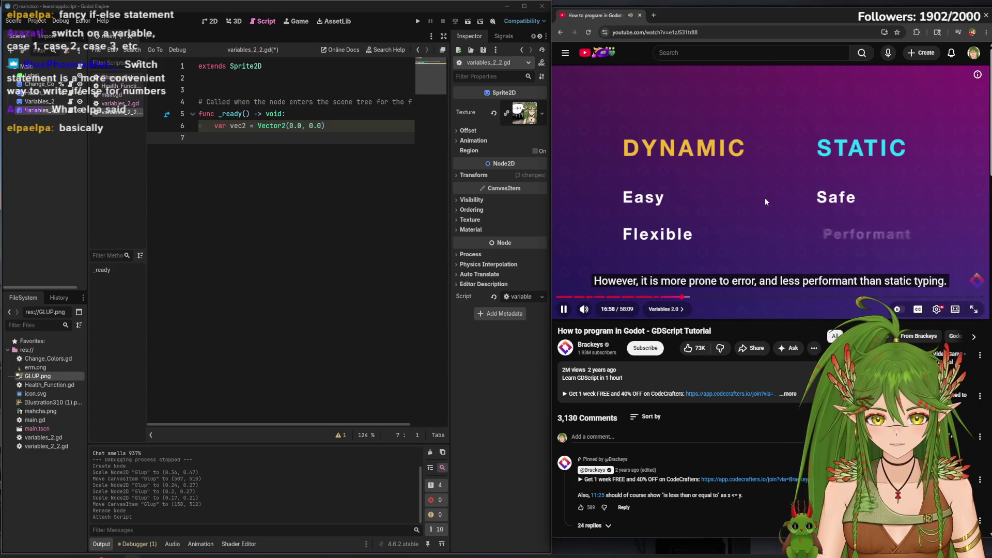
left_click(761, 199)
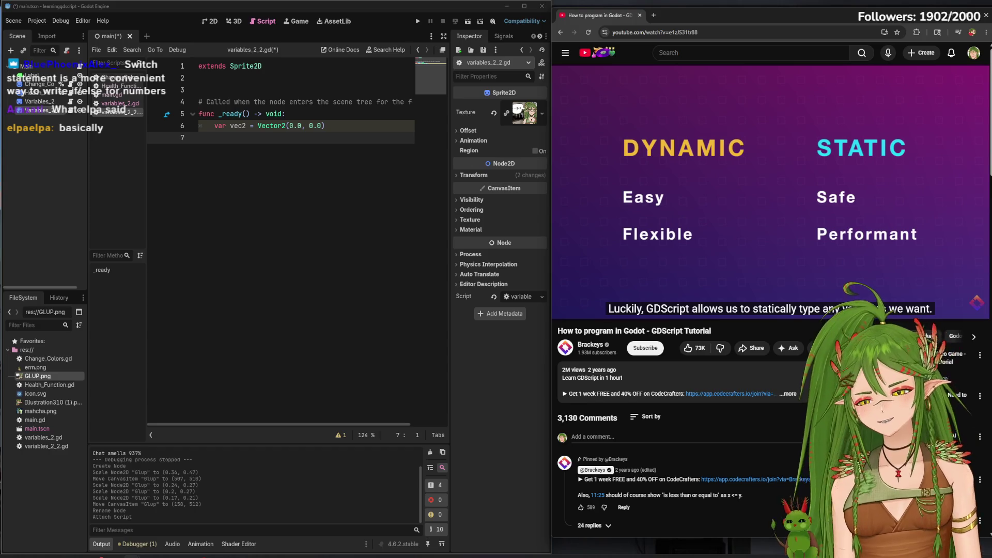
mouse_move(757, 194)
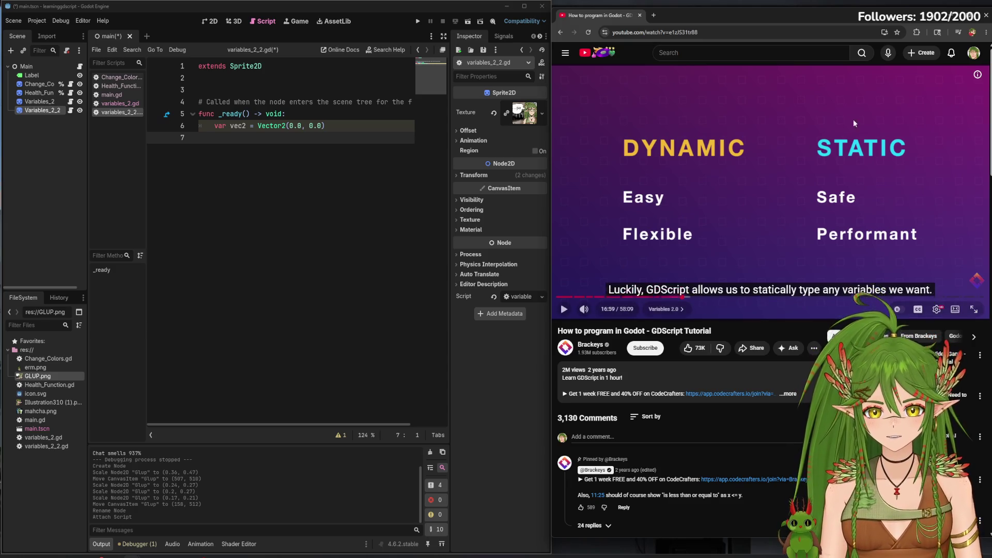
key("space")
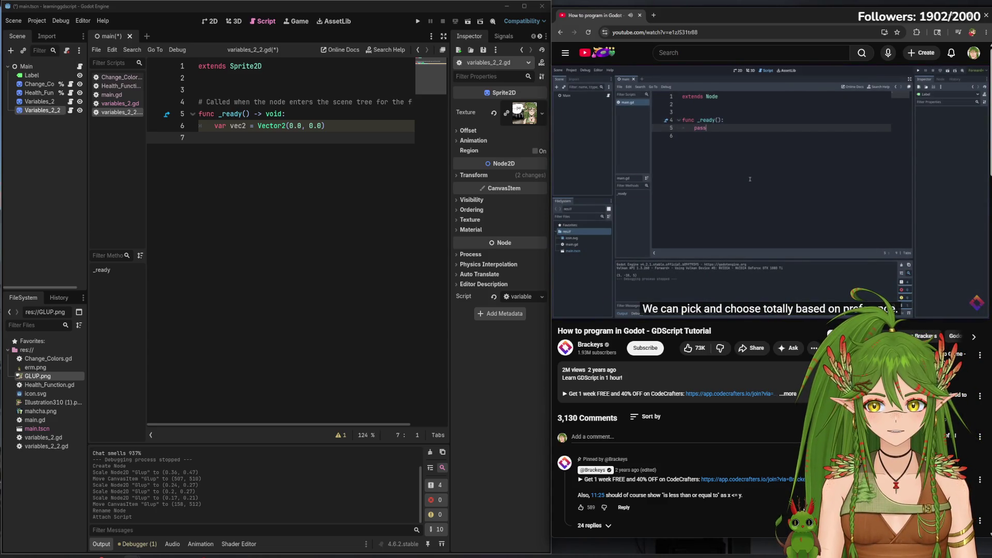
left_click(754, 203)
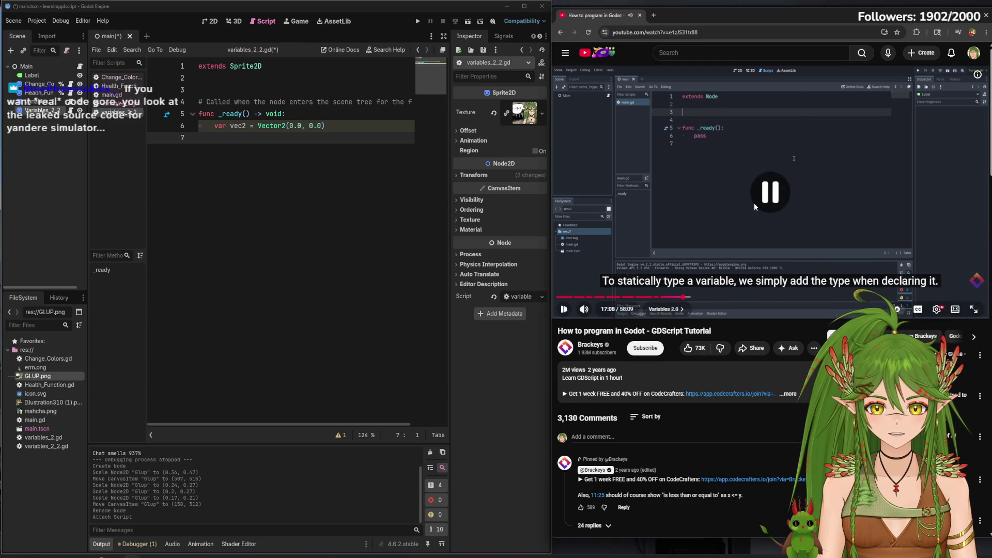
key("Left")
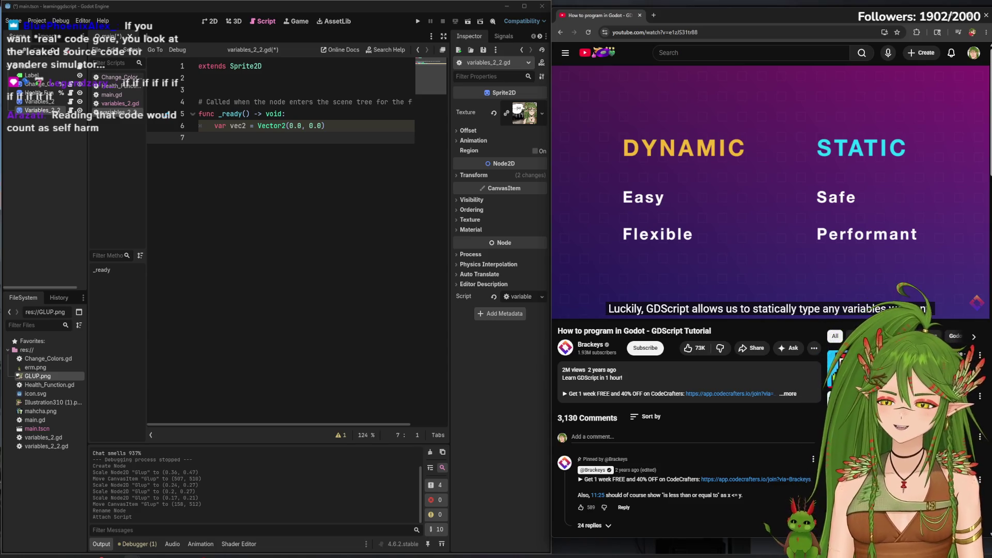
left_click(783, 200)
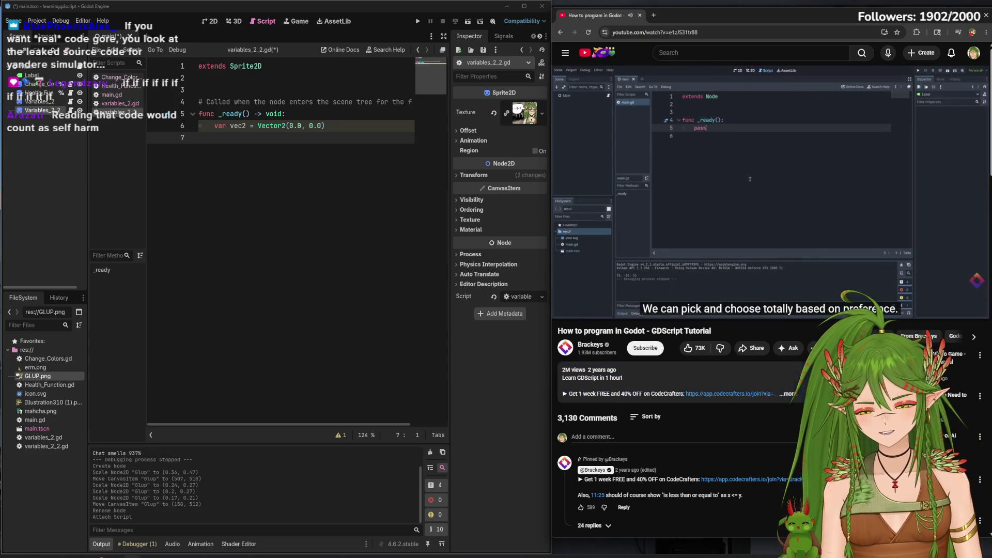
left_click(329, 125)
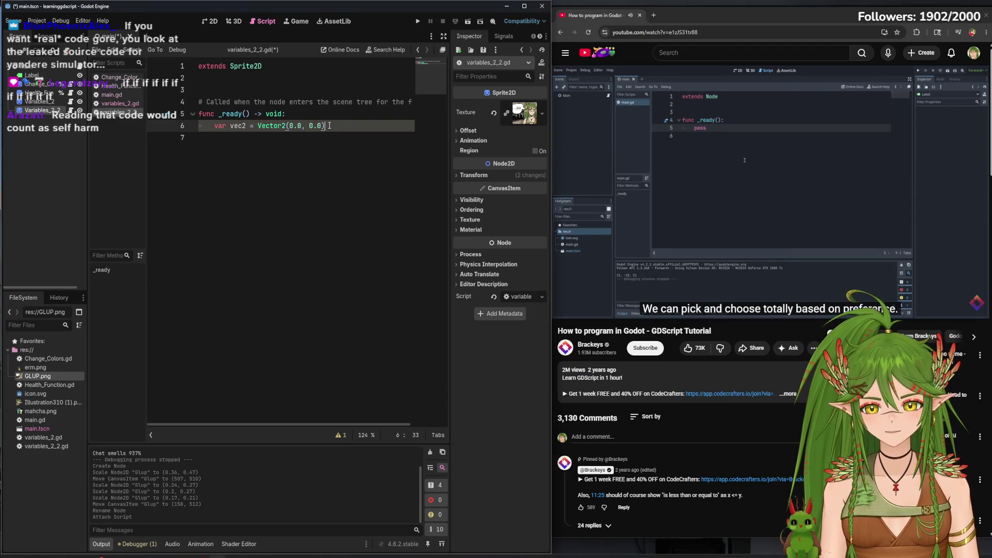
Delete the vec2 declaration and write a 'var damage: int' line on line 3.
key("shift+Home")
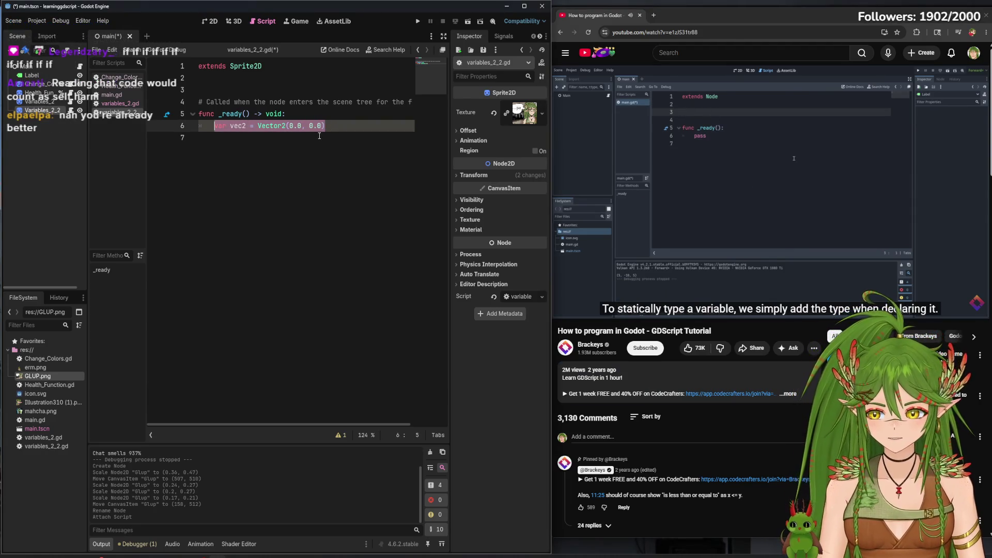
key("BackSpace")
left_click(243, 92)
key("Return")
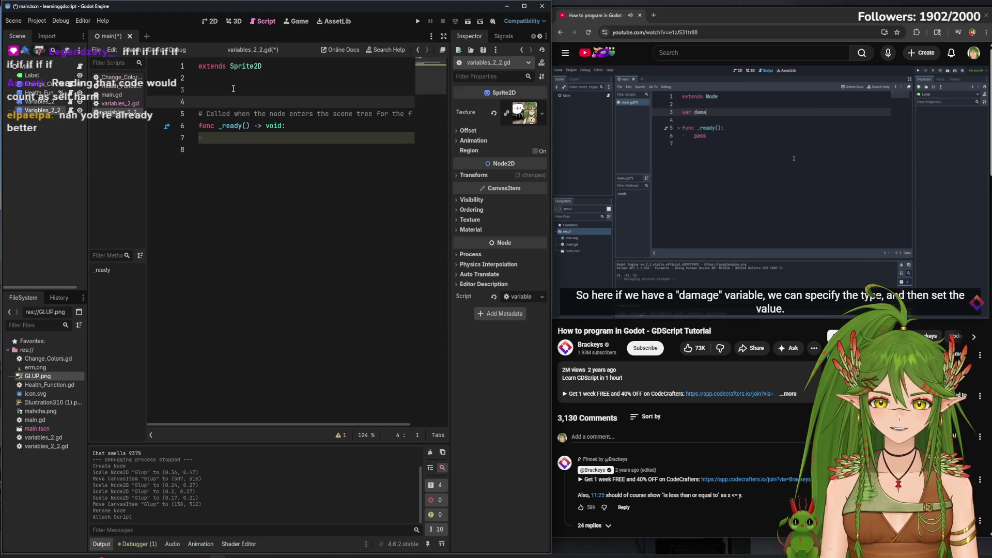
key("Up")
type("ar damage:")
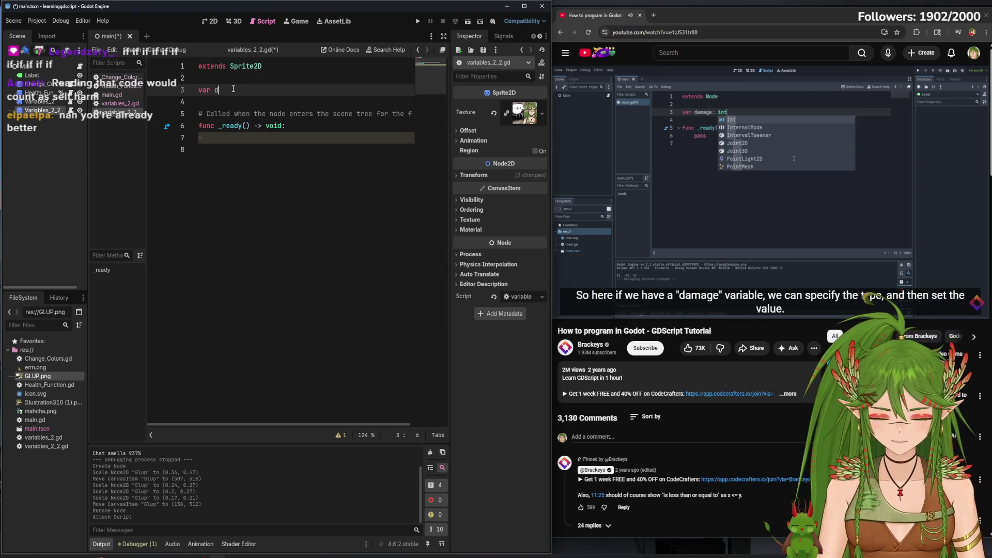
type(" int = 15")
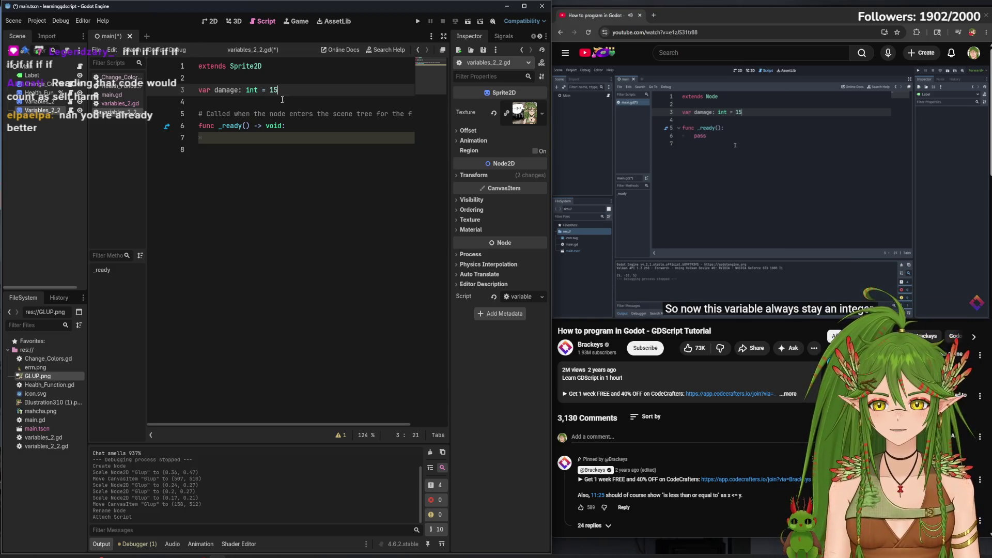
Put pass in _ready(), change the line to 'var damage := 15', and pause the tutorial.
left_click(278, 138)
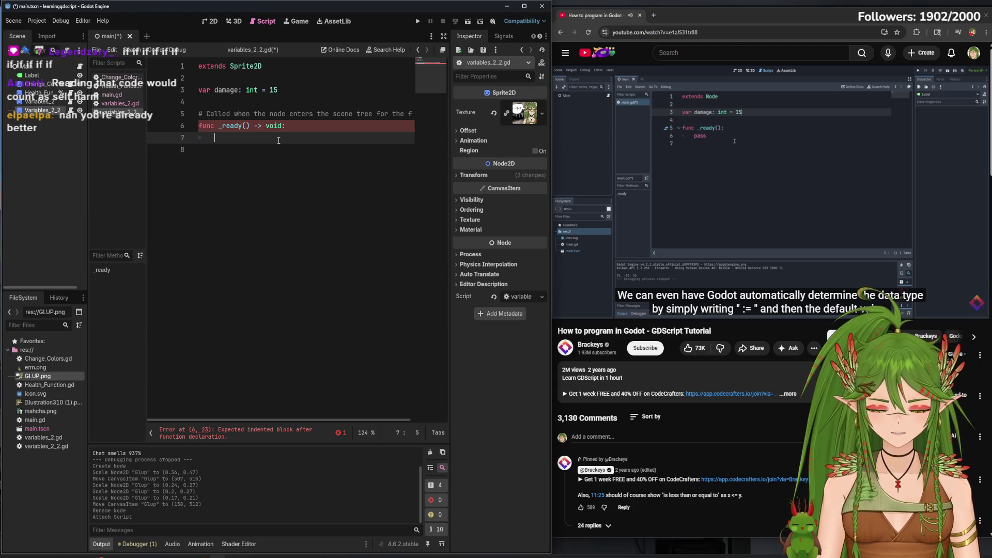
type("pass")
left_click(304, 90)
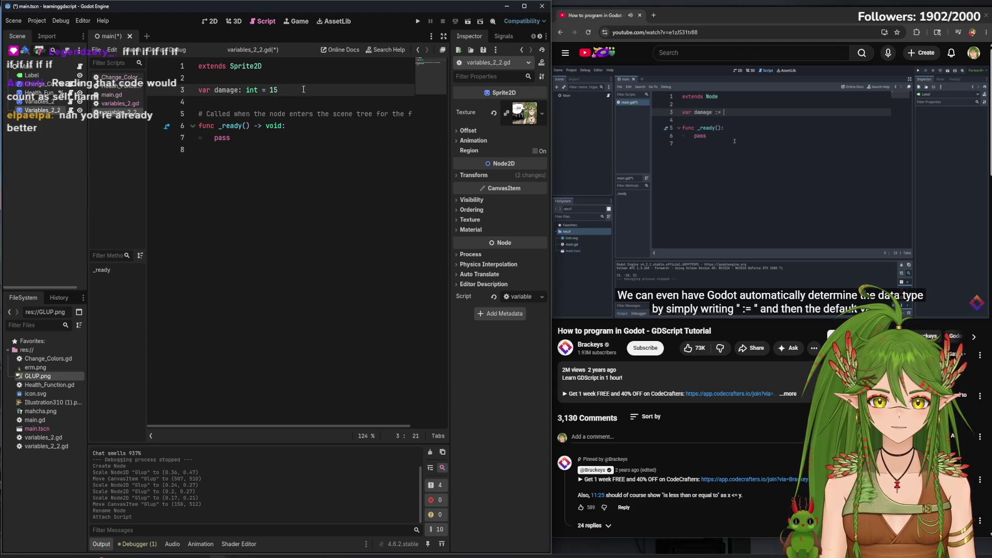
key("BackSpace")
key("BackSpace")
key("BackSpace")
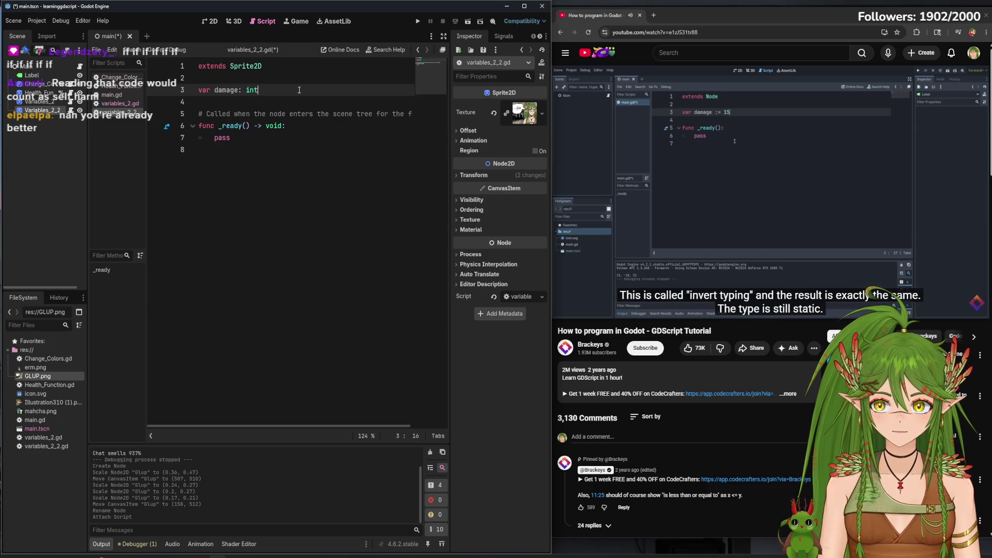
type(":= 15")
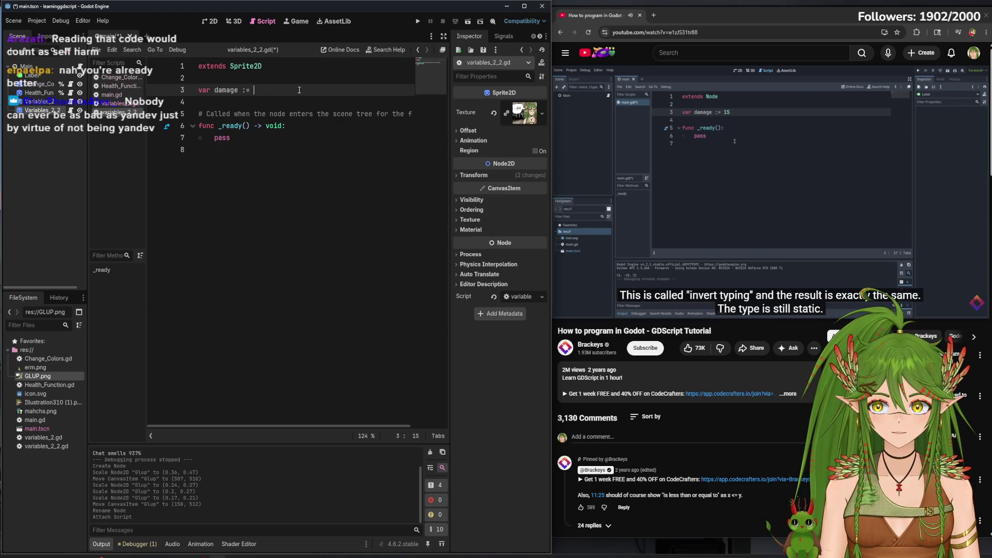
left_click(774, 162)
key("Left")
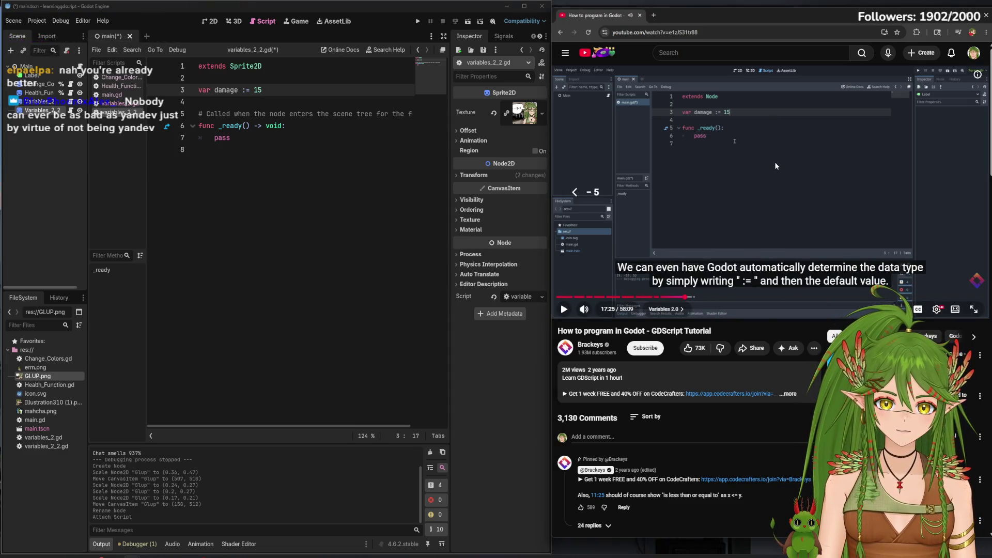
left_click(835, 184)
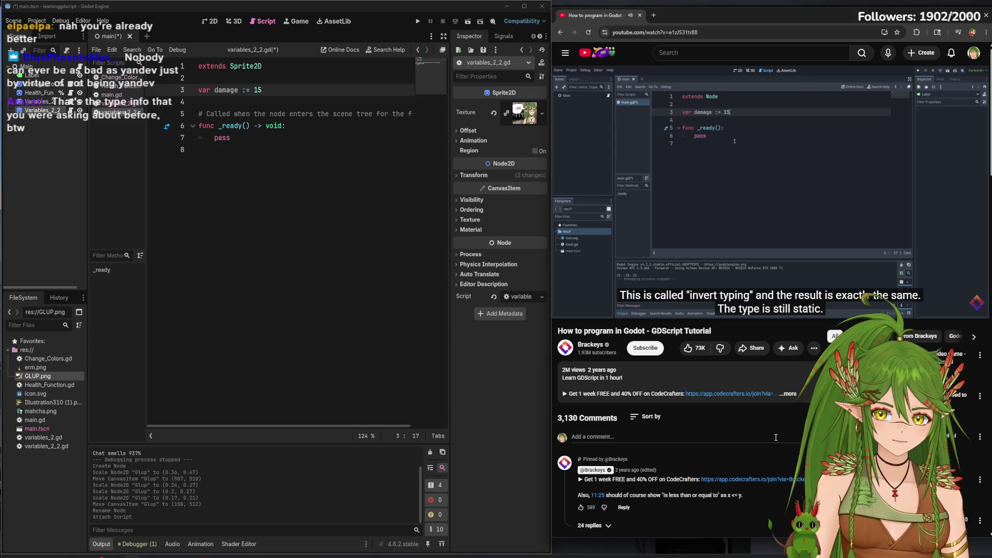
left_click(658, 81)
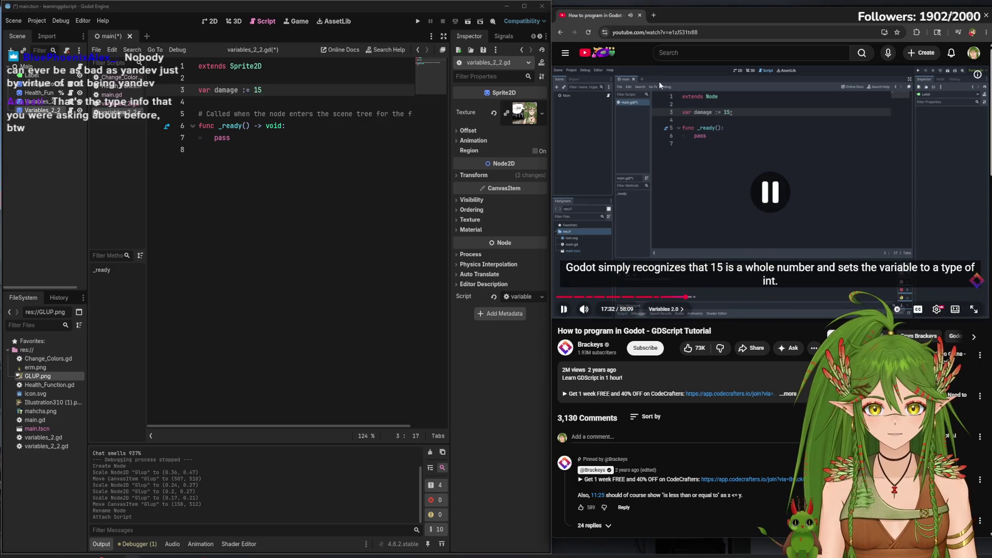
left_click(718, 171)
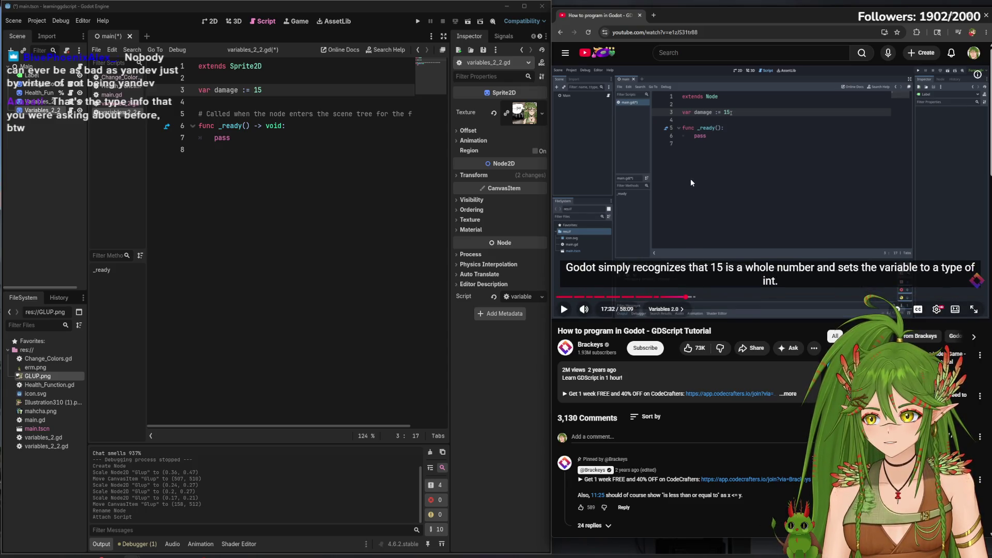
left_click(729, 158)
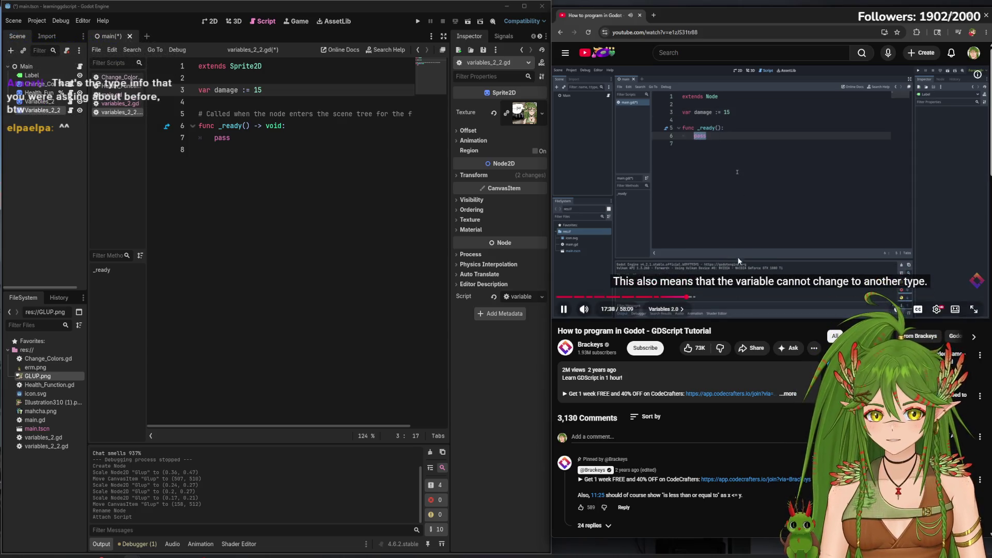
Trim pass to 'pas' on line 7 while pausing and rewinding the tutorial video.
left_click(246, 142)
key("BackSpace")
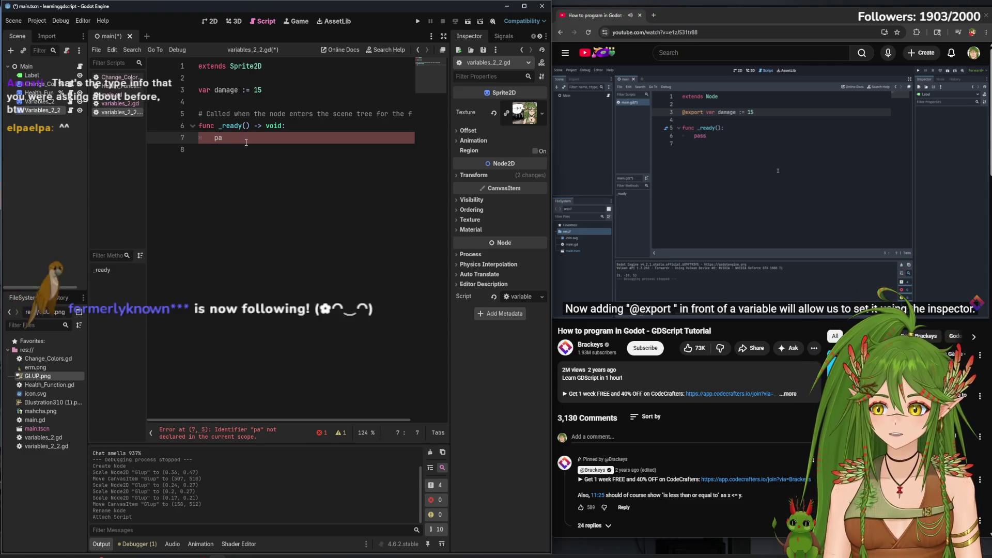
left_click(736, 184)
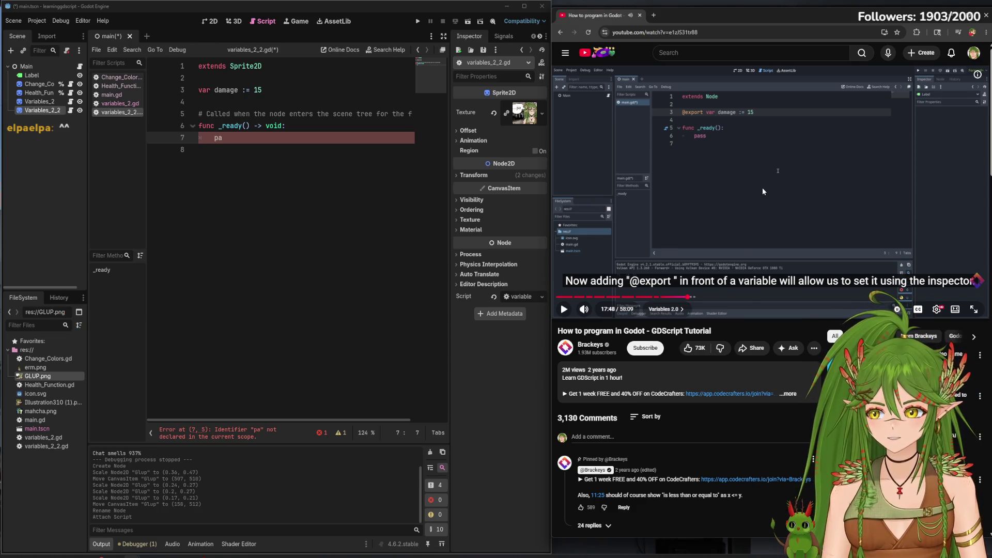
left_click(762, 187)
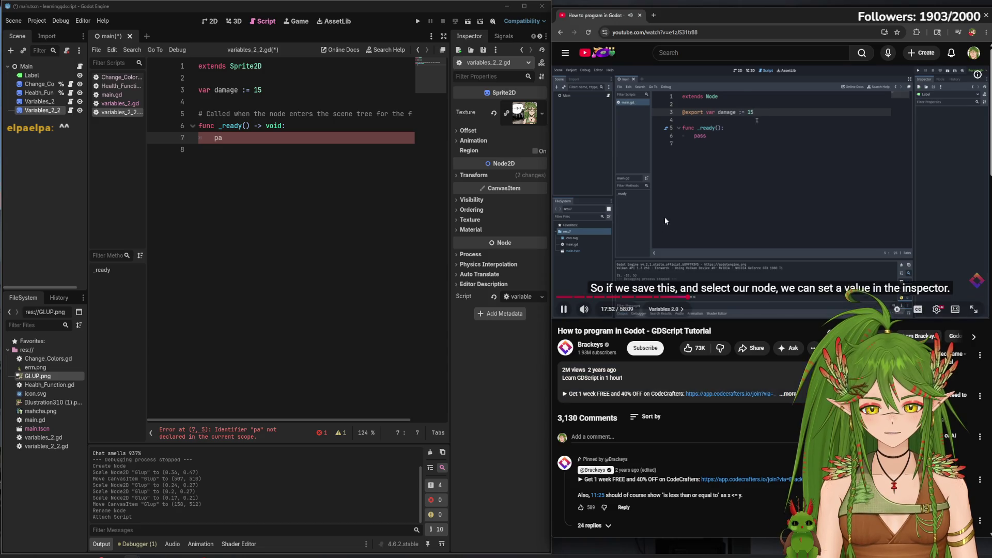
left_click(691, 179)
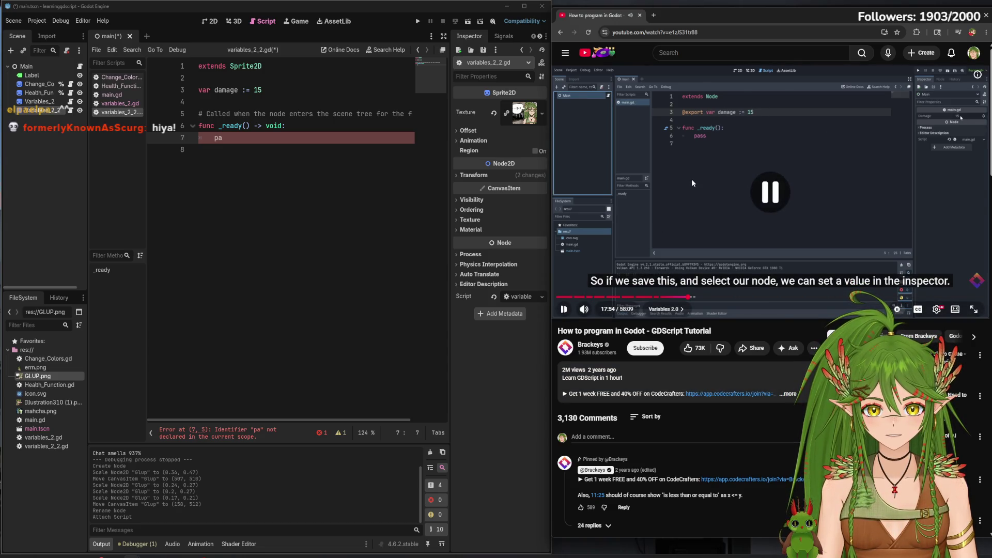
key("Left")
key("Left")
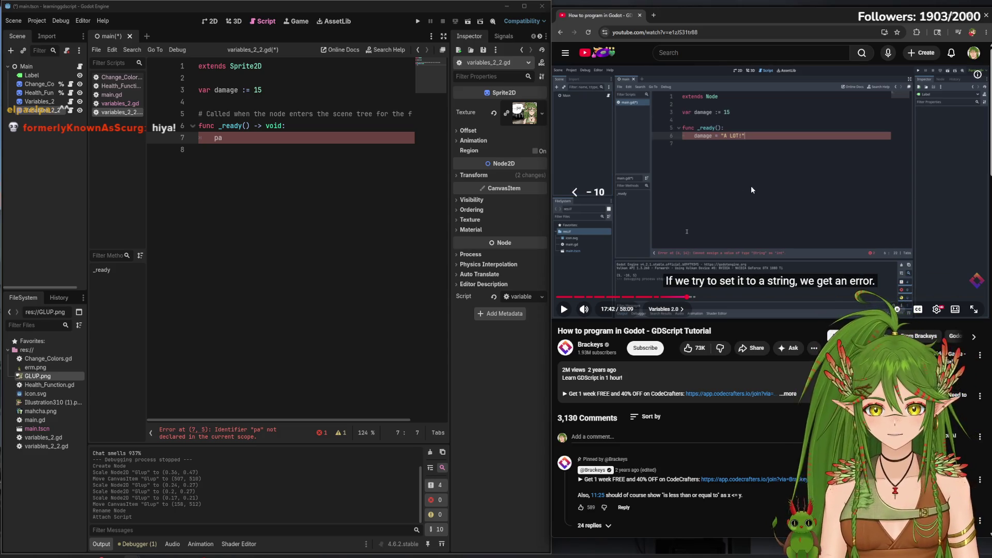
left_click(751, 190)
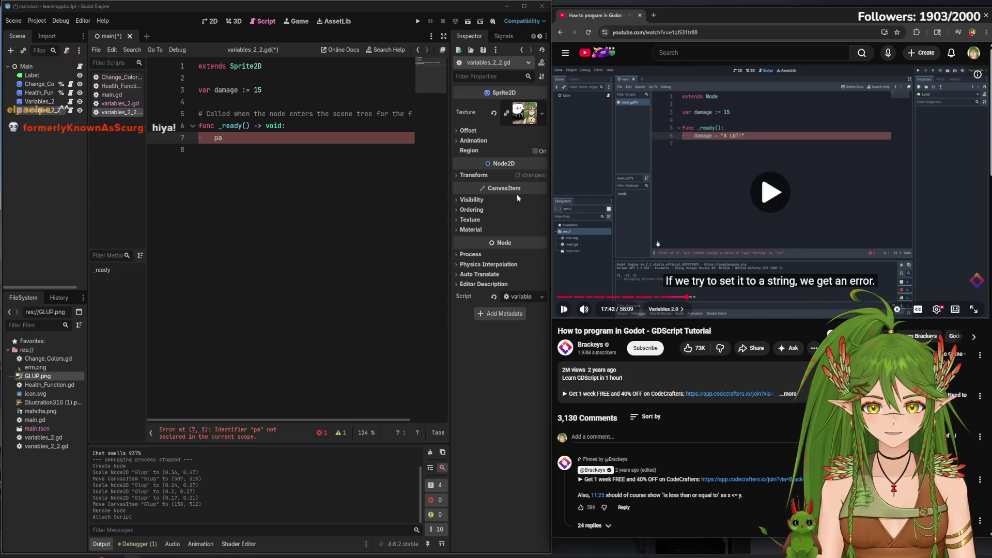
left_click(692, 224)
left_click(199, 89)
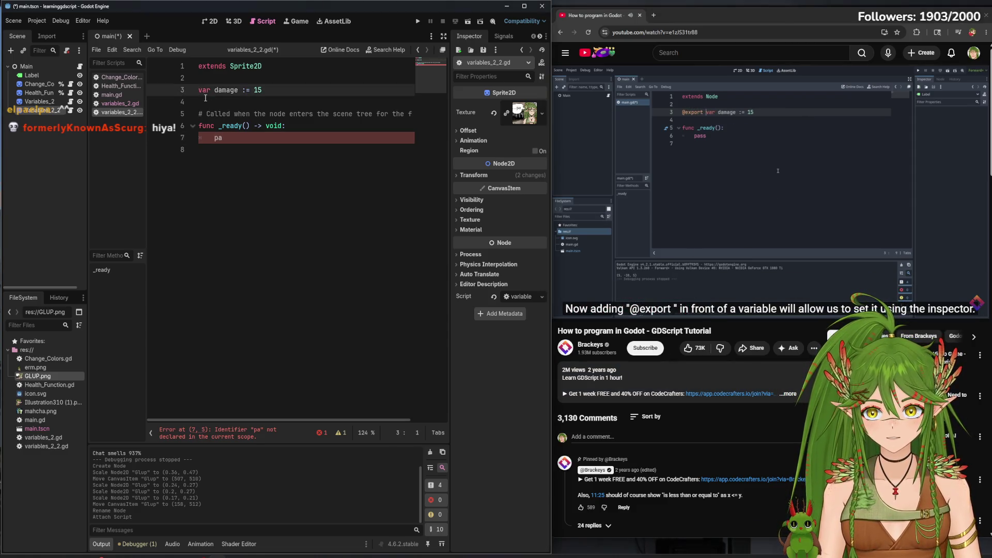
type("@export")
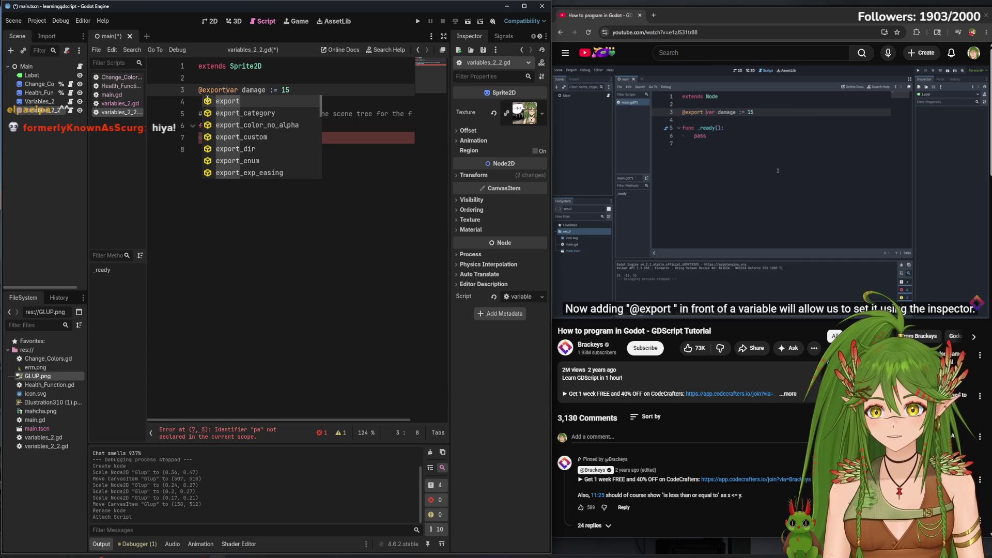
left_click(634, 149)
left_click(248, 142)
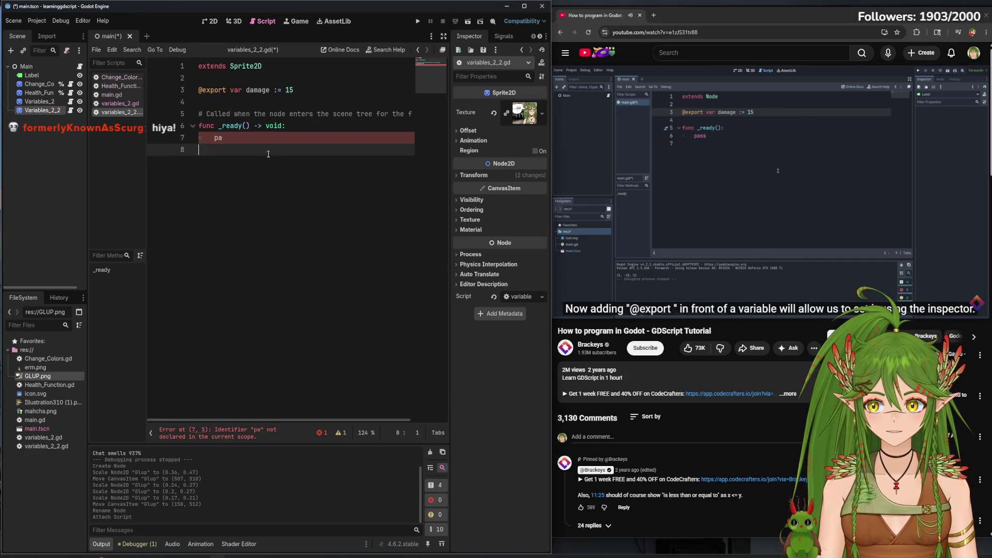
type("ss")
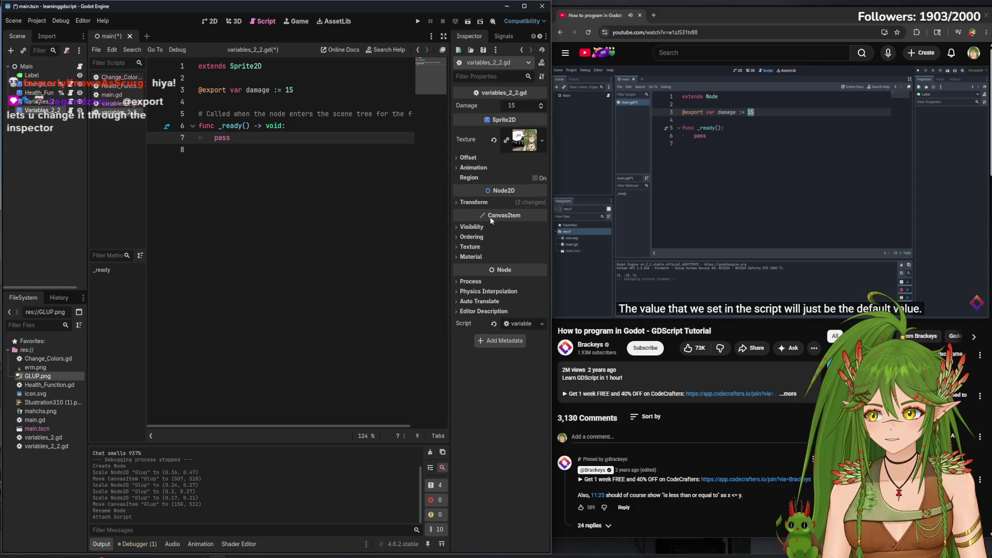
Pause and resume the tutorial video several times to follow along.
left_click(646, 221)
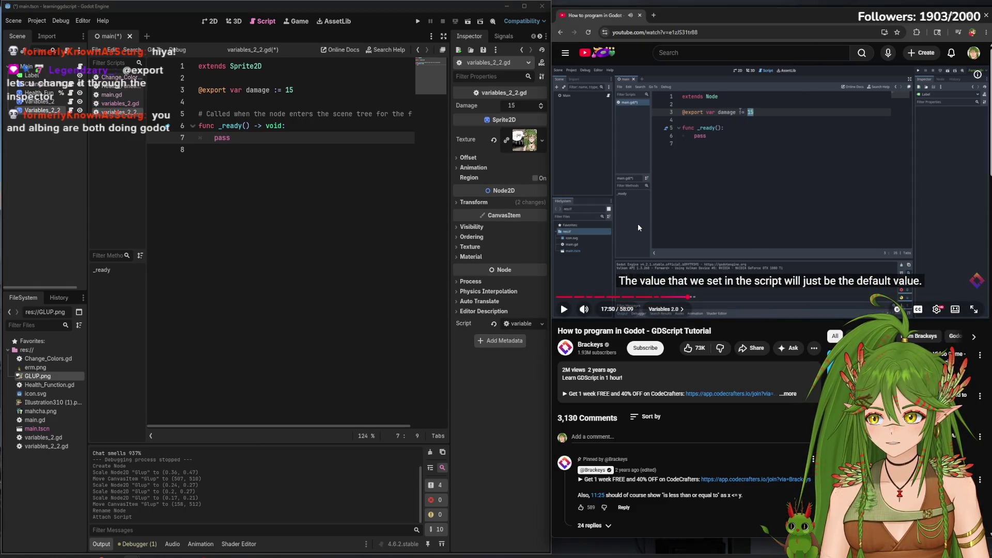
left_click(638, 226)
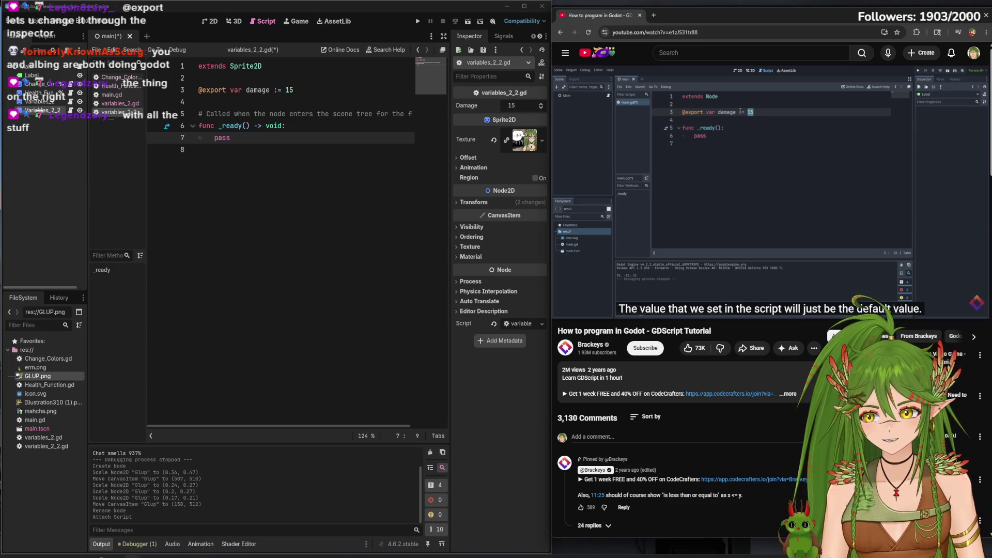
left_click(646, 238)
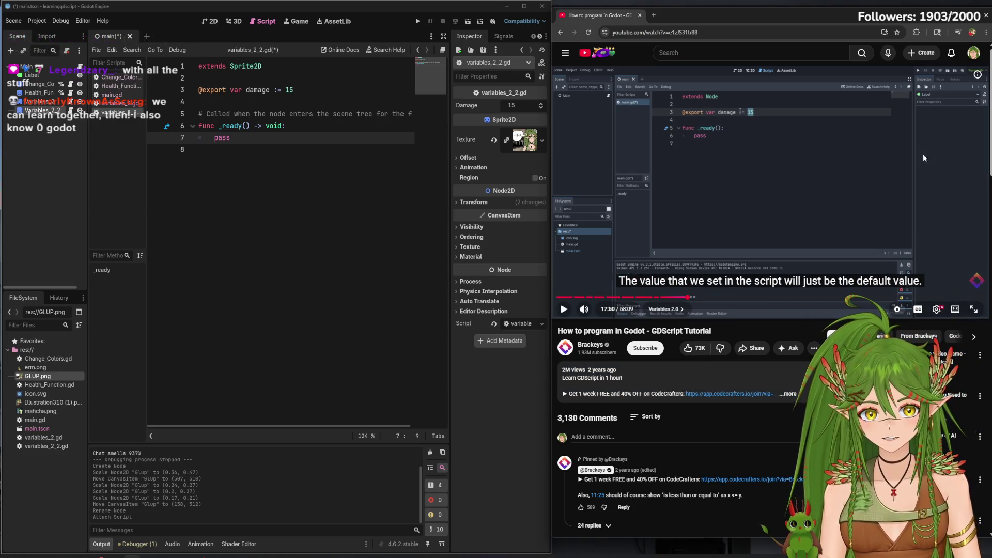
left_click(594, 291)
left_click(714, 313)
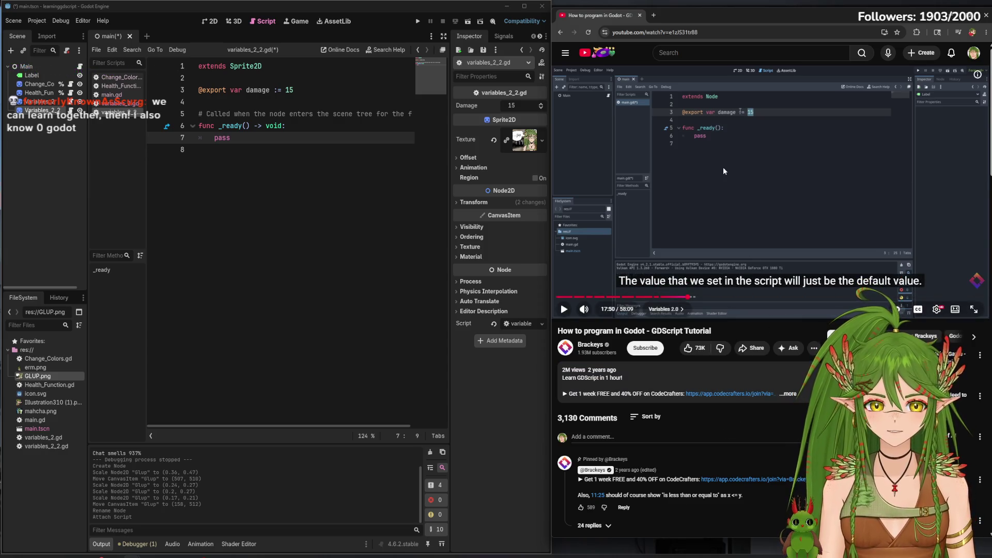
left_click(674, 182)
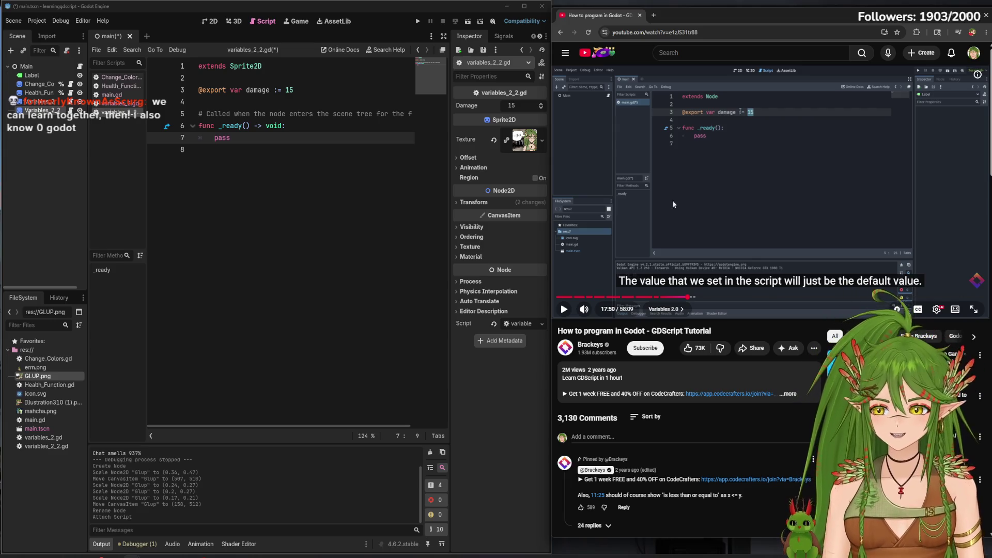
left_click(672, 199)
Save and run the project, stop the game, then rewind the tutorial a few seconds.
key("ctrl+s")
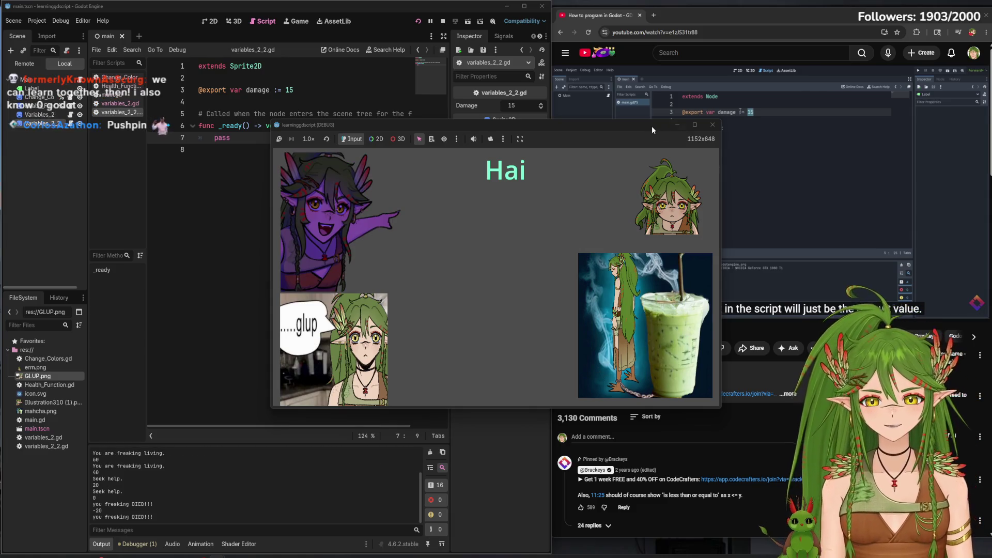
left_click(712, 125)
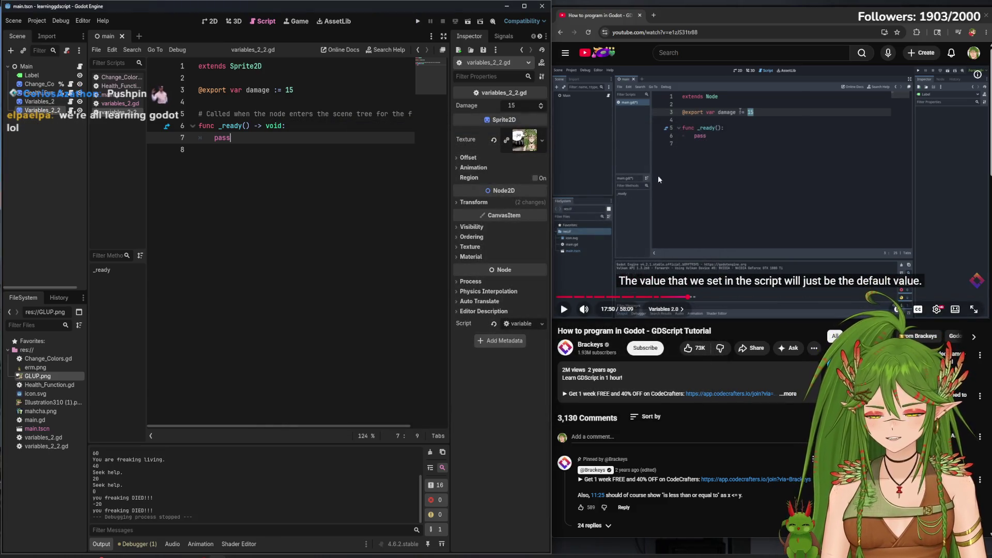
left_click(729, 168)
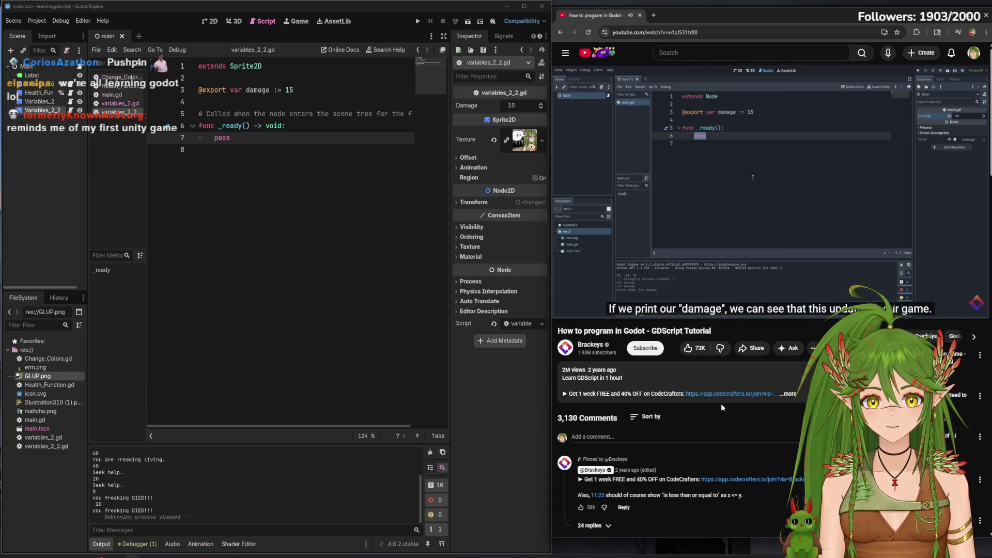
left_click(726, 197)
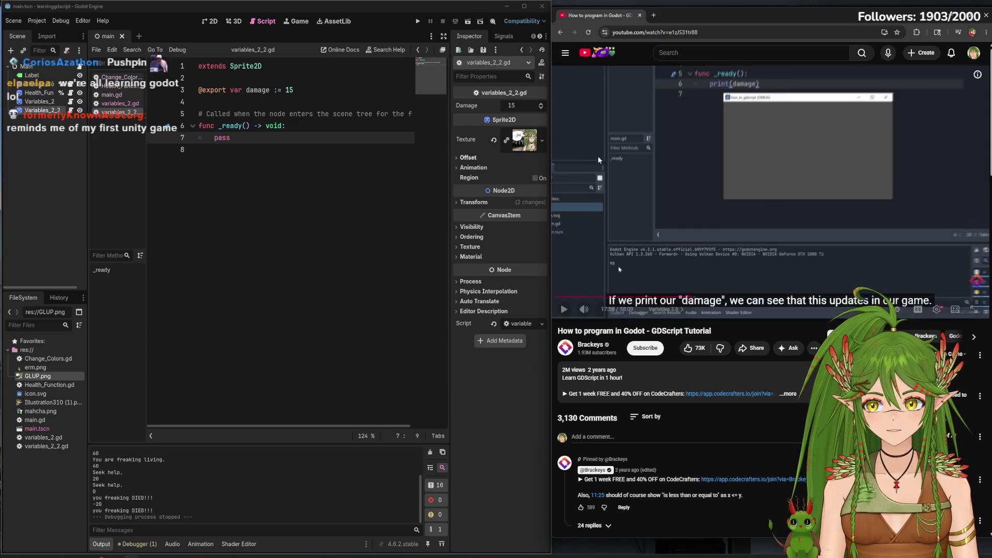
key("Left")
left_click(763, 170)
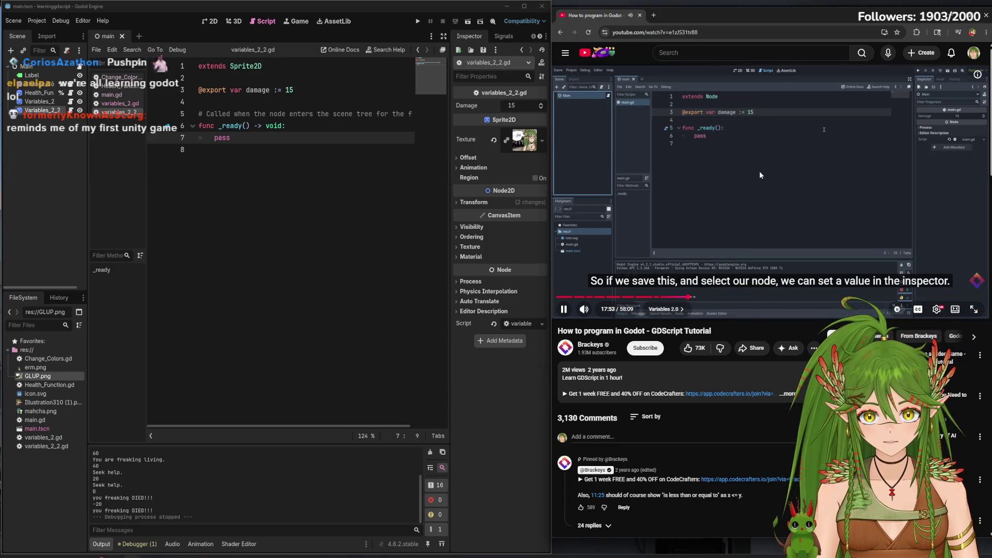
Switch between the Main, Label and Variables_2_2 nodes to compare their Inspector properties.
left_click(615, 156)
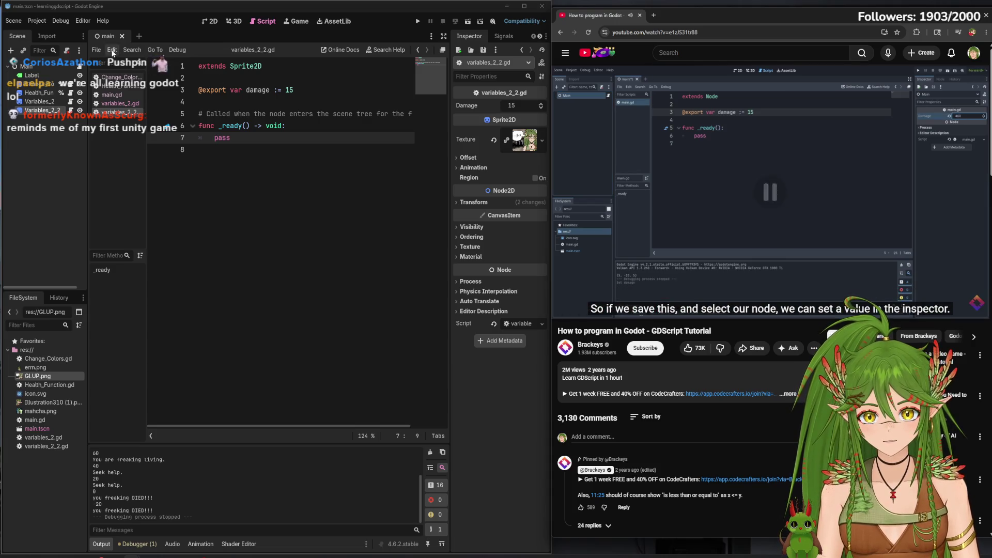
left_click(26, 67)
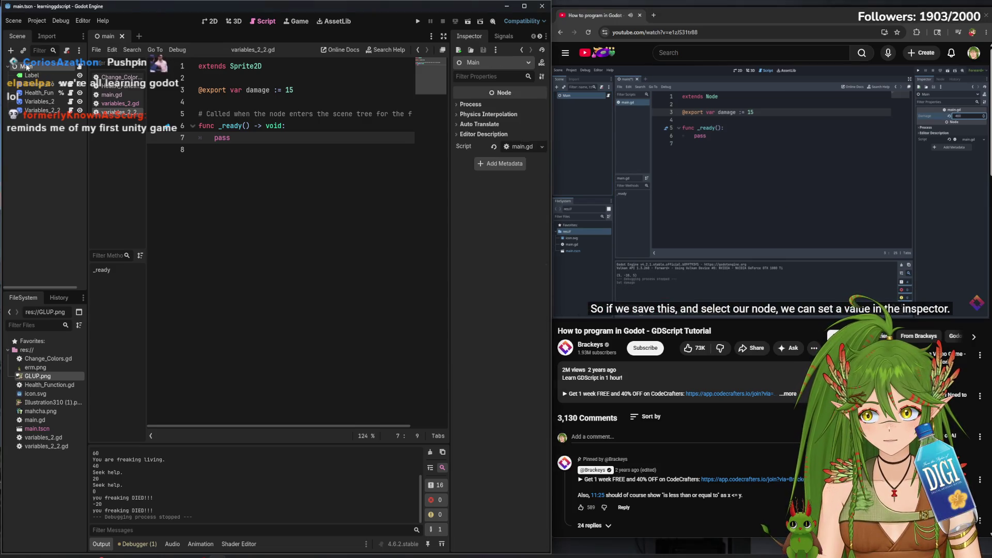
left_click(42, 110)
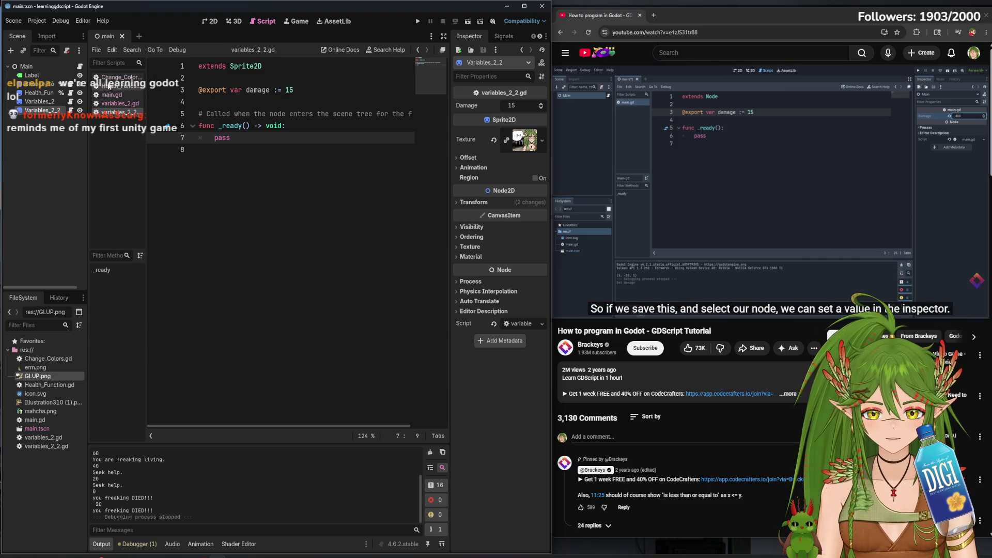
left_click(31, 75)
left_click(27, 66)
mouse_move(612, 175)
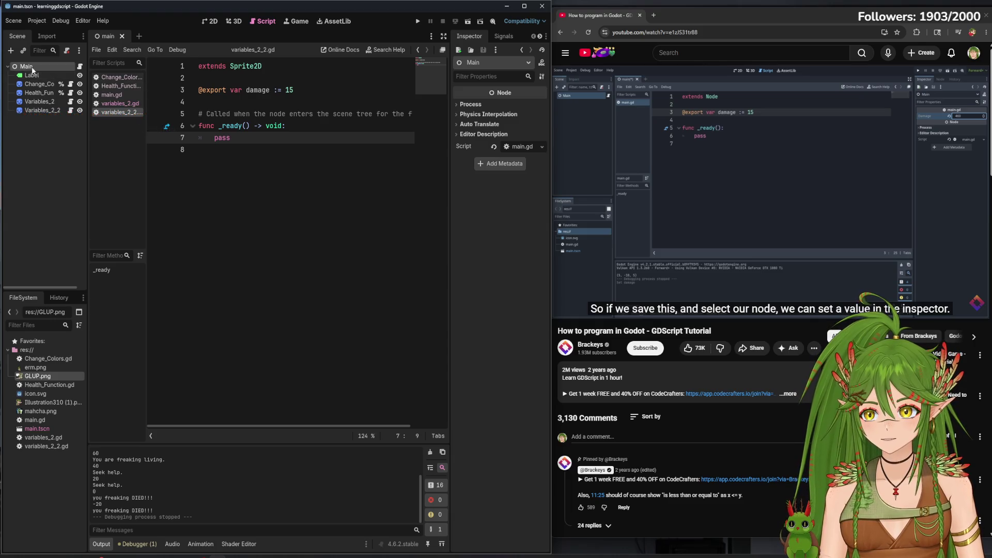
left_click(42, 110)
Select Main and expand, then collapse, its Process section in the Inspector.
left_click(631, 169)
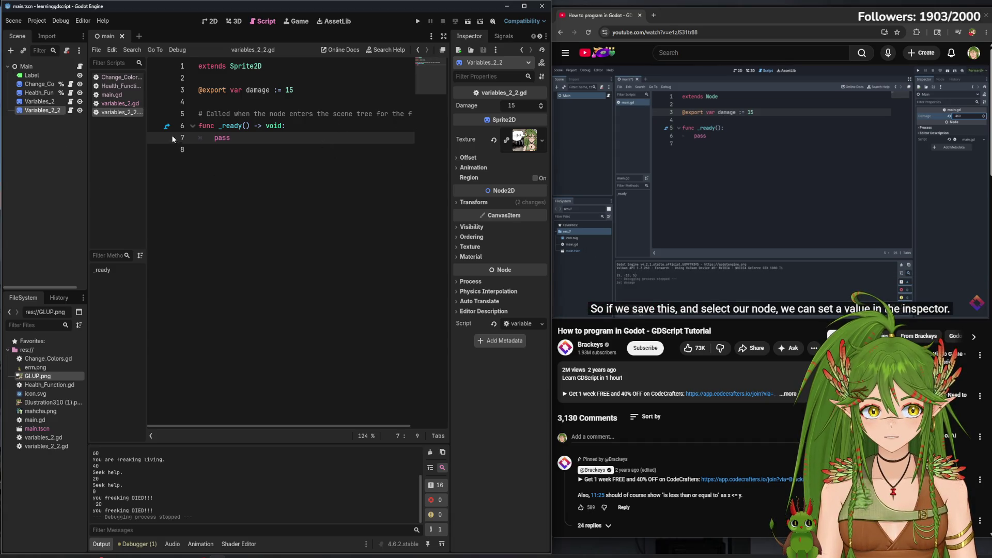
left_click(26, 67)
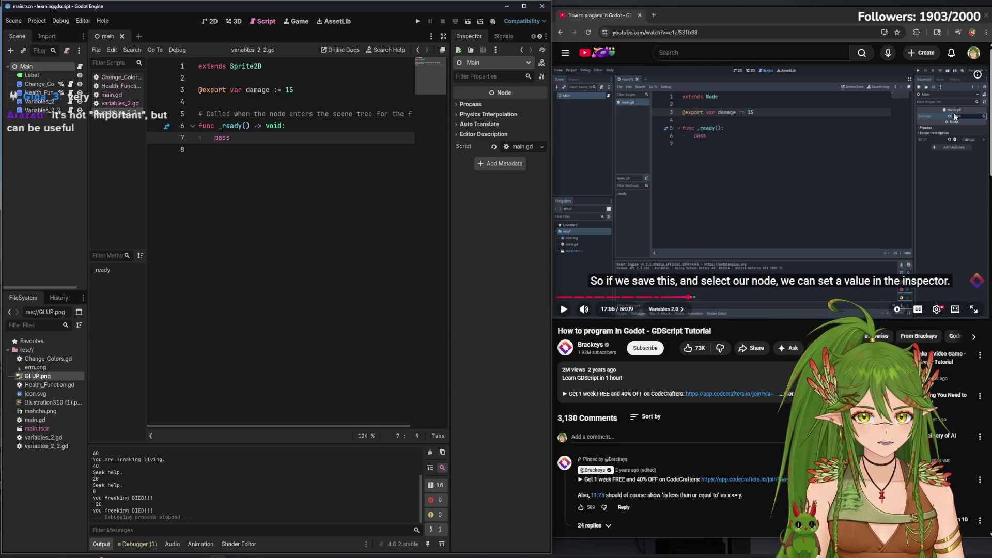
left_click(471, 104)
left_click(471, 104)
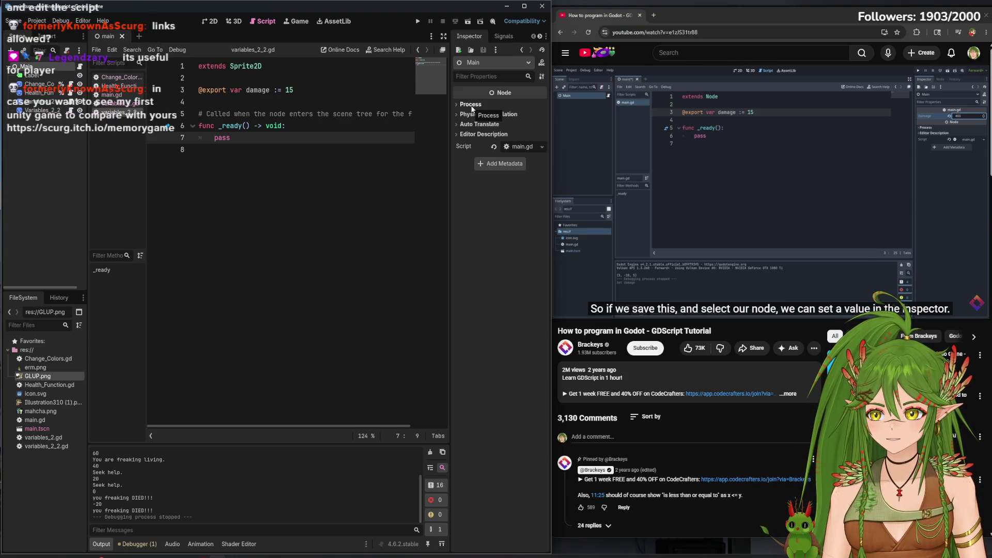
Reload the itch.io MemoryGame page, start the game, maximize the window and go fullscreen.
key("F5")
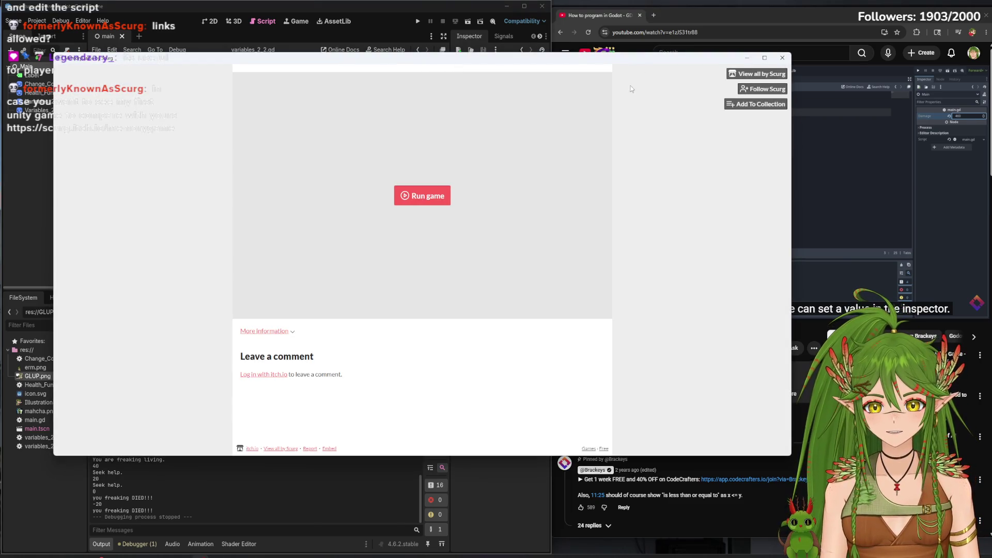
left_click(415, 194)
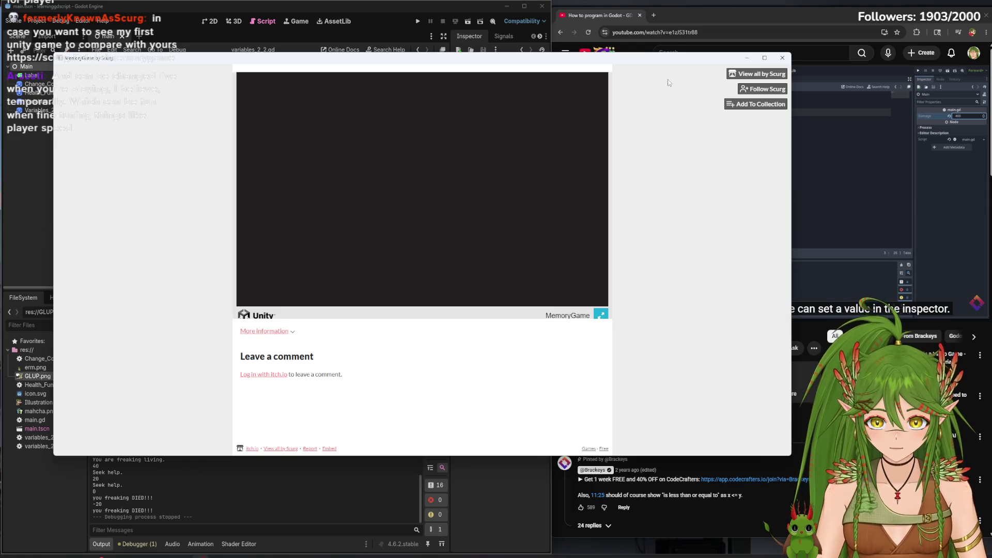
mouse_move(659, 60)
left_mouse_down()
mouse_move(674, 74)
mouse_move(686, 64)
left_mouse_up()
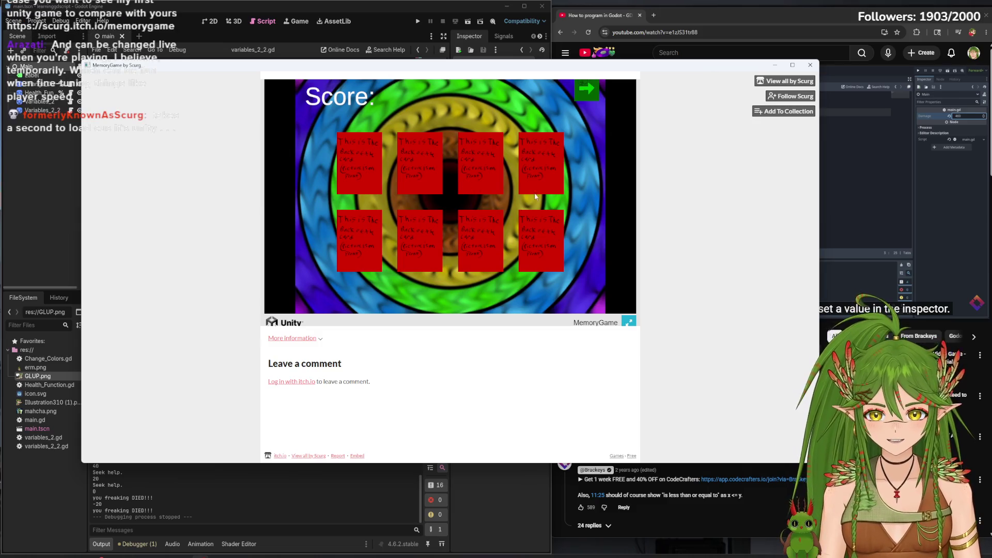
left_click(792, 65)
left_click(674, 260)
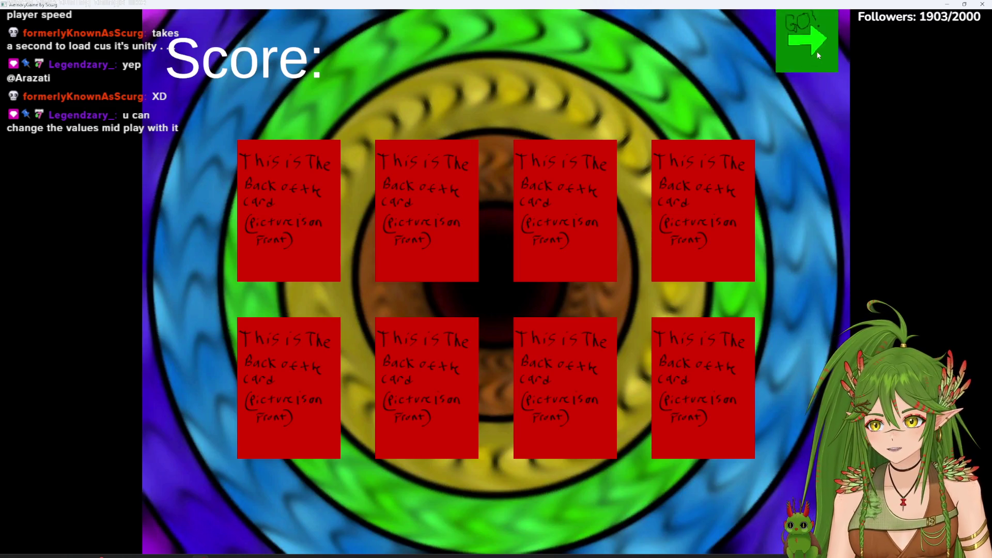
Clear the first board by matching the gem, girl, owl and cube pairs.
left_click(269, 209)
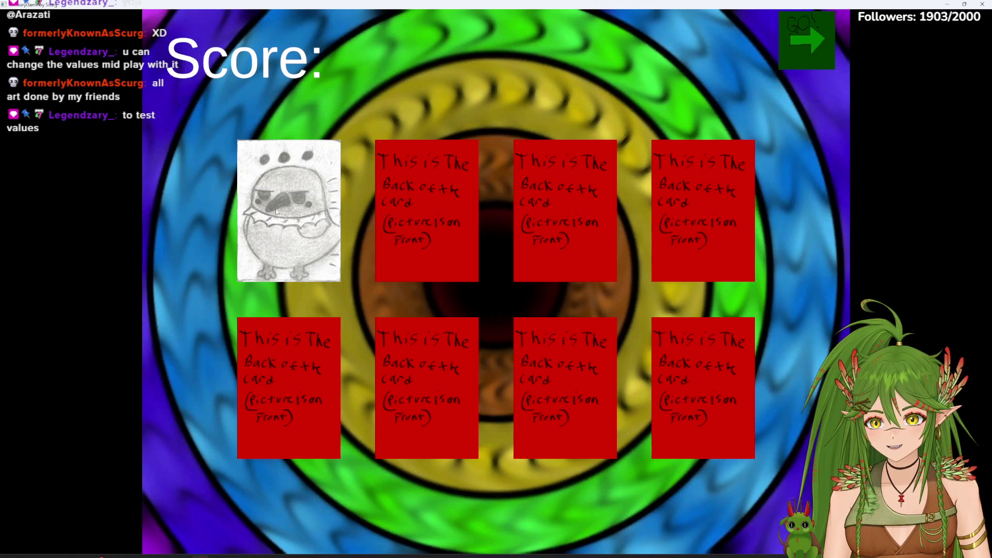
left_click(414, 211)
left_click(296, 223)
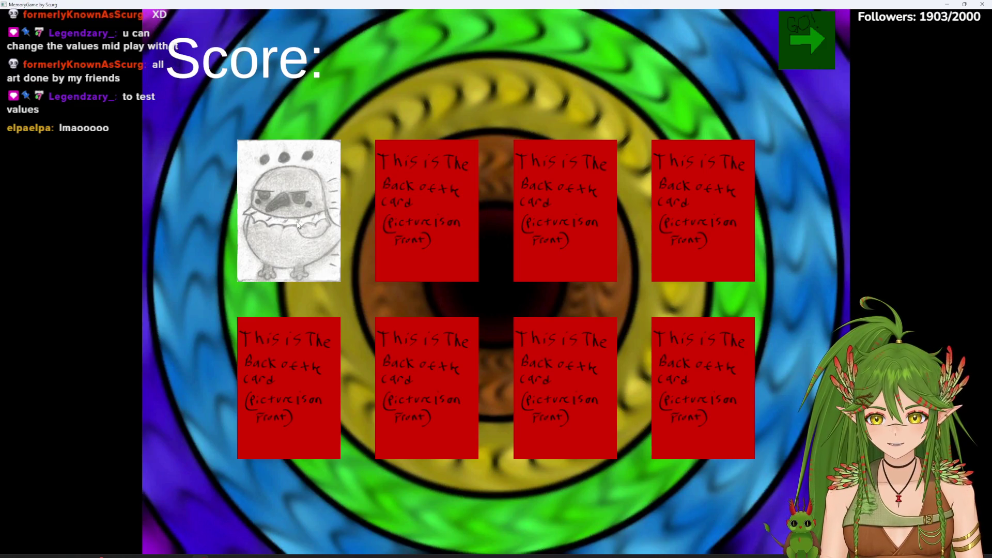
left_click(425, 385)
left_click(433, 250)
left_click(547, 279)
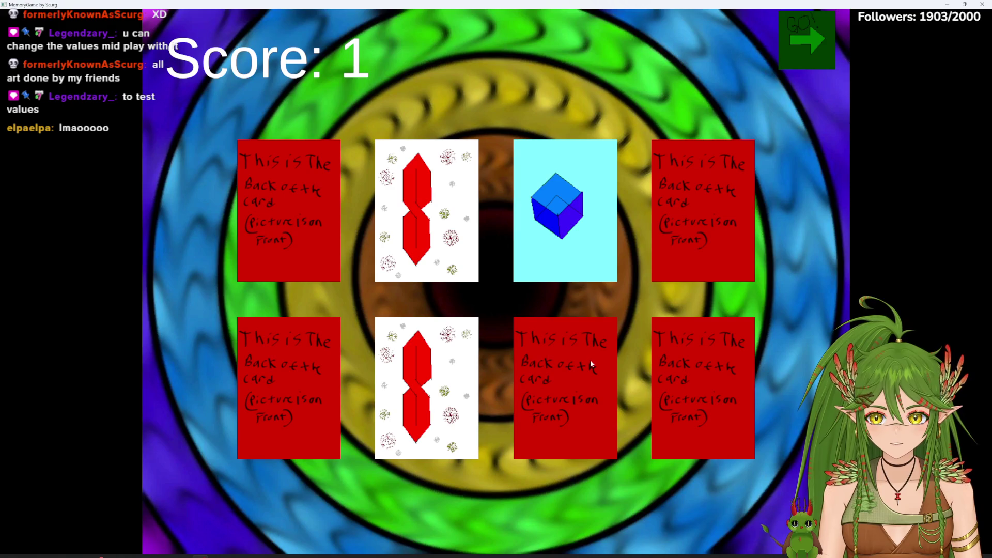
left_click(590, 360)
left_click(718, 194)
left_click(609, 378)
left_click(708, 393)
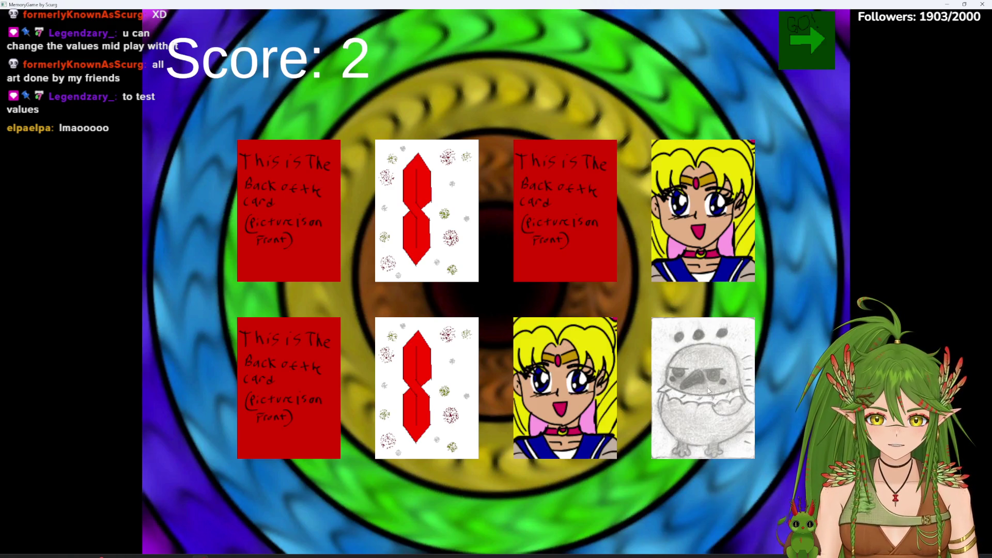
left_click(317, 227)
left_click(310, 362)
left_click(609, 276)
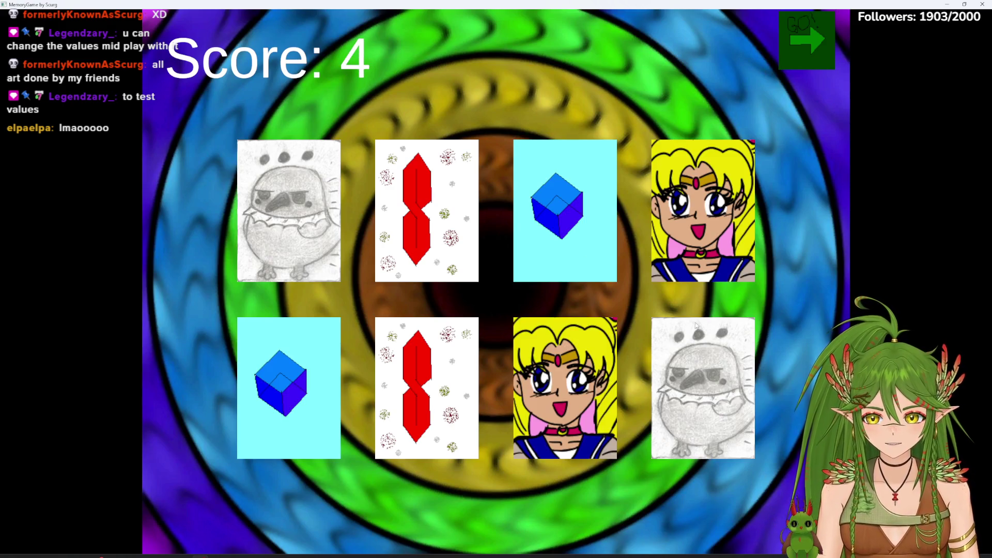
Restart and clear a second board, matching the cube, girl, owl and crystal pairs.
left_click(806, 46)
left_click(260, 218)
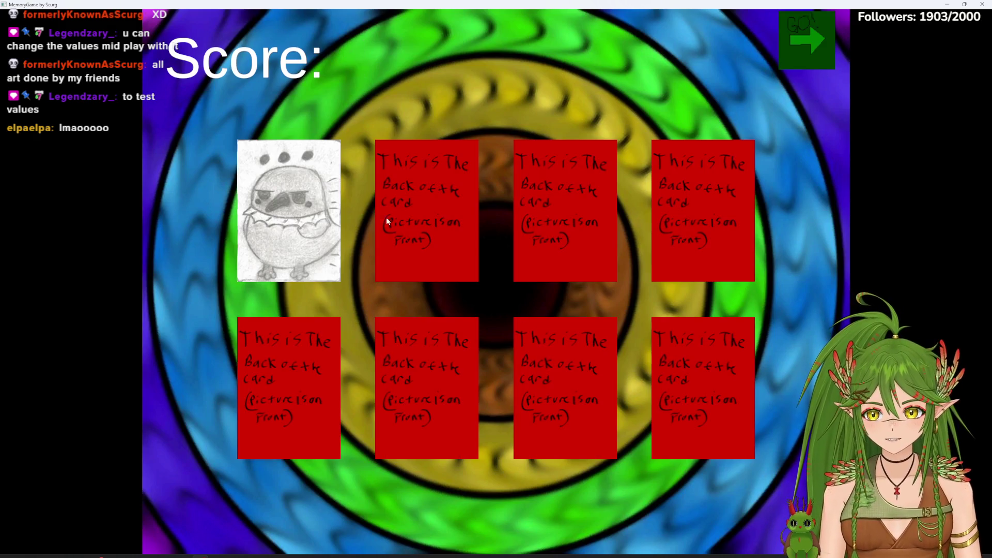
left_click(386, 223)
left_click(320, 211)
left_click(409, 373)
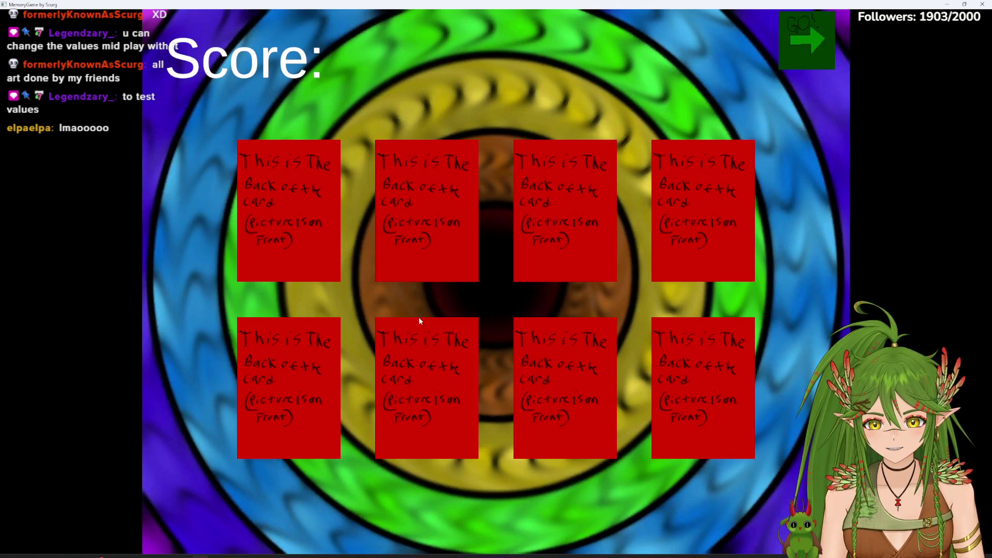
left_click(424, 269)
left_click(572, 228)
left_click(295, 382)
left_click(412, 265)
left_click(563, 223)
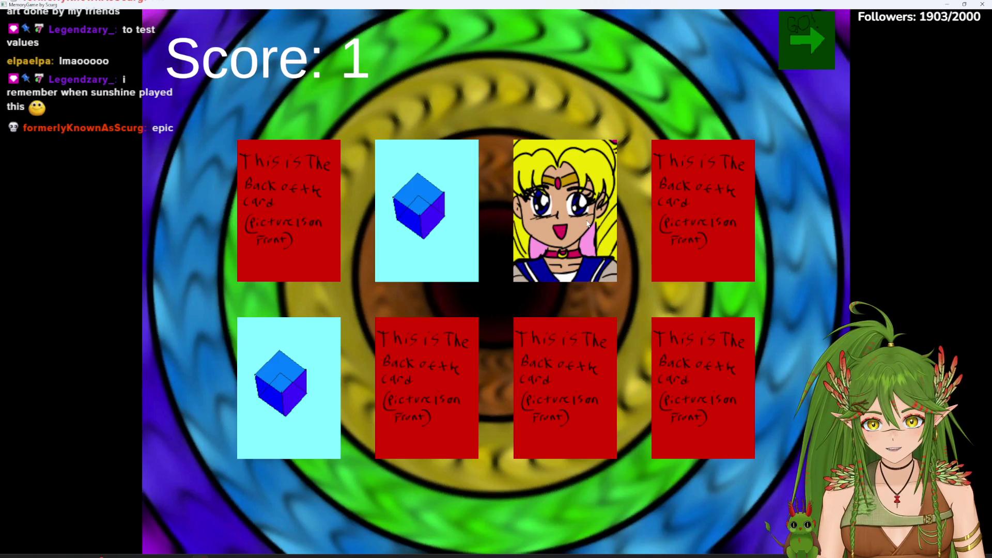
left_click(698, 222)
left_click(591, 392)
left_click(310, 238)
left_click(413, 387)
left_click(689, 392)
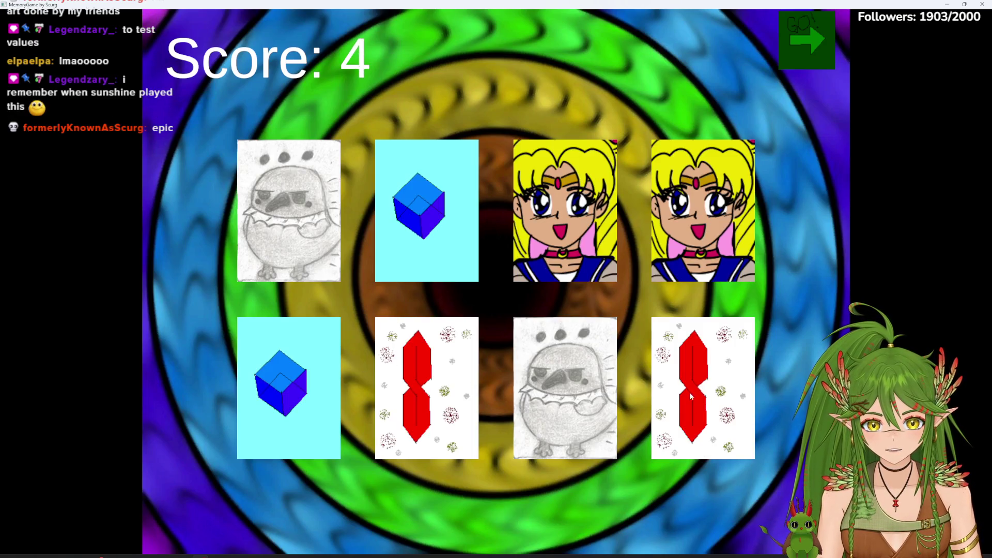
Restart and play a third round, matching the crystal, girl, owl and cube pairs.
left_click(819, 48)
left_click(427, 217)
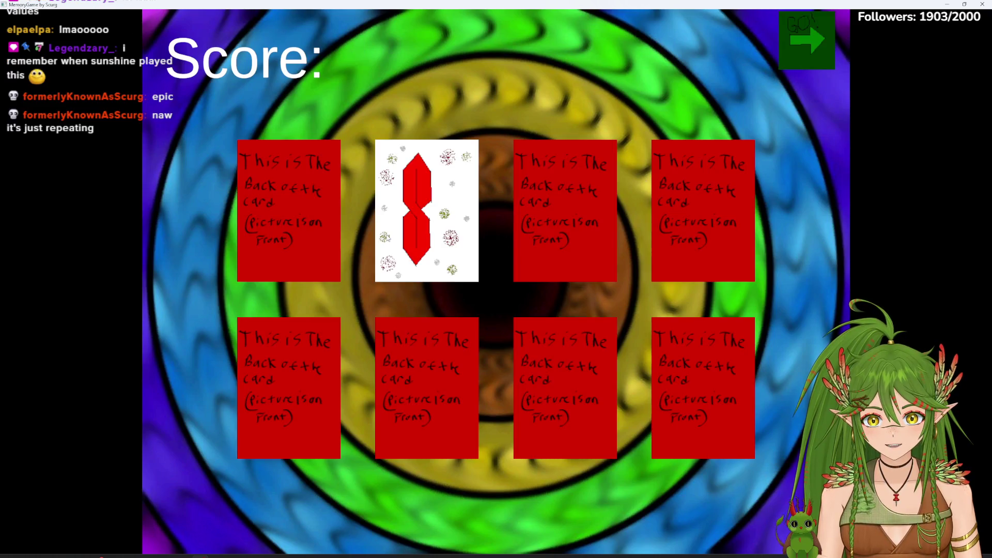
left_click(565, 217)
left_click(702, 217)
left_click(701, 345)
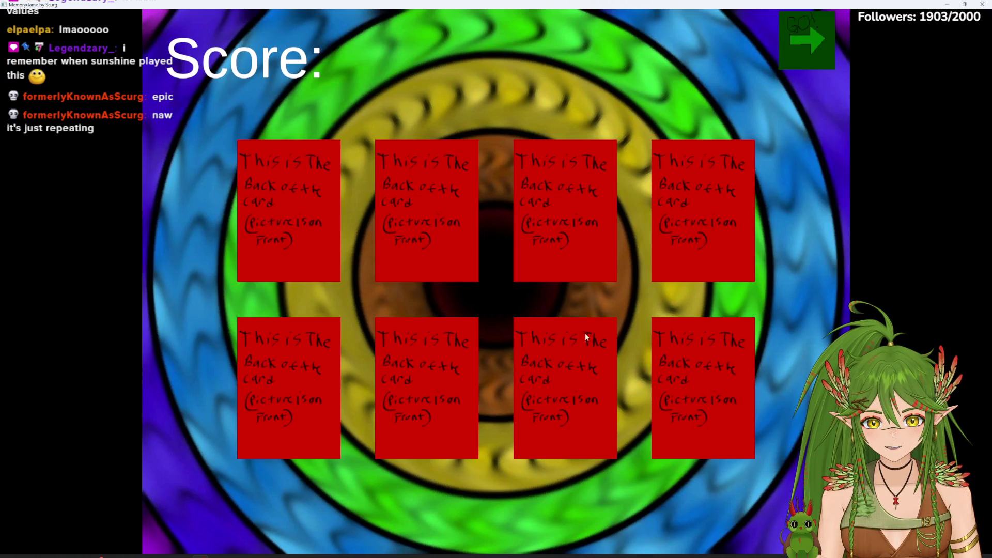
left_click(289, 212)
left_click(703, 388)
left_click(406, 207)
left_click(297, 203)
left_click(289, 387)
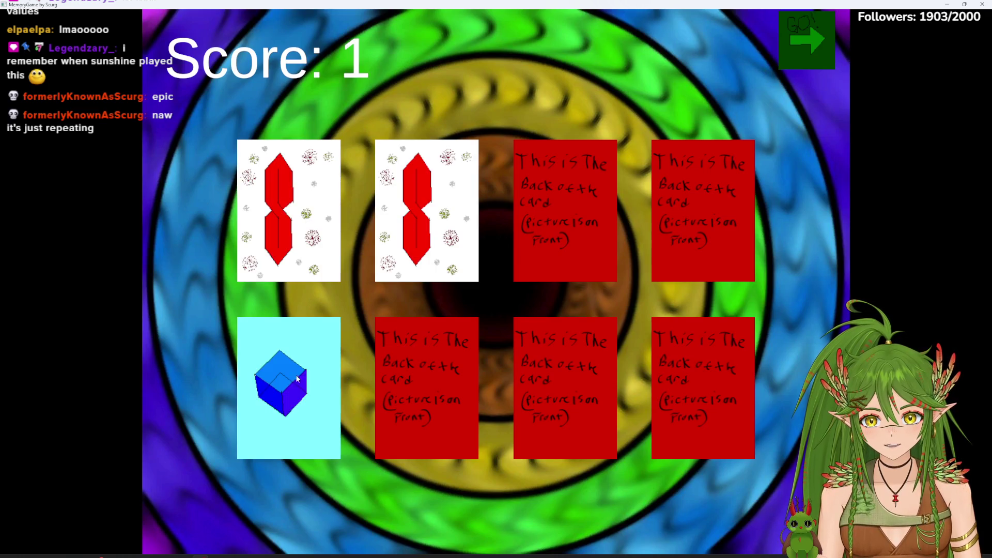
left_click(465, 392)
left_click(564, 212)
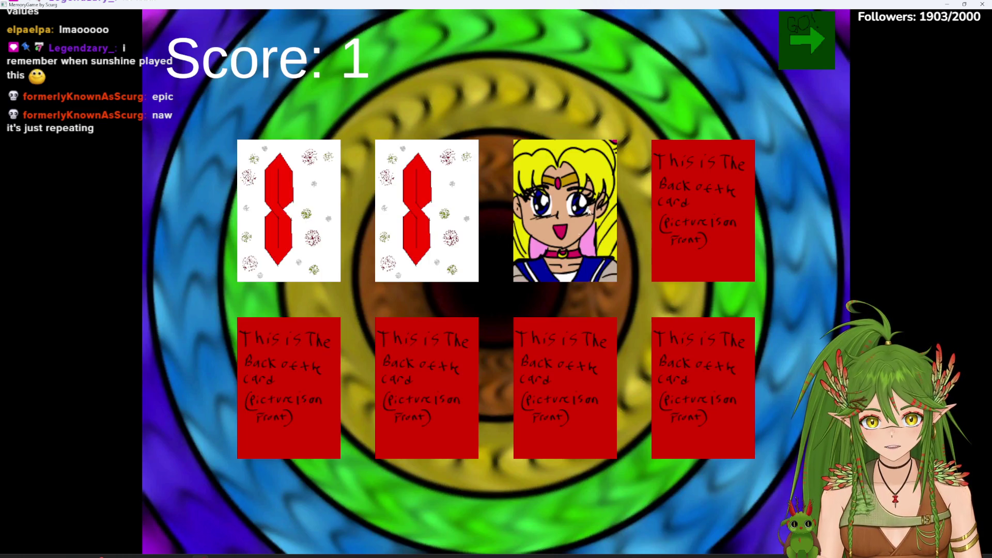
left_click(427, 387)
left_click(565, 387)
left_click(703, 217)
left_click(587, 395)
left_click(703, 388)
left_click(702, 212)
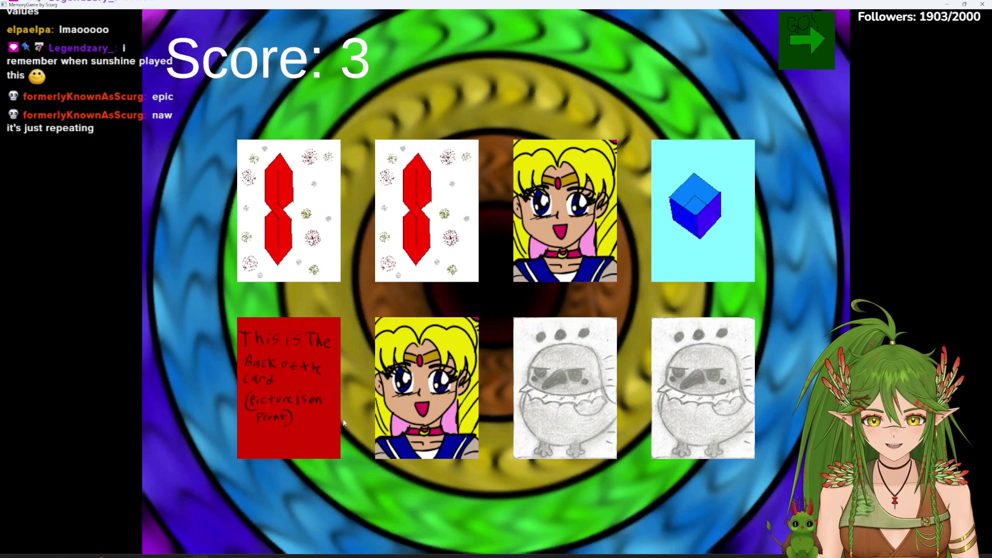
left_click(290, 387)
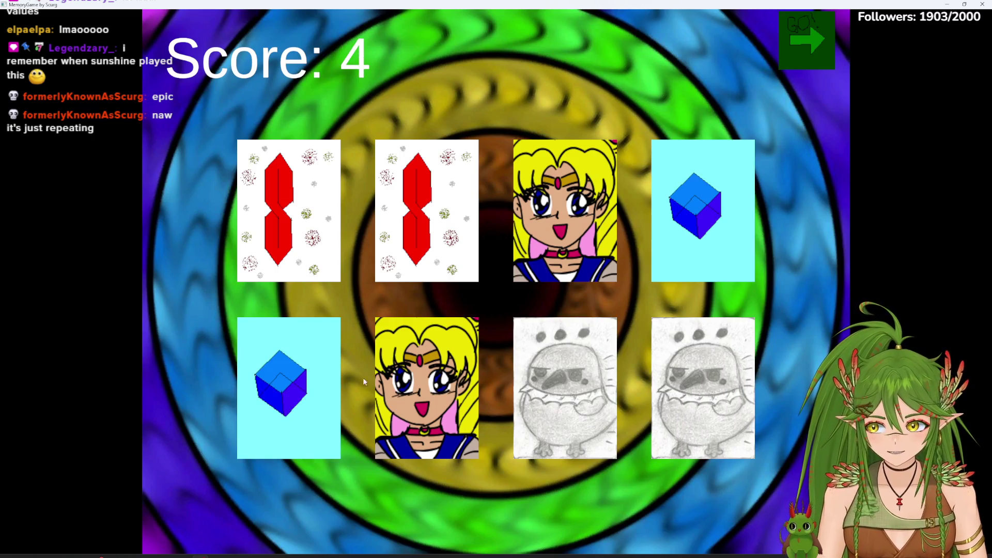
Start a fresh round and match the gem pair to reach Score 1.
left_click(806, 40)
left_click(296, 236)
left_click(411, 374)
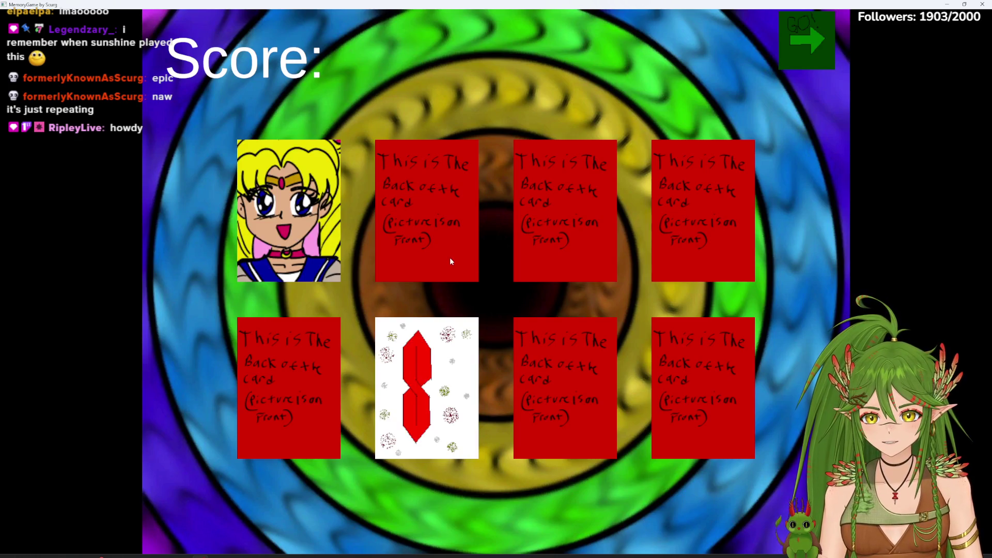
left_click(553, 238)
left_click(391, 364)
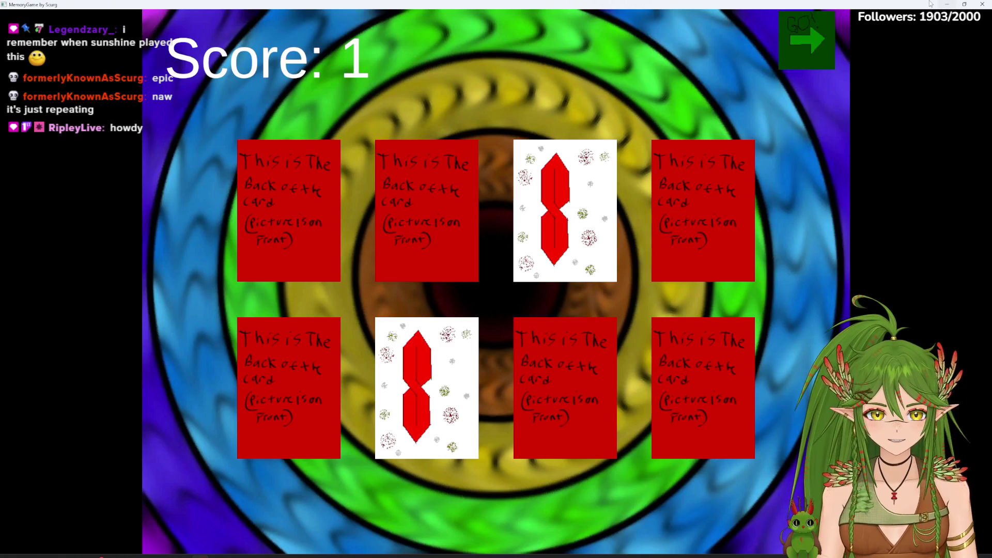
Restore the maximized MemoryGame window, make it narrower, and close it.
double_click(905, 6)
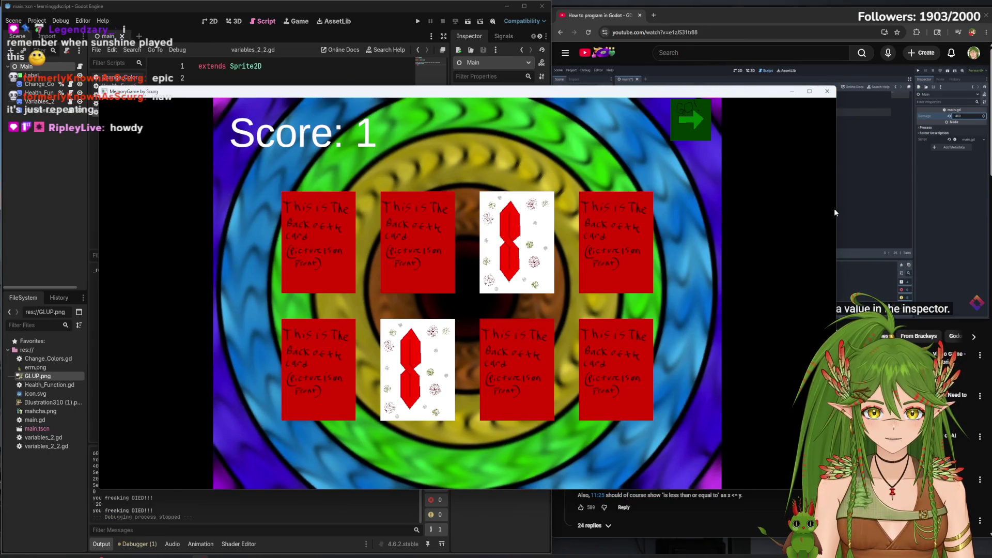
left_click_drag(836, 99, 578, 98)
left_click(568, 91)
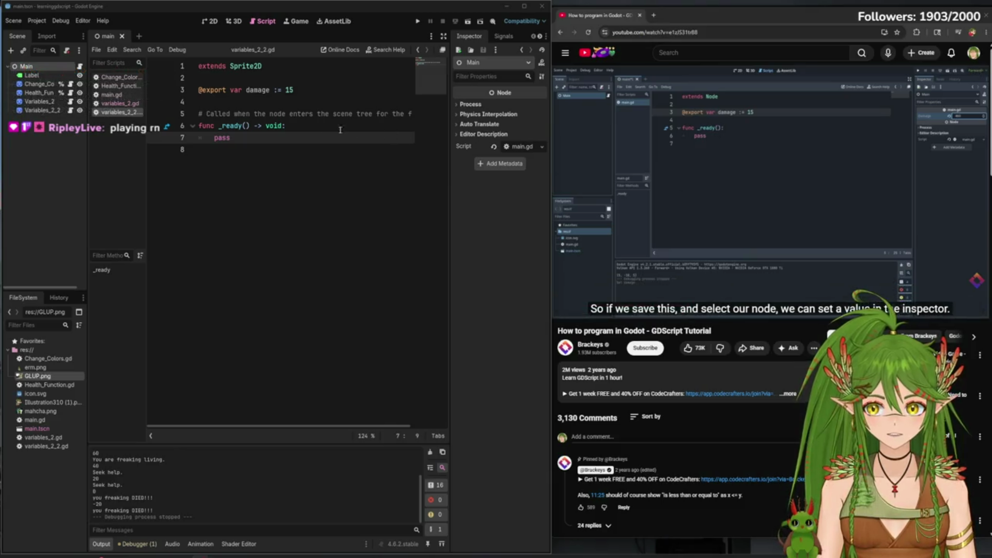
Pause the tutorial and switch the script editor to main.gd.
left_click(826, 137)
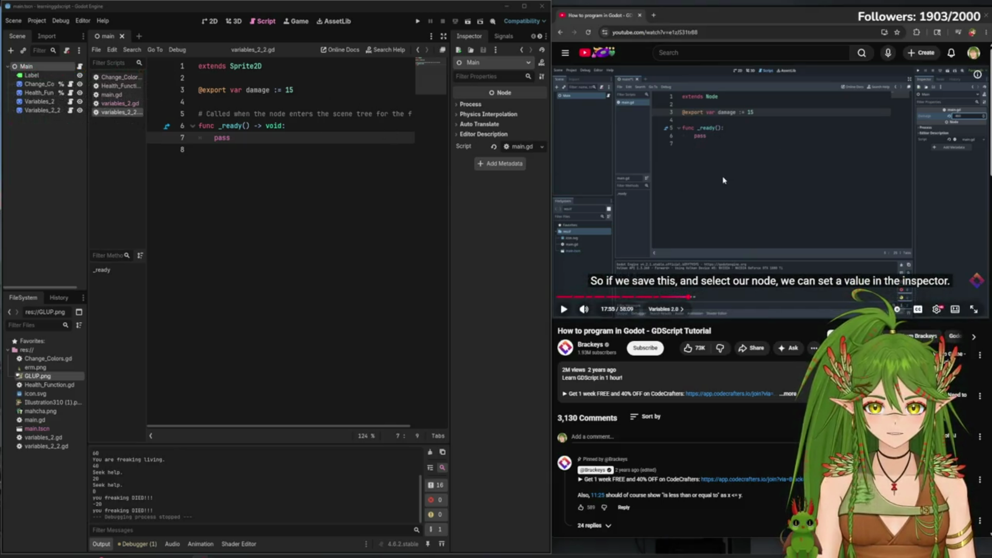
left_click(111, 94)
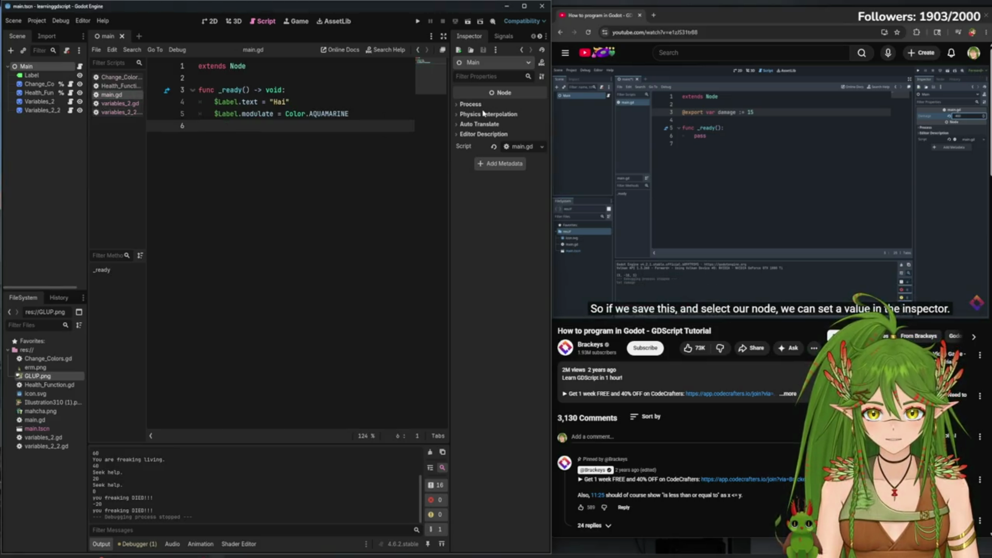
mouse_move(940, 95)
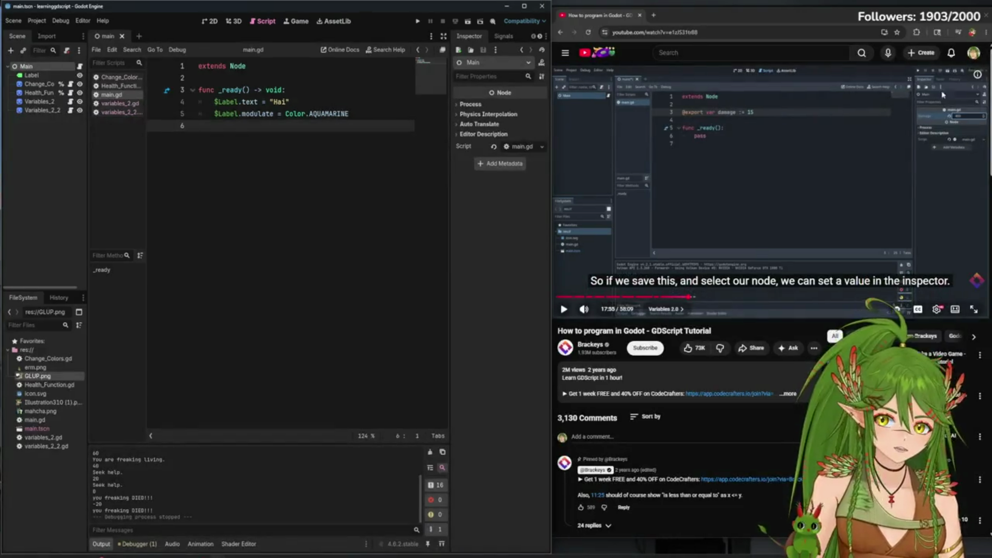
left_click(696, 195)
key("Left")
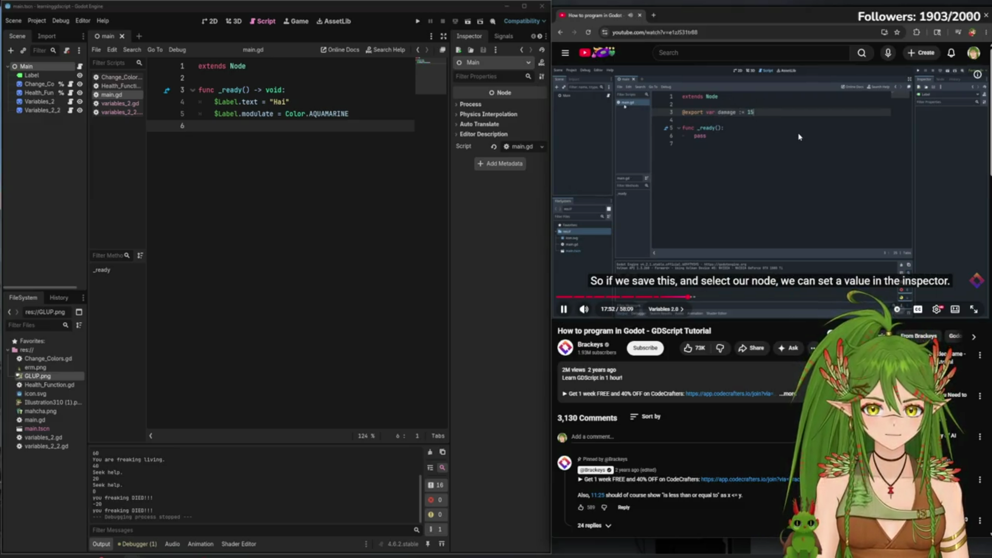
left_click(765, 144)
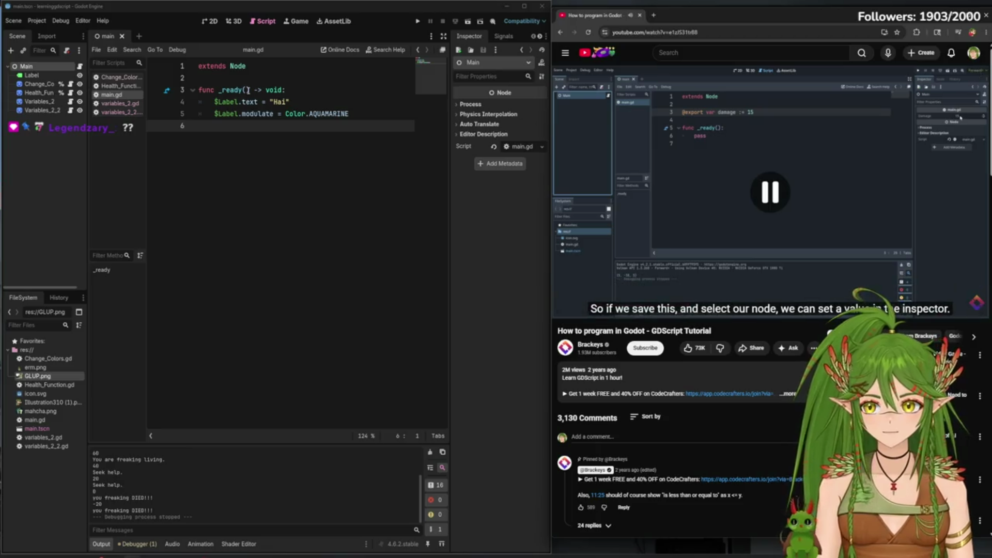
left_click(201, 78)
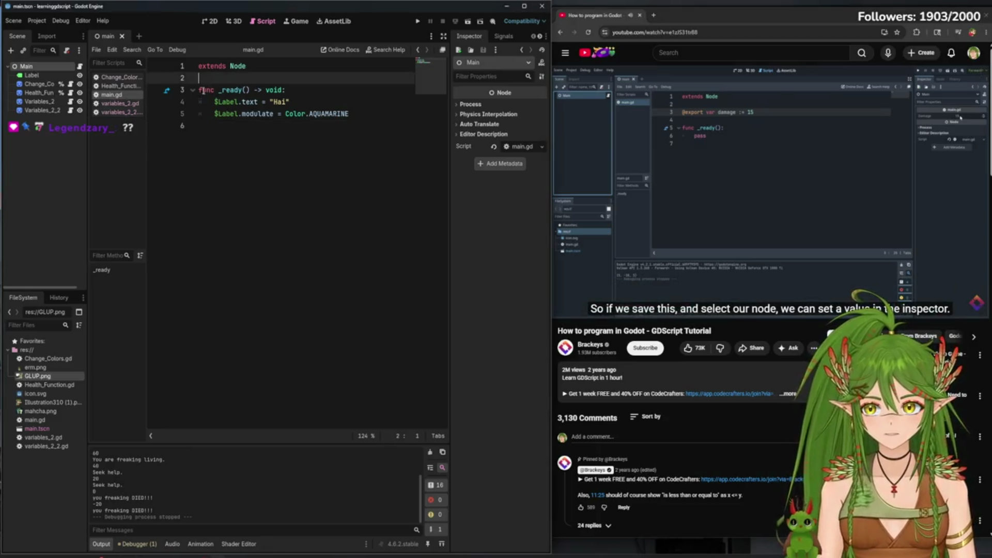
key("Return")
key("Return")
key("Up")
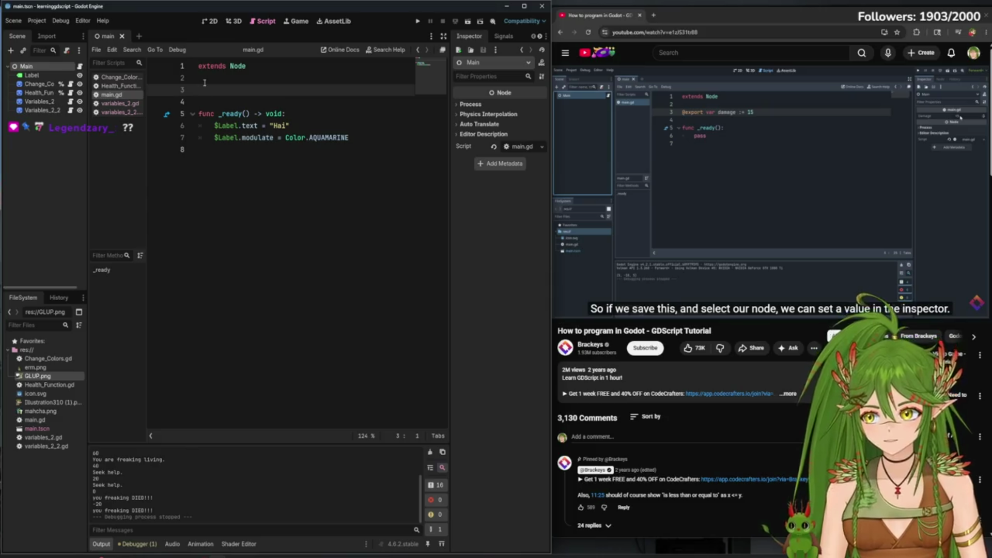
type("@export v")
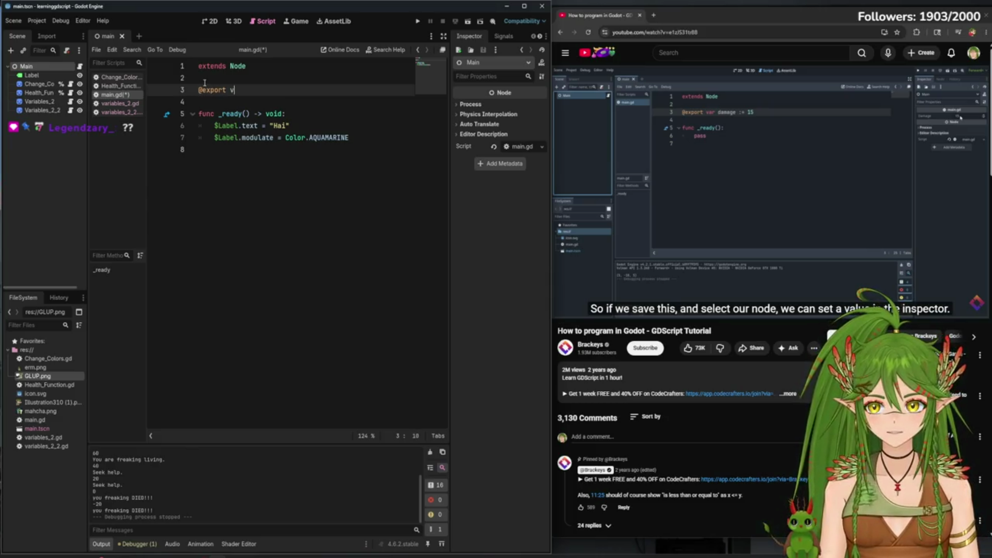
type("ar damage")
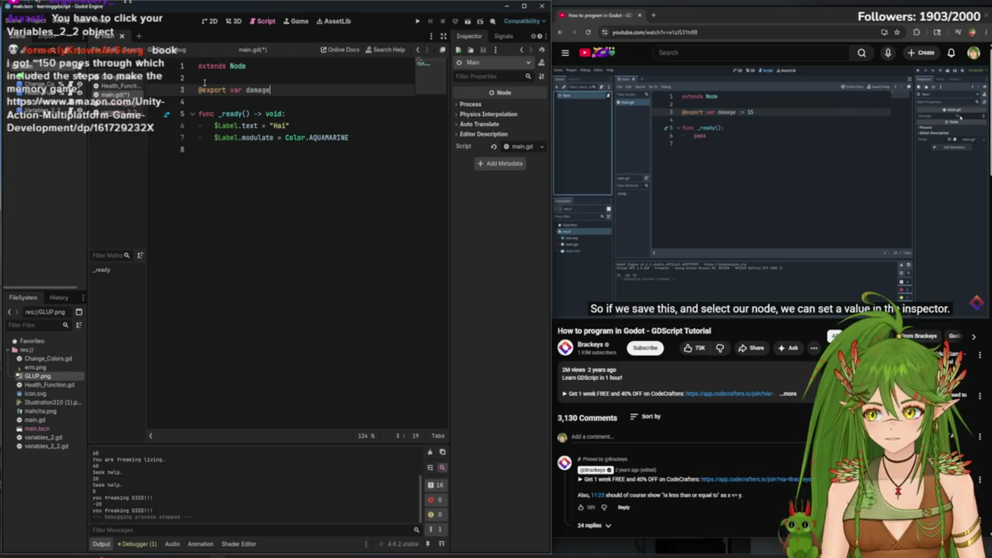
Delete the unfinished damage line from main.gd and switch to variables_2_2.gd.
left_click(113, 111)
left_click(119, 98)
left_click_drag(271, 90, 198, 90)
key("BackSpace")
key("BackSpace")
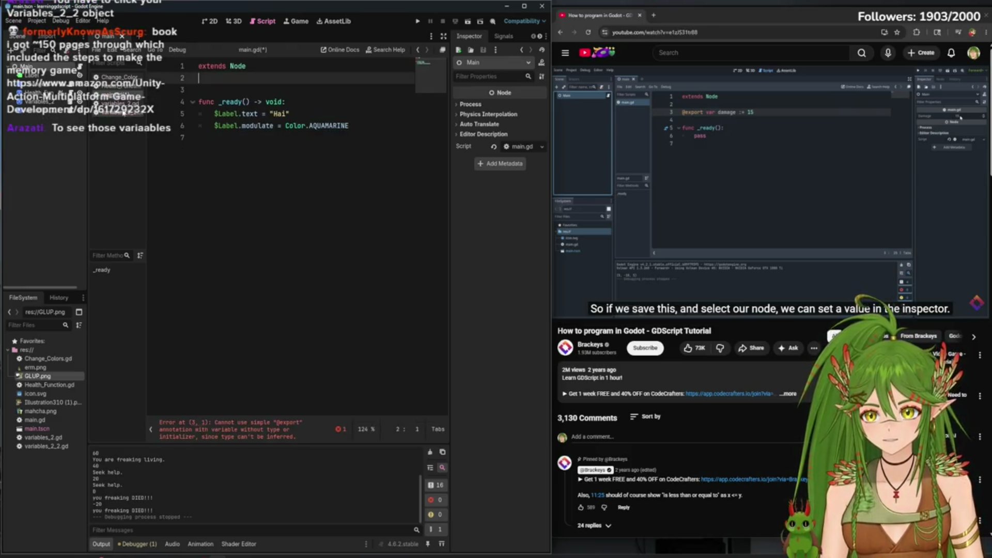
left_click(114, 112)
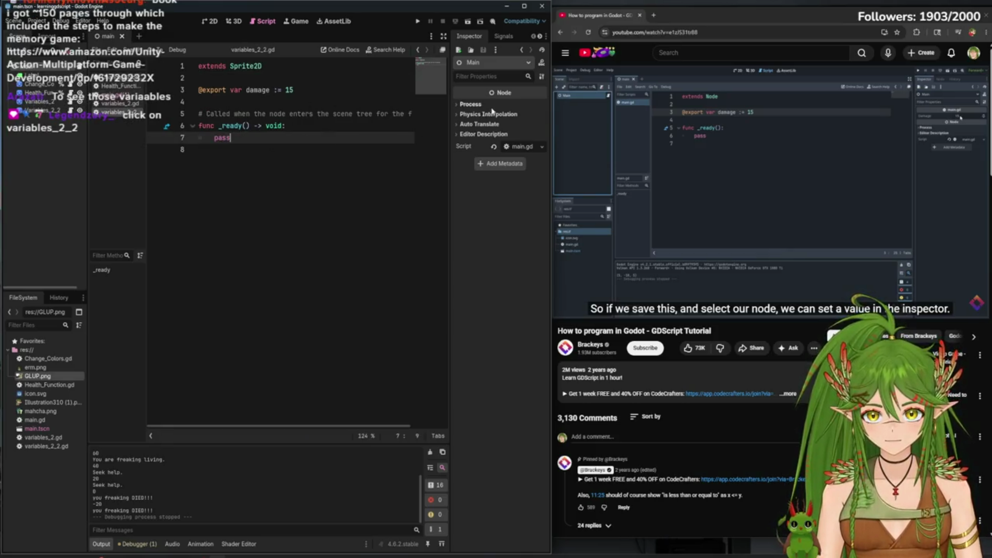
Dismiss the object list, close the blank Amazon window, and open variables_2.gd with its smellyness code.
left_click(489, 63)
left_click(434, 77)
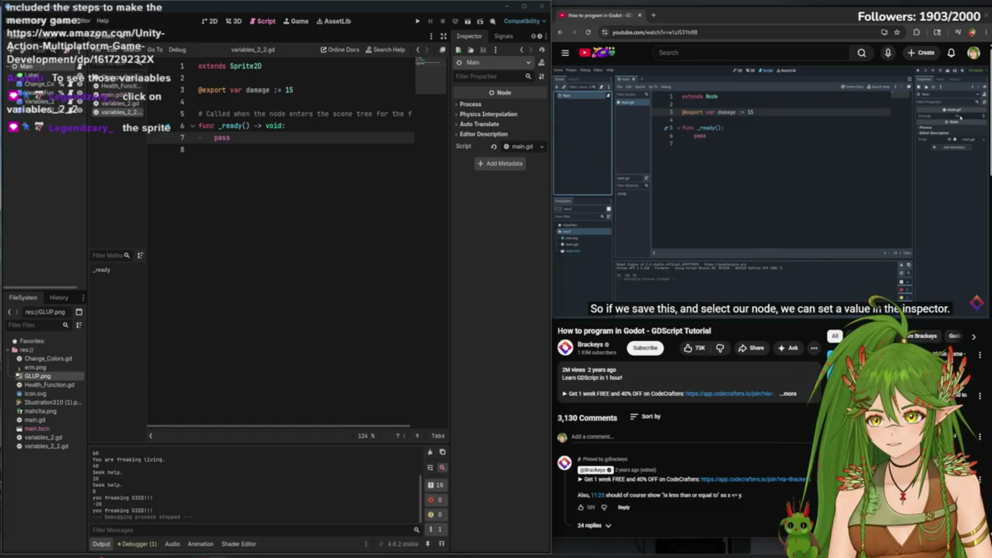
key("ctrl+w")
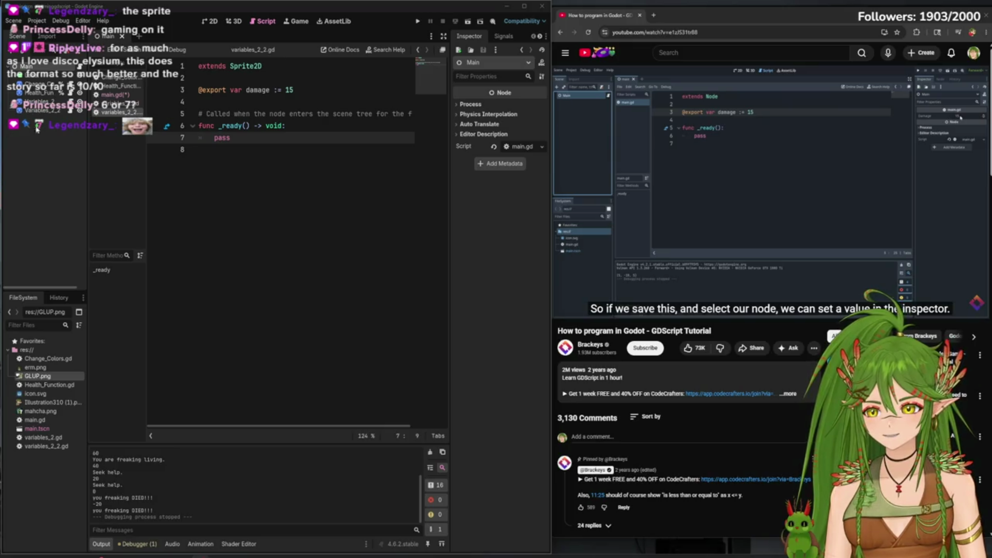
left_click(116, 103)
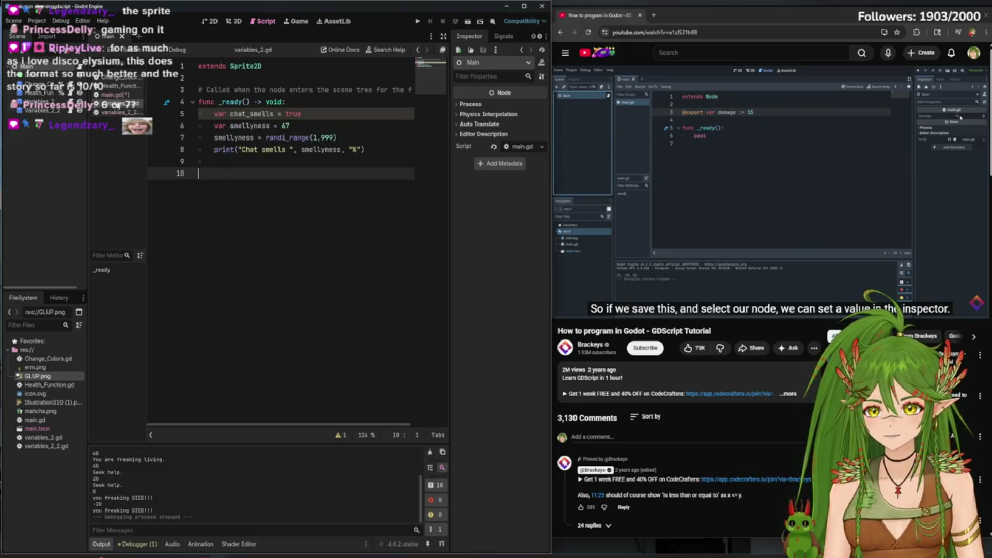
left_click_drag(290, 126, 273, 126)
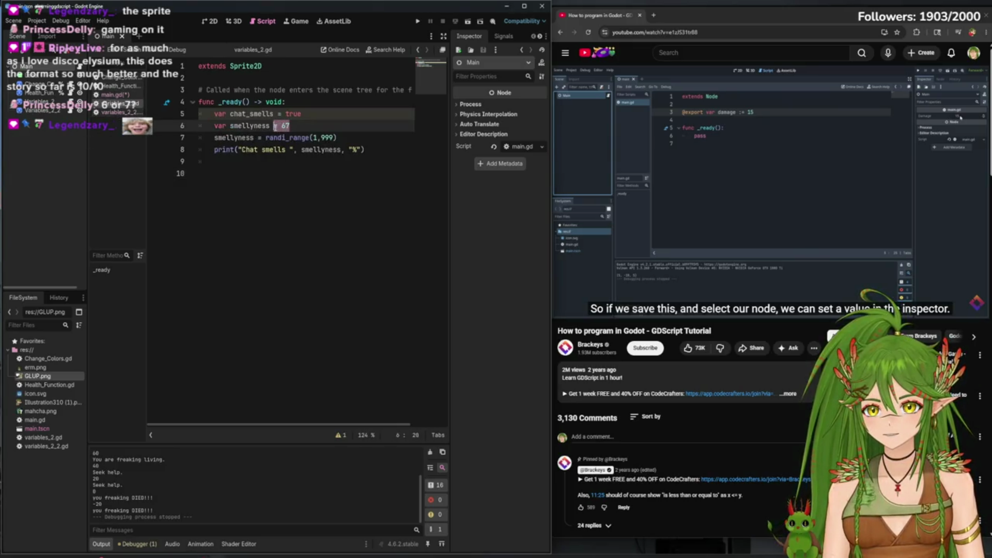
left_click(284, 224)
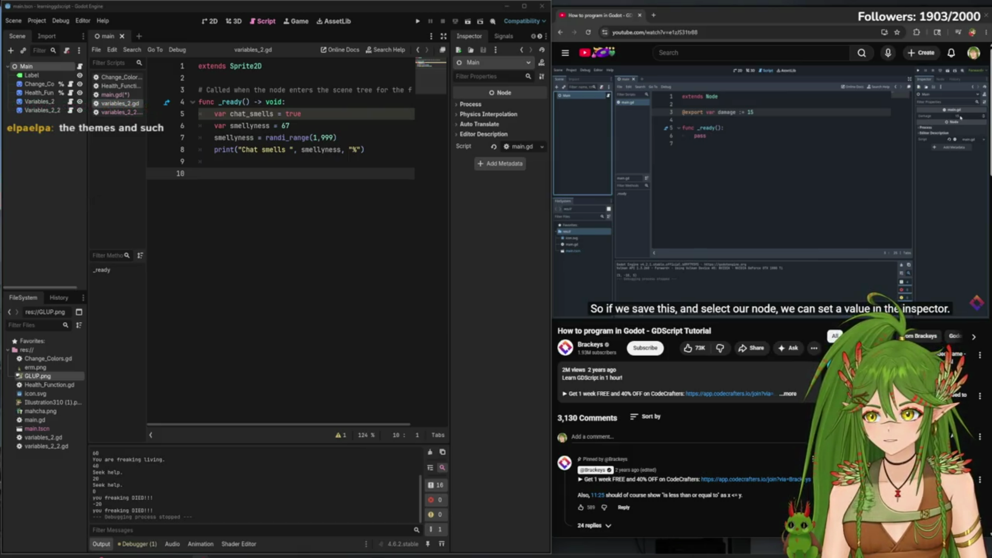
Run the project so the output prints 'Chat smells 163%', then close the game window.
left_click(418, 20)
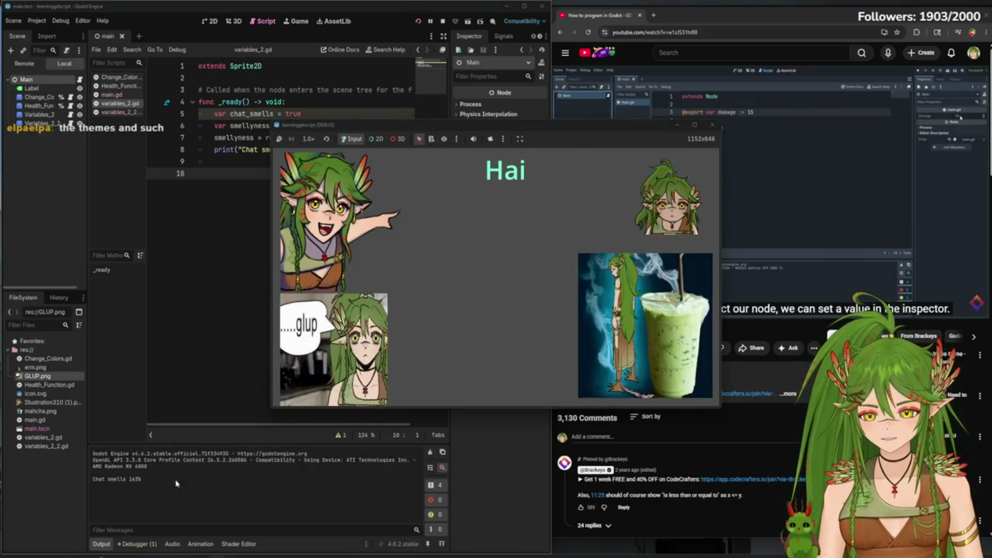
left_click(712, 124)
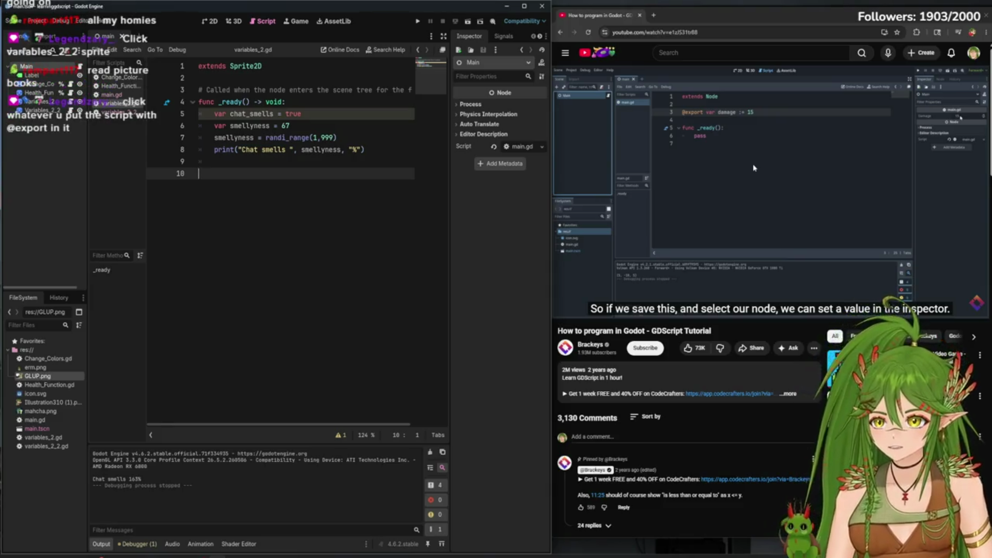
Select the Variables_2_2 node to inspect its exported Damage of 15 while pausing the tutorial.
left_click(37, 110)
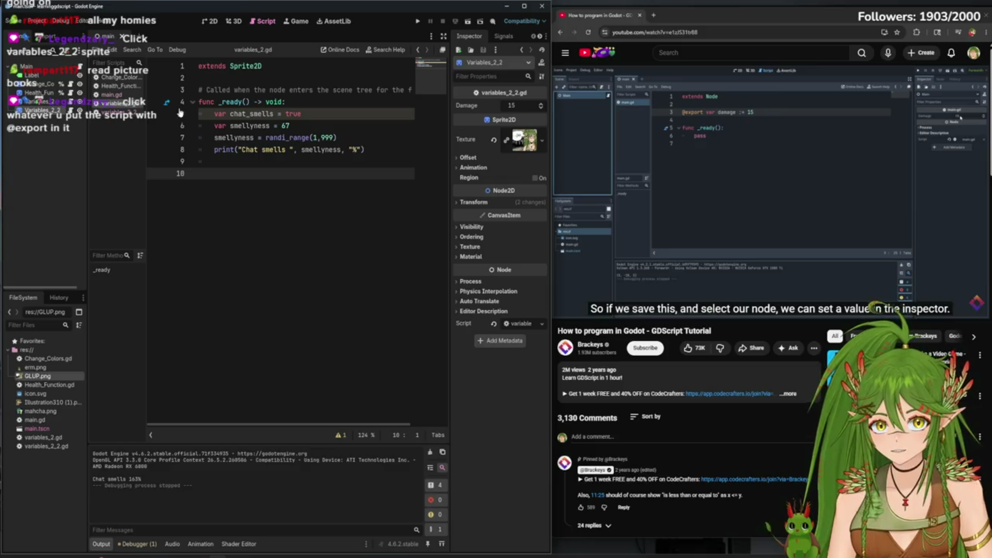
left_click(948, 124)
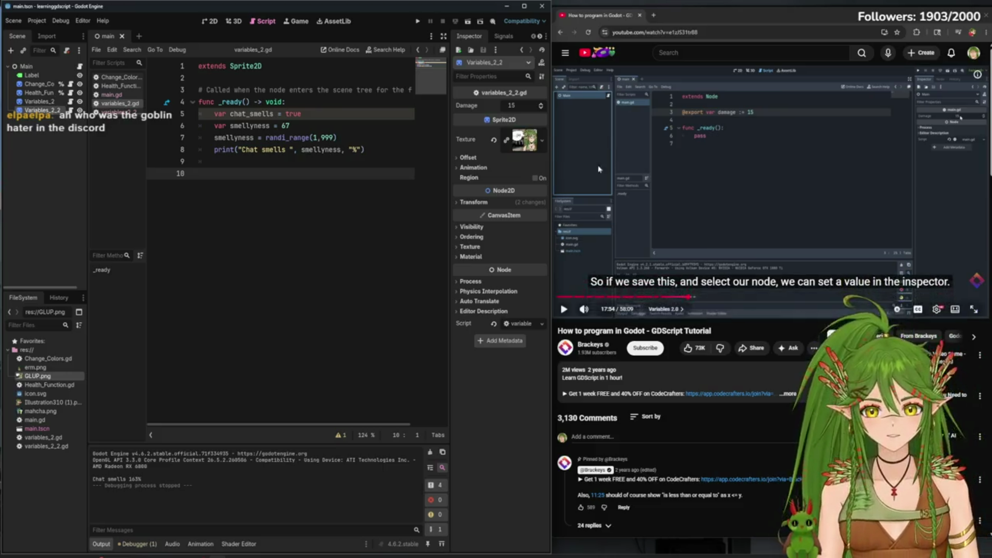
left_click(807, 206)
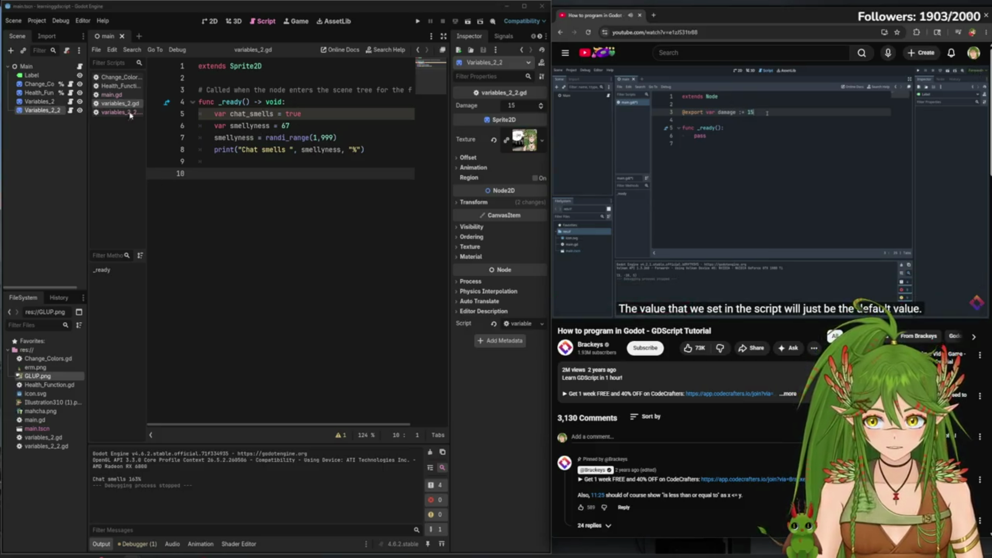
Open variables_2_2.gd in the script editor and pause the tutorial.
left_click(111, 95)
left_click(119, 112)
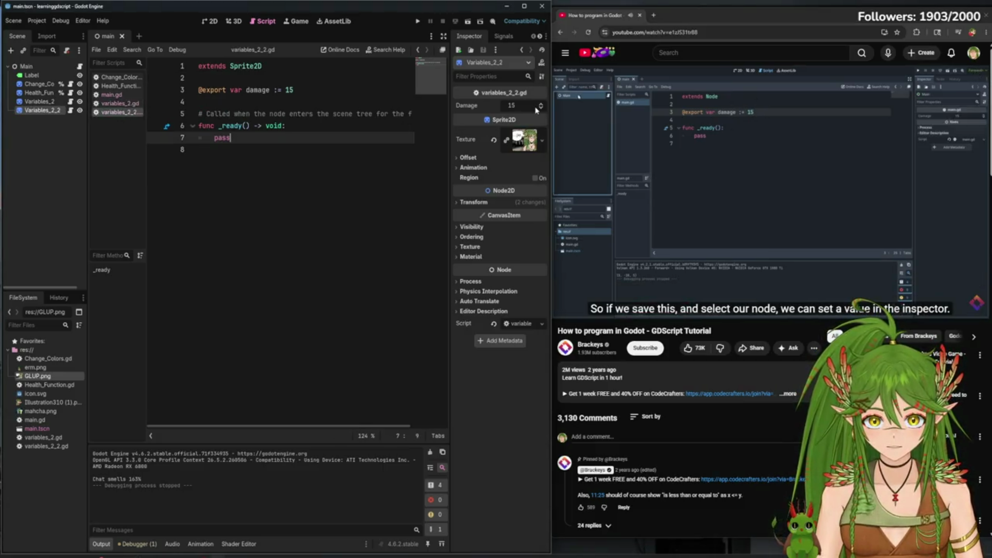
mouse_move(558, 119)
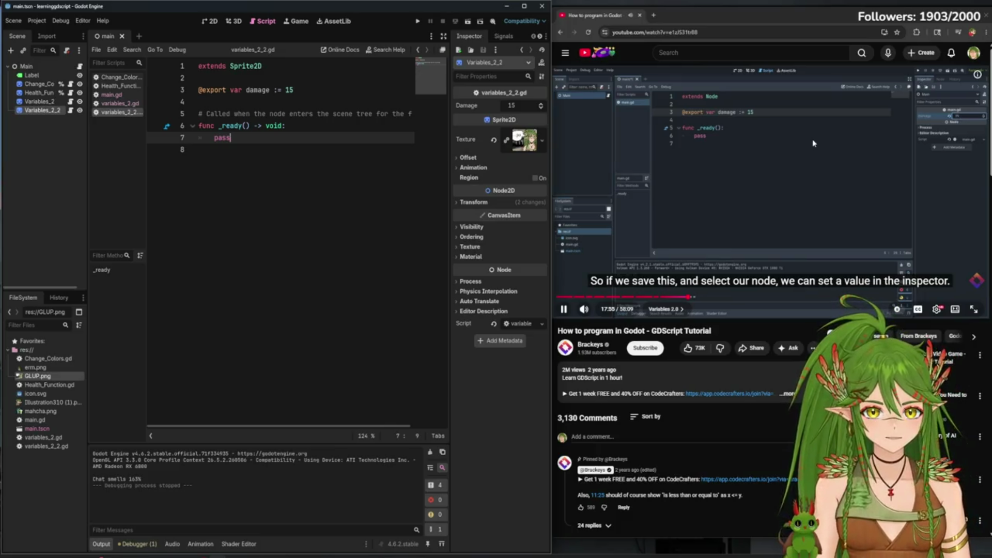
scroll(541, 106, "up", 5)
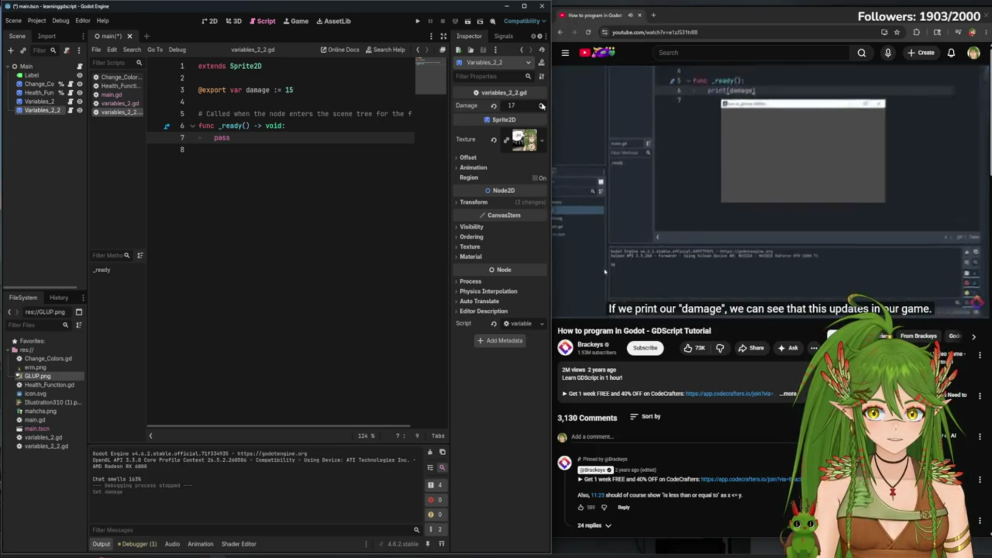
scroll(541, 106, "up", 9)
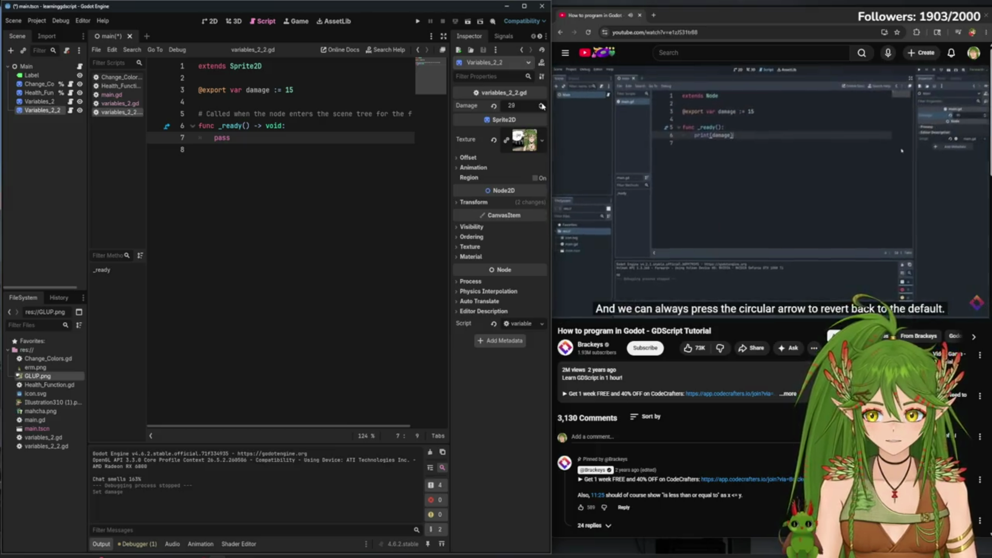
left_click(745, 153)
Replace pass in _ready() with print(damage) and run the project so it prints 29.
left_click(267, 144)
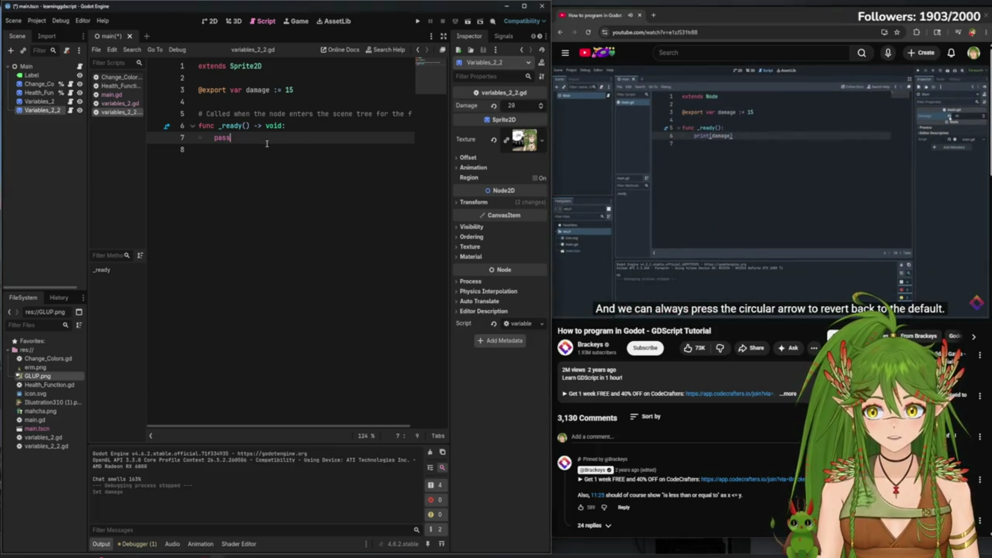
key("BackSpace")
key("BackSpace")
key("BackSpace")
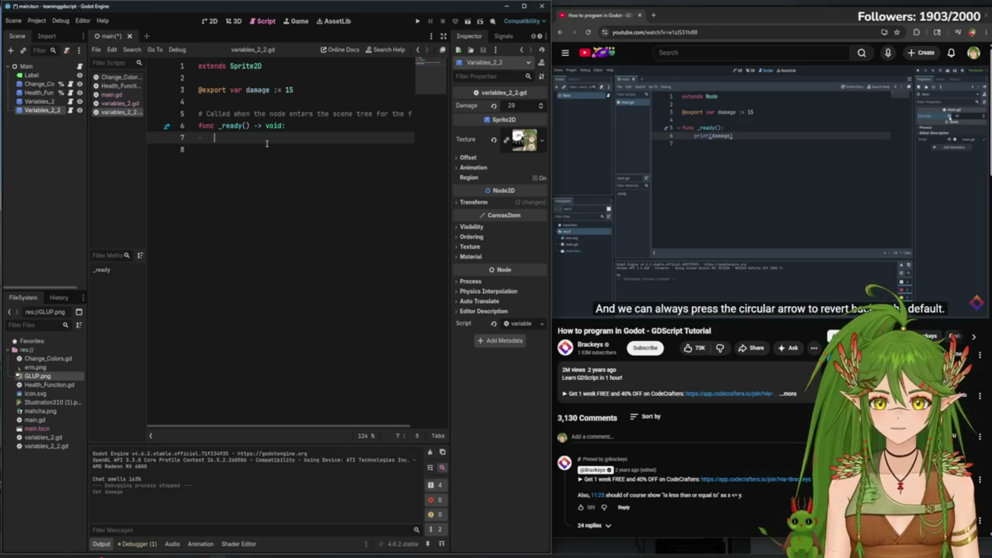
type("print(damage")
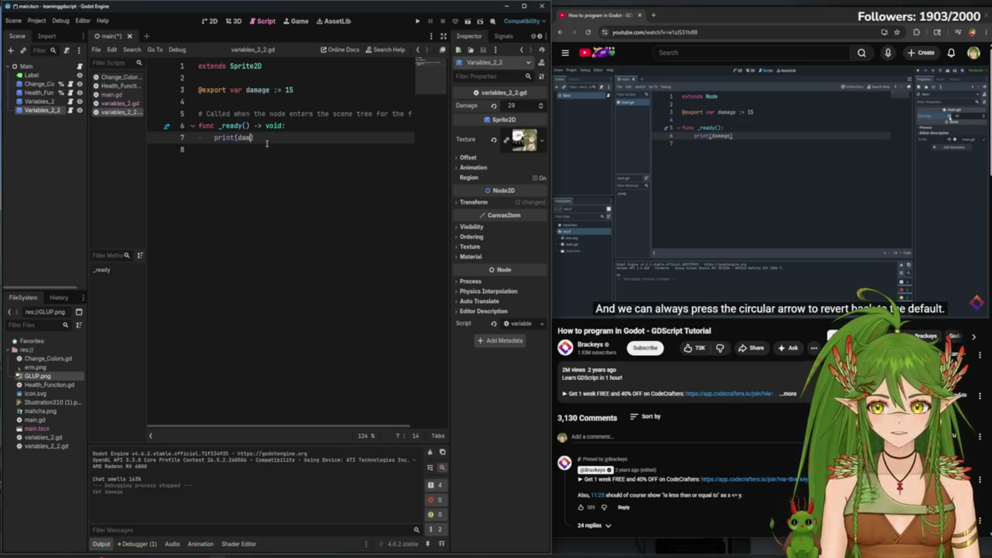
type(")")
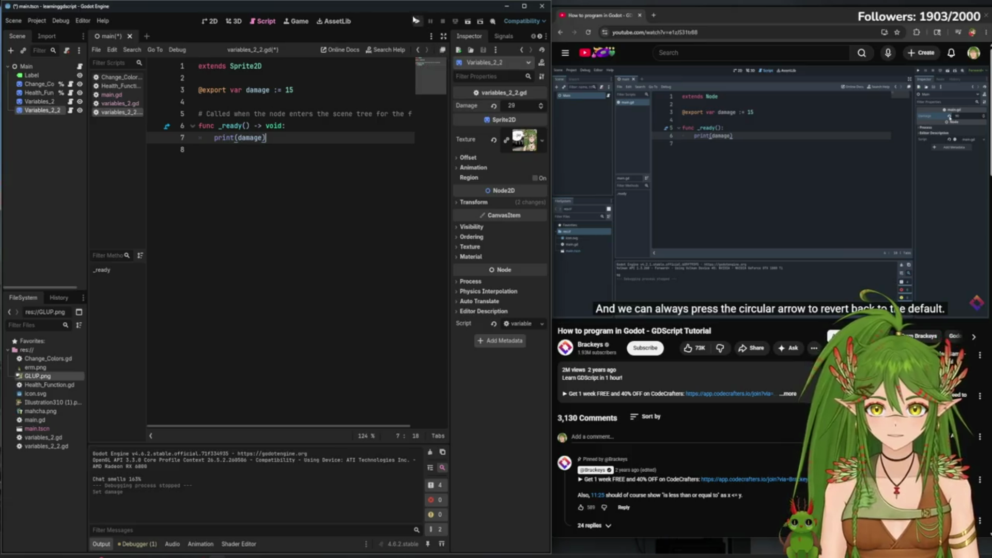
left_click(418, 21)
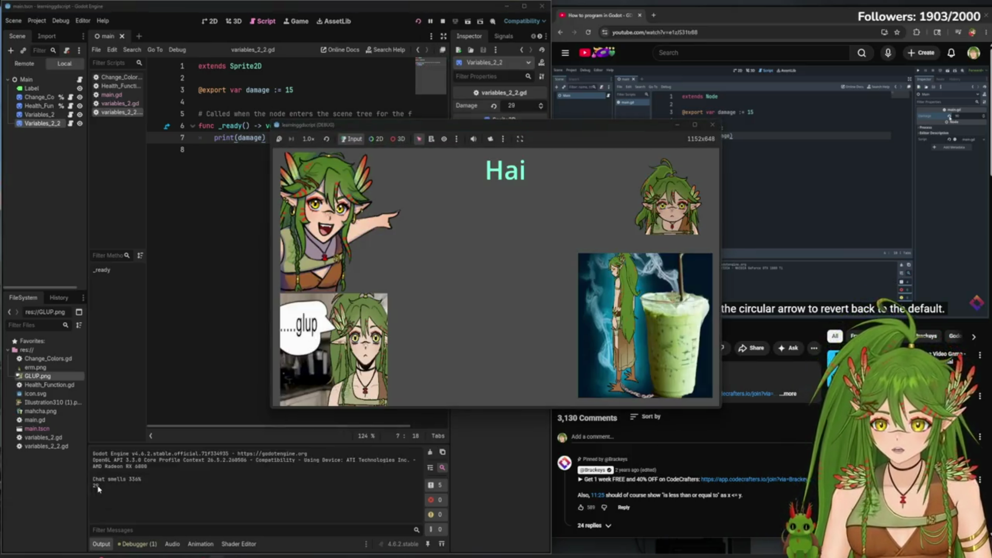
left_click(712, 125)
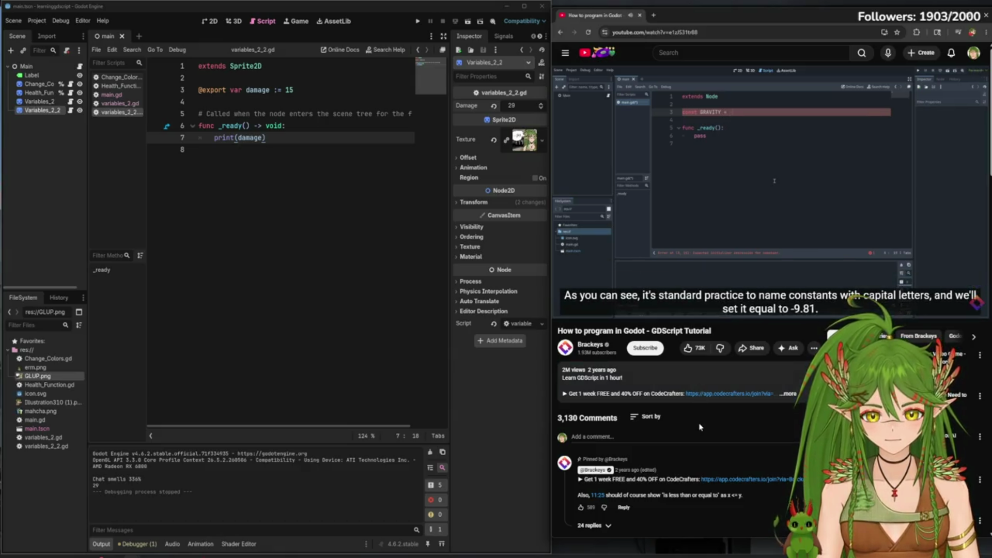
Declare const GRAVITY = -9.81 on a new line below the damage export.
left_click(697, 217)
left_click(306, 90)
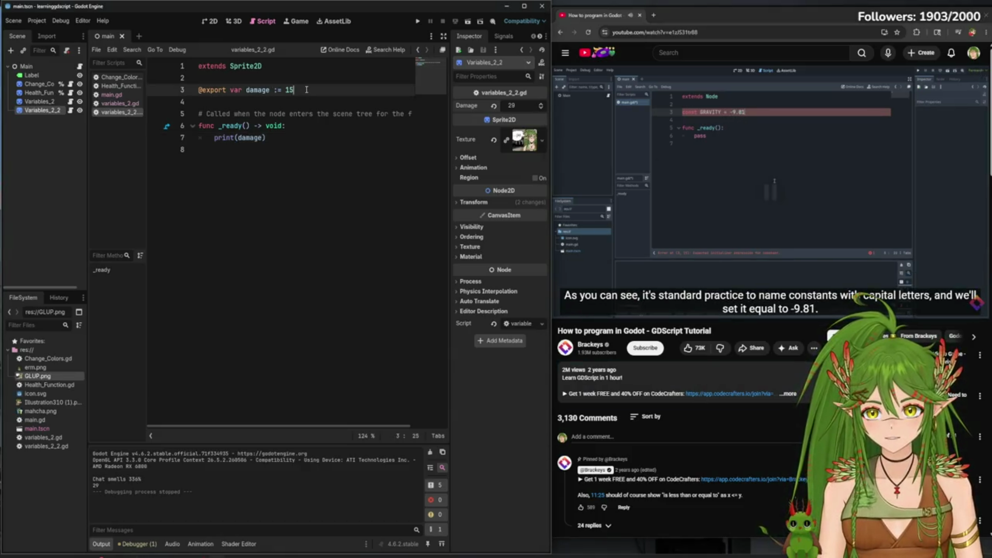
key("Return")
type("const GRAVITY ")
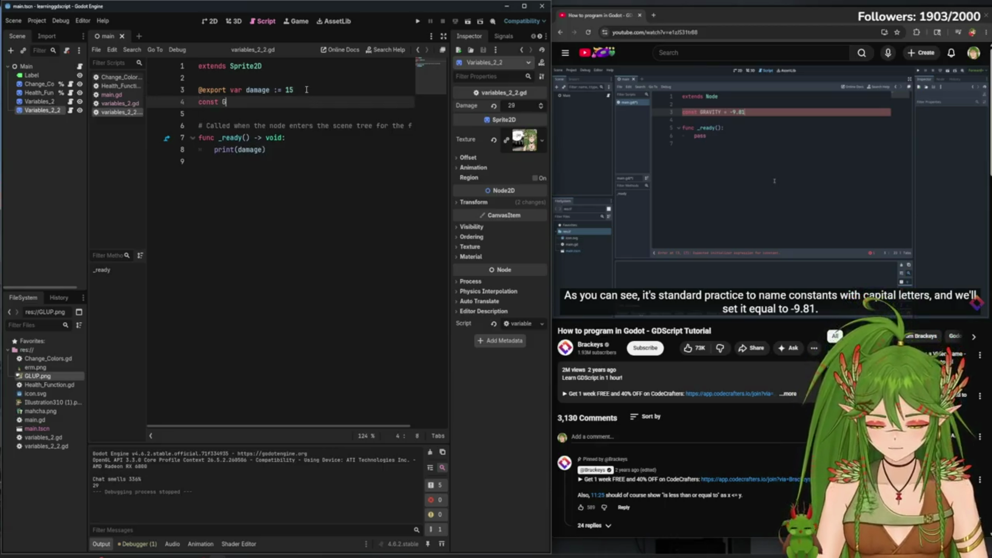
type("= -0")
key("BackSpace")
type("9.81")
key("Left")
Start typing GRAVITY inside _ready(), delete it again, and attempt to save with Ctrl+S.
left_click(740, 138)
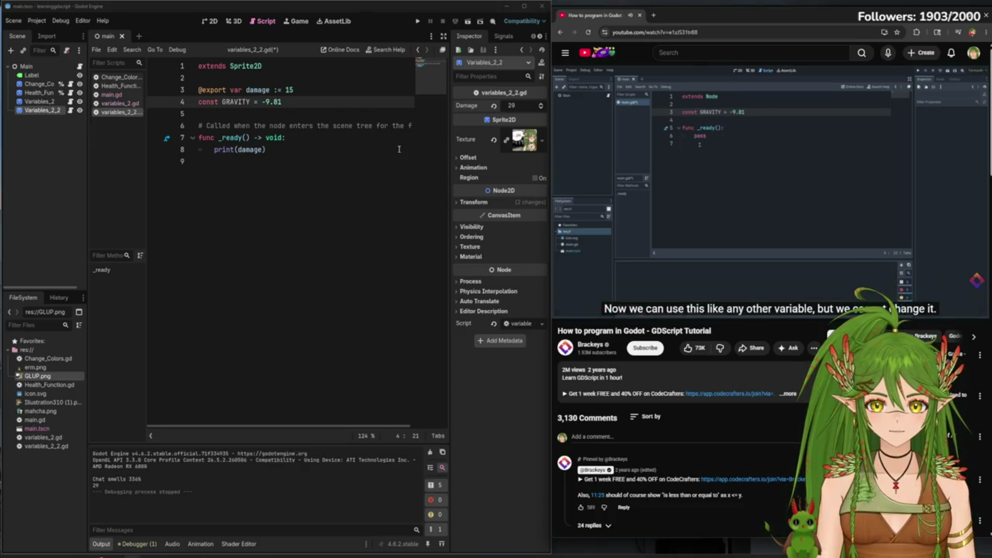
left_click(308, 156)
left_click(308, 153)
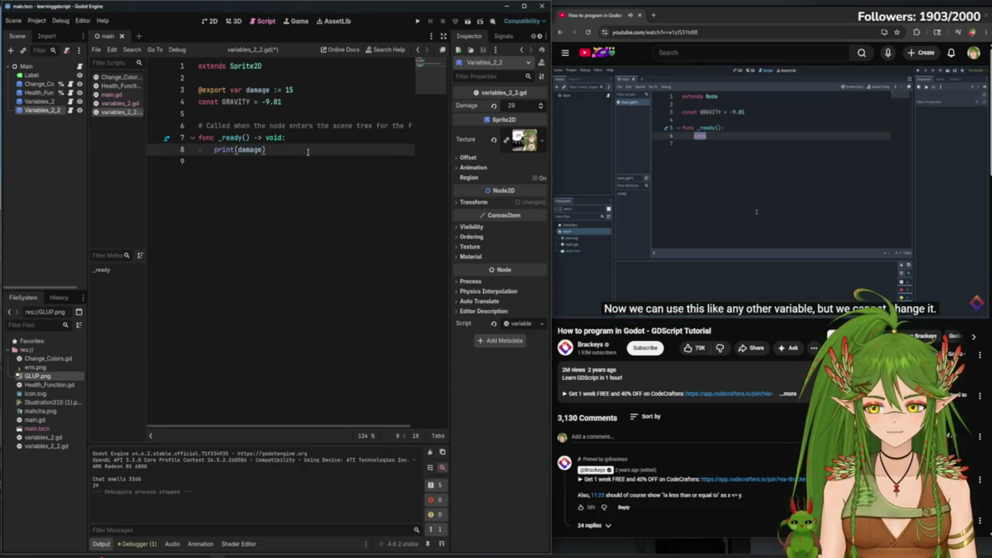
key("Return")
type("GRAV")
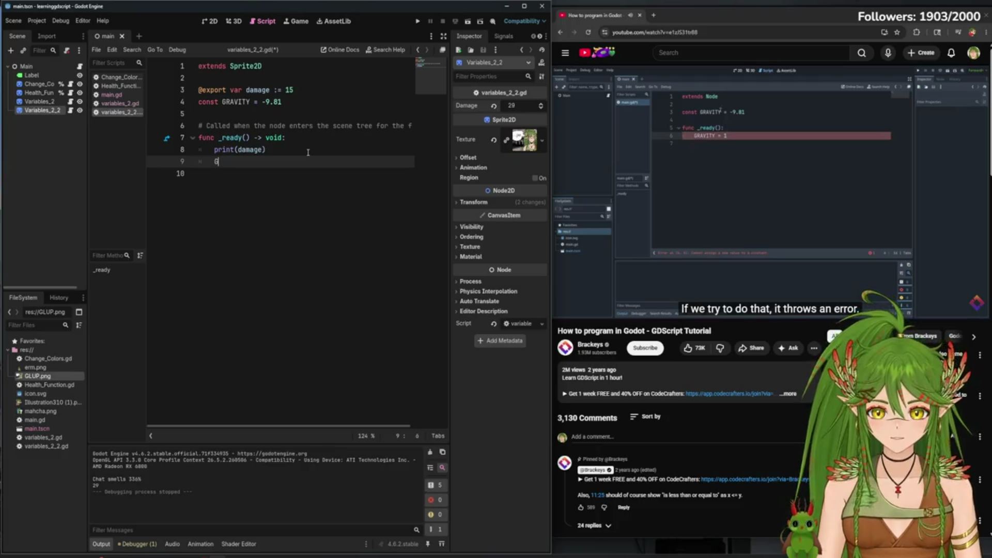
key("BackSpace")
key("BackSpace")
key("BackSpace")
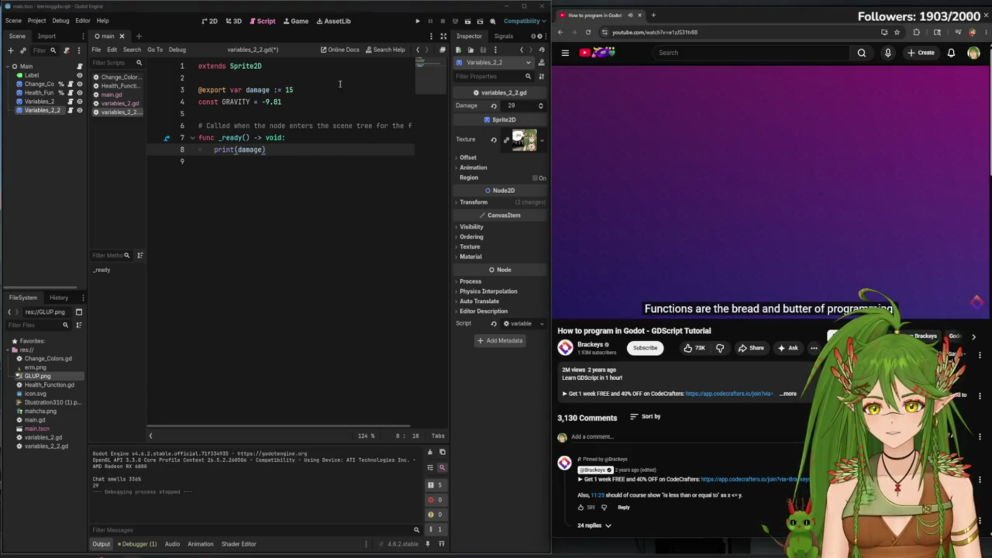
key("ctrl+s")
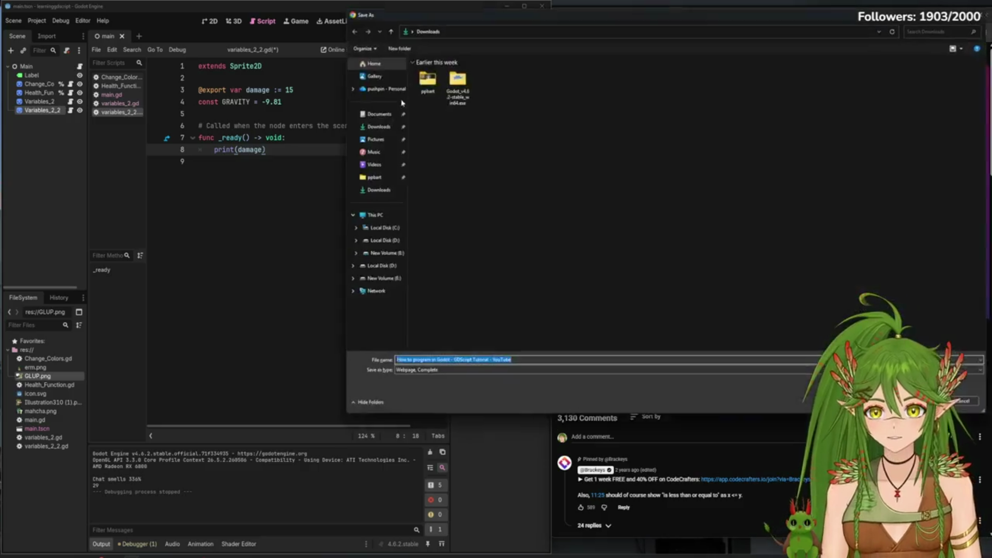
Cancel Chrome's save-page dialog and save variables_2_2.gd in the Godot script editor.
key("Escape")
left_click(311, 290)
key("ctrl+s")
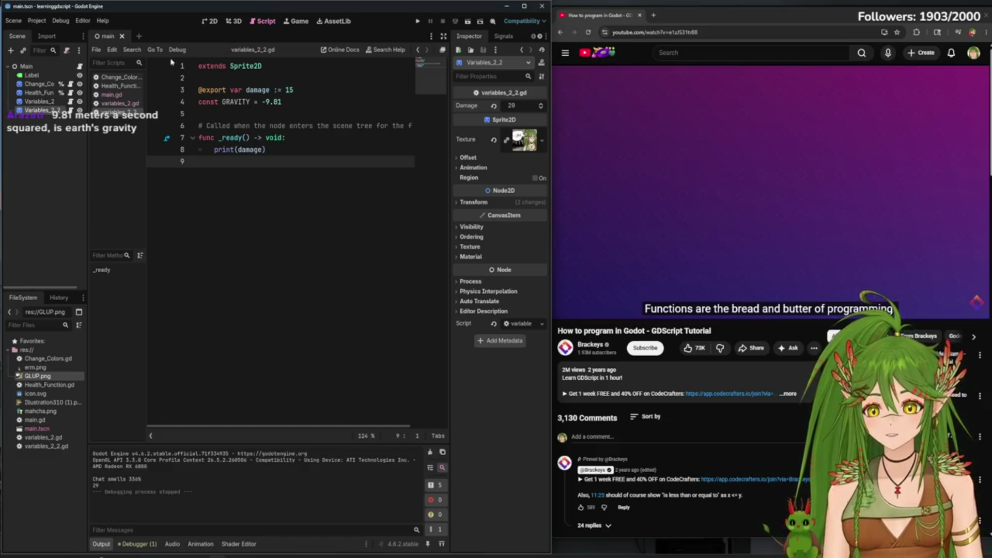
left_click(211, 21)
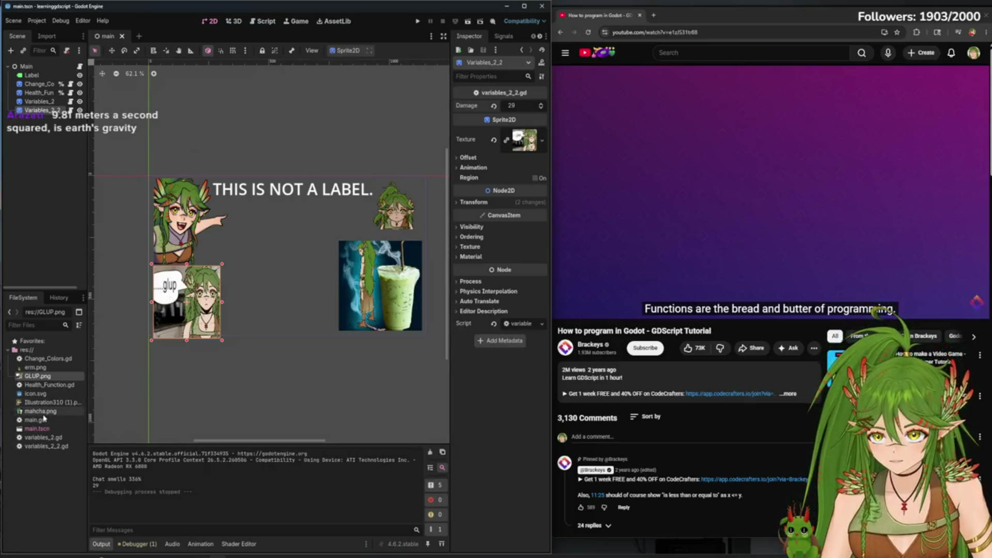
Select the matcha sprite in the 2D scene, then return to the script editor.
left_click(342, 302)
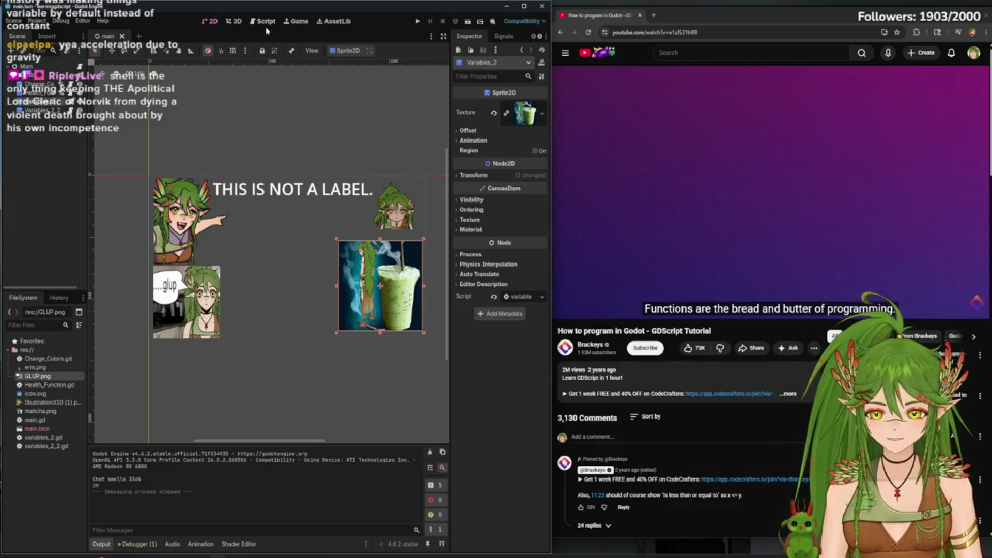
left_click(263, 25)
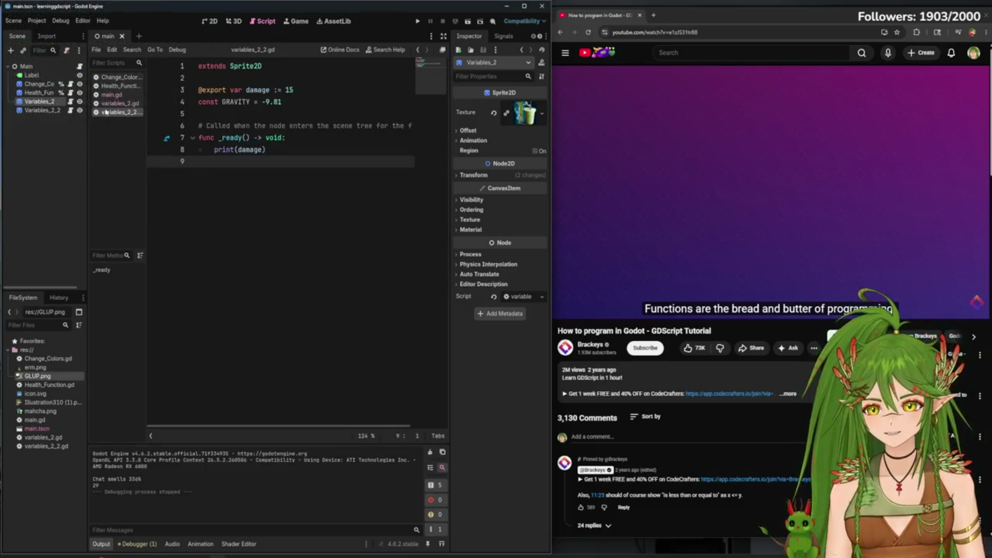
left_click(117, 86)
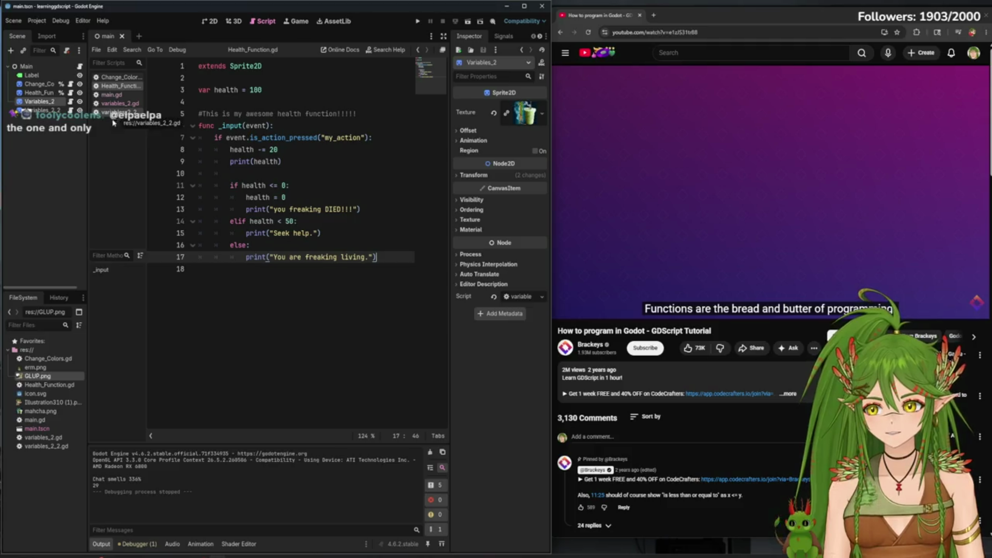
left_click(116, 104)
left_click(117, 112)
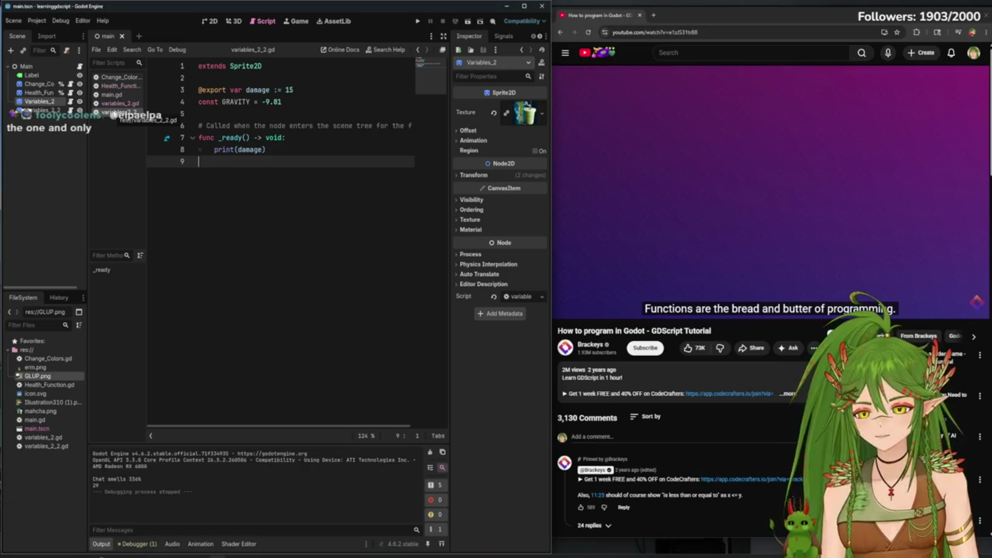
left_click(237, 22)
key("ctrl+F3")
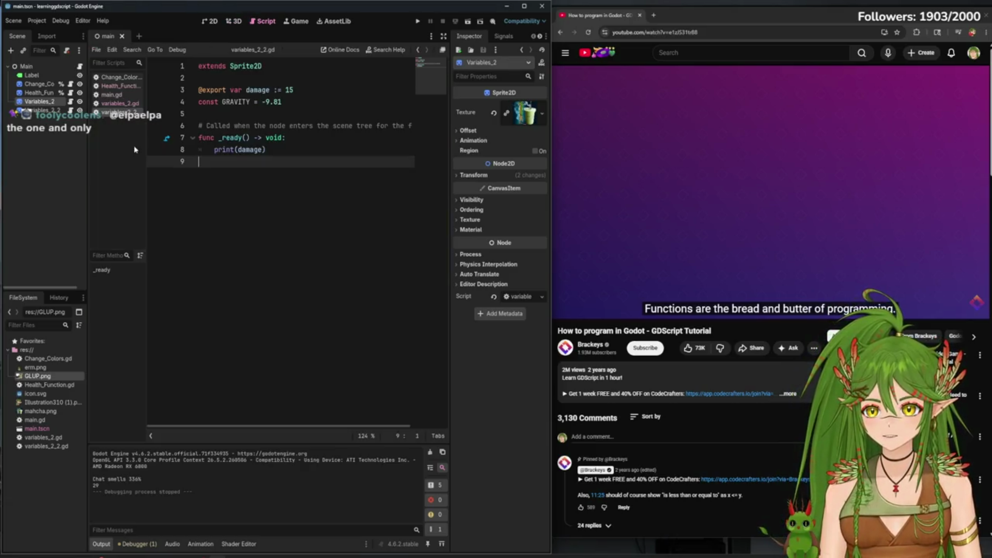
left_click(119, 77)
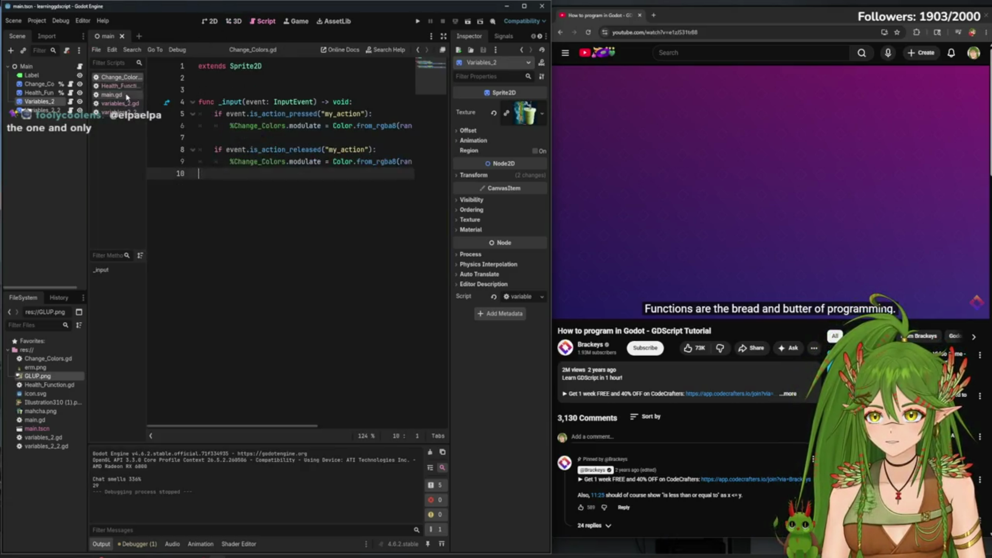
left_click(120, 104)
left_click(120, 112)
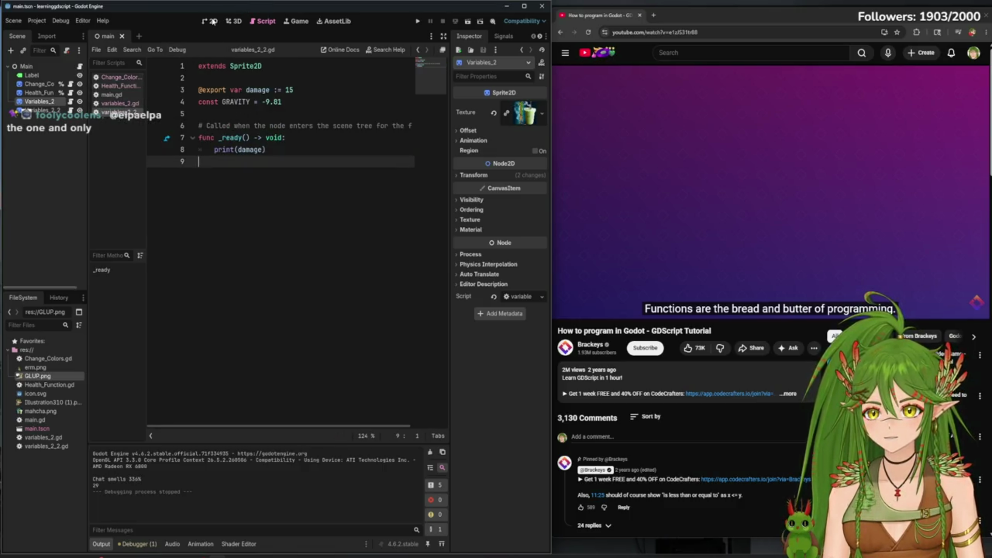
key("ctrl+F1")
mouse_move(383, 267)
left_mouse_down()
mouse_move(362, 256)
mouse_move(376, 265)
left_mouse_up()
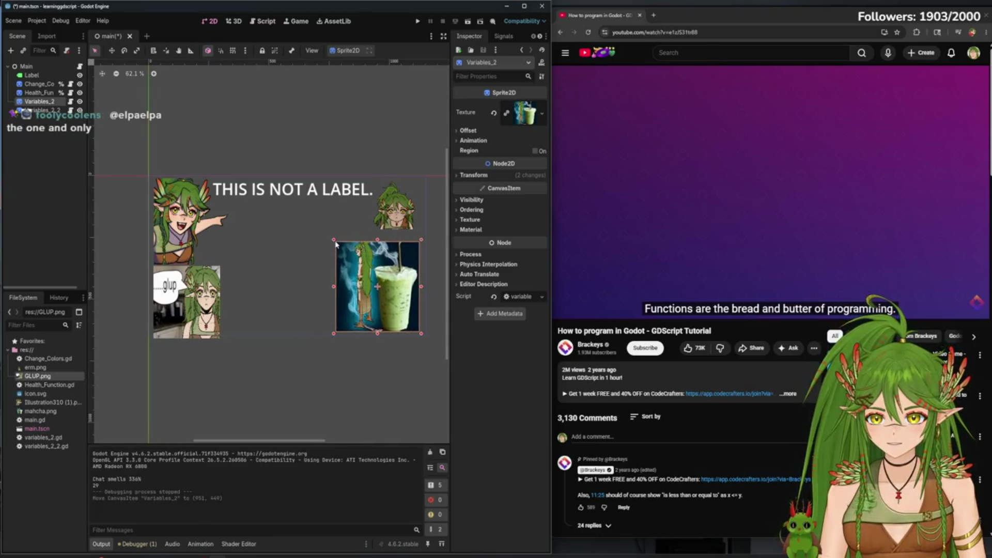
Shrink the drink and glup sprites, place them side by side, and drop Illustration278.png into the scene.
left_click_drag(337, 239, 380, 283)
left_click_drag(400, 320, 246, 325)
left_click(198, 305)
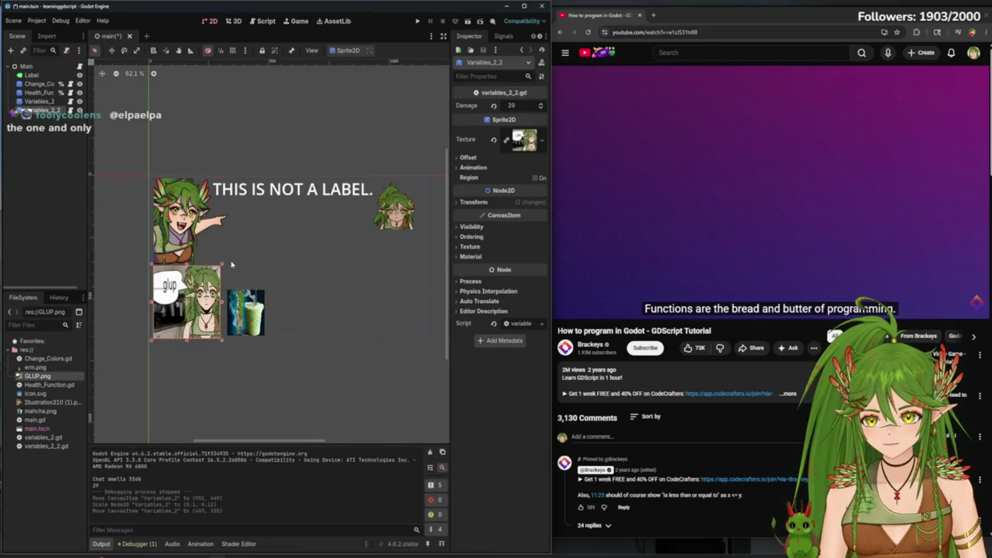
mouse_move(223, 267)
left_mouse_down()
mouse_move(190, 303)
mouse_move(167, 307)
left_mouse_up()
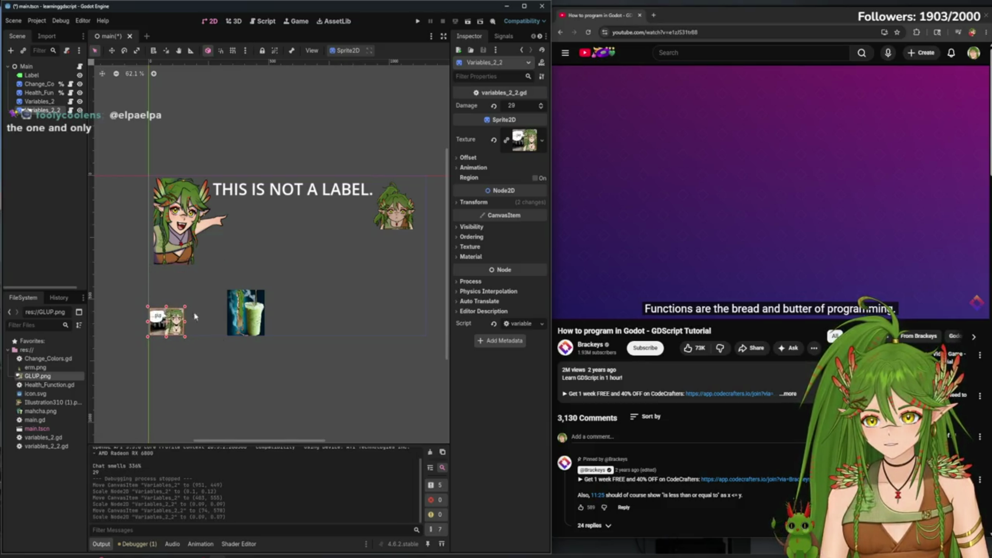
left_click(245, 308)
left_click_drag(246, 305, 208, 308)
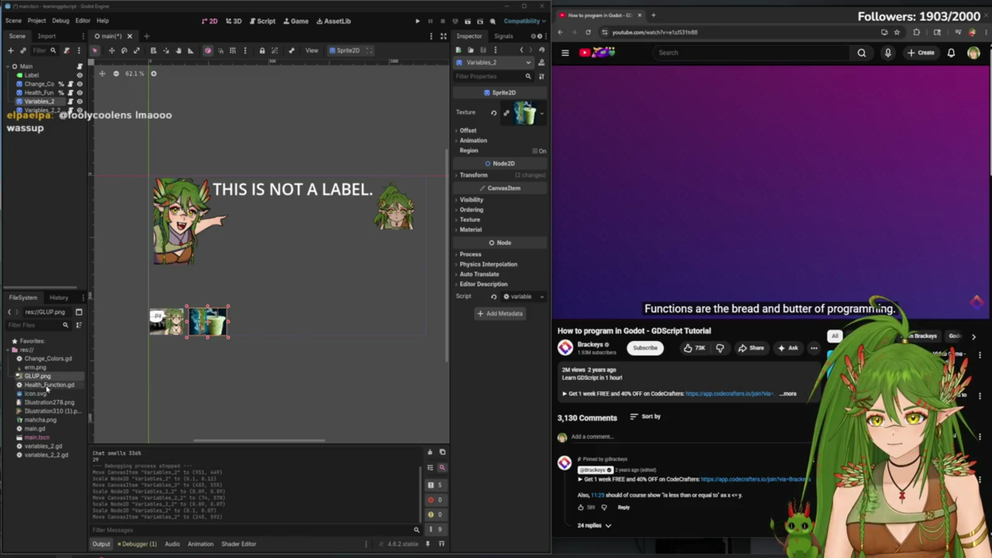
mouse_move(45, 402)
left_mouse_down()
mouse_move(281, 336)
mouse_move(296, 315)
left_mouse_up()
Scale Illustration278 down to about (0.12, 0.15) and move it right to (1087, 472).
scroll(296, 314, "down", 4)
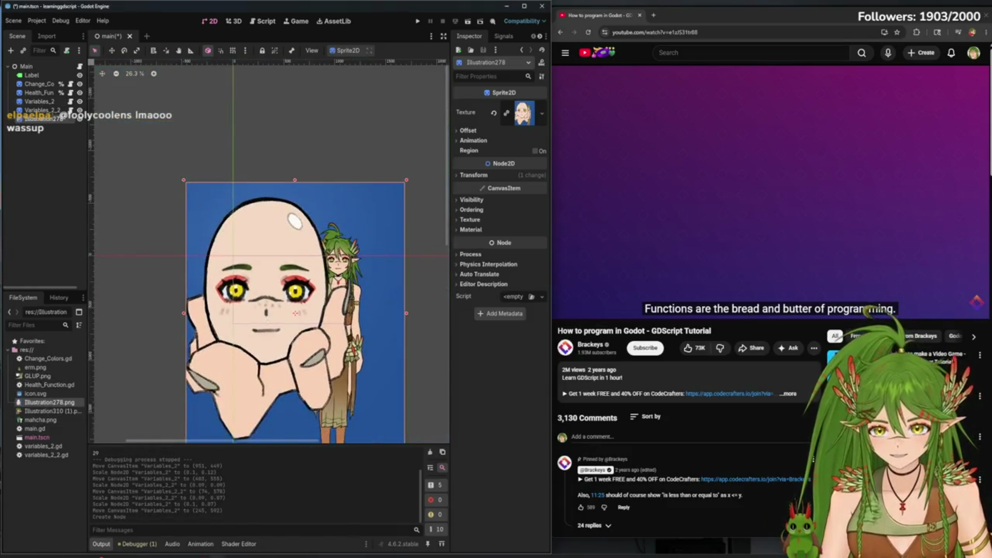
scroll(283, 362, "down", 2)
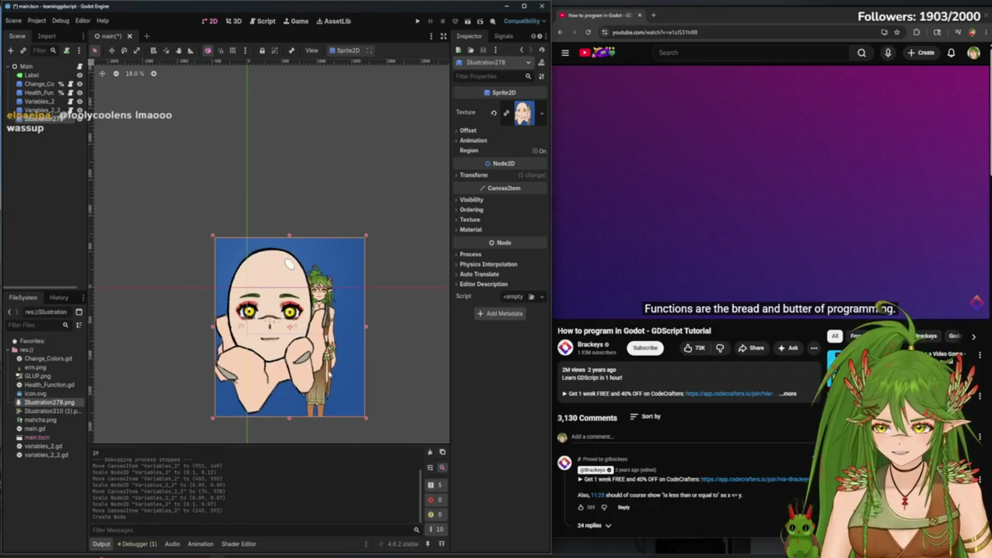
scroll(391, 382, "down", 2)
scroll(393, 362, "up", 1)
left_click_drag(373, 393, 247, 229)
scroll(246, 229, "up", 3)
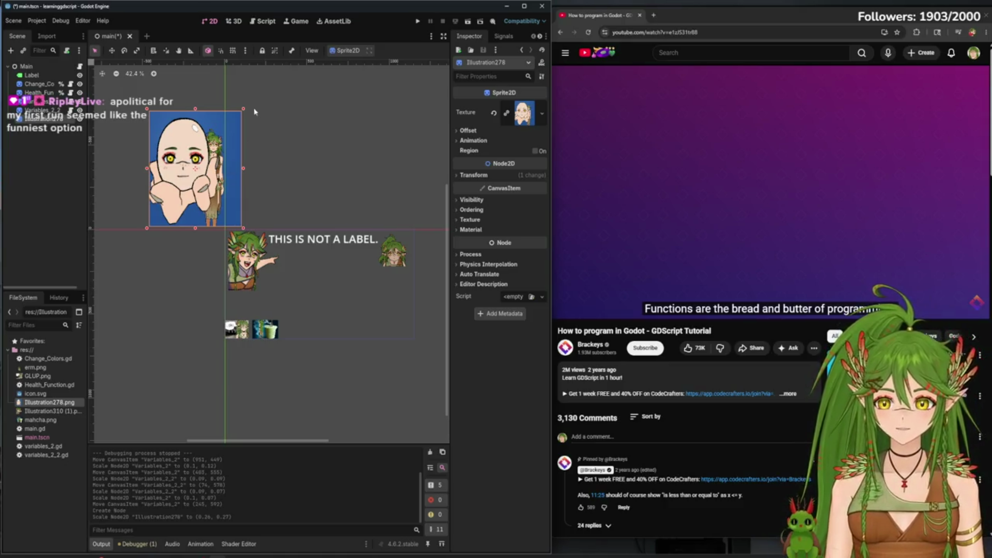
mouse_move(243, 110)
left_mouse_down()
mouse_move(209, 125)
mouse_move(195, 163)
mouse_move(207, 168)
mouse_move(177, 171)
mouse_move(203, 169)
mouse_move(319, 295)
left_mouse_up()
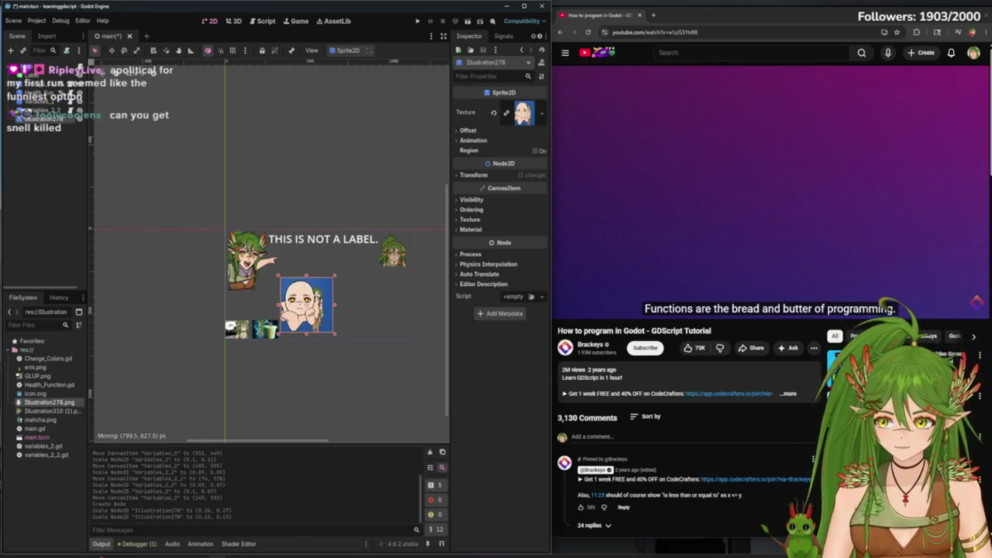
scroll(320, 327, "up", 5)
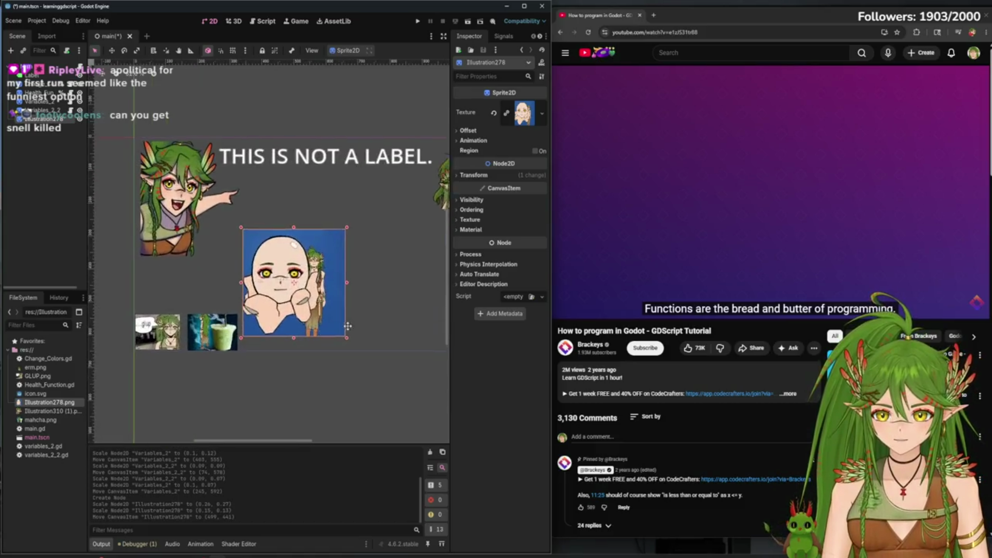
mouse_move(256, 310)
left_mouse_down()
mouse_move(385, 317)
mouse_move(338, 288)
mouse_move(313, 290)
mouse_move(354, 285)
left_mouse_up()
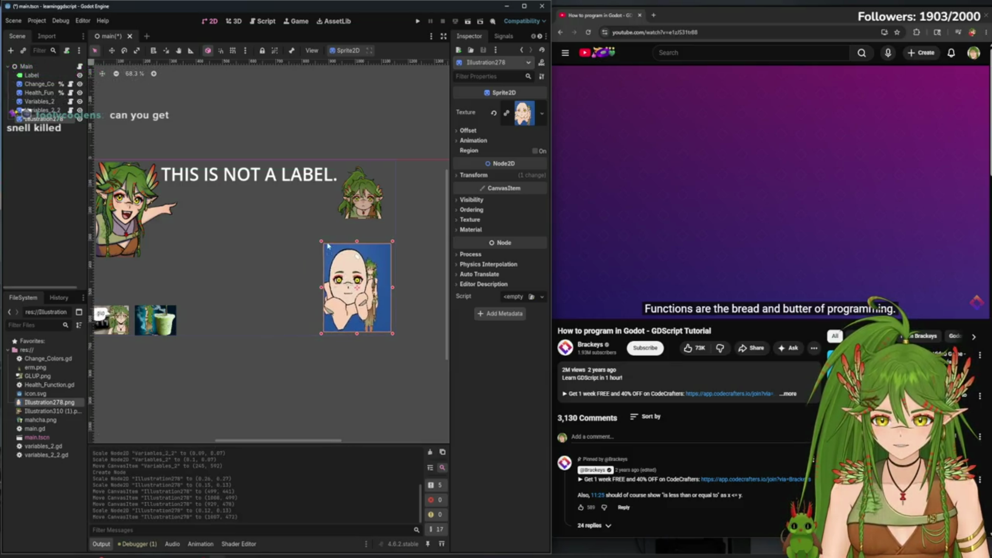
mouse_move(322, 241)
left_mouse_down()
mouse_move(319, 226)
mouse_move(354, 227)
mouse_move(151, 221)
mouse_move(289, 249)
mouse_move(325, 211)
mouse_move(305, 217)
mouse_move(318, 227)
left_mouse_up()
left_click(724, 249)
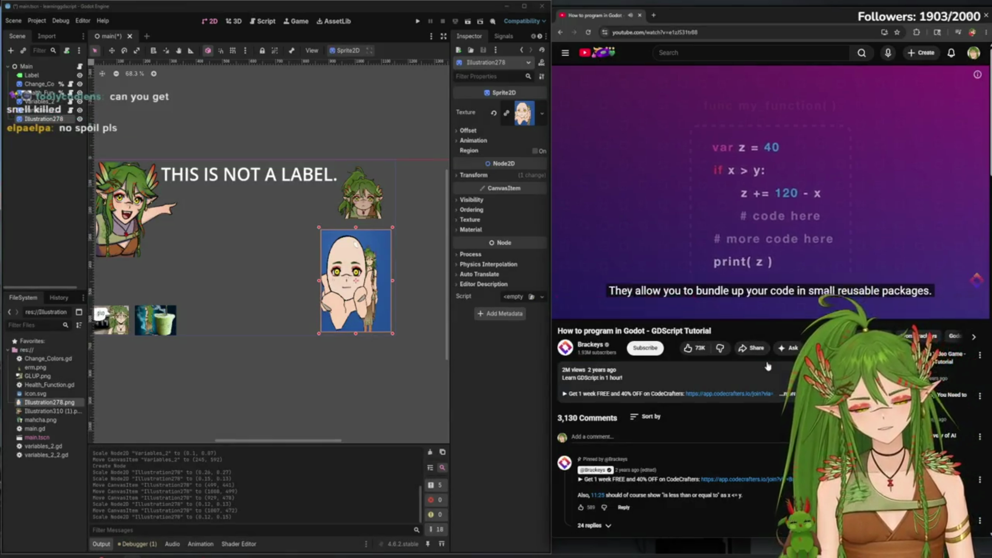
Play the tutorial's functions introduction and rename the Illustration278 node to Functions_1.
left_click(780, 120)
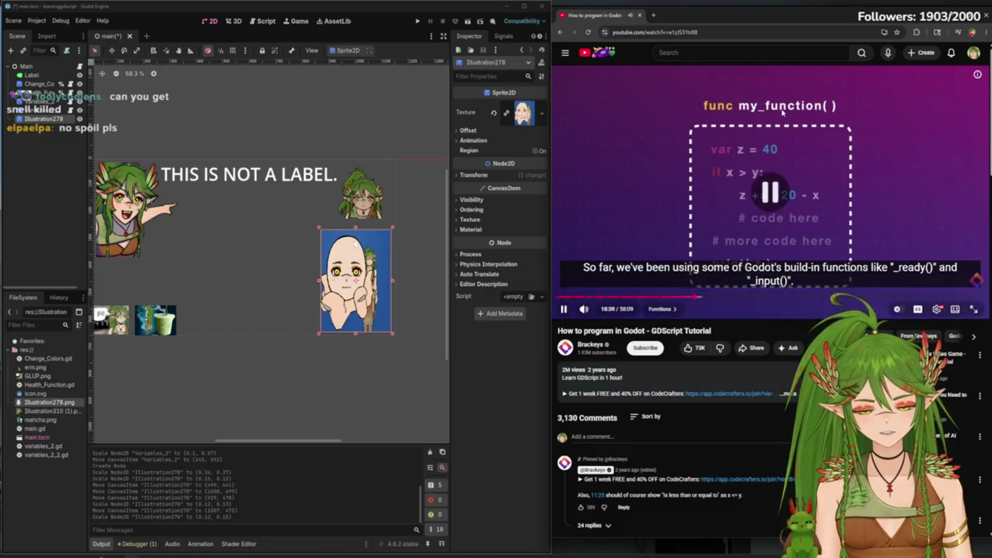
left_click(782, 117)
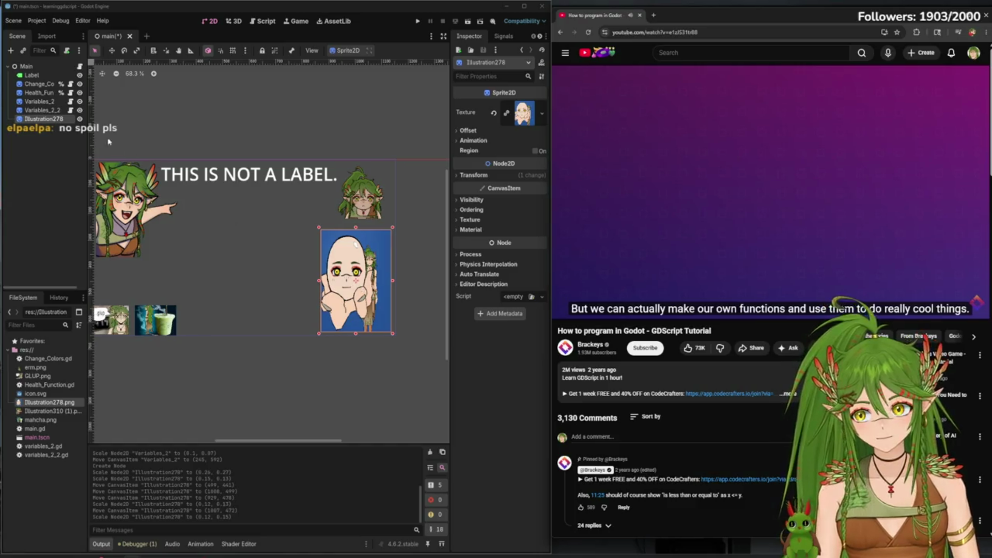
double_click(55, 120)
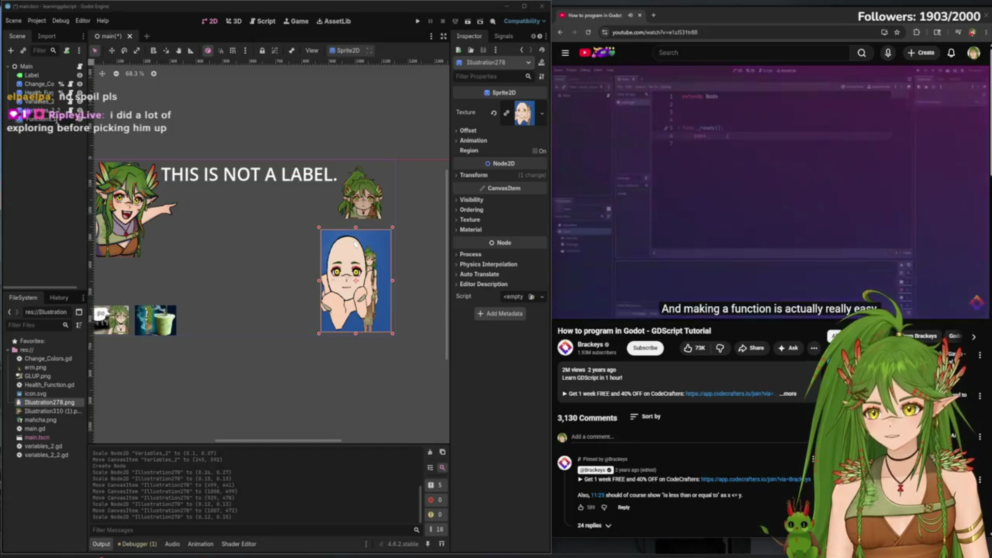
left_click(600, 185)
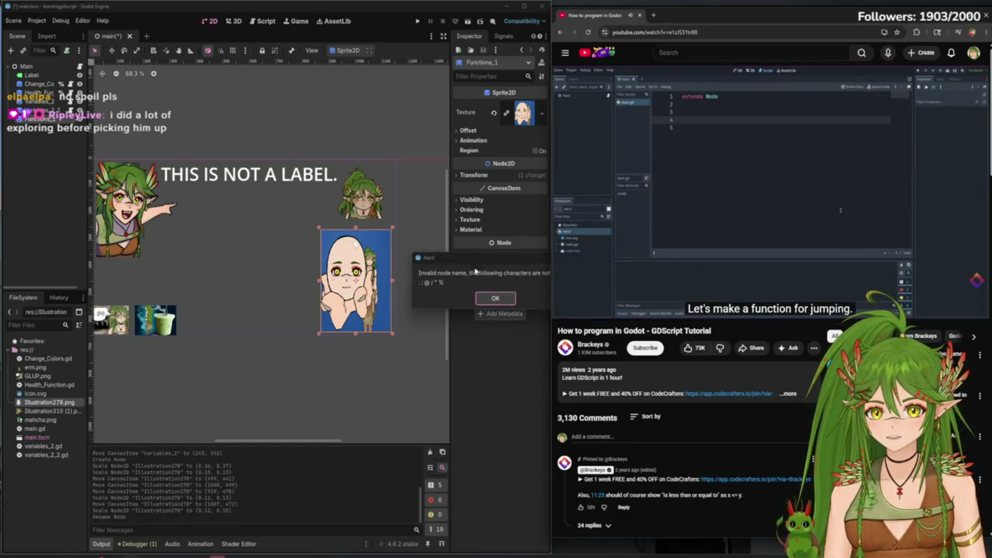
Dismiss the invalid node name warning and play and pause the tutorial video.
left_click(495, 298)
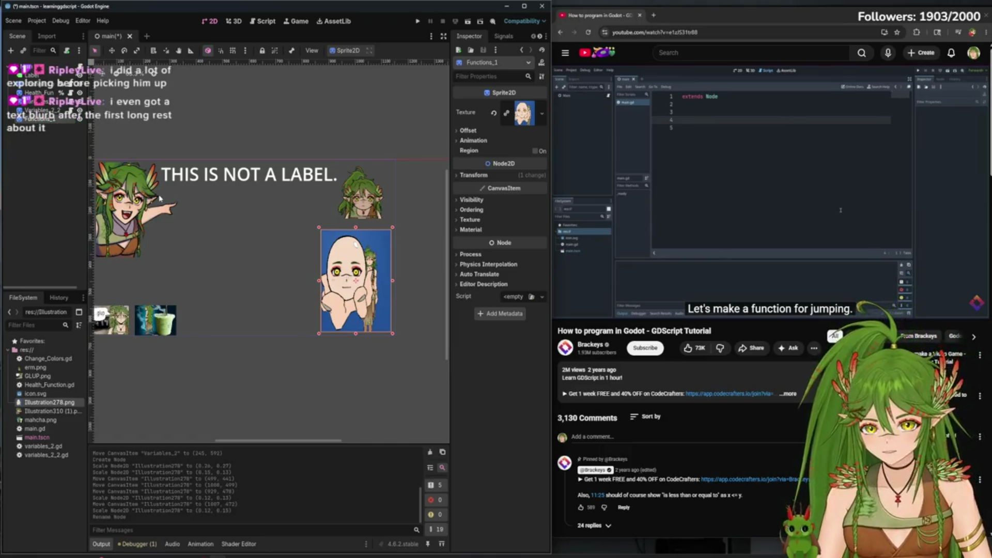
mouse_move(788, 179)
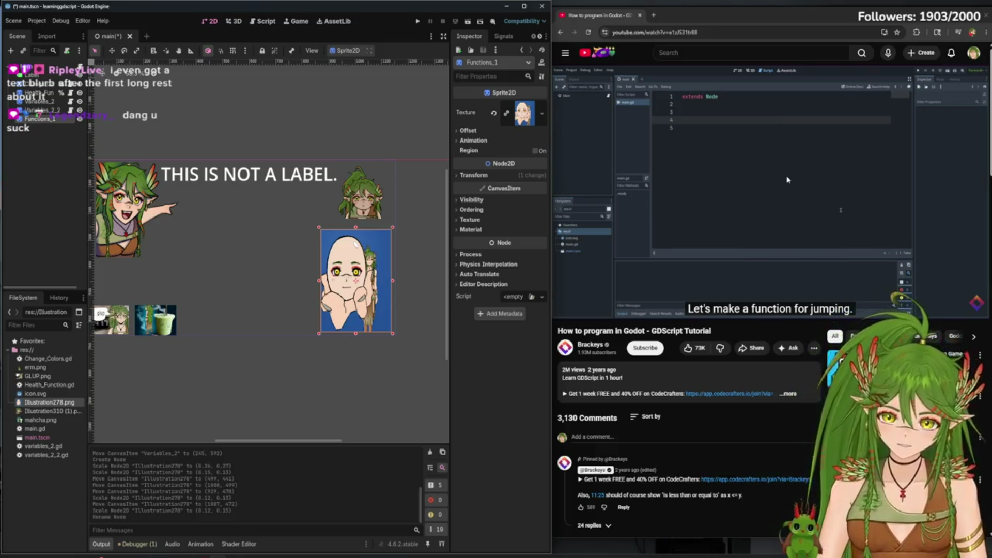
left_click(787, 180)
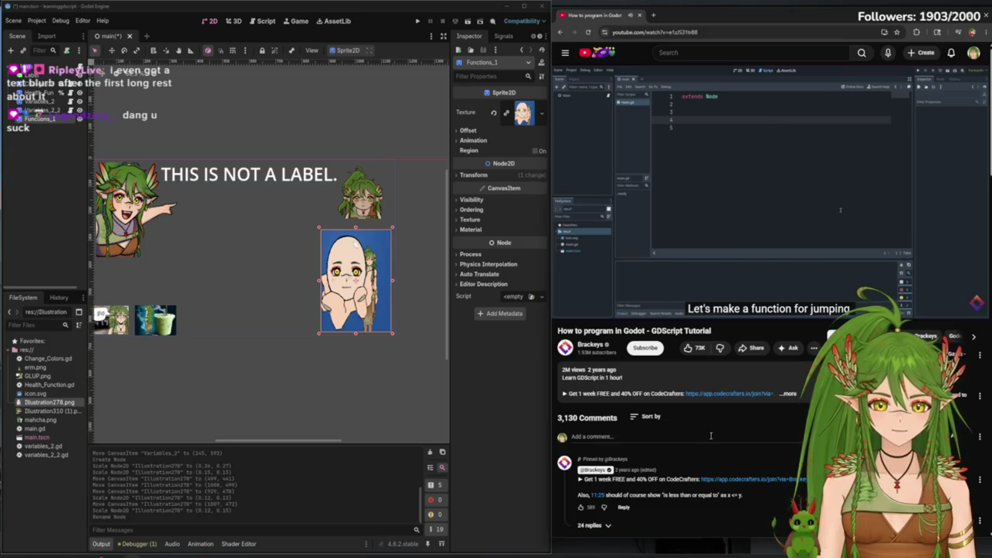
key("space")
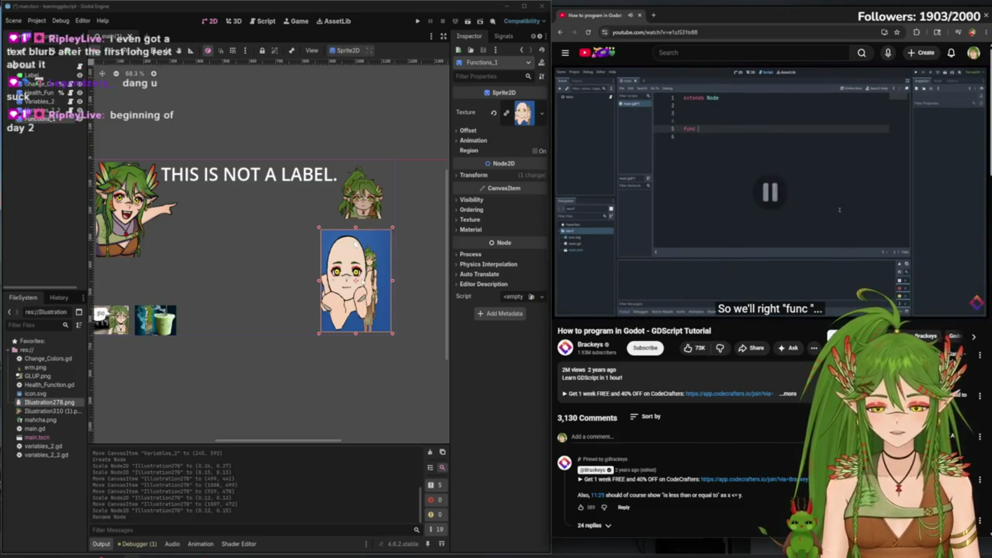
left_click(716, 250)
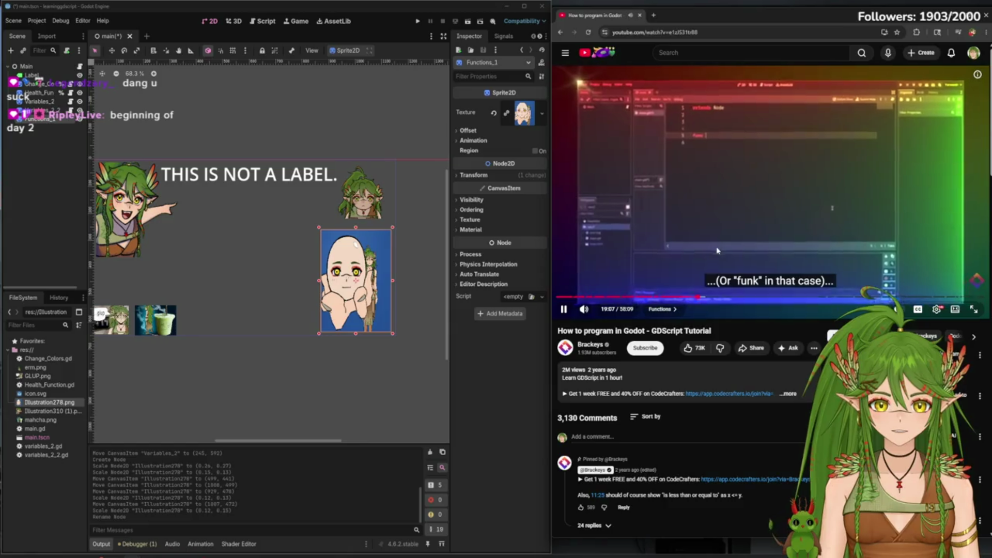
key("space")
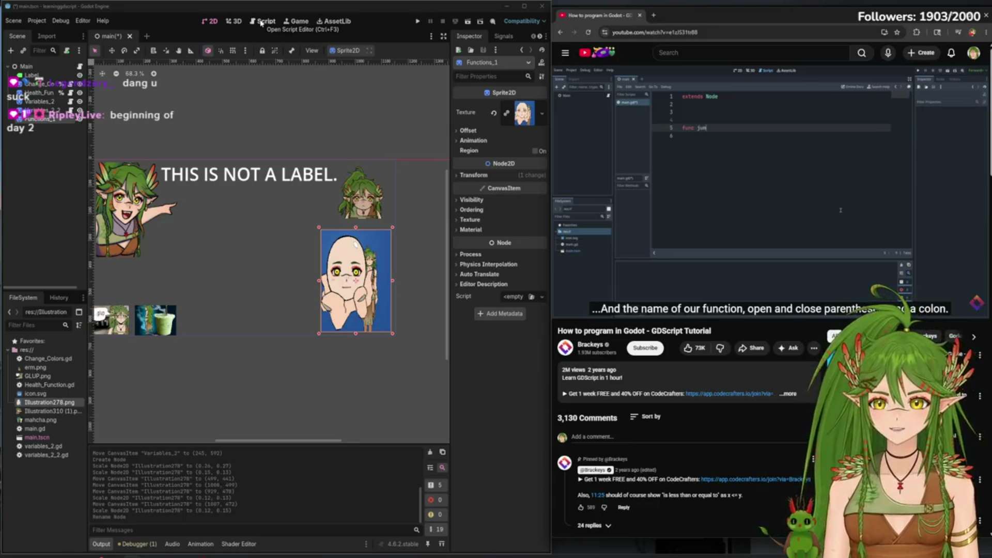
Attach a new script res://functions_1.gd to Functions_1 and select its template code.
left_click(261, 22)
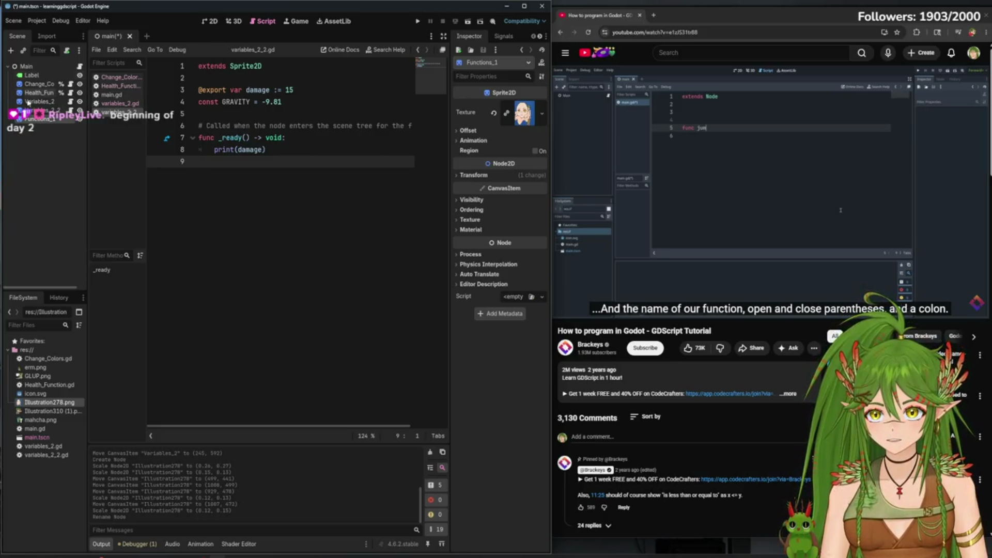
left_click(66, 50)
left_click(458, 358)
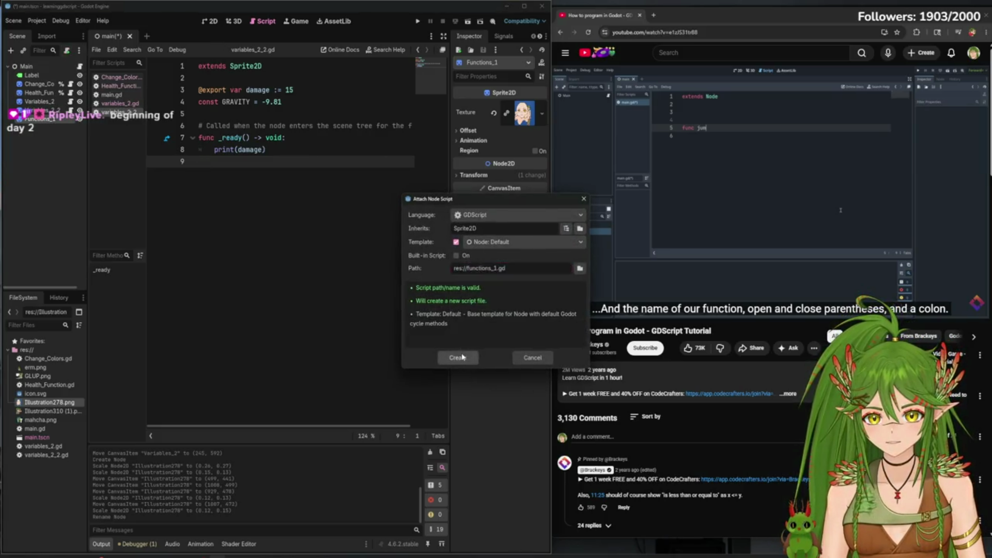
mouse_move(263, 187)
left_mouse_down()
mouse_move(248, 192)
mouse_move(198, 112)
left_mouse_up()
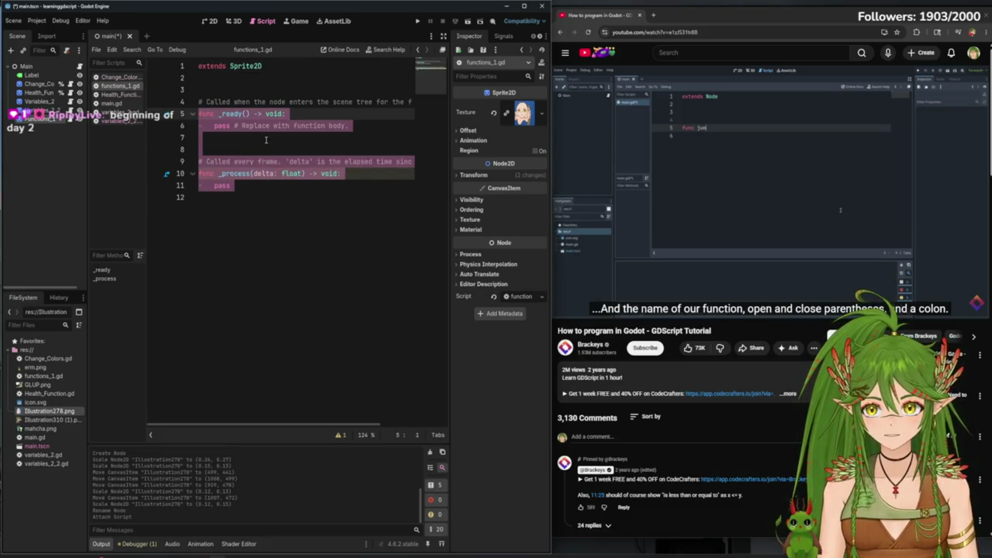
Replace the template with func jump() holding #up, #fart sound, #jump animation and print("JUUUUUUUUUMP!!!").
key("BackSpace")
key("BackSpace")
key("BackSpace")
key("BackSpace")
key("BackSpace")
key("BackSpace")
key("BackSpace")
key("BackSpace")
key("BackSpace")
type("func")
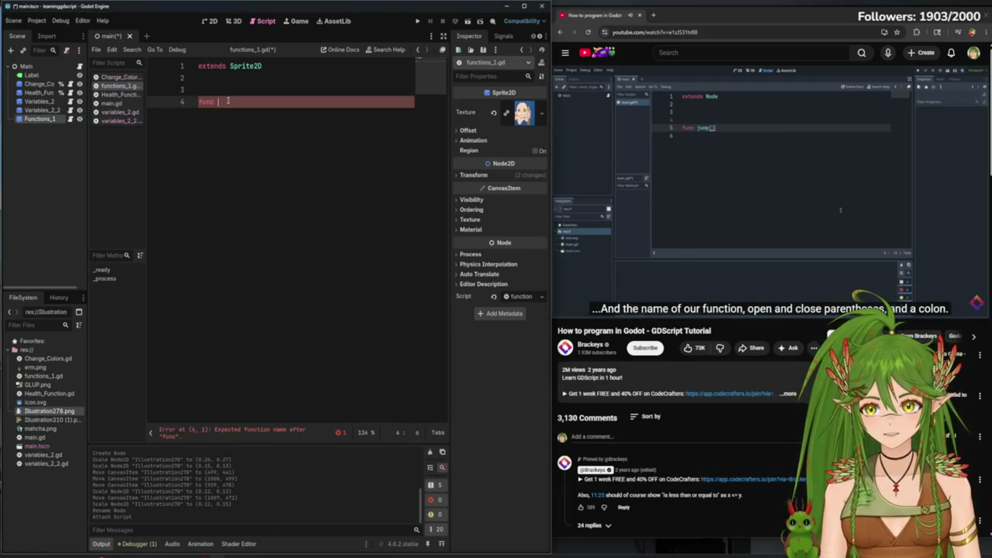
type(" jump")
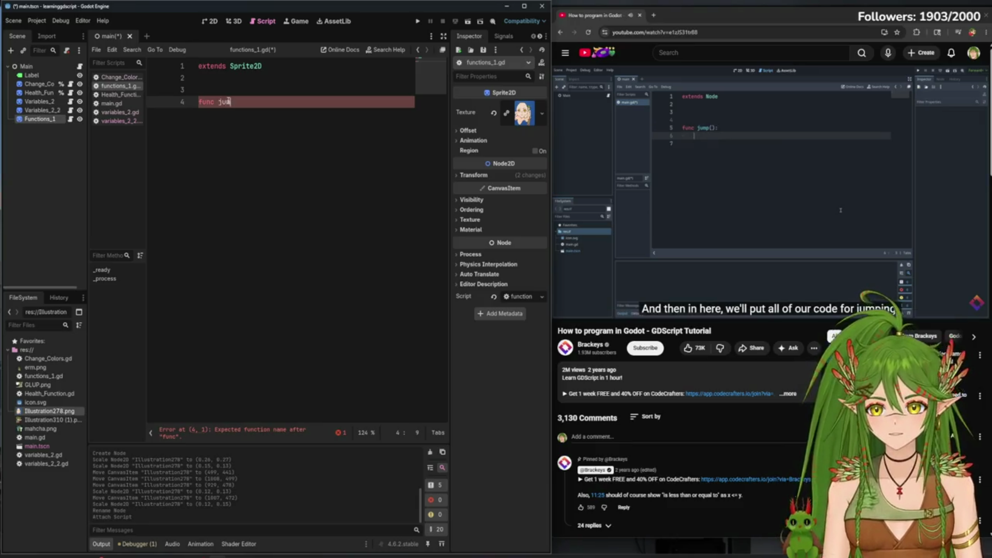
type("():")
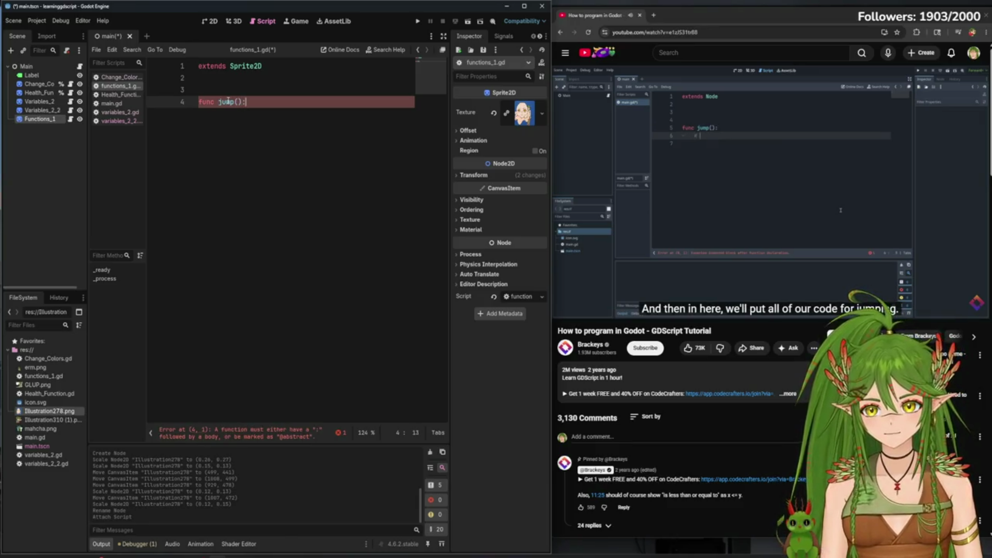
key("Return")
type("#")
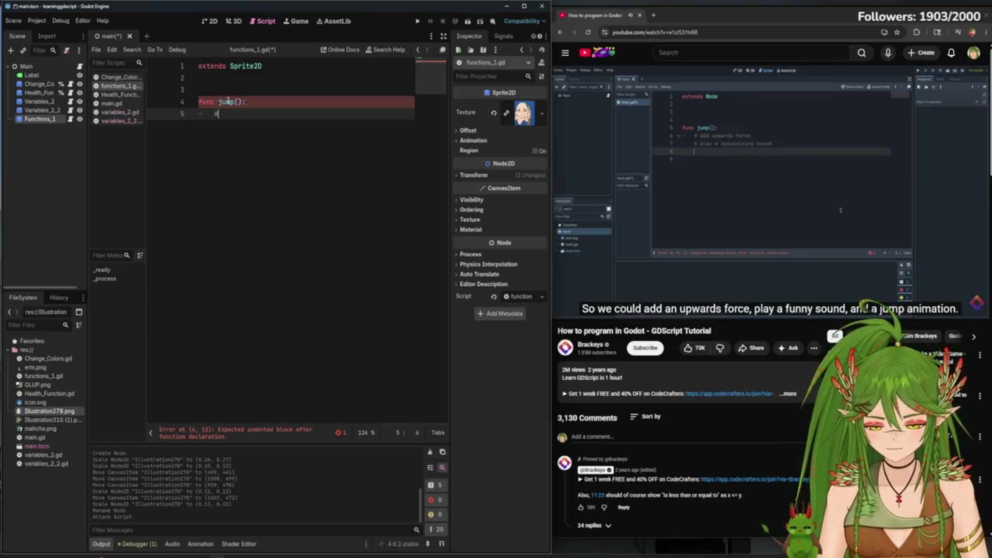
type("up")
key("Return")
type("#fa")
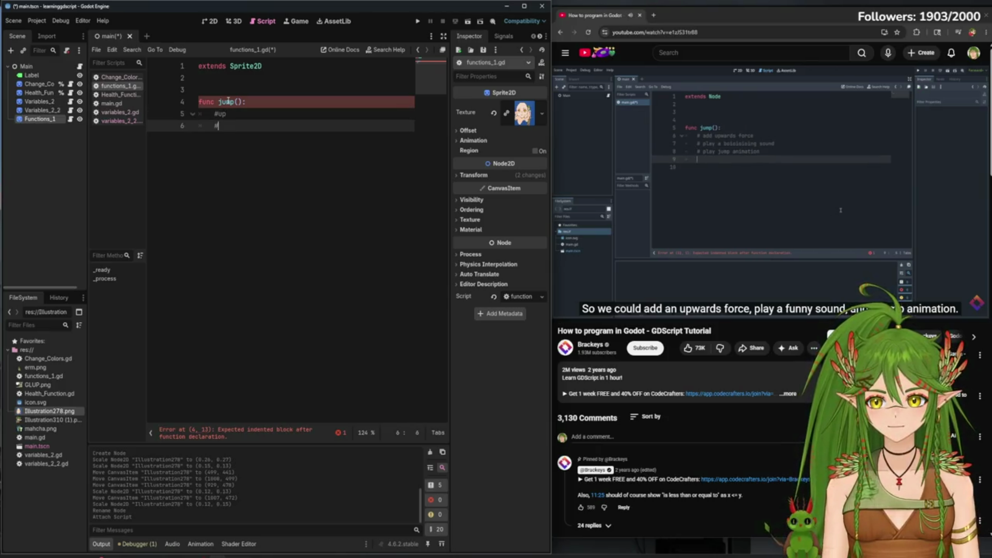
type("rt sound")
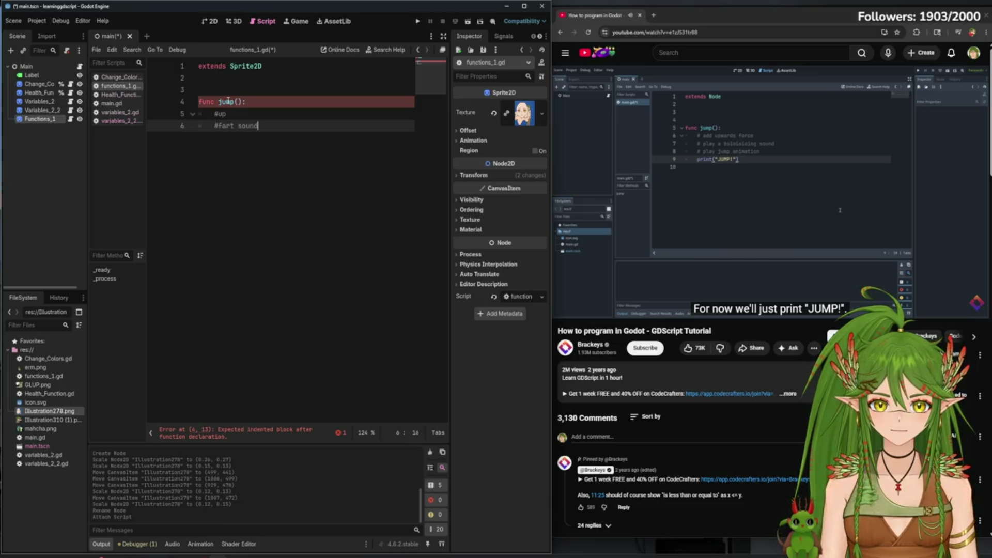
key("Return")
type("#jump anim")
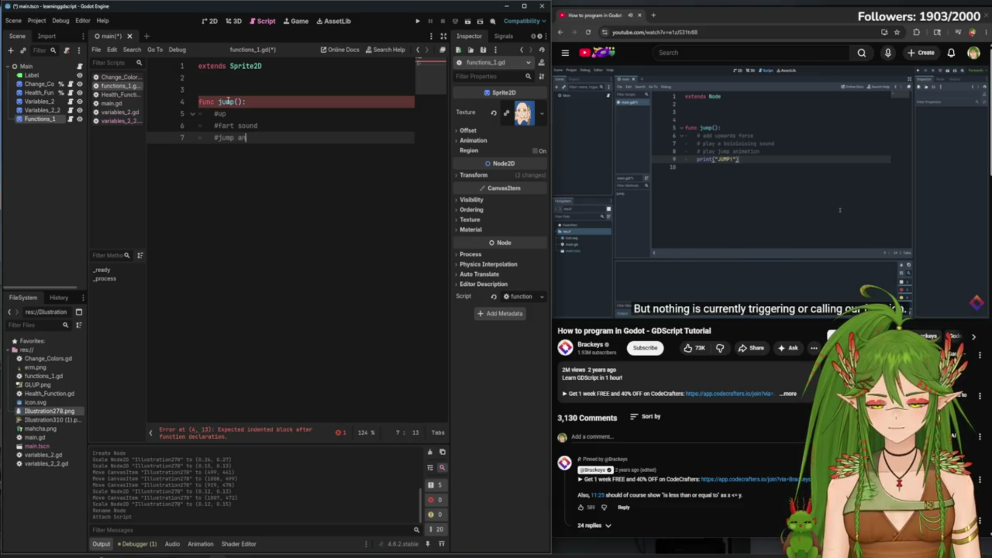
type("ation")
key("Return")
type("print")
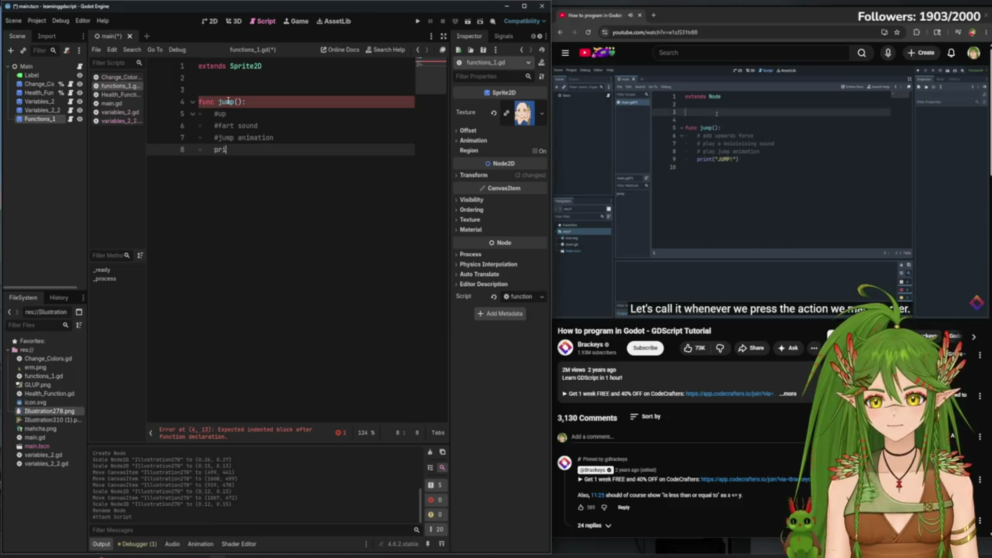
type("(\"JU")
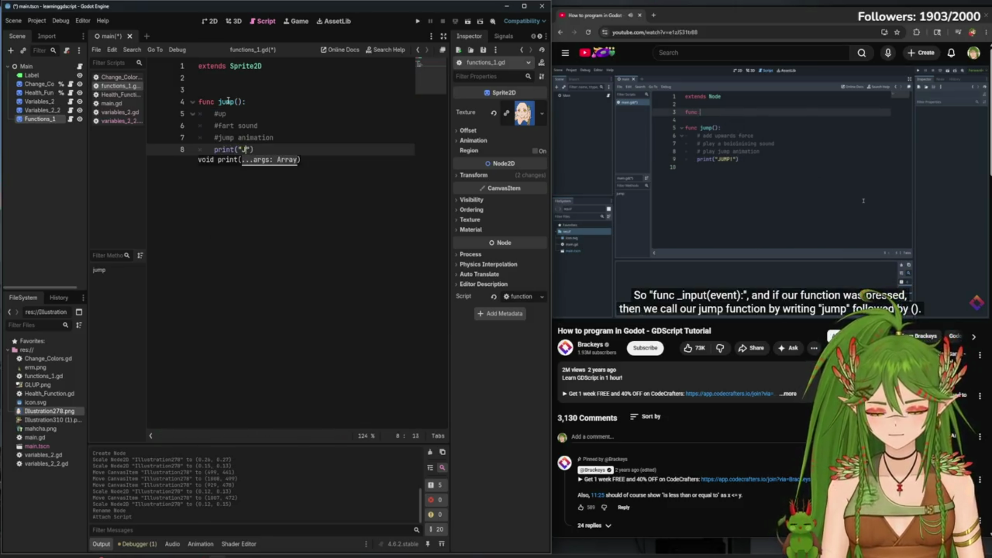
type("UUUUUUUUMP!!!")
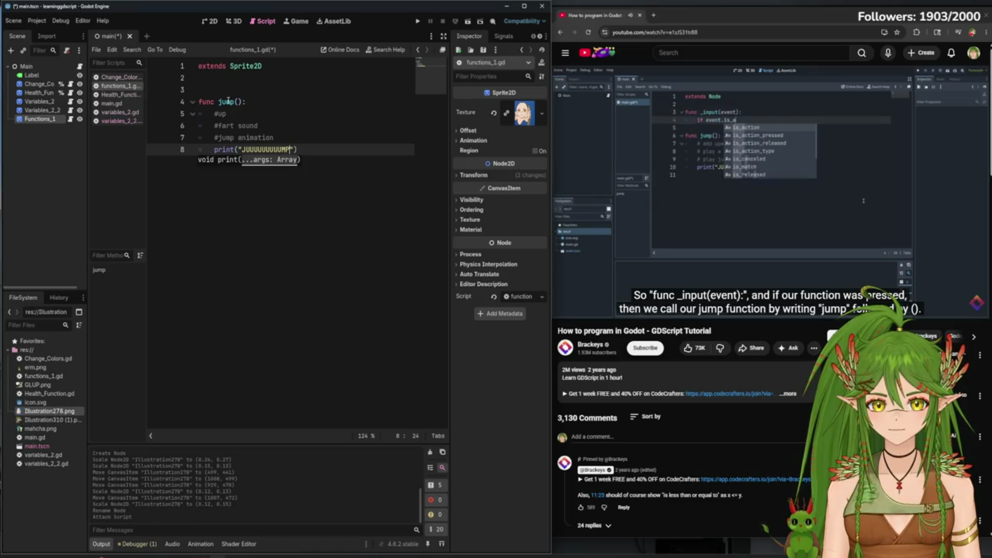
type("\"")
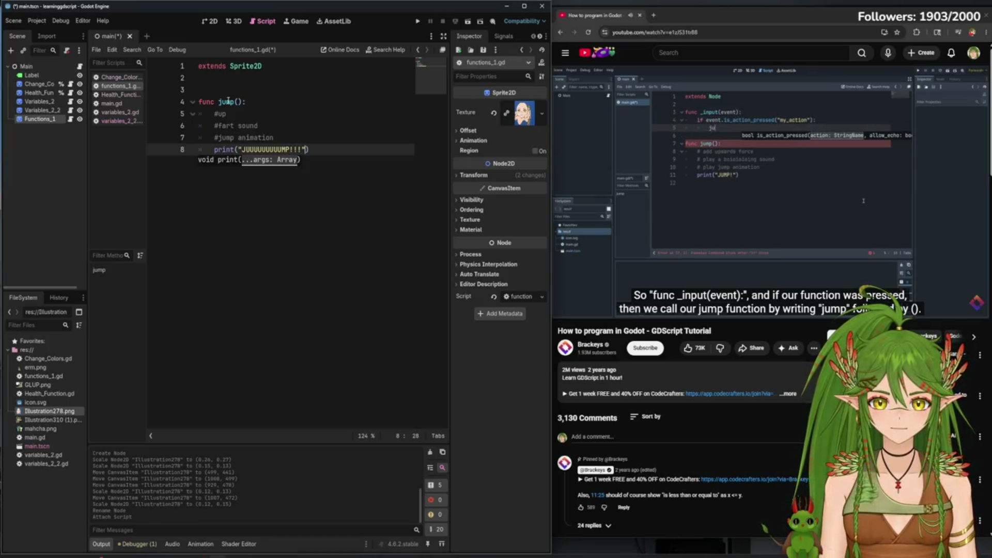
Insert a blank line above jump() and begin typing a new function there.
left_click(242, 85)
key("Return")
key("Up")
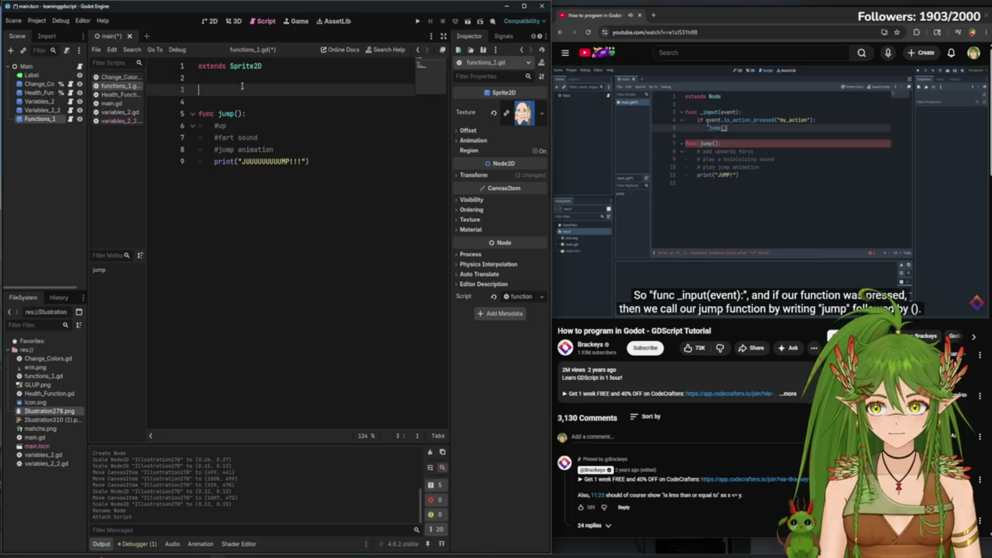
type("func")
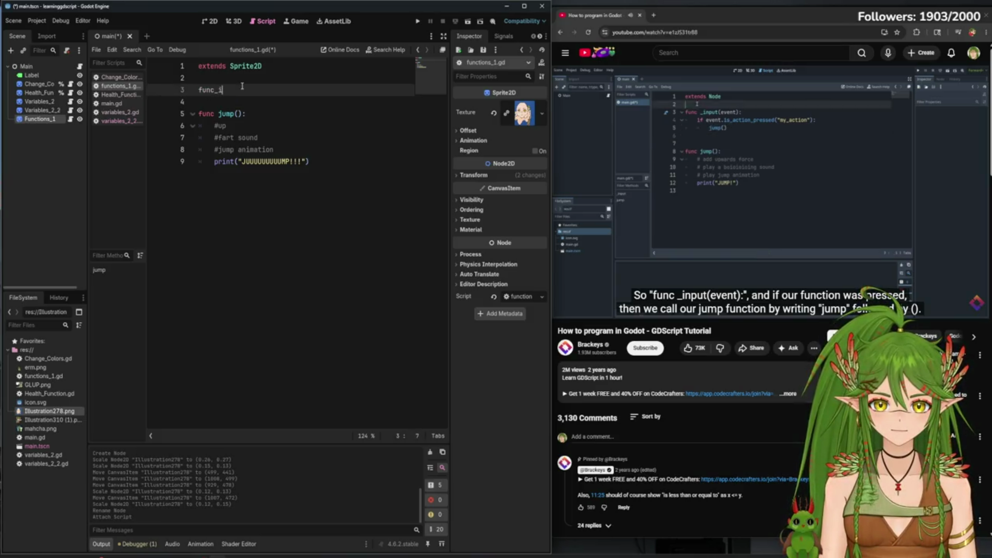
type(" in")
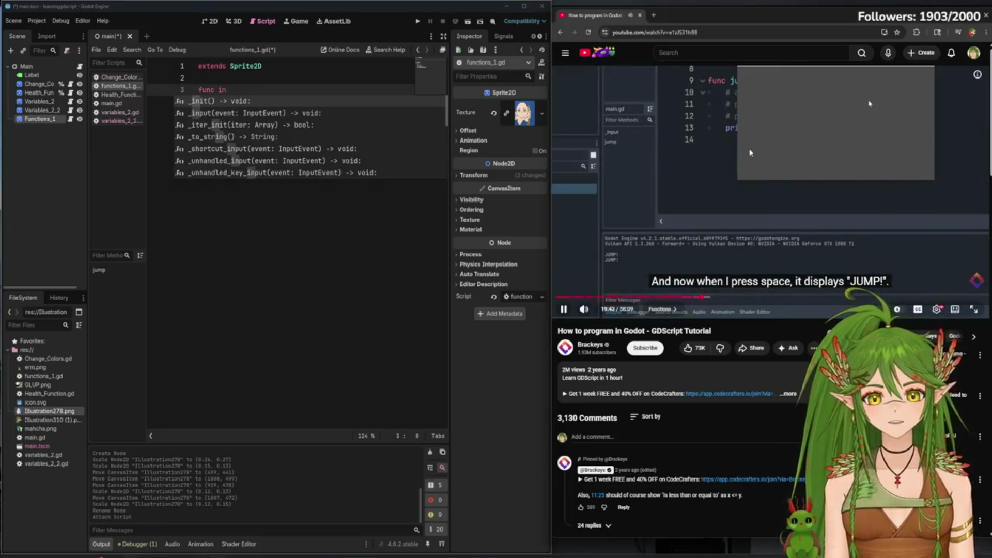
Write func _input(event): with if event.is_action_pressed("my_action"): calling jump().
left_click(320, 161)
key("Left")
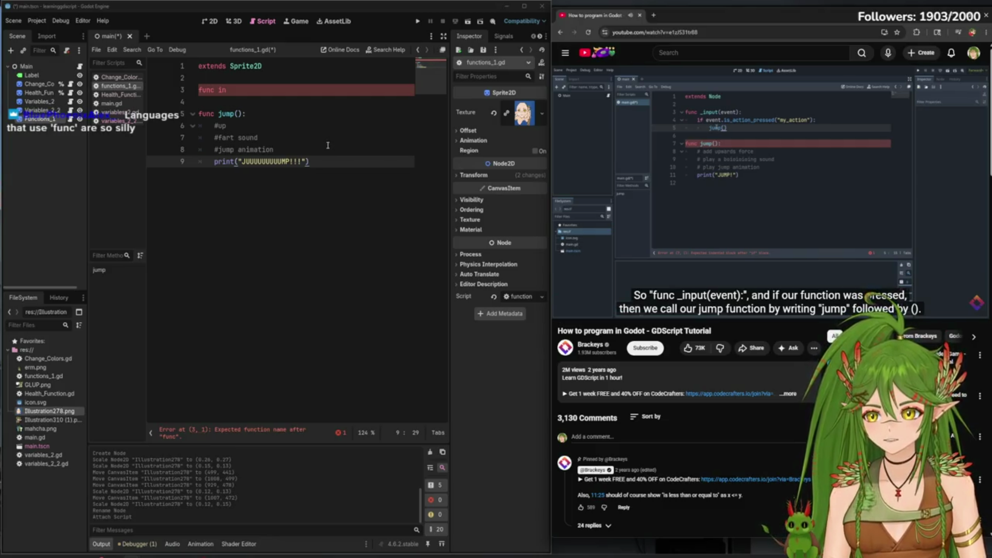
left_click(238, 90)
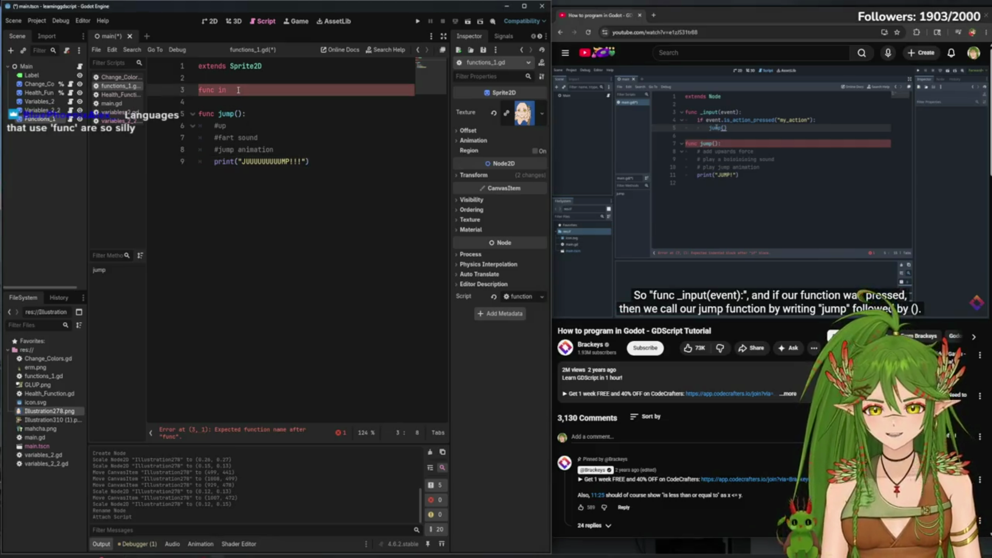
key("BackSpace")
key("BackSpace")
type("_")
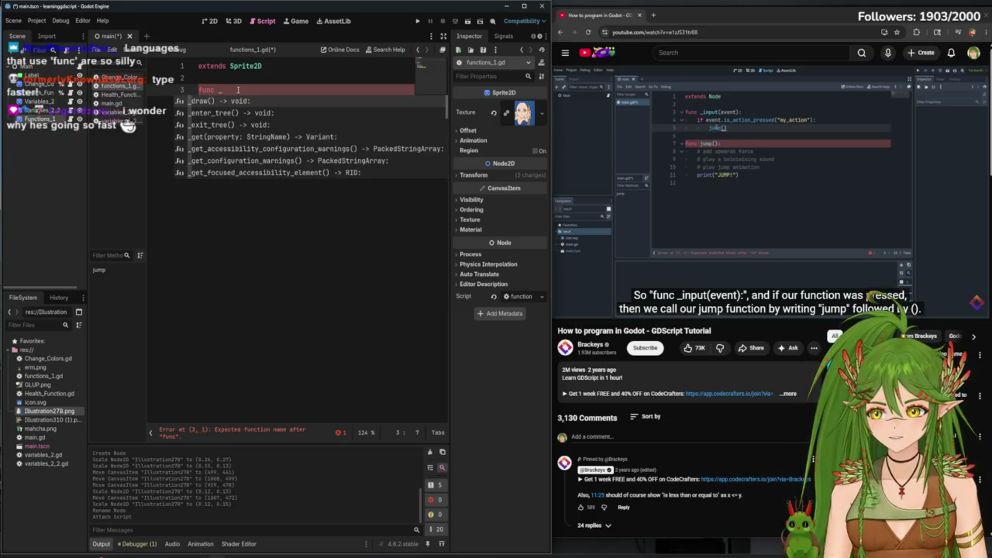
type("input(eve")
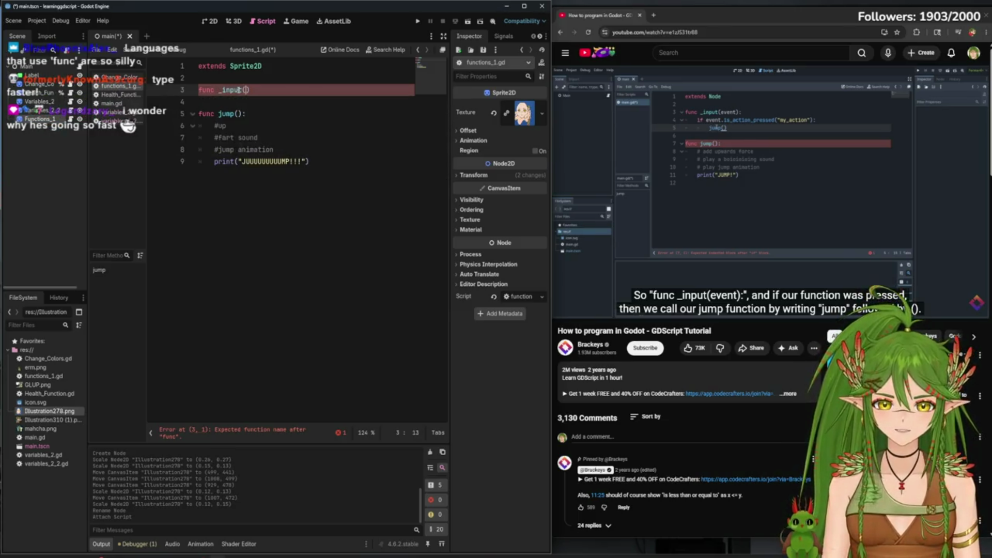
type("nt):")
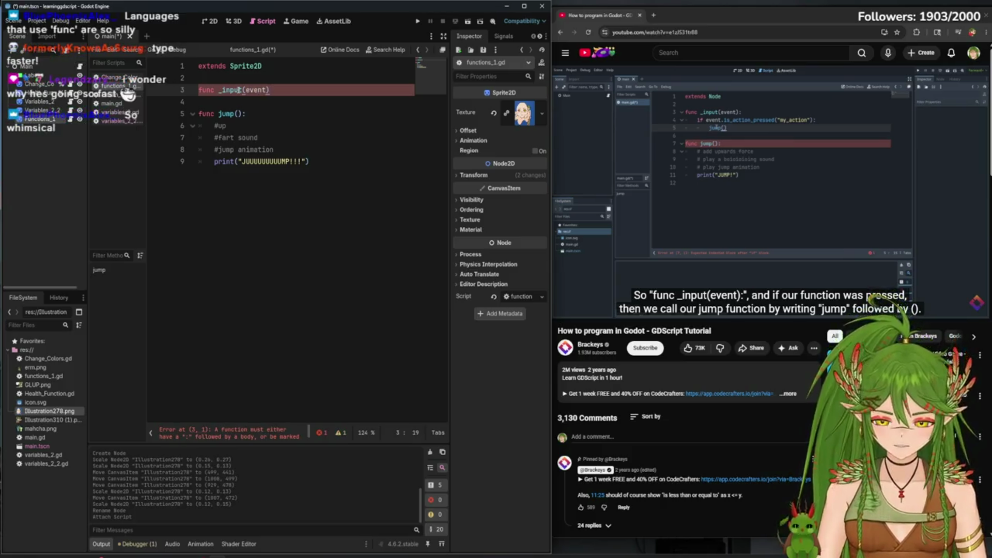
key("Return")
type("if event.")
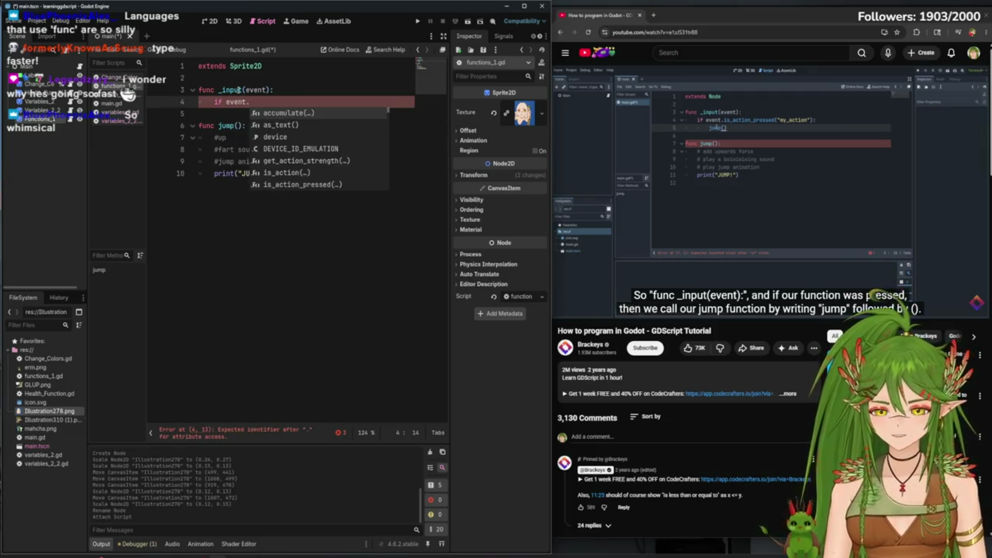
type("is_ac")
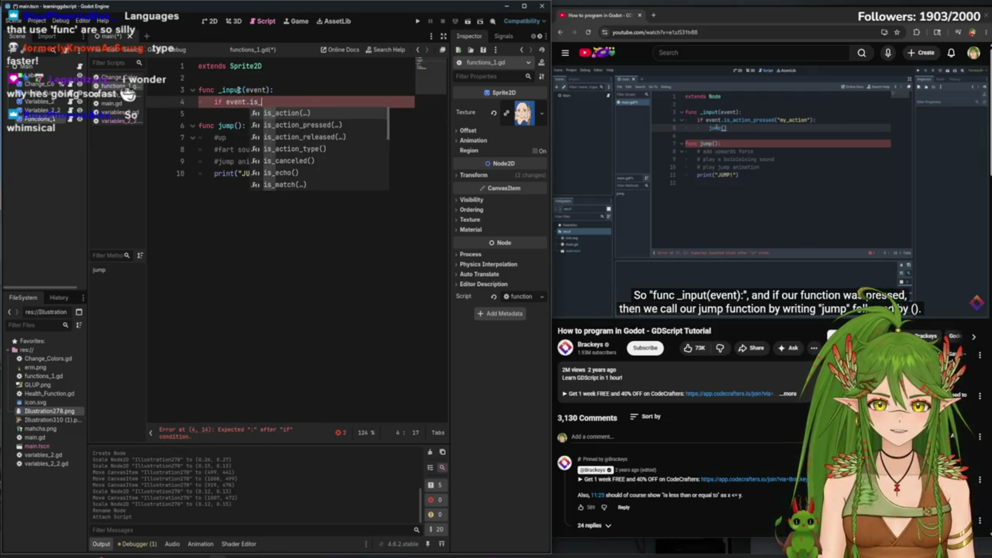
type("tion_presse")
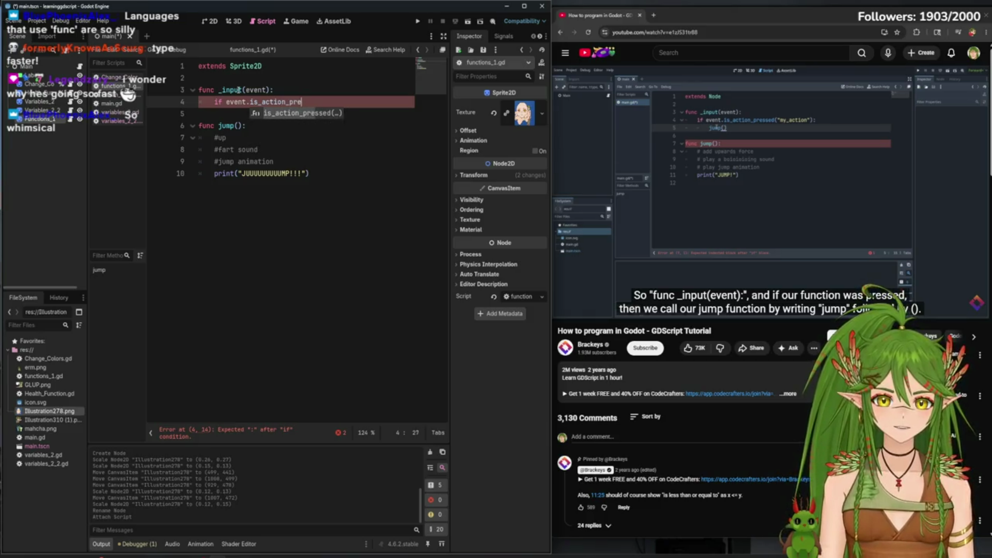
type("d(\"my_act")
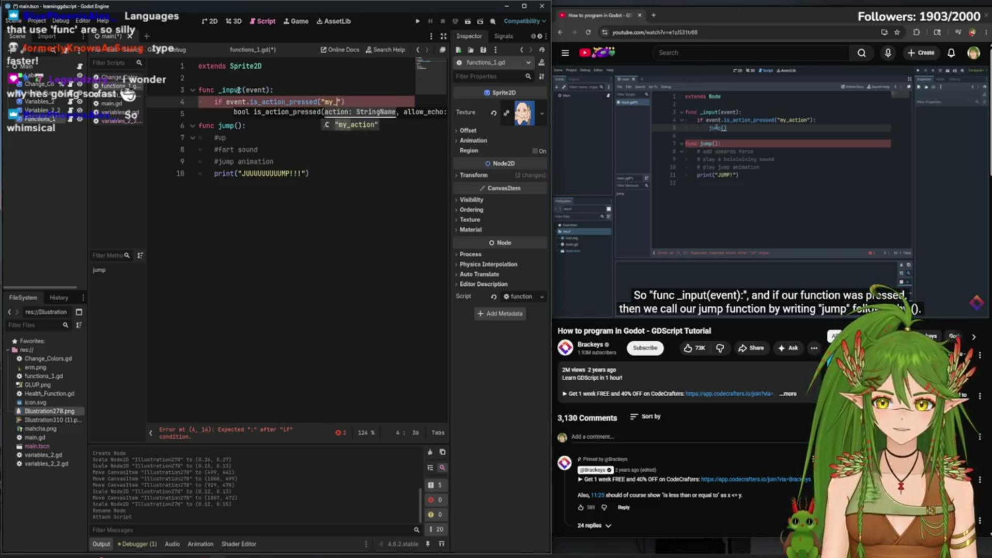
type("ion")
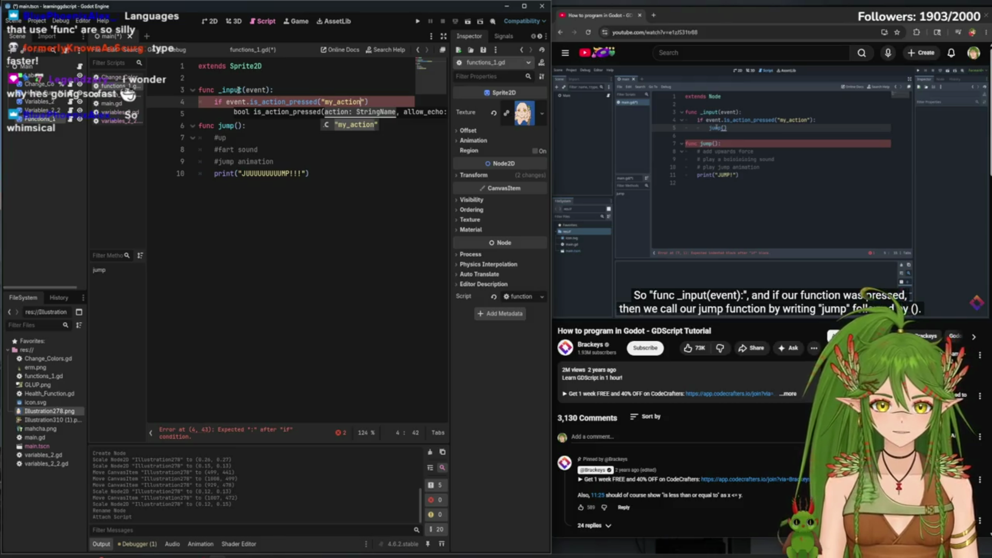
type("\")")
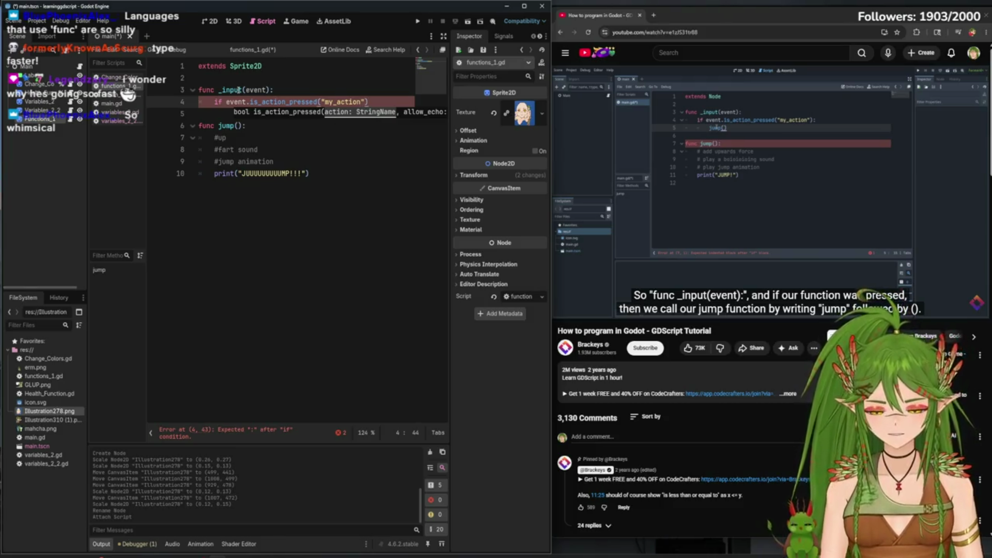
type(":")
key("Return")
type("jump")
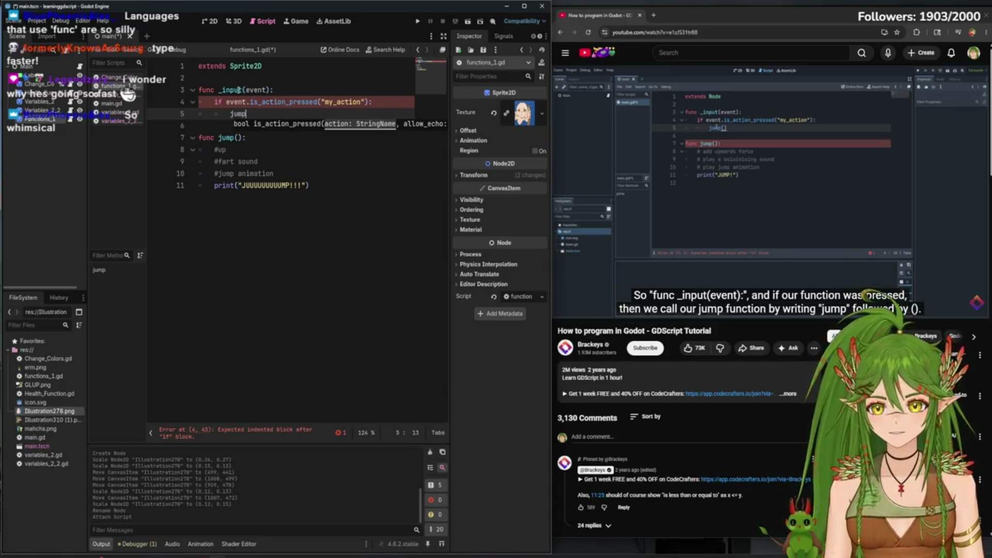
type("()")
left_click(729, 154)
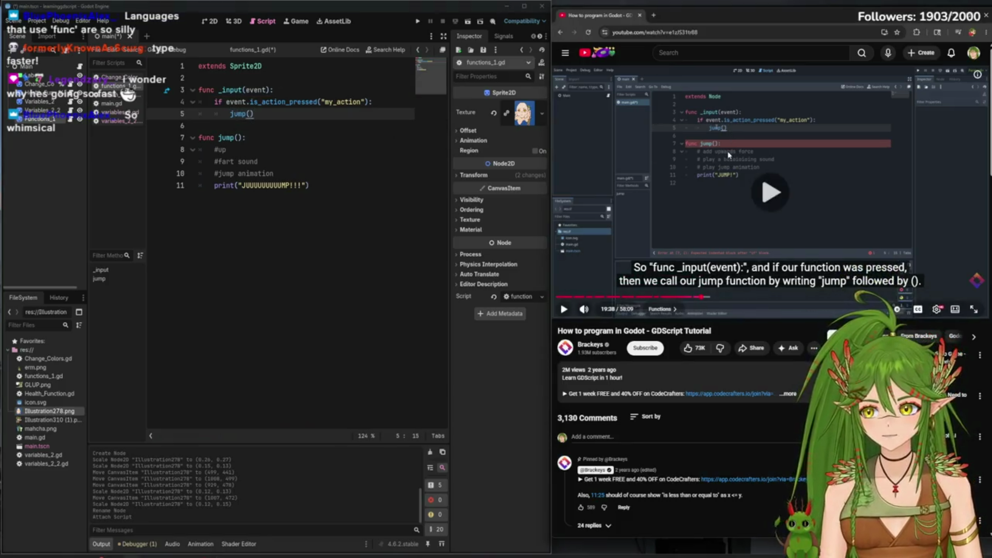
left_click(729, 155)
Run the project, press space three times to print JUUUUUUUUUMP!!!, then stop the game.
left_click(417, 20)
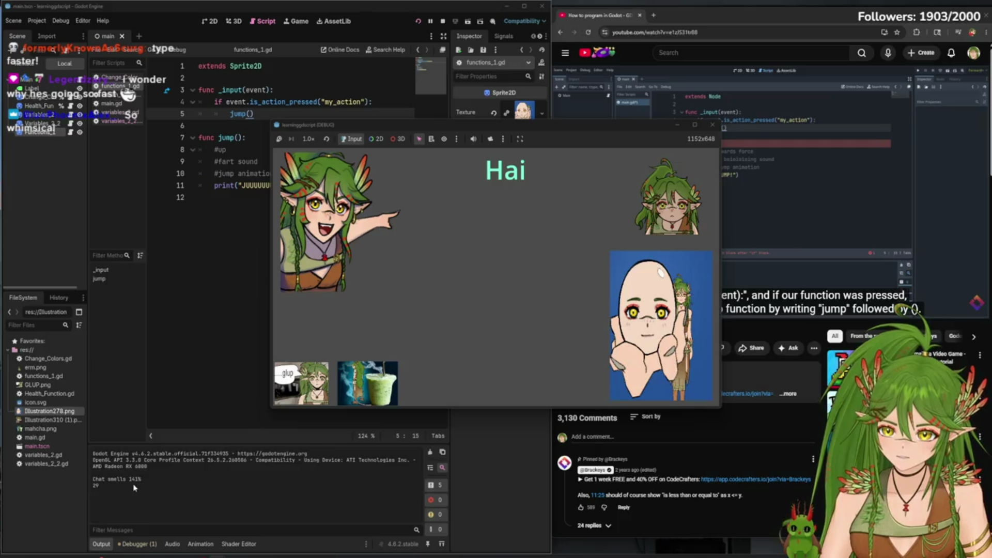
key("space")
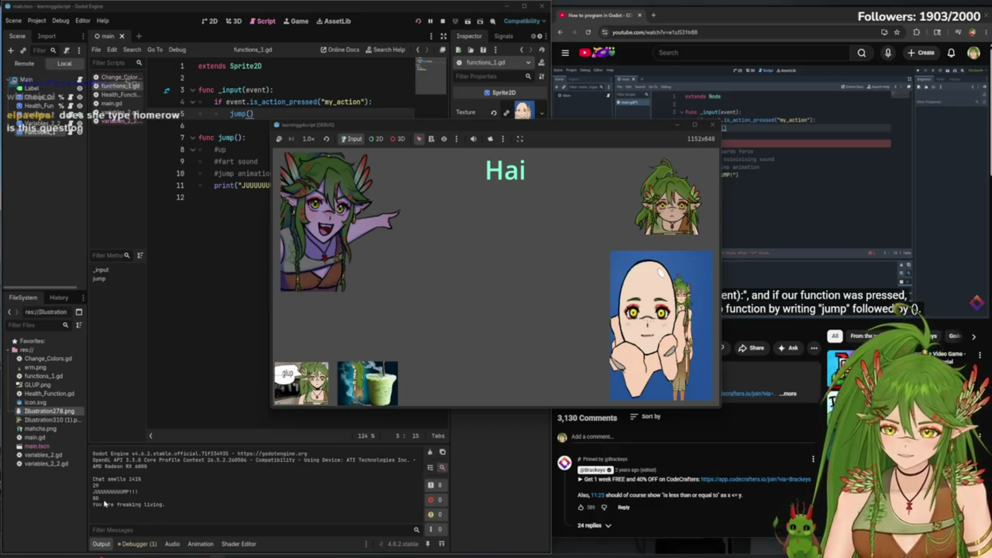
key("space")
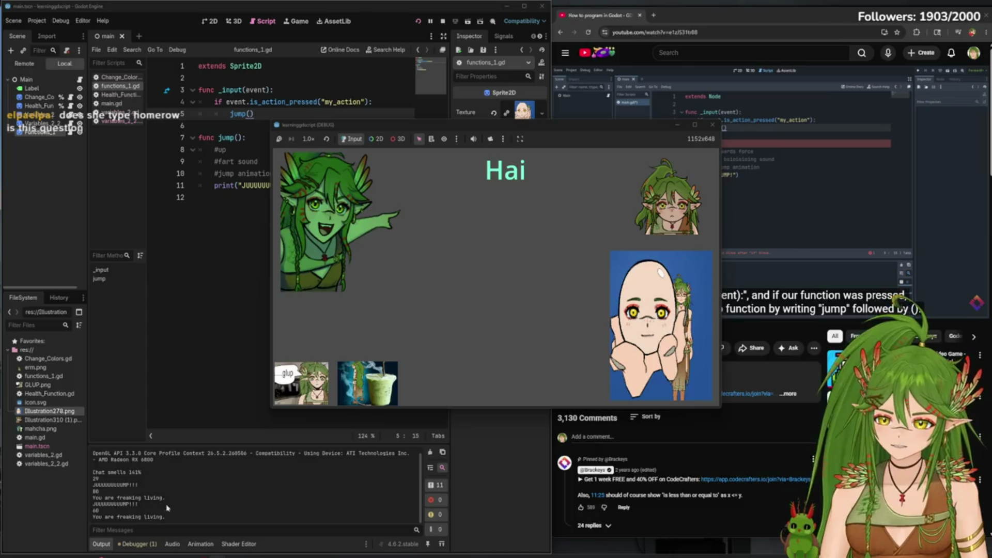
key("space")
key("space")
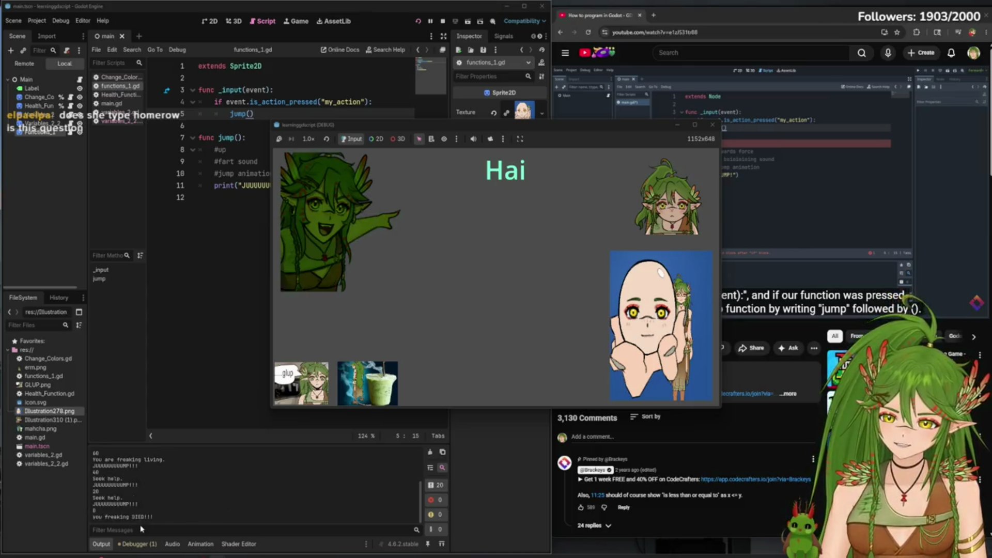
scroll(179, 497, "up", 5)
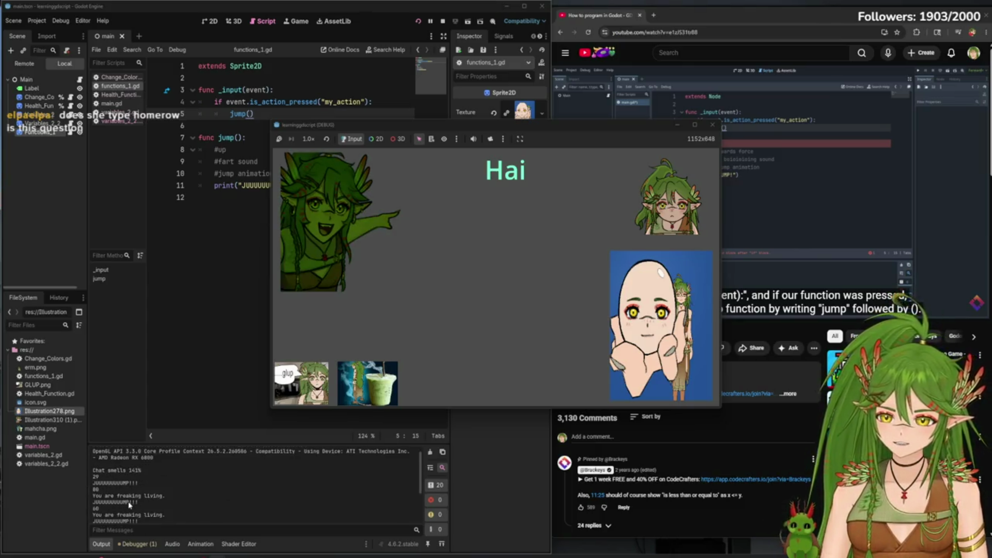
scroll(129, 505, "down", 5)
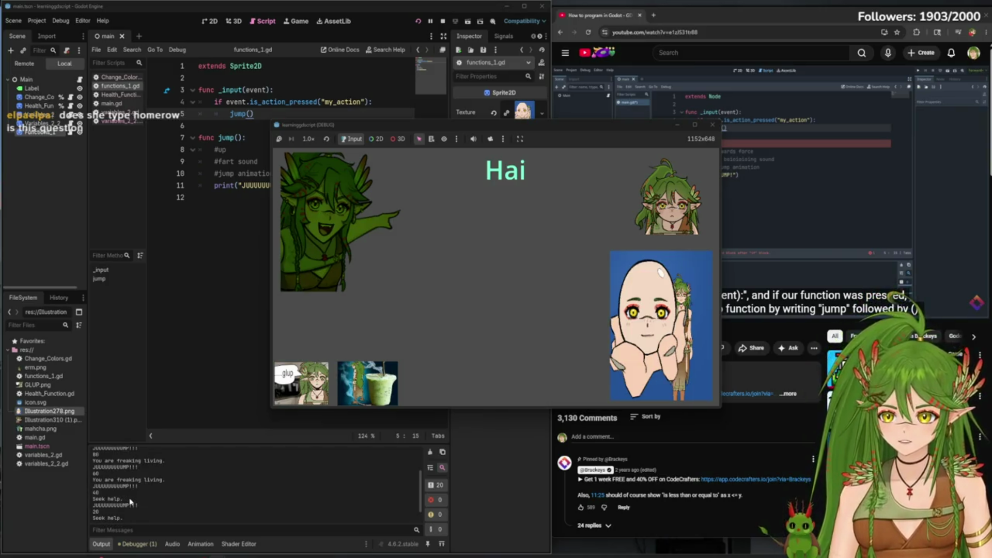
left_click(713, 124)
left_click(749, 198)
left_click(749, 198)
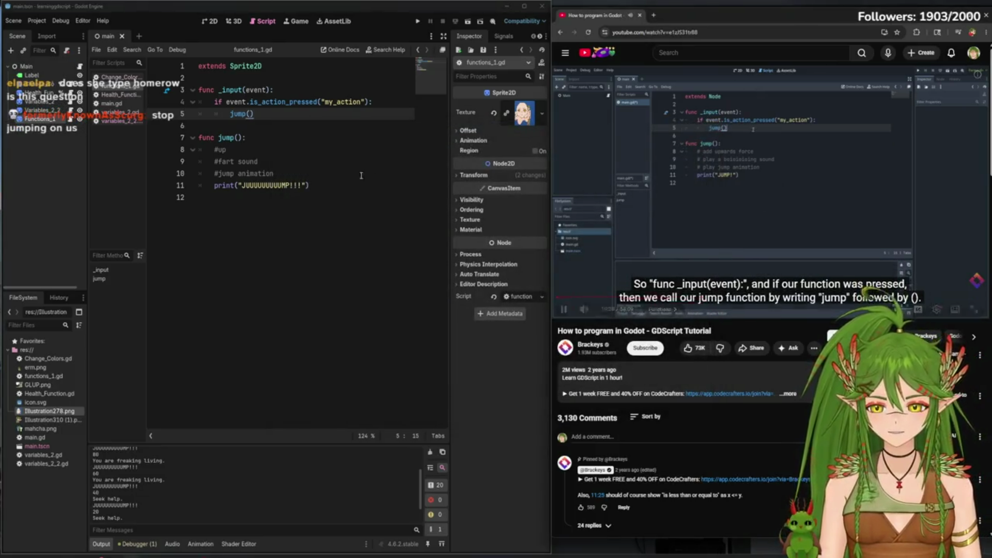
Rerun the game, move its window aside, trigger the jump three times, then stop it.
left_click(255, 124)
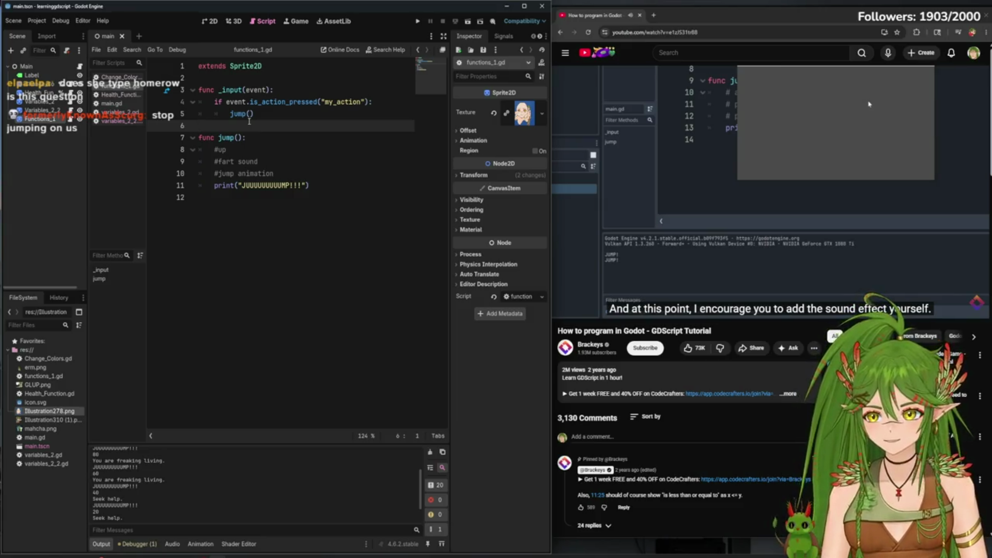
left_click(770, 191)
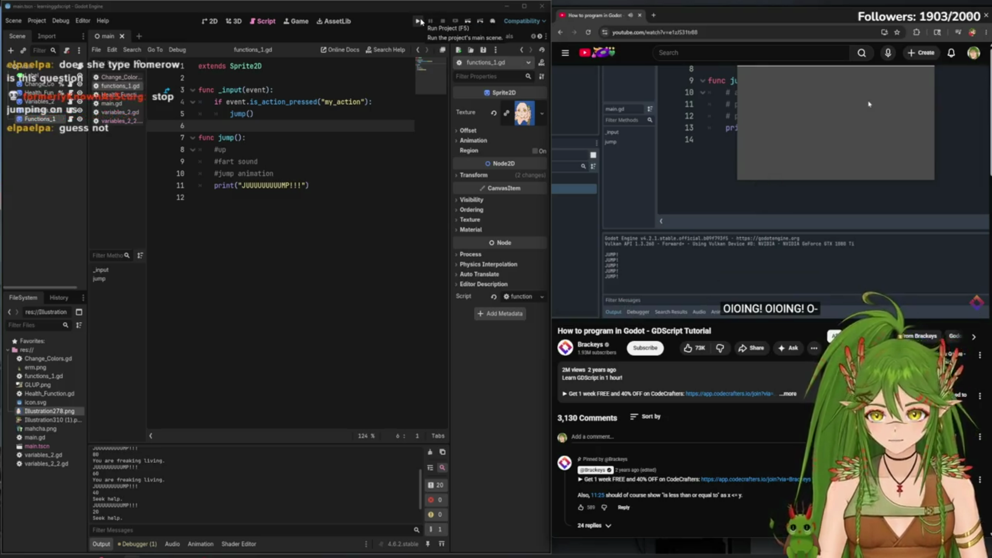
left_click(418, 21)
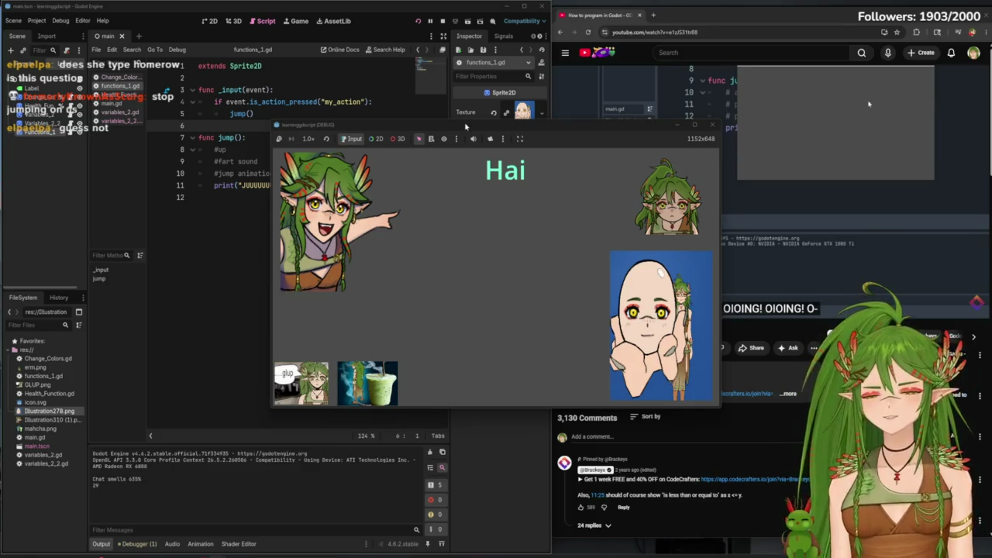
mouse_move(440, 124)
left_mouse_down()
mouse_move(562, 133)
mouse_move(384, 127)
mouse_move(367, 109)
left_mouse_up()
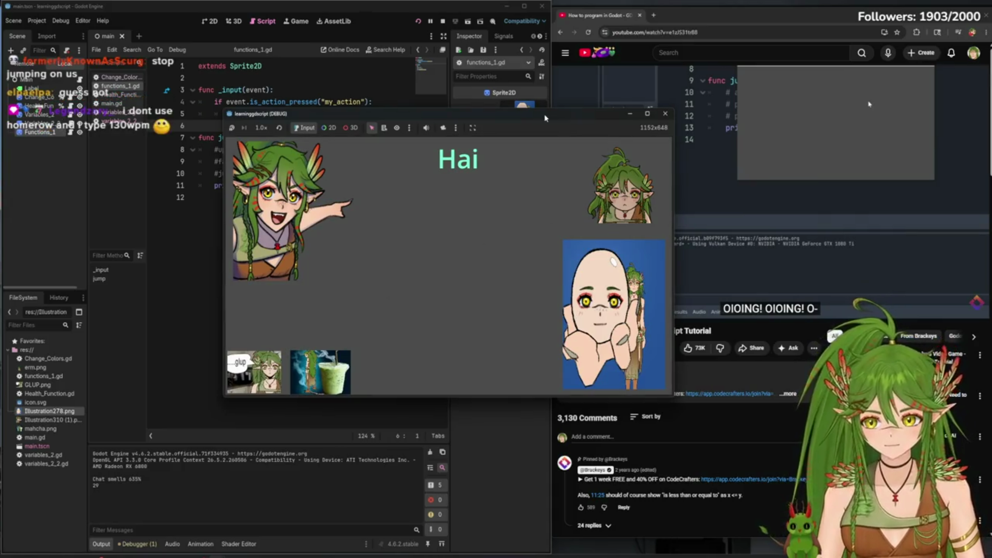
left_click(527, 146)
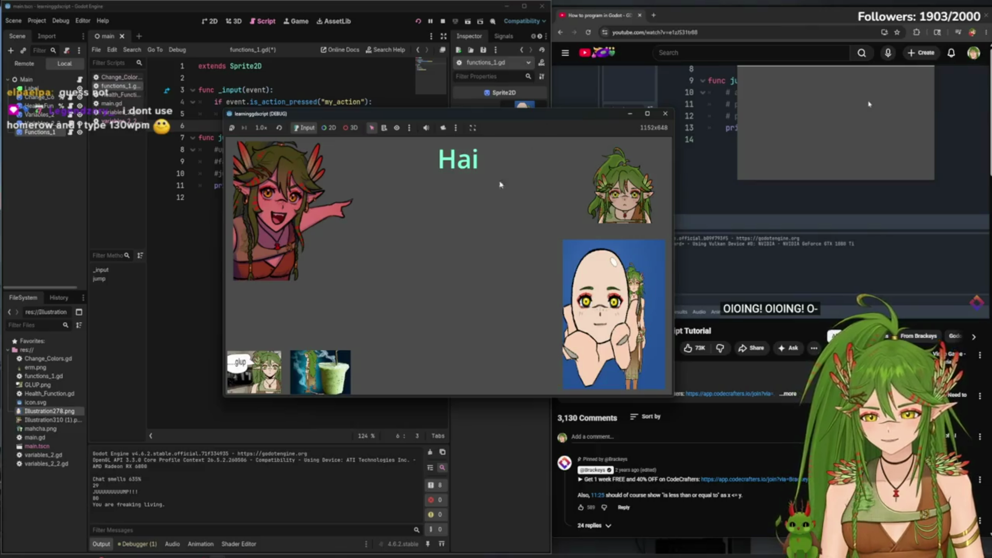
left_click(489, 222)
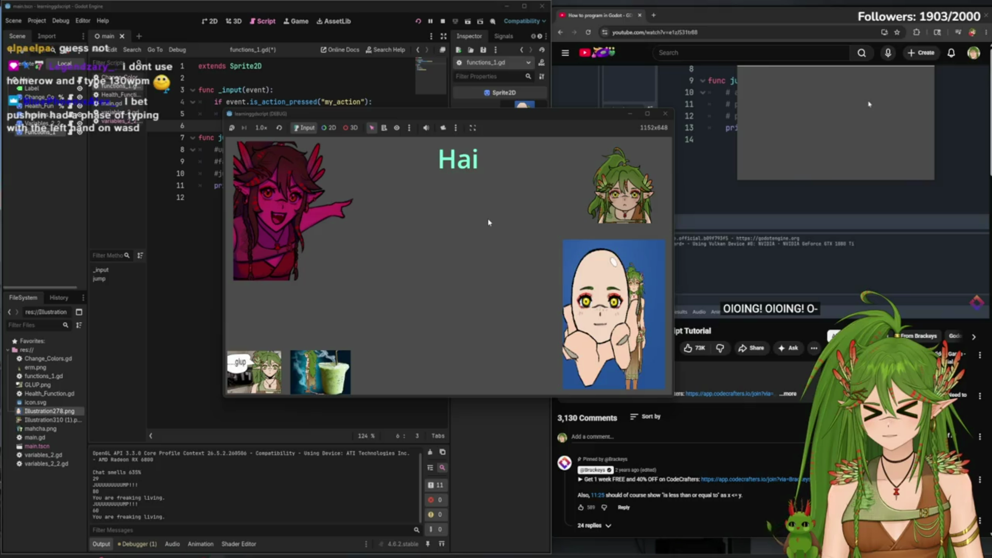
left_click(489, 224)
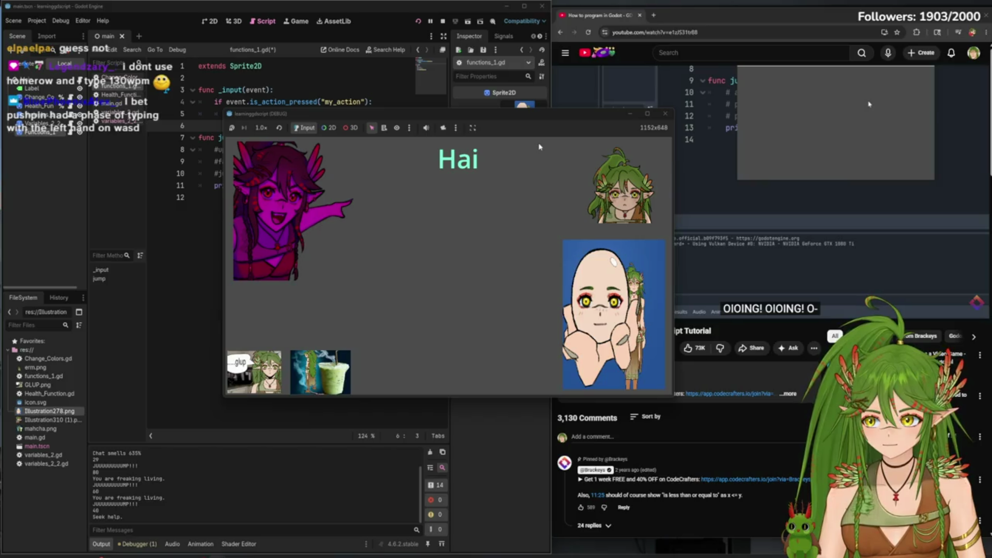
left_click(664, 113)
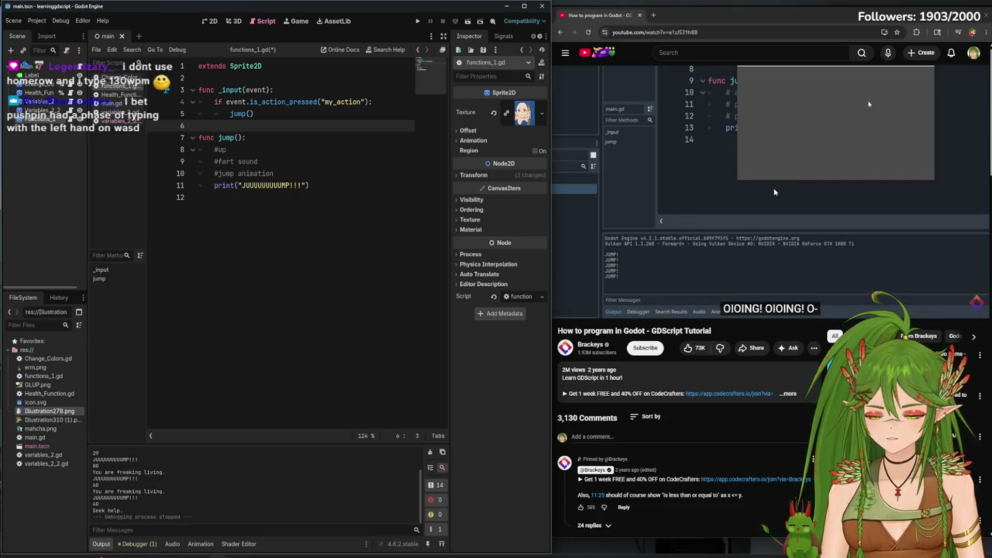
Play and pause the tutorial until it explains making code readable and reusable (past 19:37).
mouse_move(774, 192)
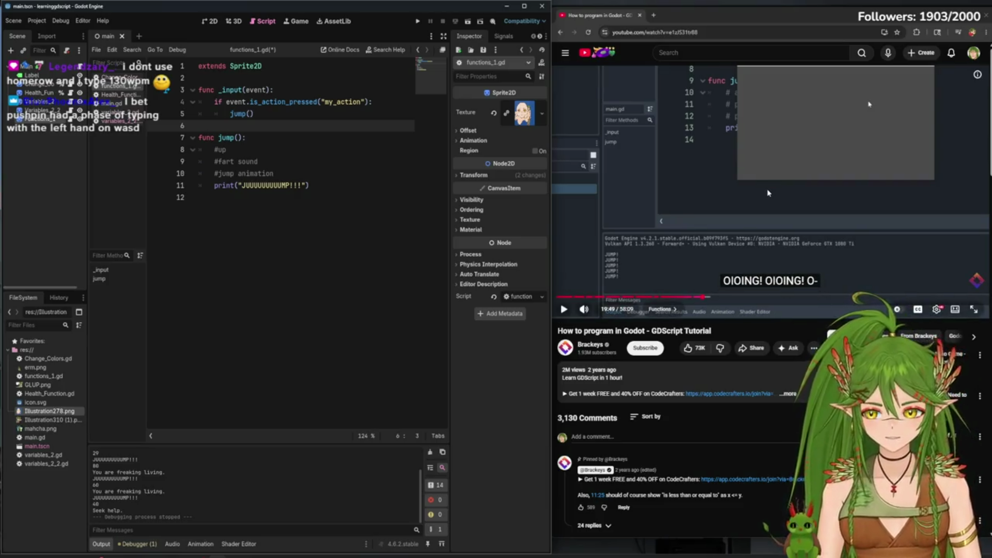
left_click(767, 193)
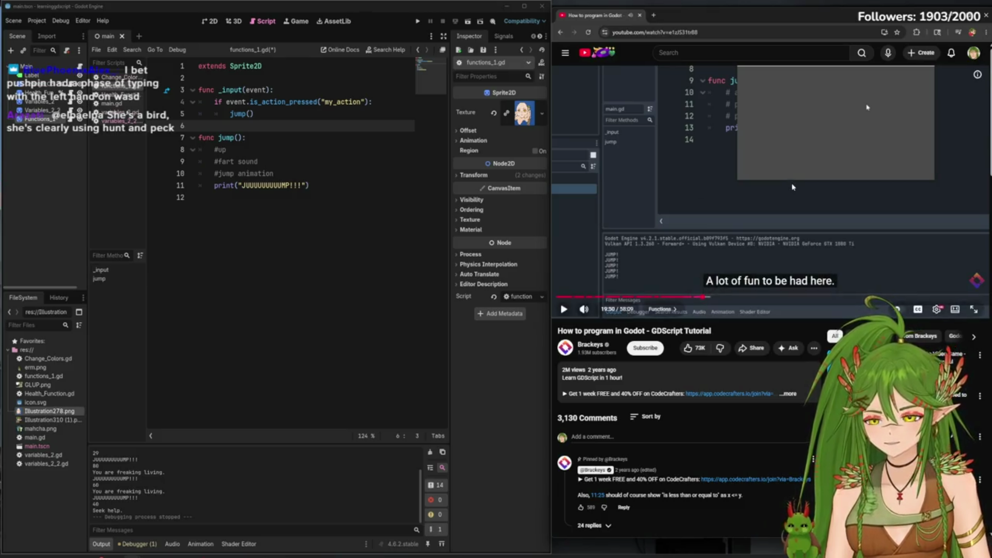
left_click(769, 191)
left_click(770, 192)
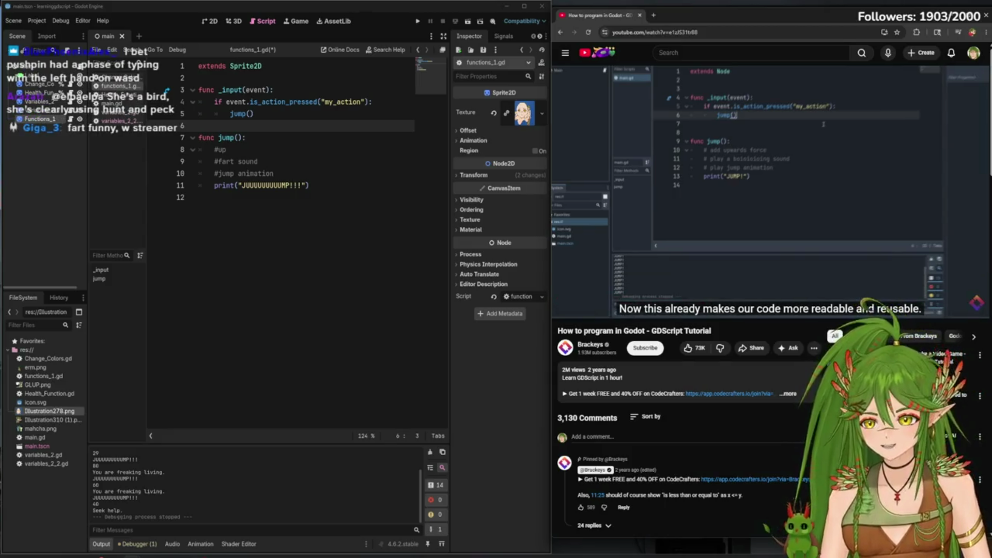
mouse_move(774, 189)
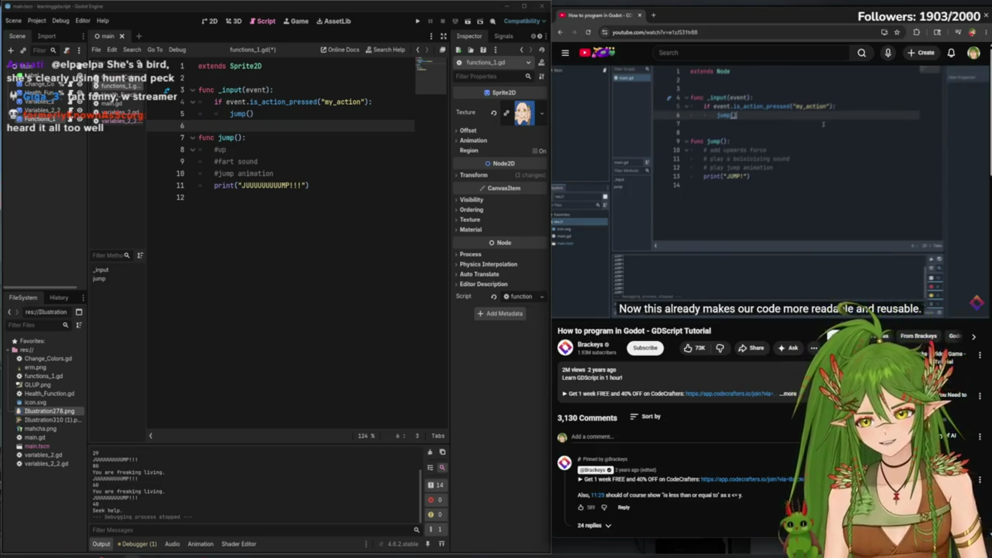
mouse_move(721, 202)
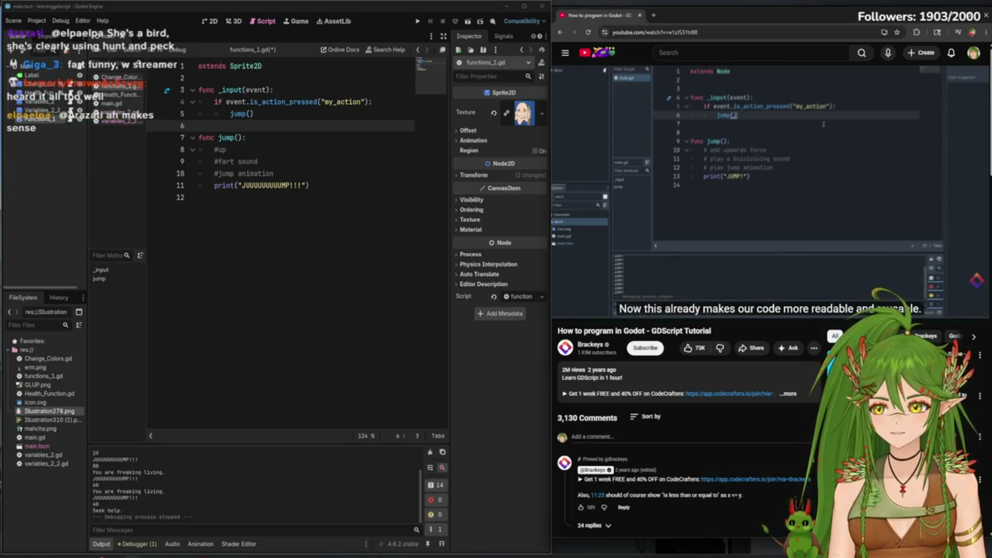
left_click(723, 212)
left_click(733, 218)
left_click(734, 218)
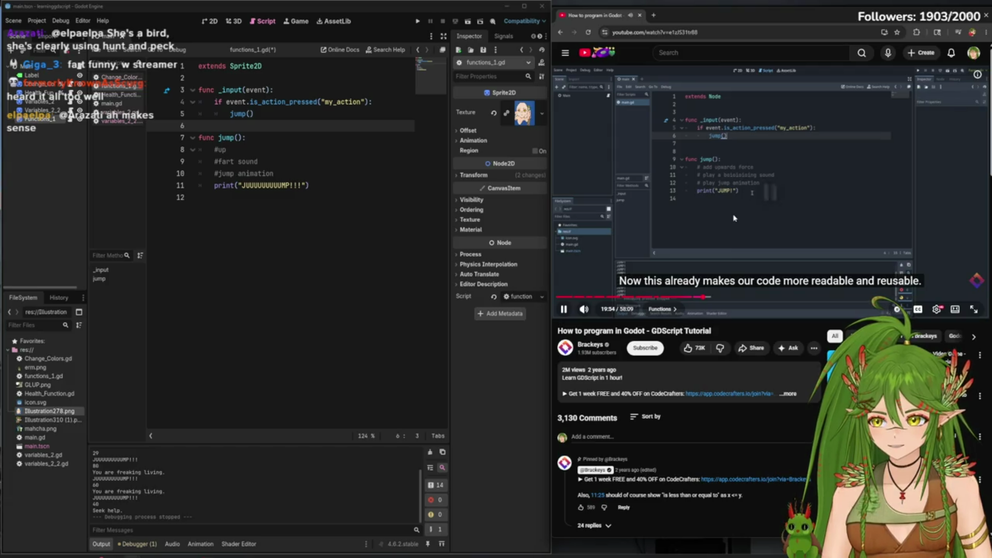
left_click(734, 218)
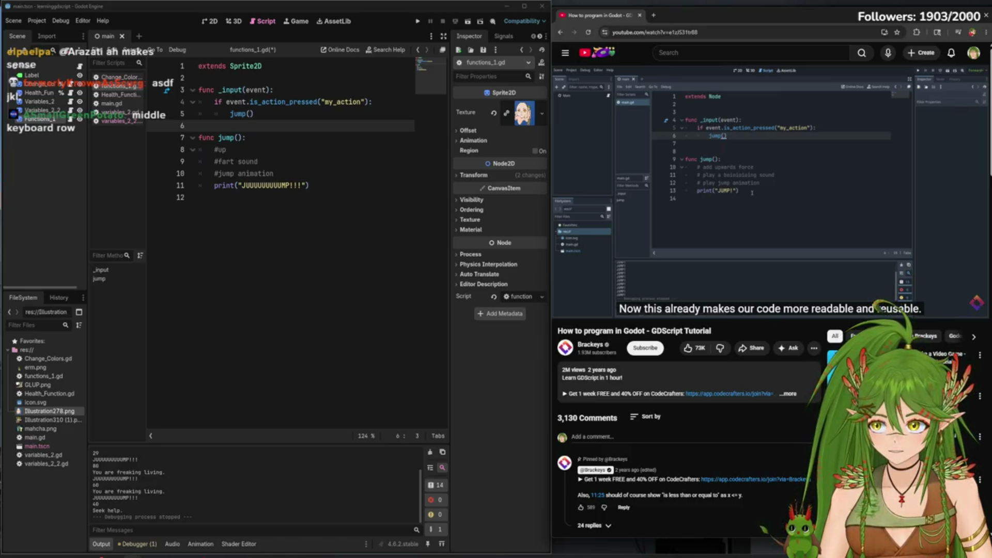
mouse_move(674, 222)
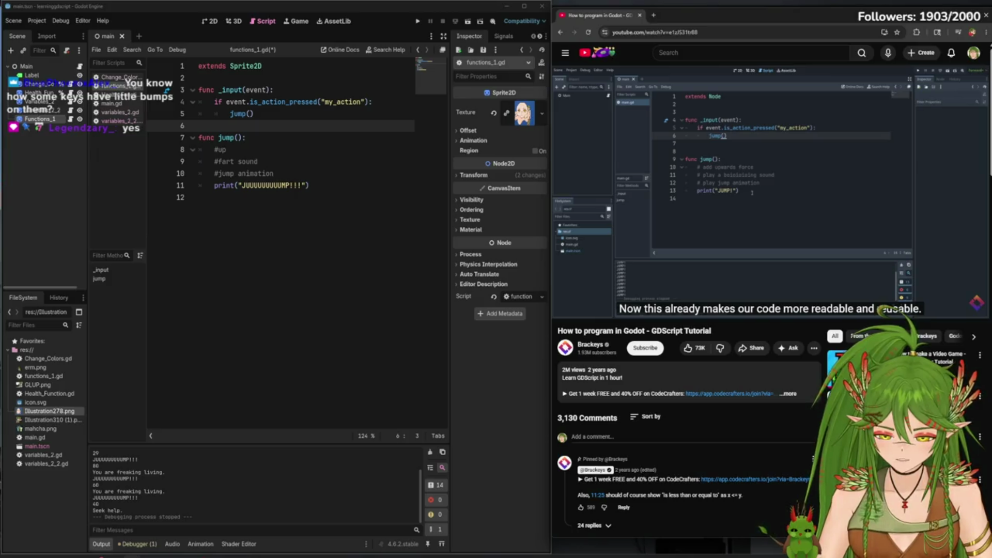
left_click(718, 193)
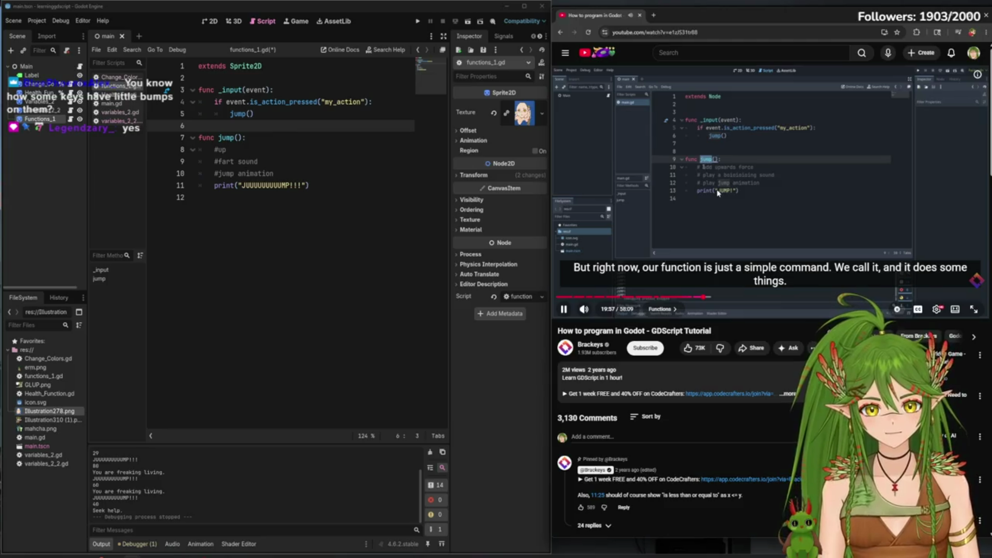
Resume the tutorial and pause it at the 20:19 coffee-maker input example.
left_click(302, 166)
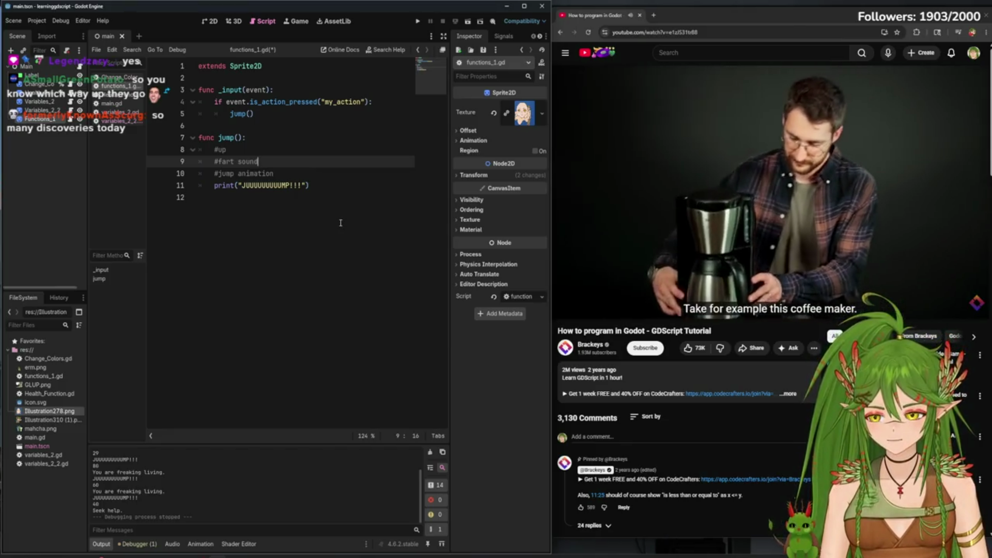
left_click(780, 212)
left_click(780, 212)
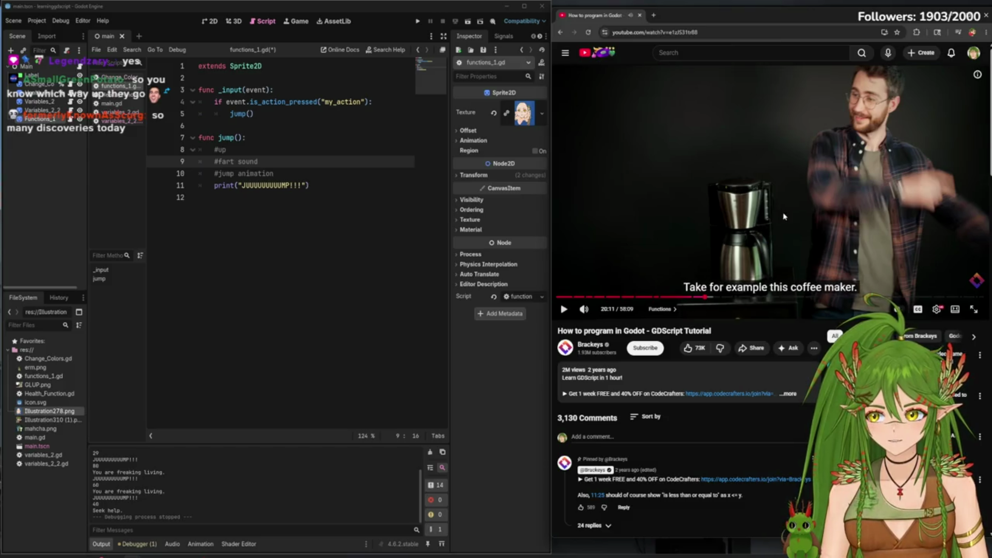
left_click(823, 210)
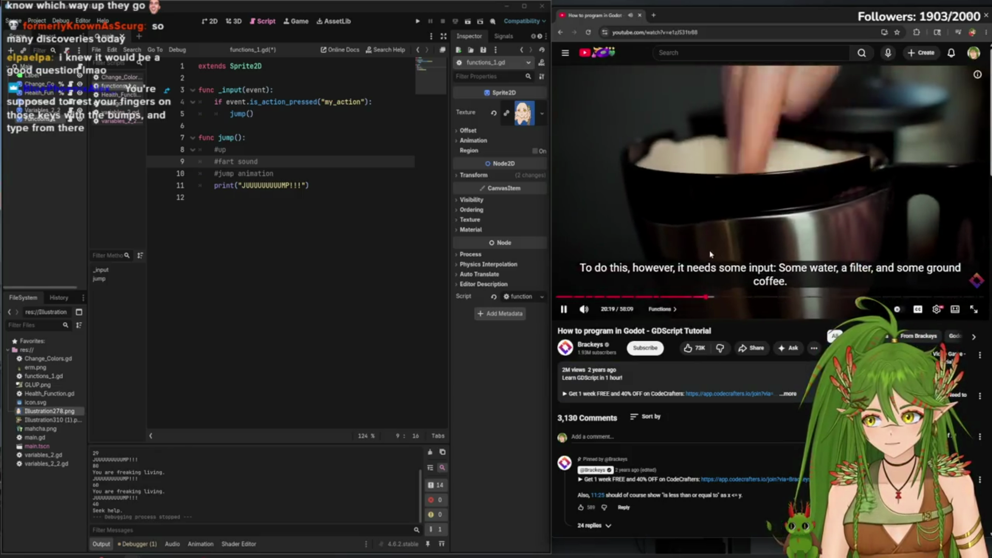
left_click(710, 253)
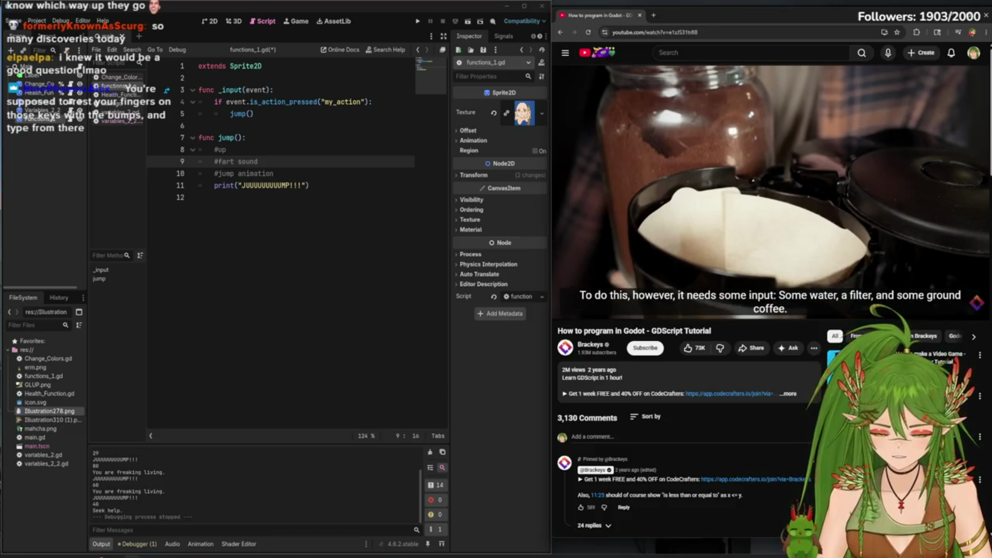
Type a practice self-introduction sentence on new line 13, correcting typos, then select and delete it.
left_click(328, 215)
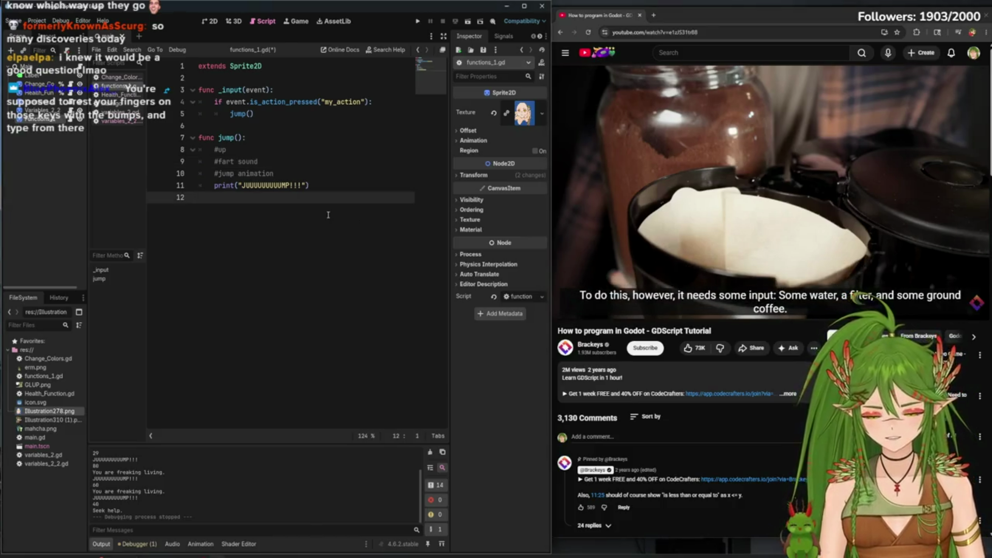
key("Return")
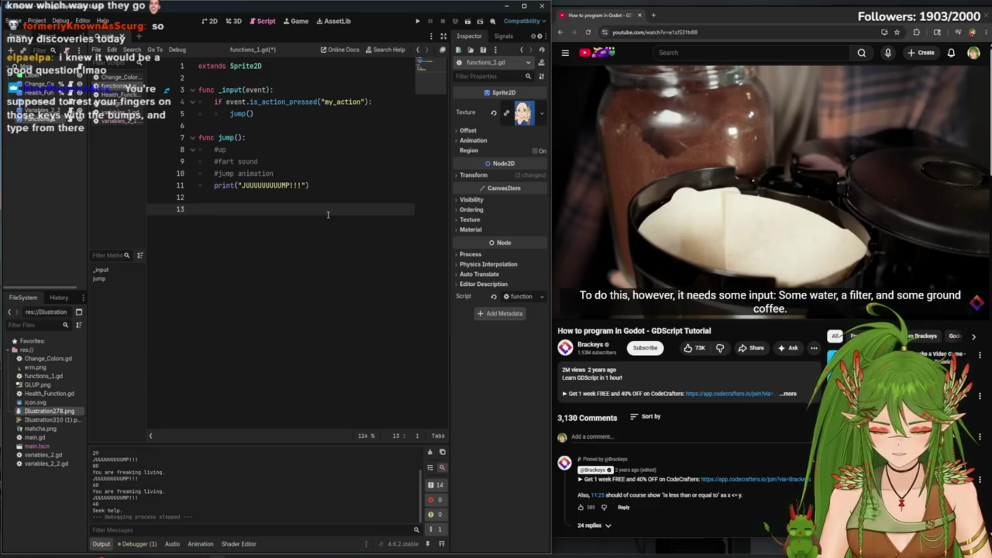
type("hi my ")
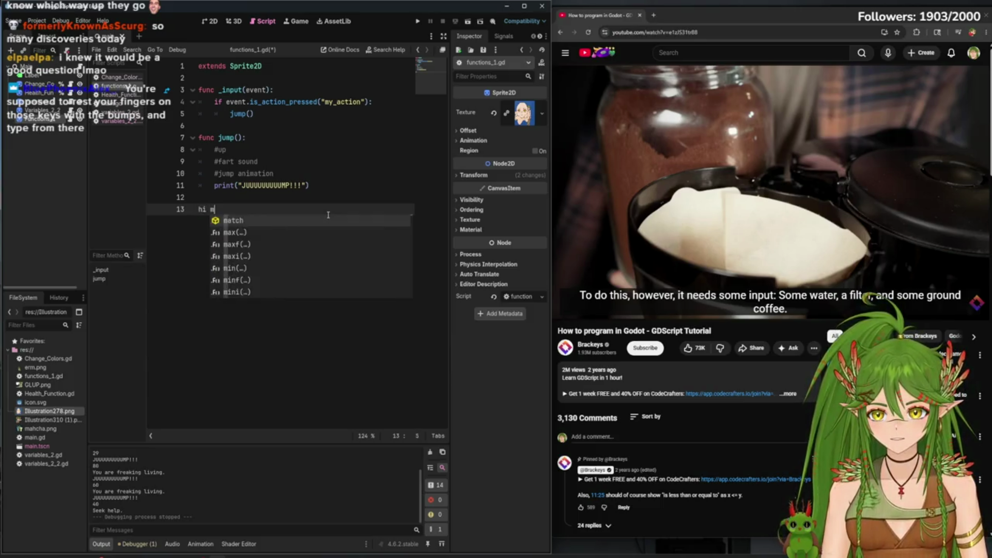
type("name ids")
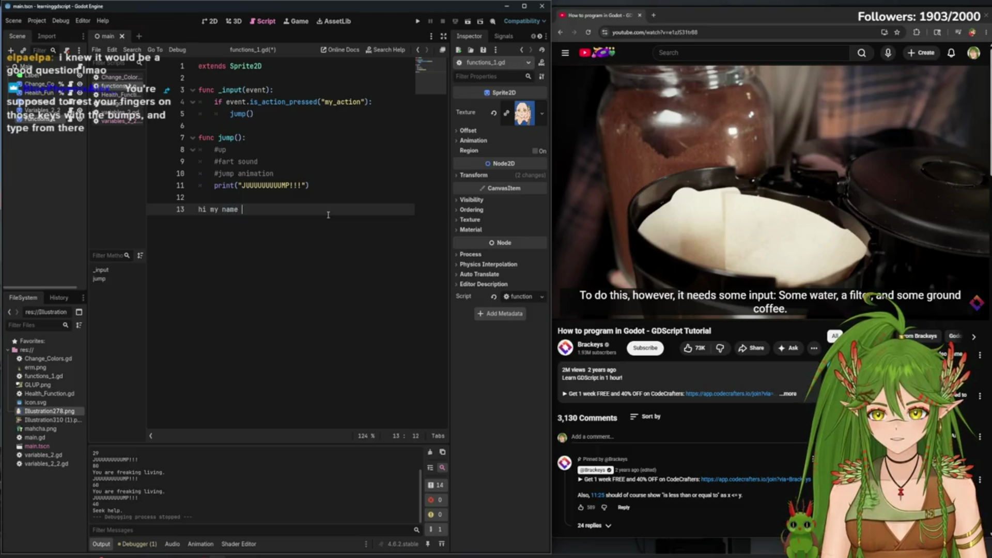
key("BackSpace")
key("BackSpace")
type("s push")
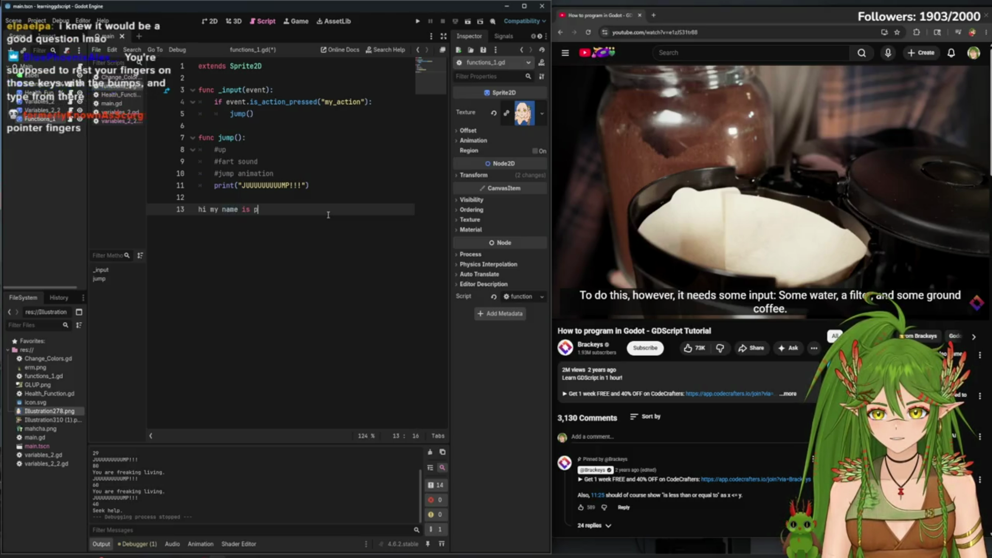
type("pb")
key("BackSpace")
type("inbird")
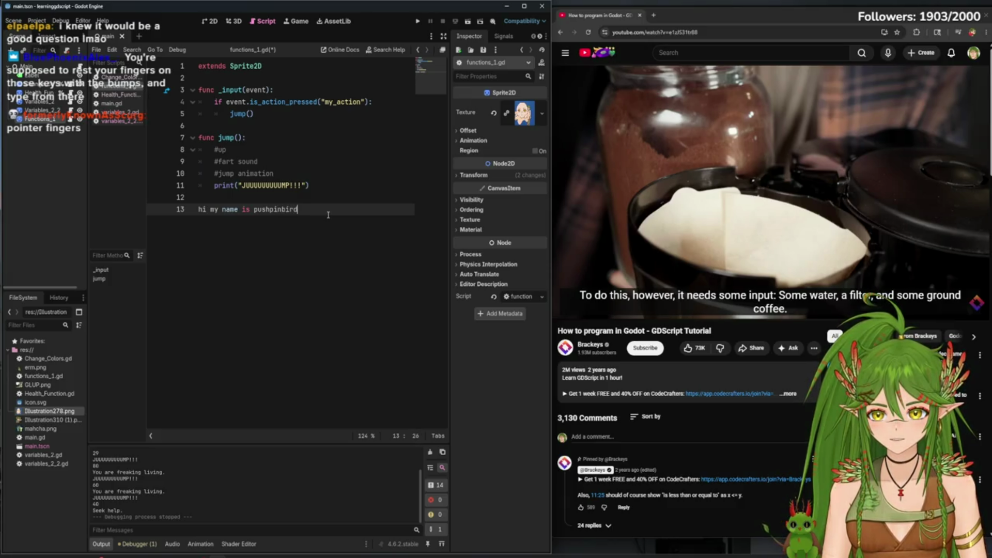
type("and i a")
type("m so cool and")
type(" i am")
key("BackSpace")
key("BackSpace")
key("BackSpace")
type("aweso")
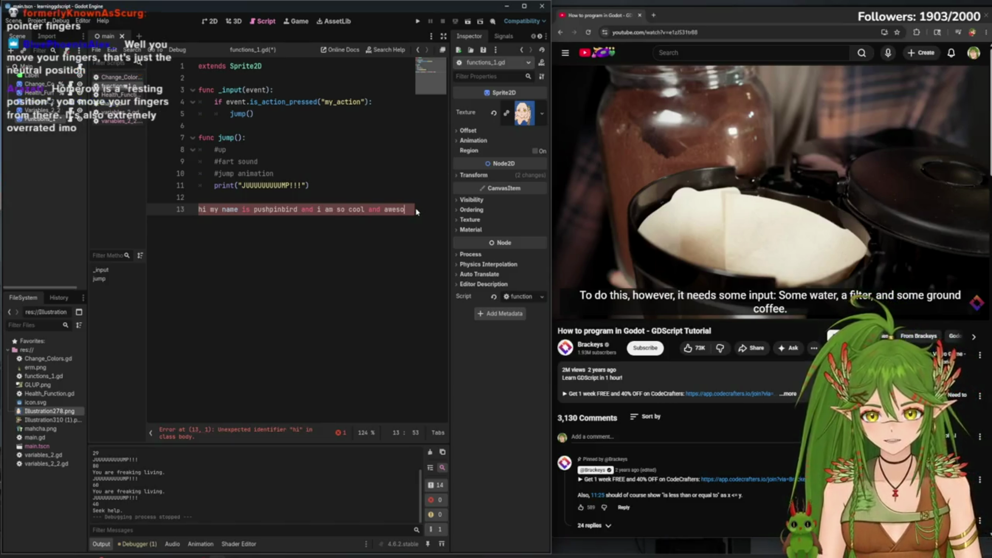
left_click_drag(414, 209, 174, 210)
key("BackSpace")
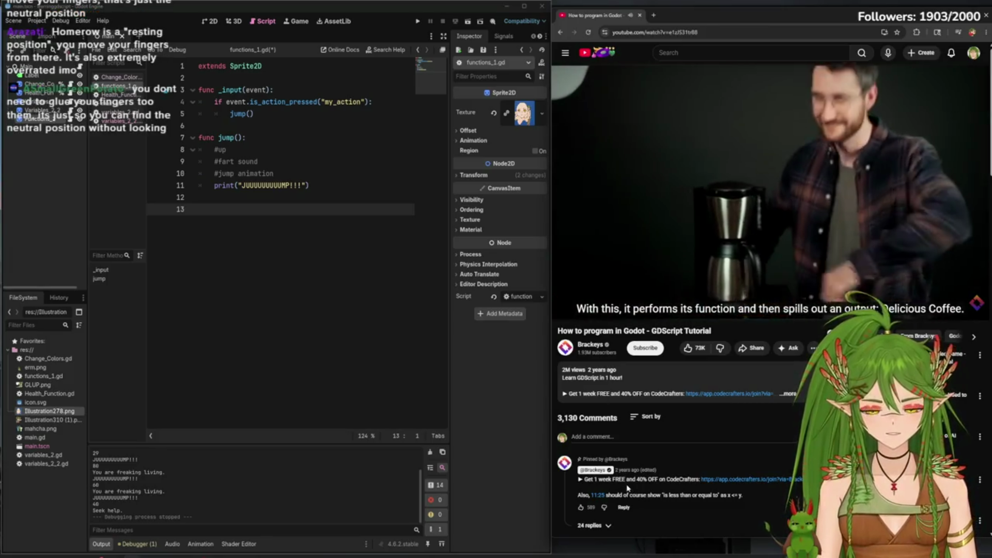
Scale up the green drink sprite in the 2D view, then return to functions_1.gd.
left_click(782, 280)
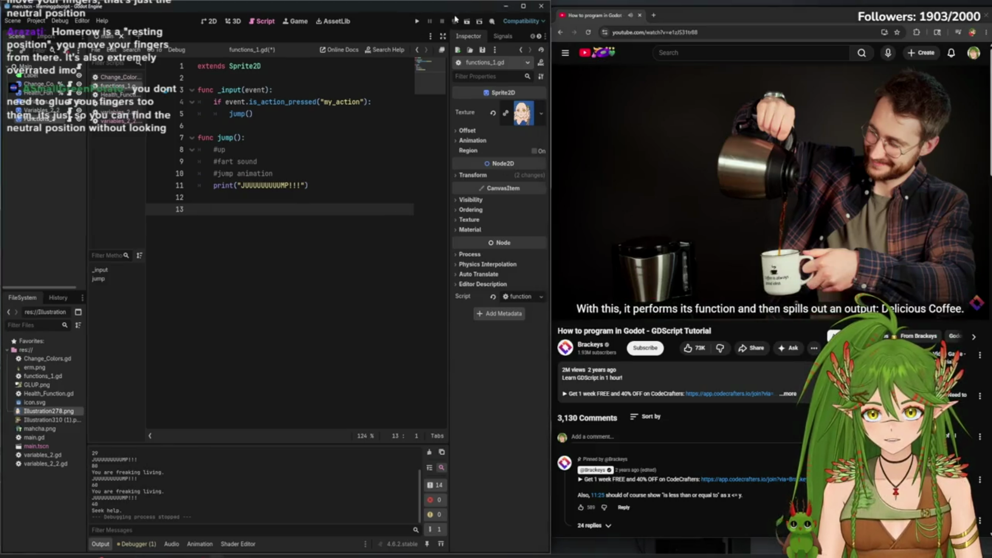
left_click(211, 21)
left_click(173, 321)
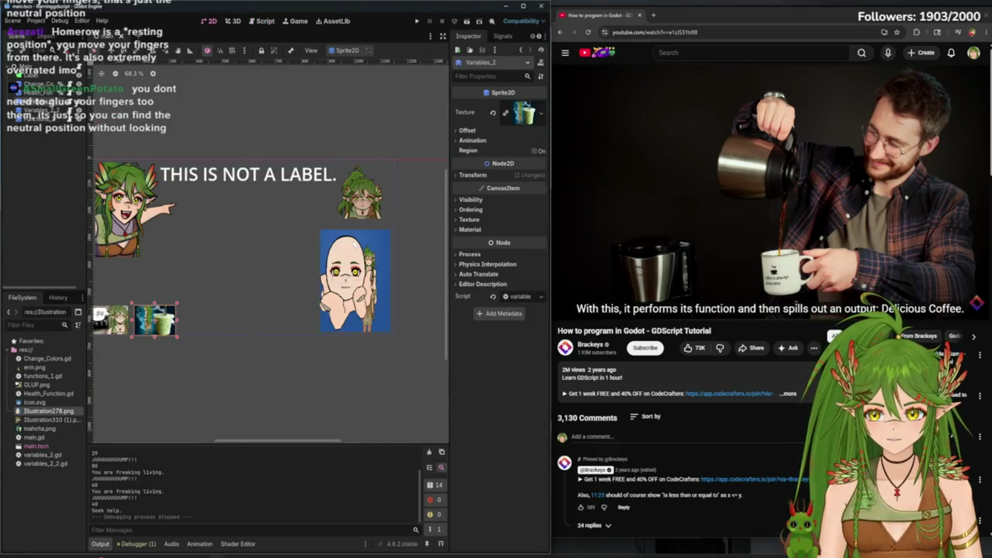
mouse_move(176, 305)
left_mouse_down()
mouse_move(325, 107)
mouse_move(424, 63)
mouse_move(316, 77)
mouse_move(256, 206)
mouse_move(180, 299)
left_mouse_up()
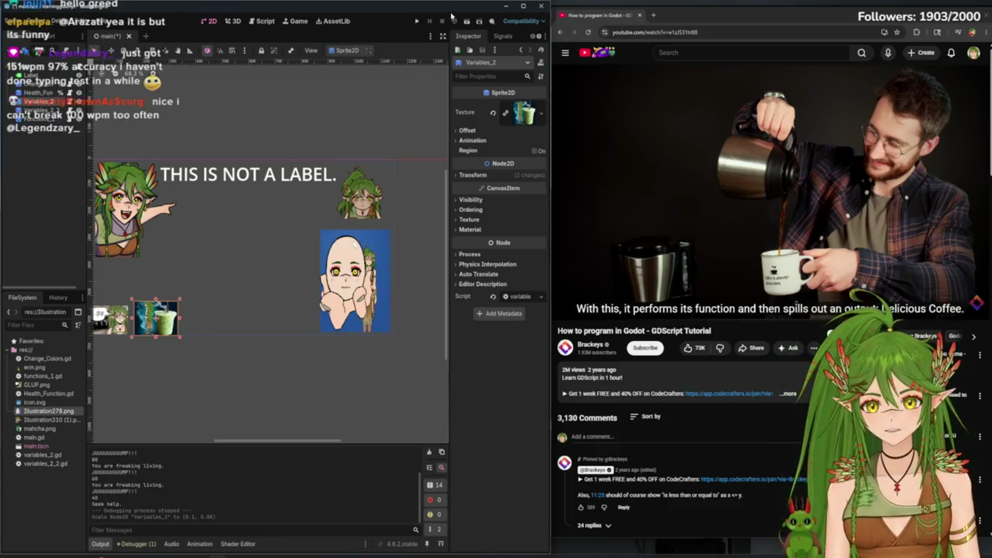
left_click(262, 21)
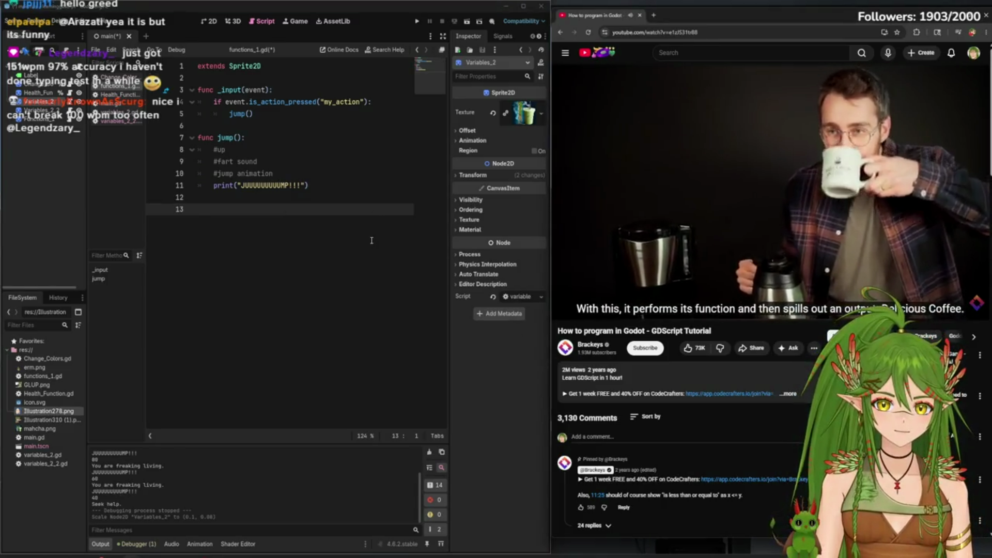
left_click(824, 190)
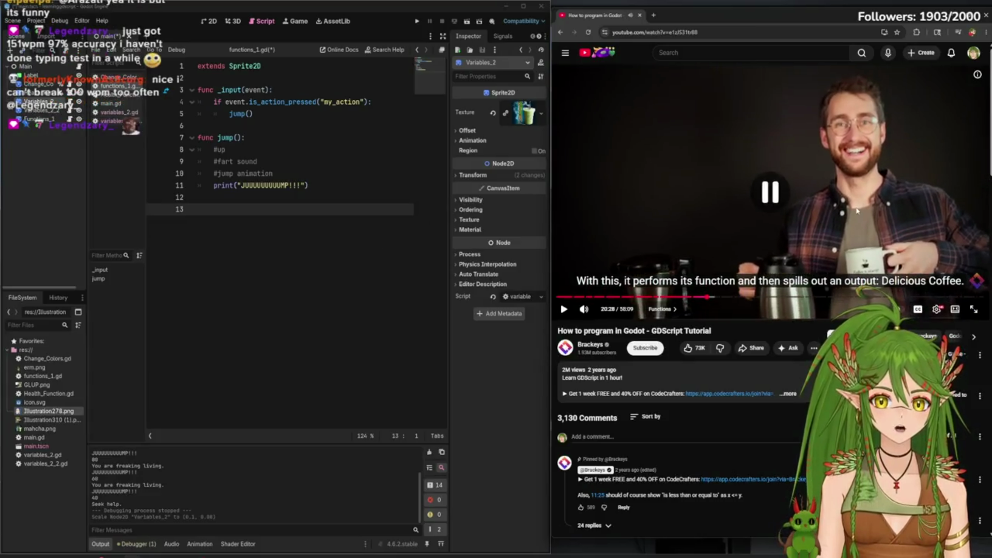
On line 13, declare funct add(num1, num2): and start var result = num1 + ...
left_click(790, 156)
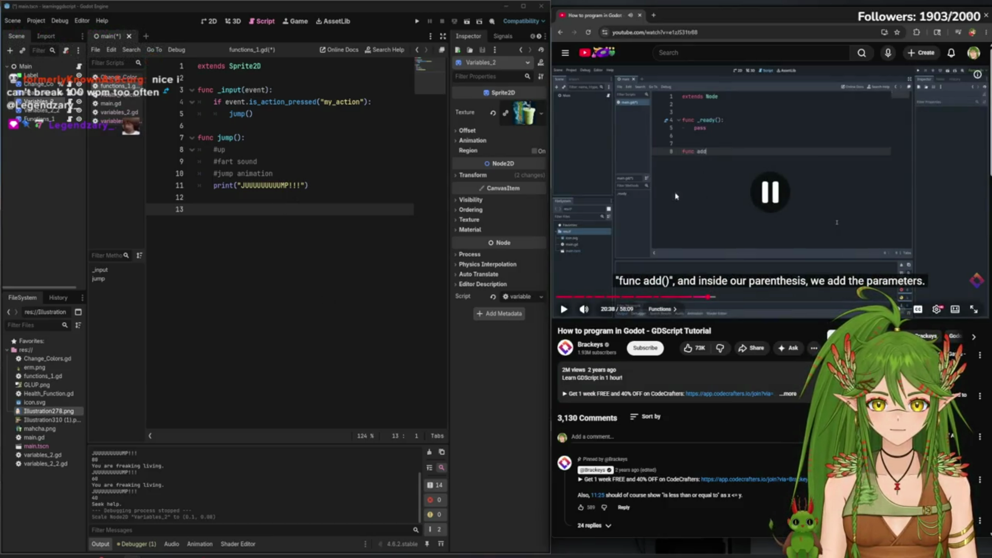
left_click(701, 192)
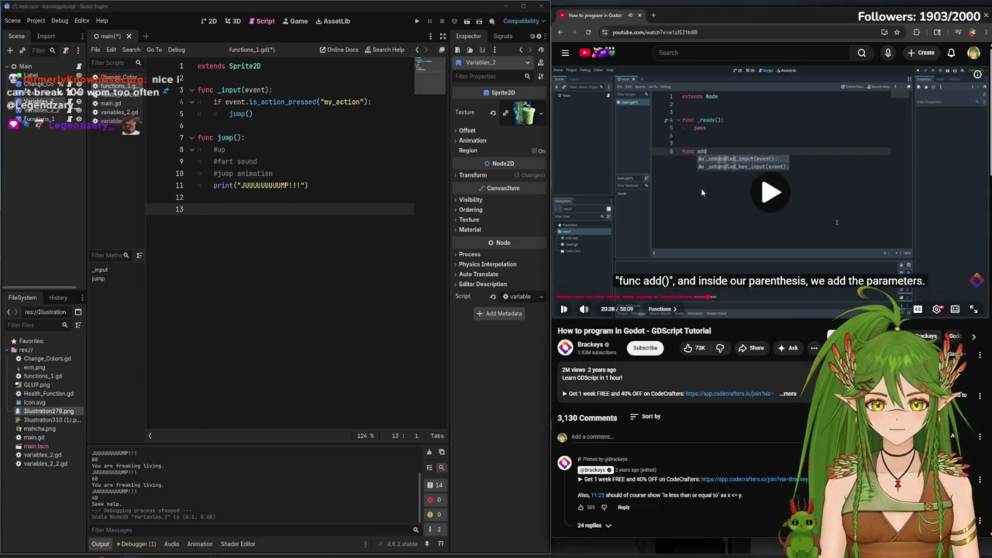
left_click(227, 209)
type("funct")
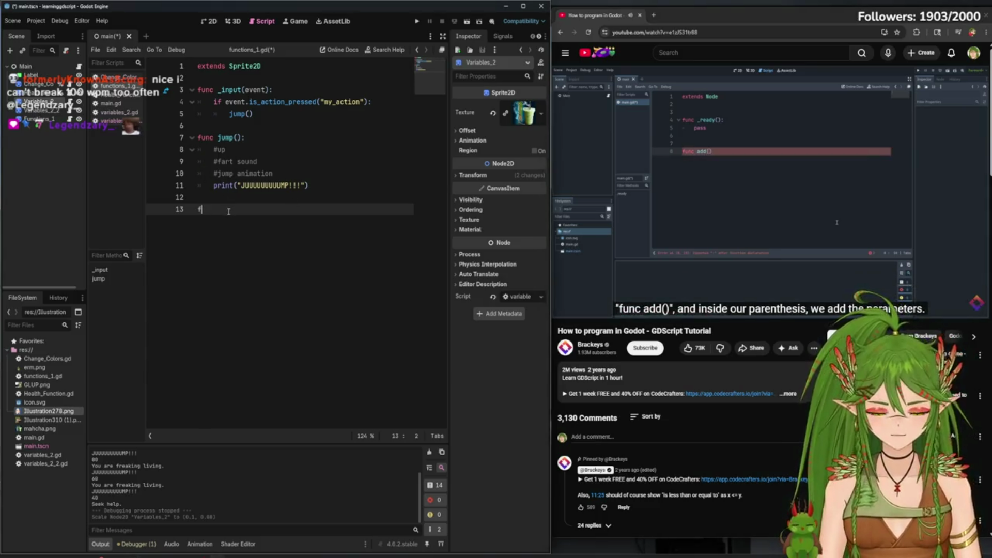
type(" add(num1")
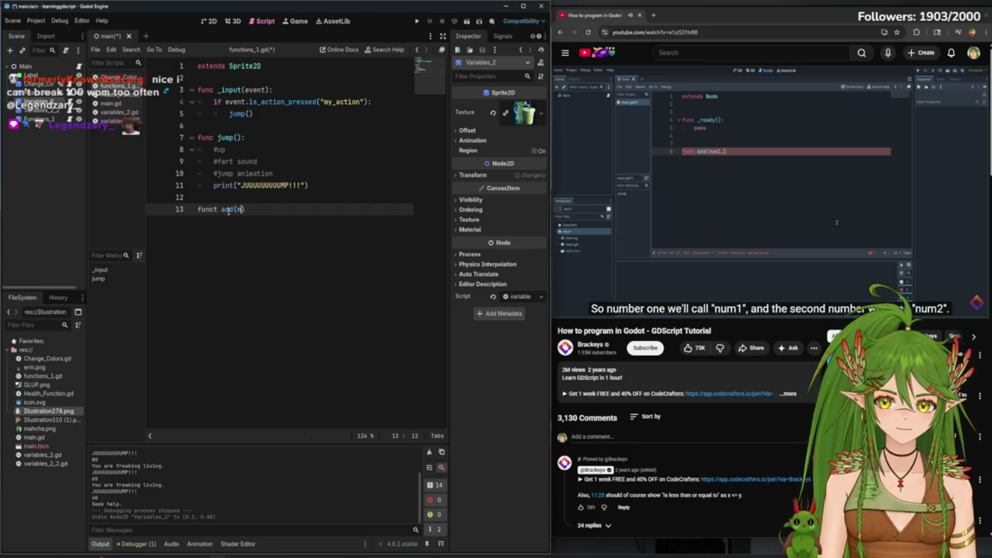
type(", num2")
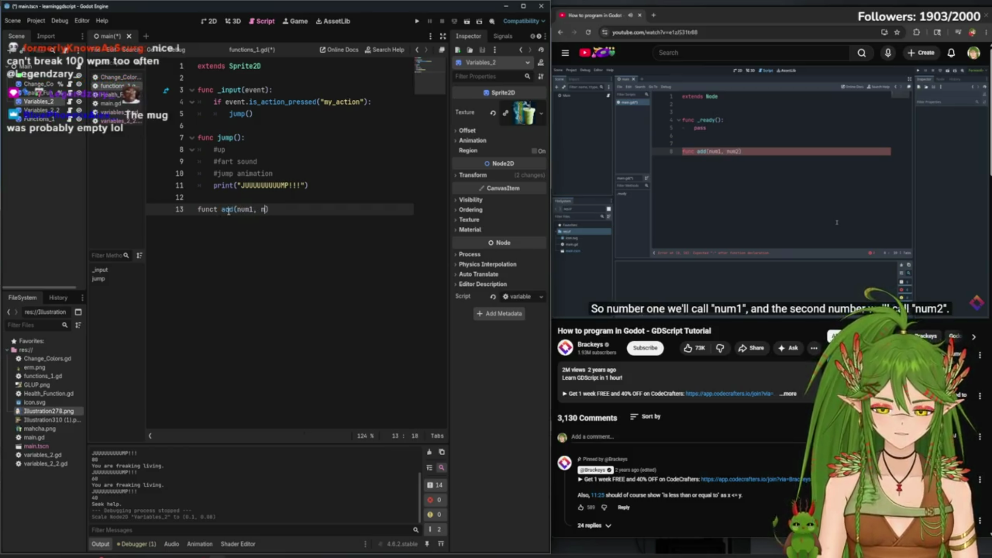
type(", num3")
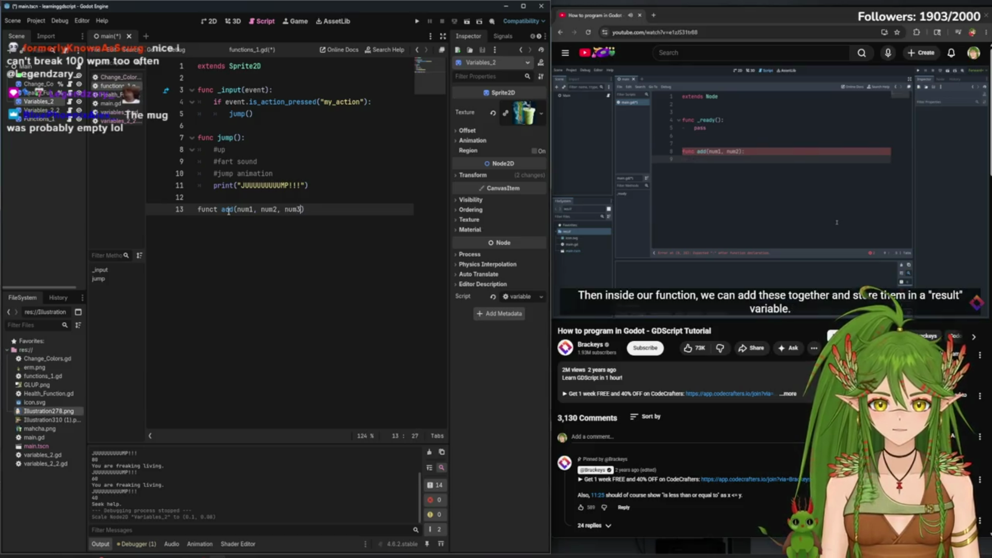
key("BackSpace")
key("BackSpace")
key("BackSpace")
type(":")
key("Return")
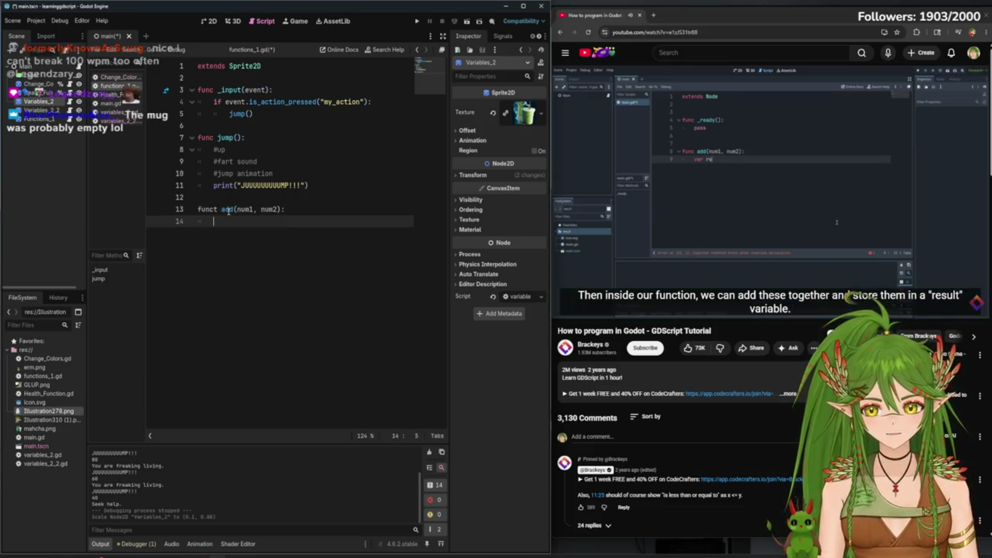
type("var re")
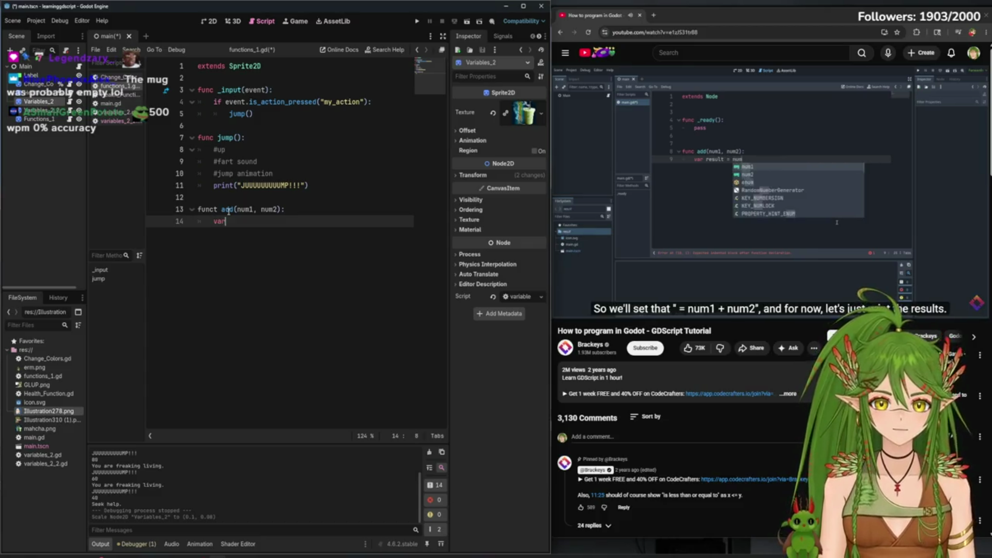
type("sult = num1")
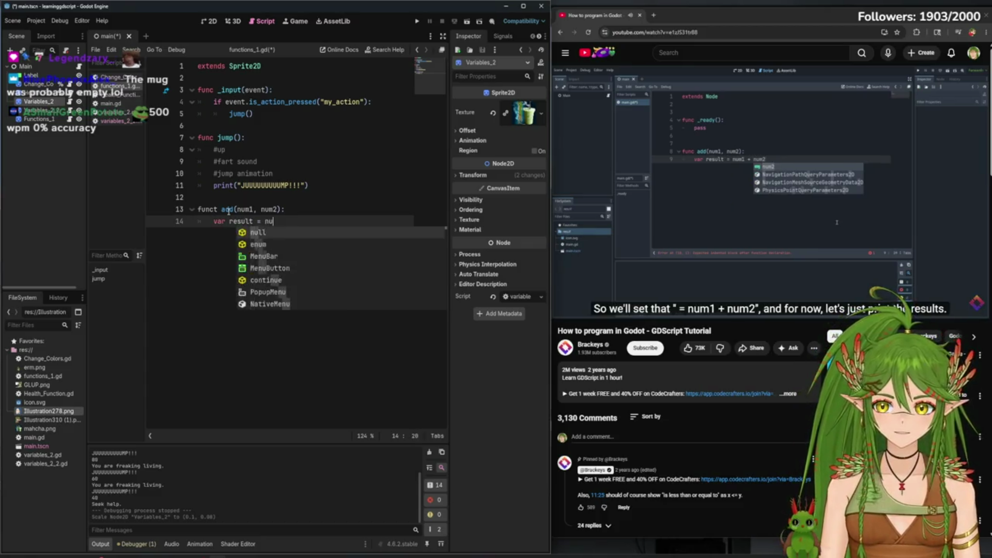
type(" + NavigationPathQu")
key("Return")
Undo wrong autocompletions to finish result = num1 + num2 and add print(result).
type("pri")
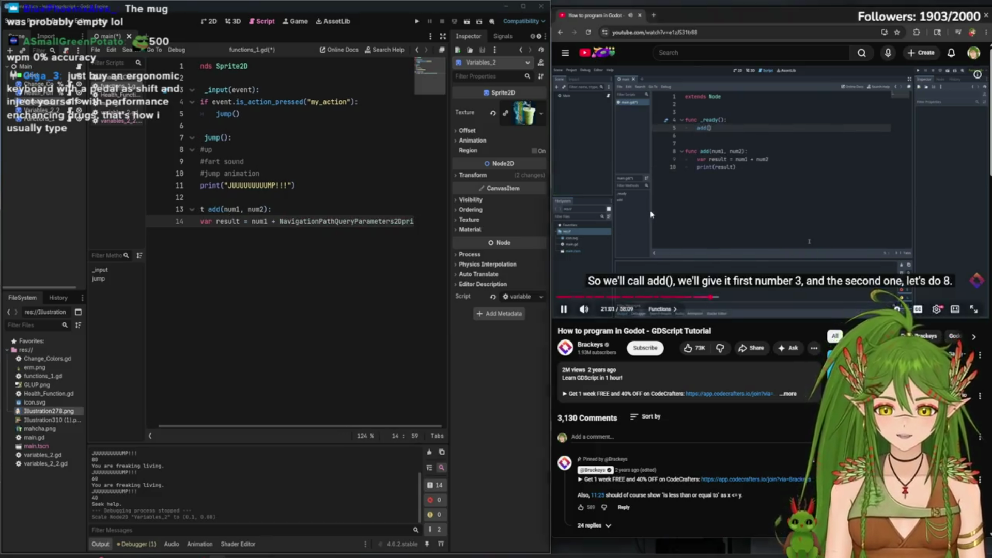
left_click_drag(199, 209, 415, 223)
key("BackSpace")
key("BackSpace")
key("BackSpace")
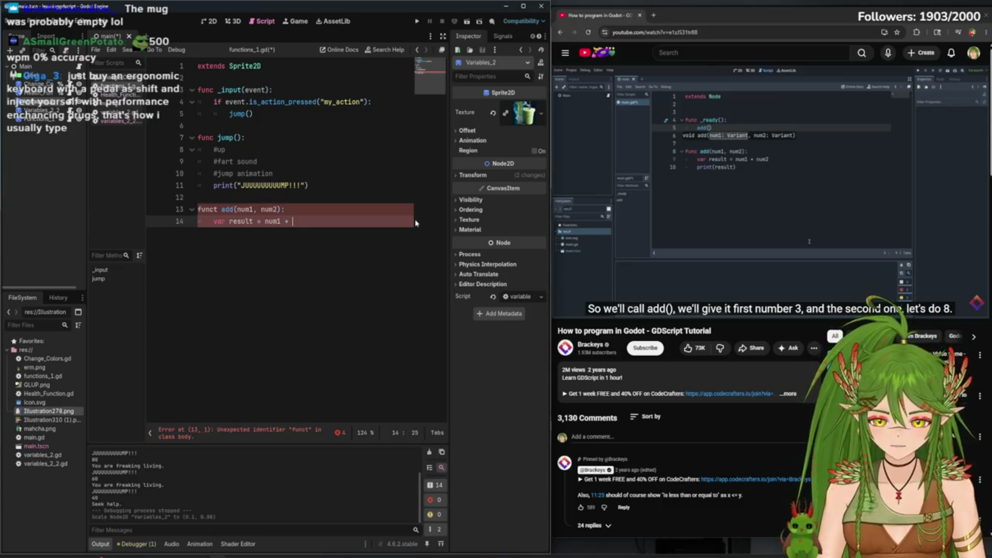
key("Return")
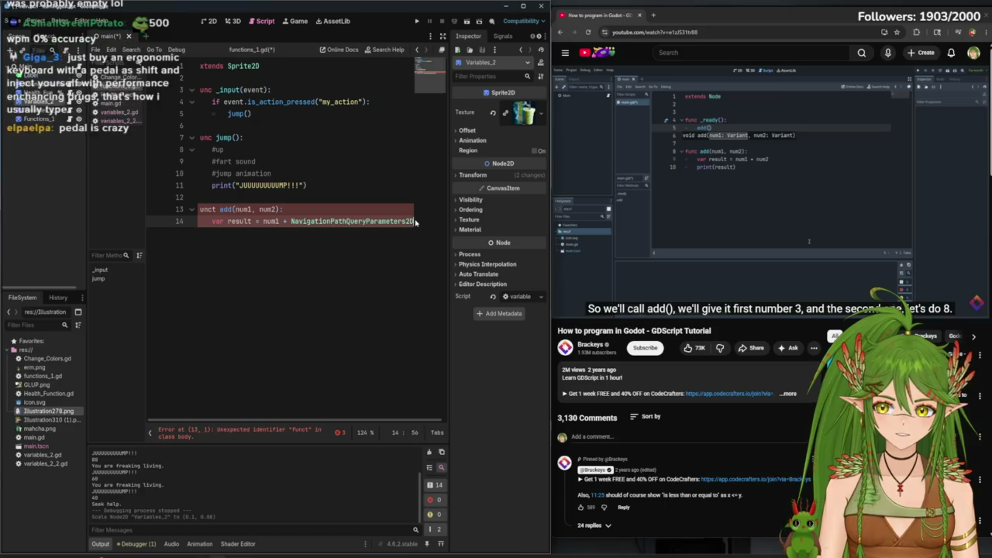
key("BackSpace")
key("BackSpace")
key("BackSpace")
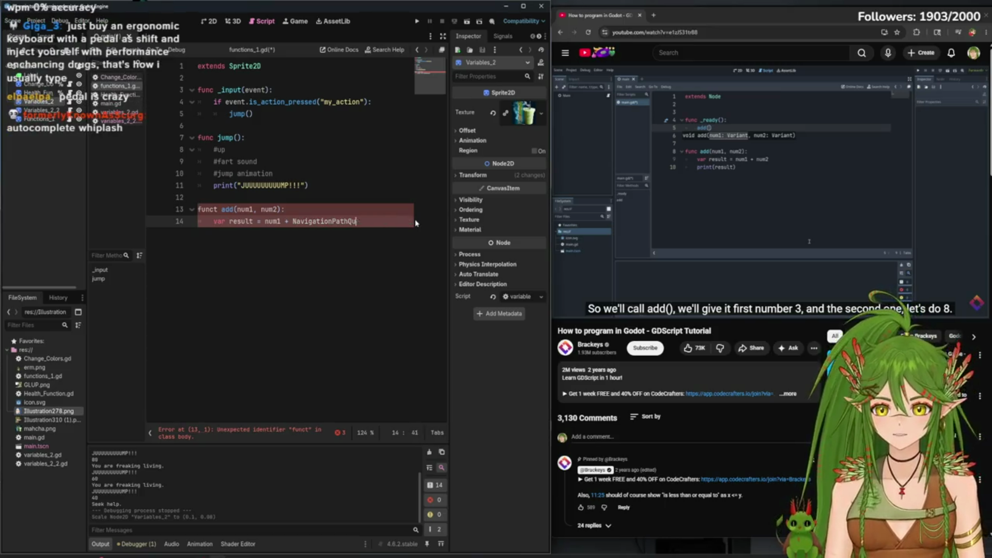
type("2")
key("Return")
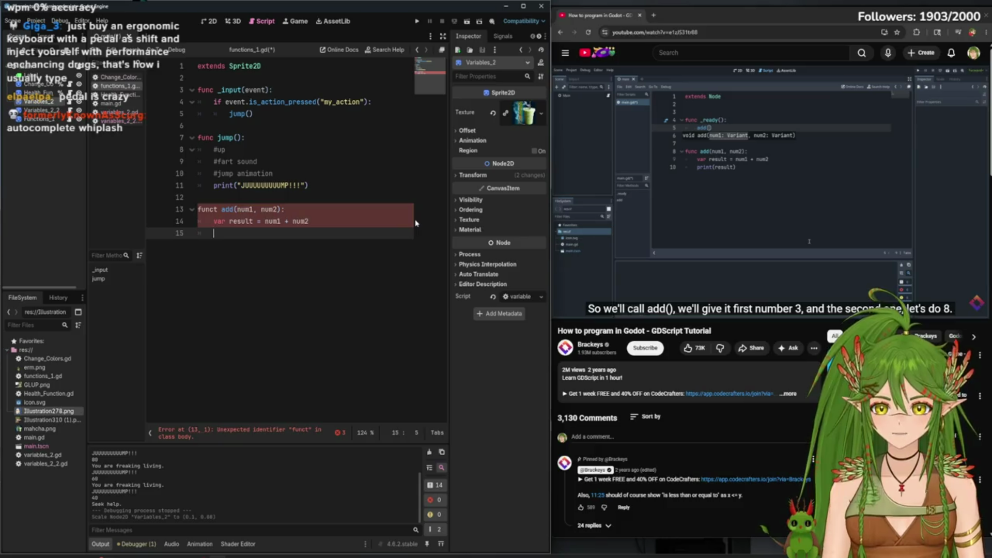
type("nt(result")
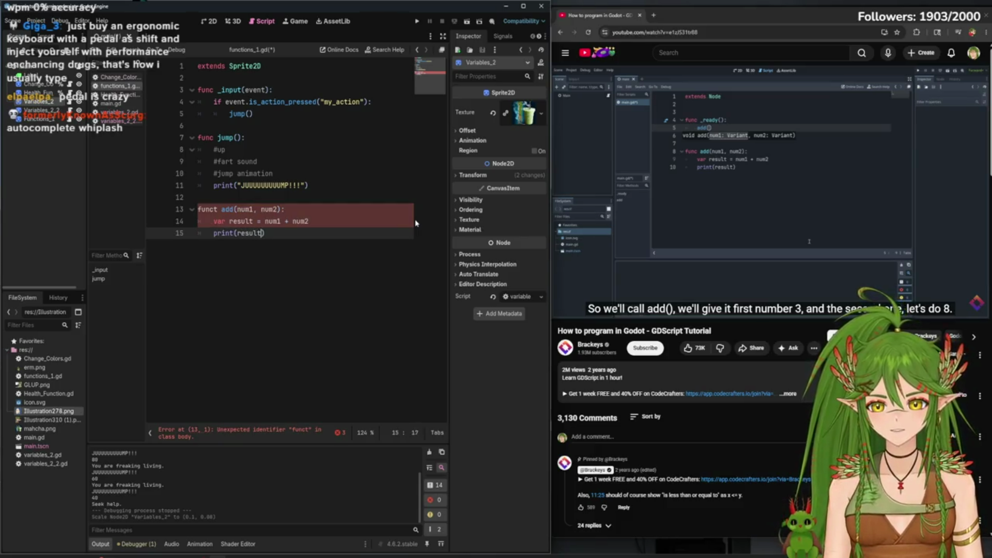
left_click(769, 238)
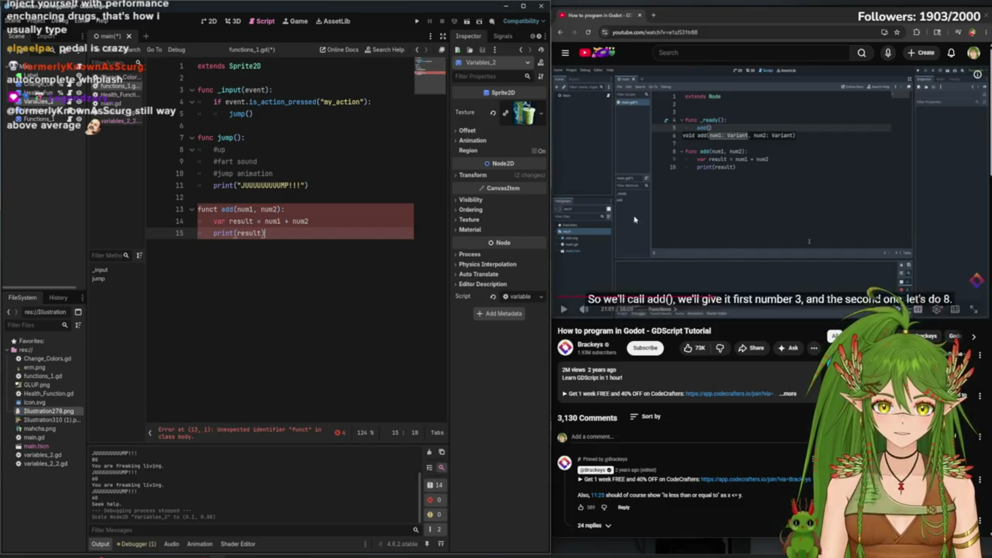
left_click(344, 192)
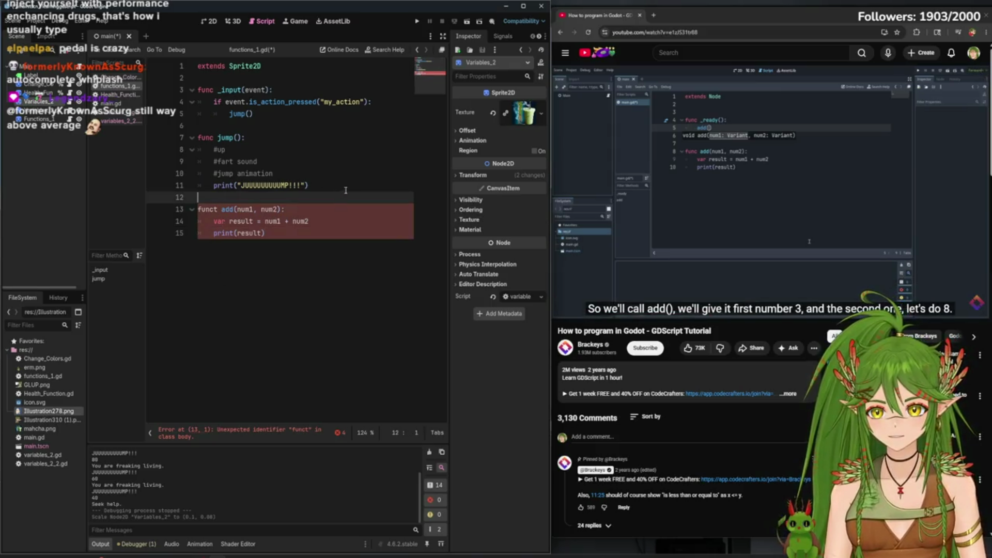
Correct the misspelled 'funct' to 'func' on the add function's declaration.
left_click(222, 209)
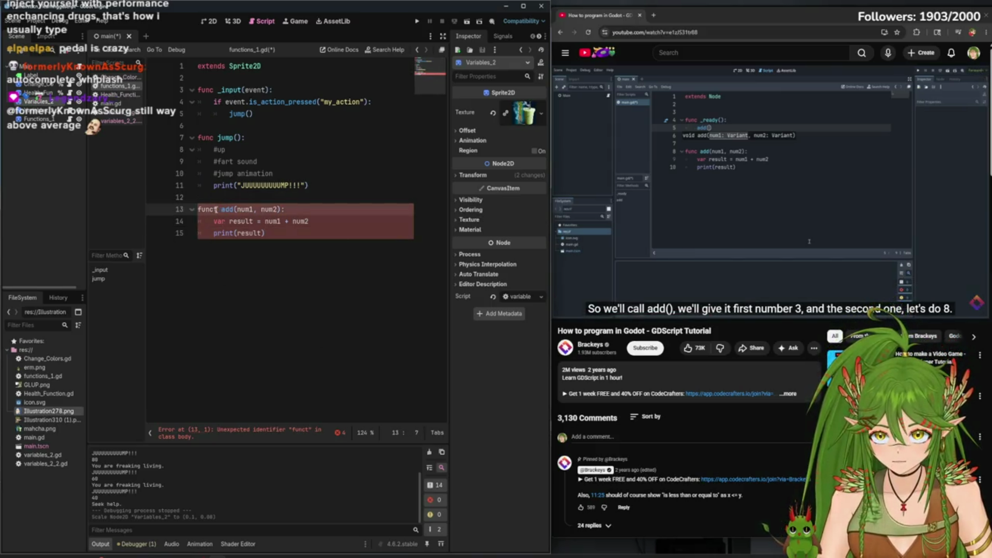
key("BackSpace")
left_click(362, 233)
key("XF86AudioPlay")
key("XF86AudioPlay")
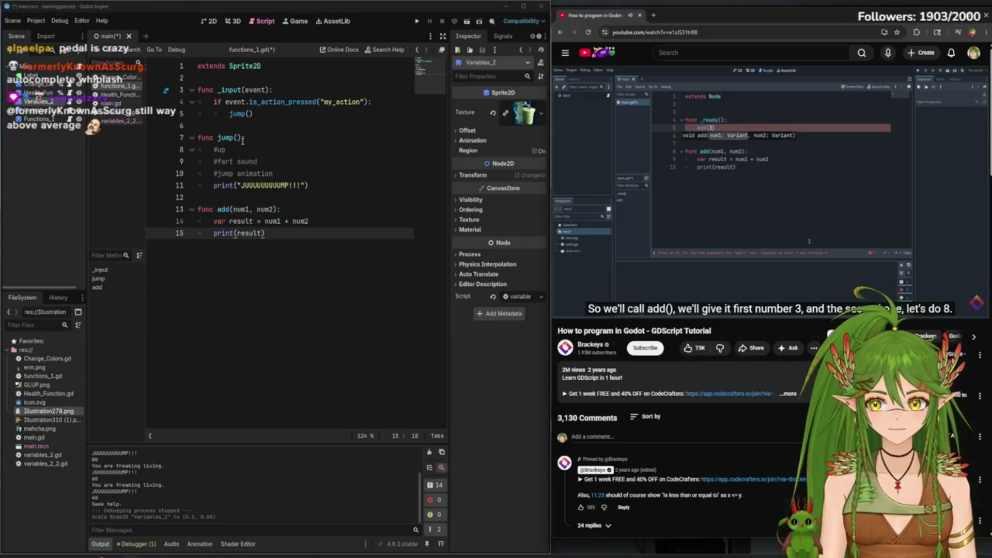
left_click(737, 155)
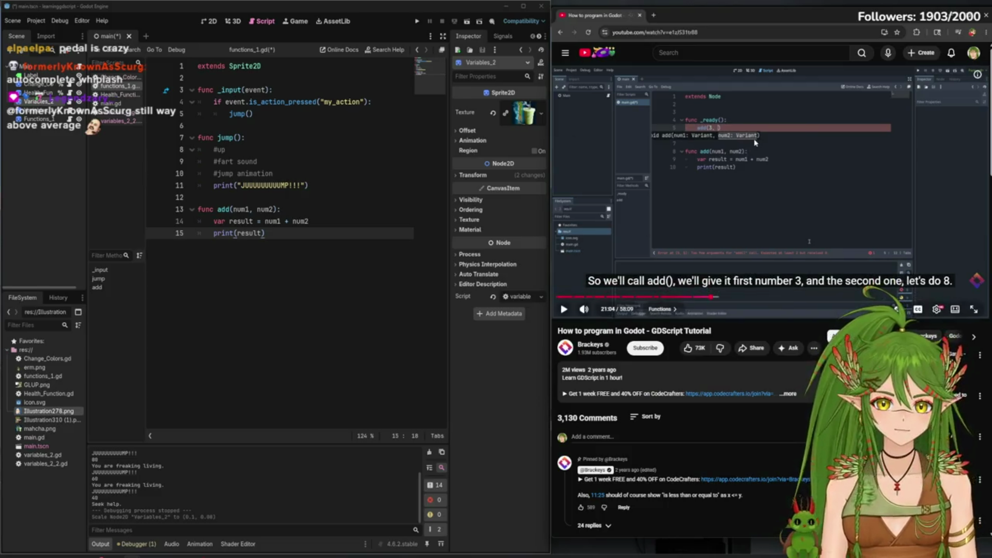
Insert func _ready(): above add and start typing add(3,8 inside its body.
left_click(206, 195)
left_click(206, 195)
key("Return")
key("Return")
type("func _re")
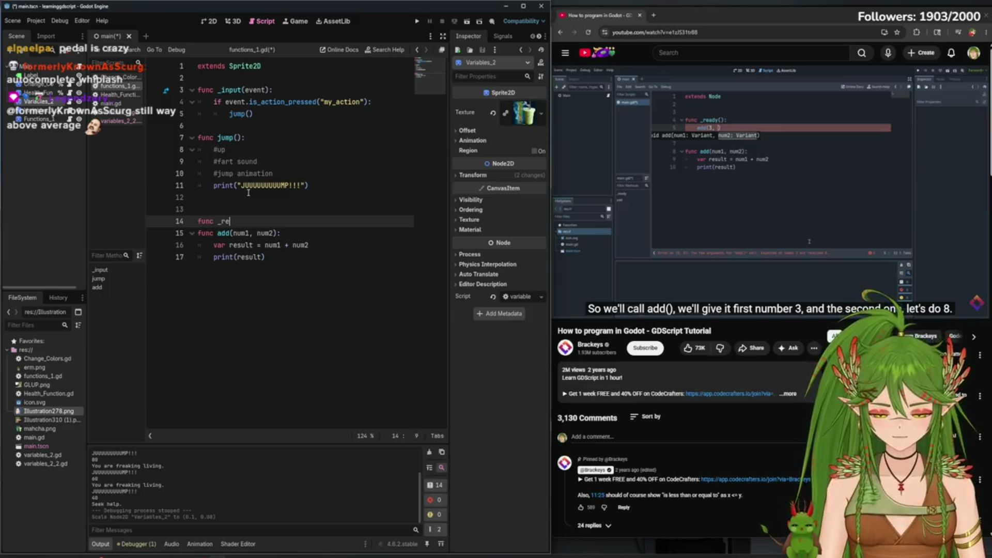
type("ady")
key("Return")
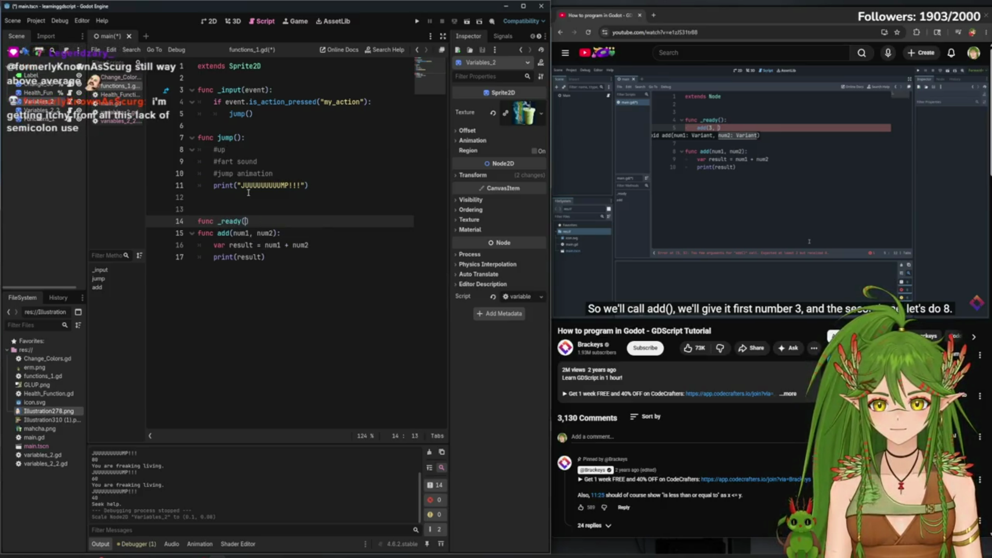
key("Return")
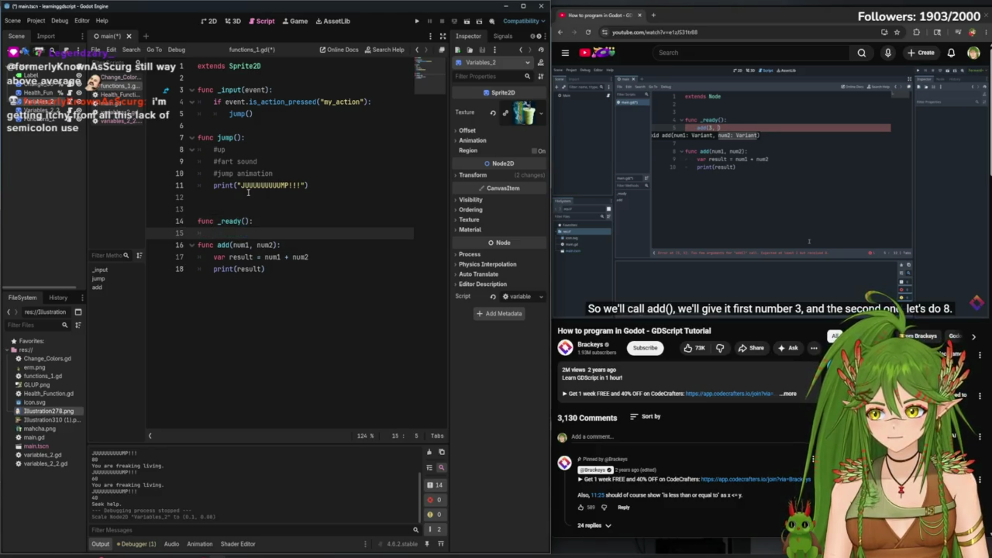
key("Return")
key("Up")
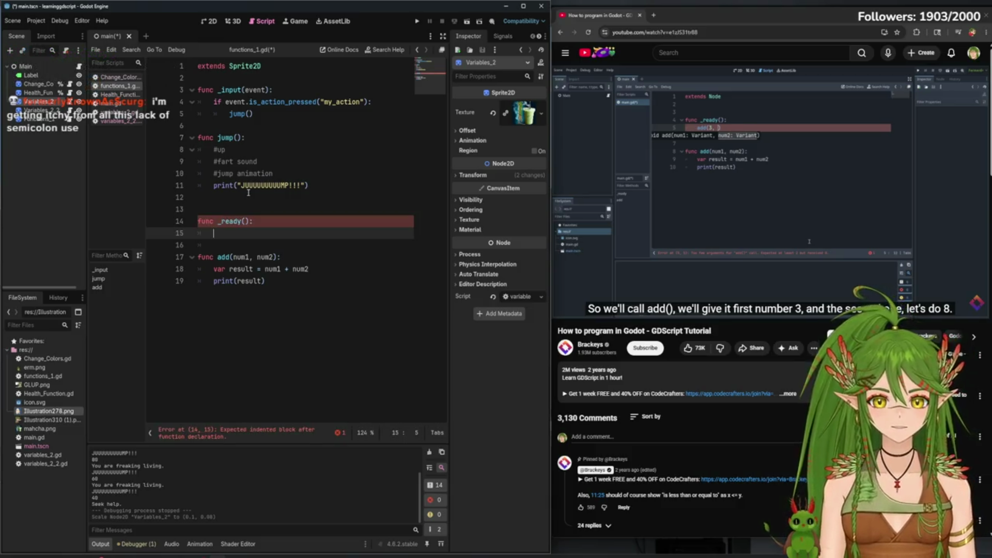
type("d(3,8")
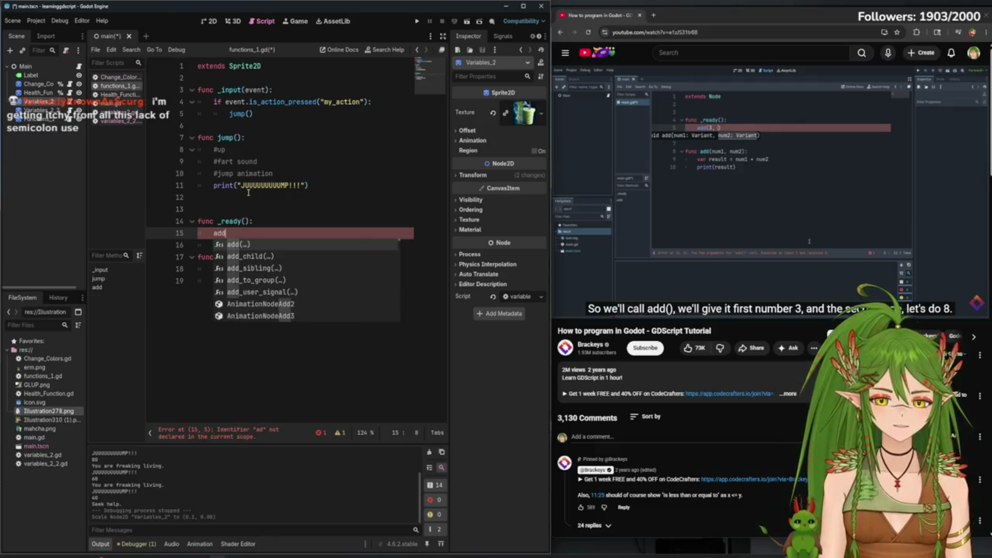
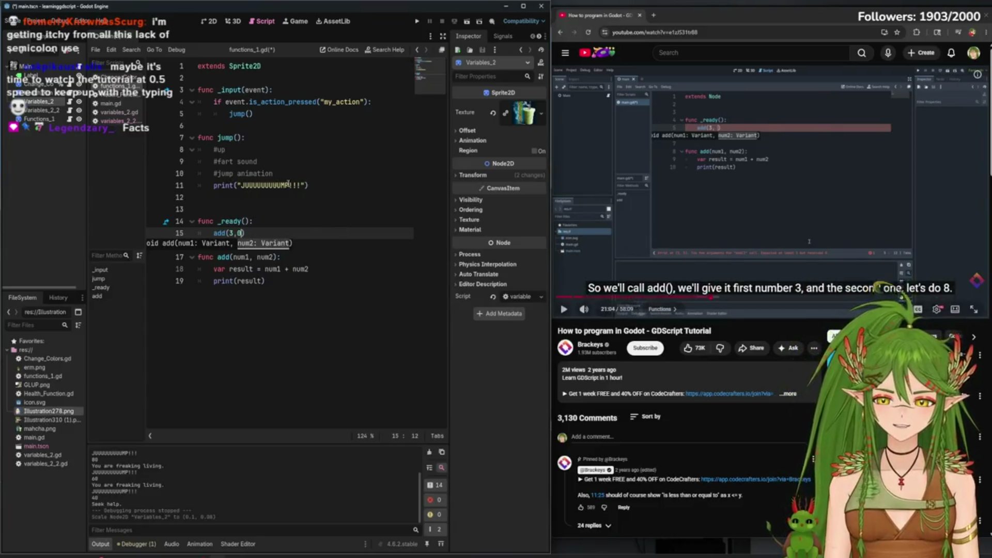
Add an add(245, 111) call on a new line below add(3,8) in _ready.
left_click(321, 216)
left_click(254, 238)
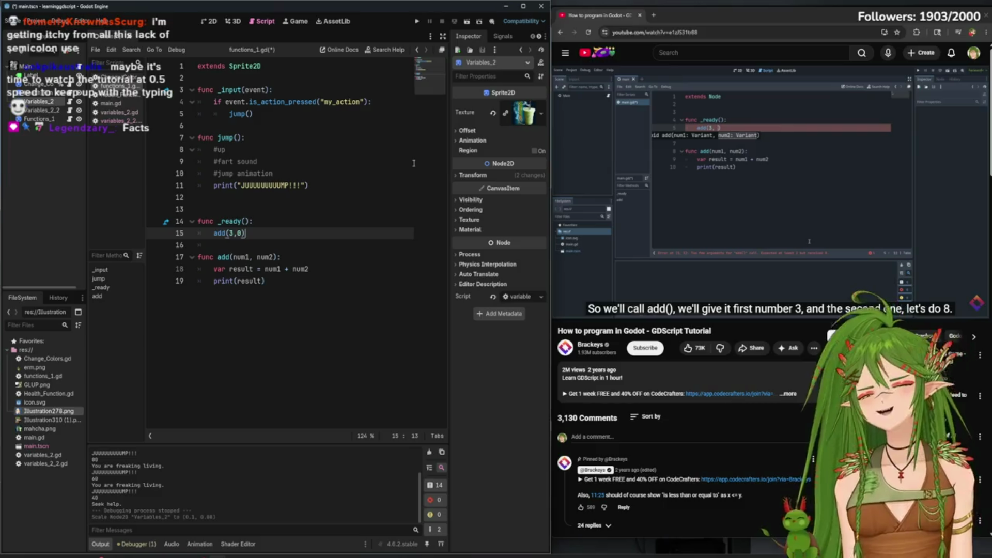
left_click(788, 125)
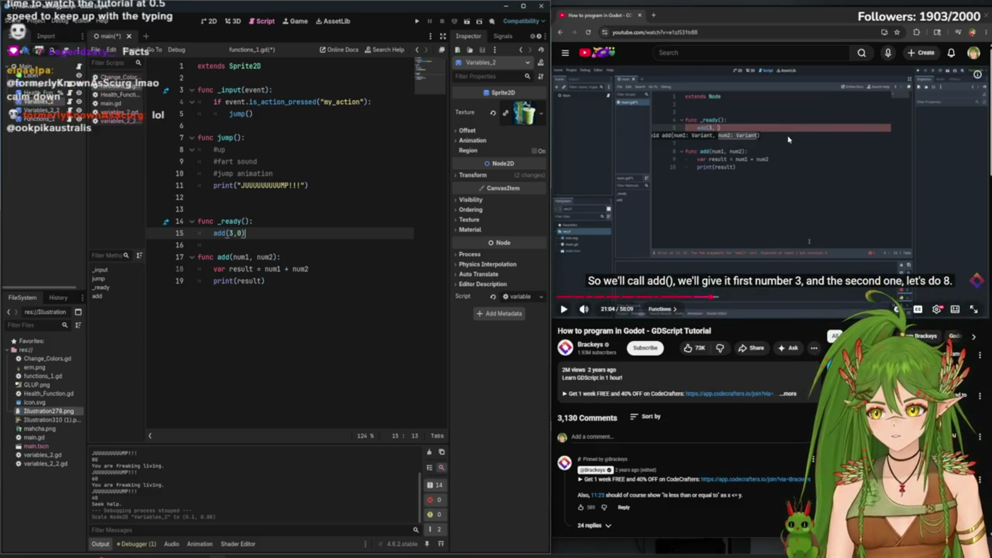
left_click(830, 147)
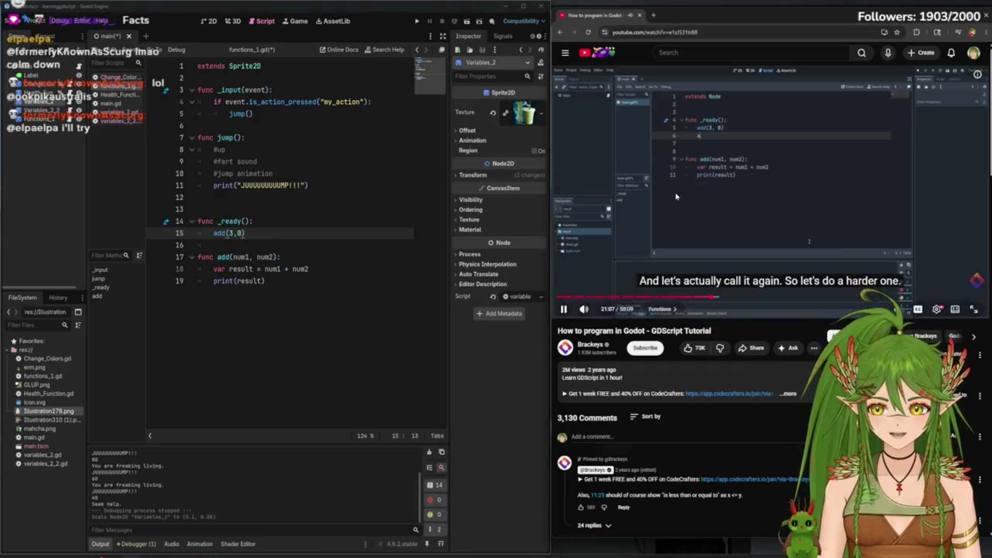
key("space")
left_click(243, 233)
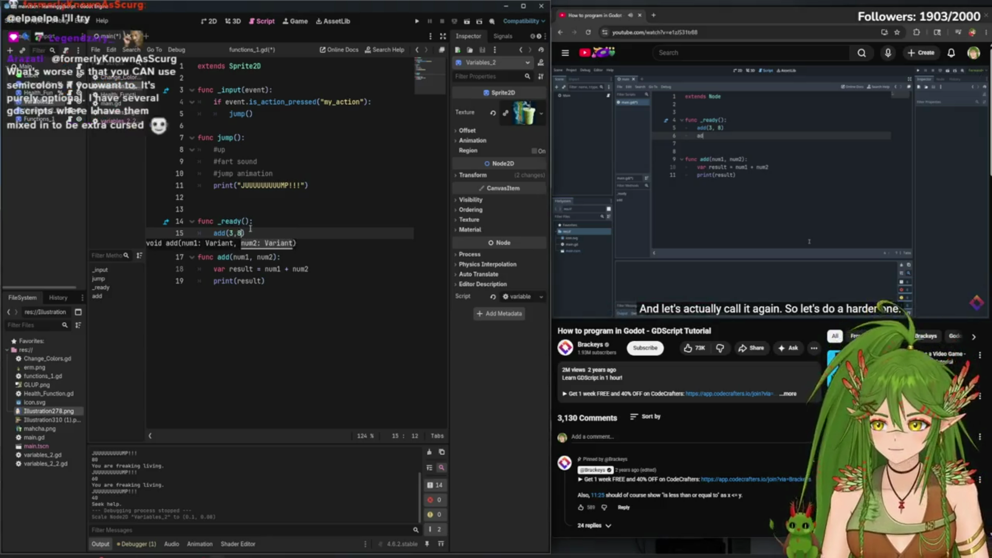
left_click(273, 232)
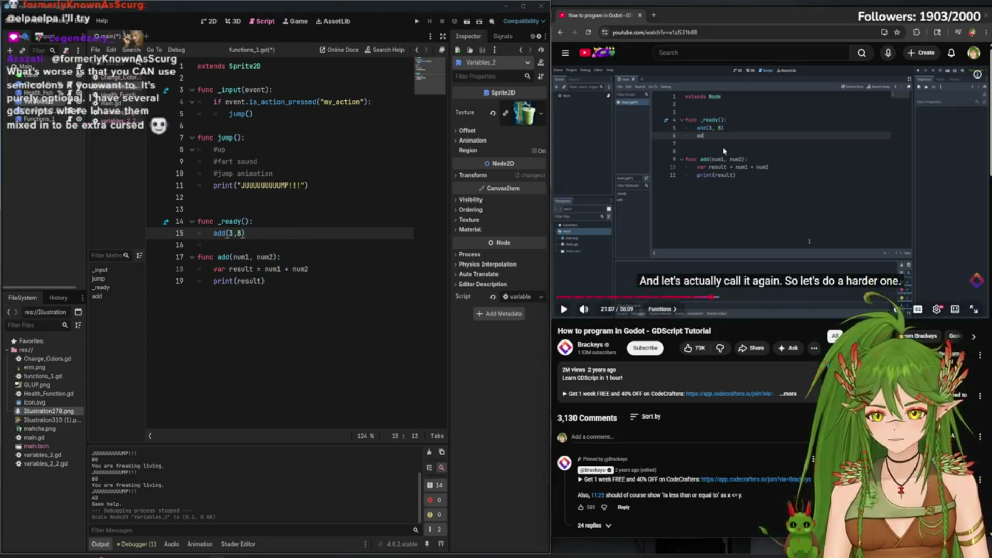
key("Return")
type("add(2")
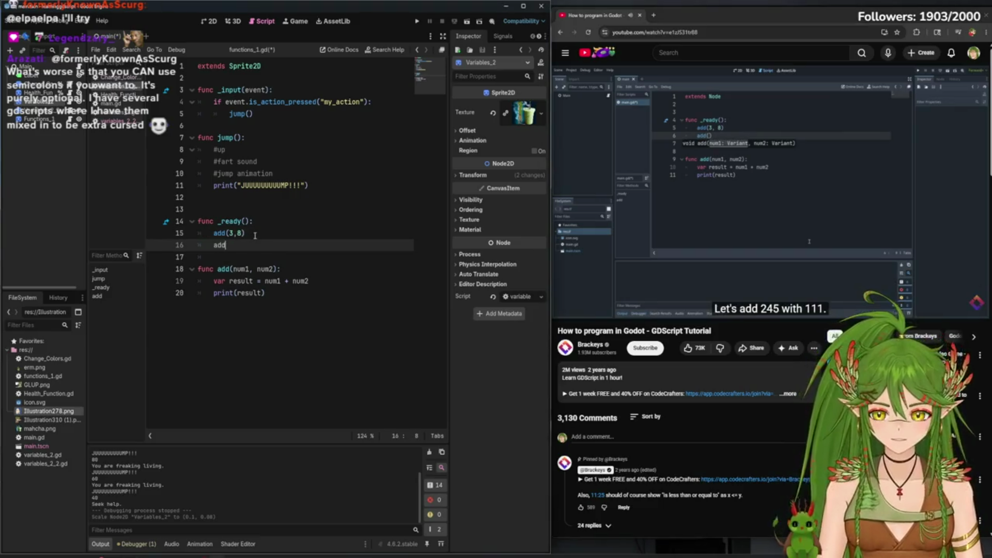
type("45")
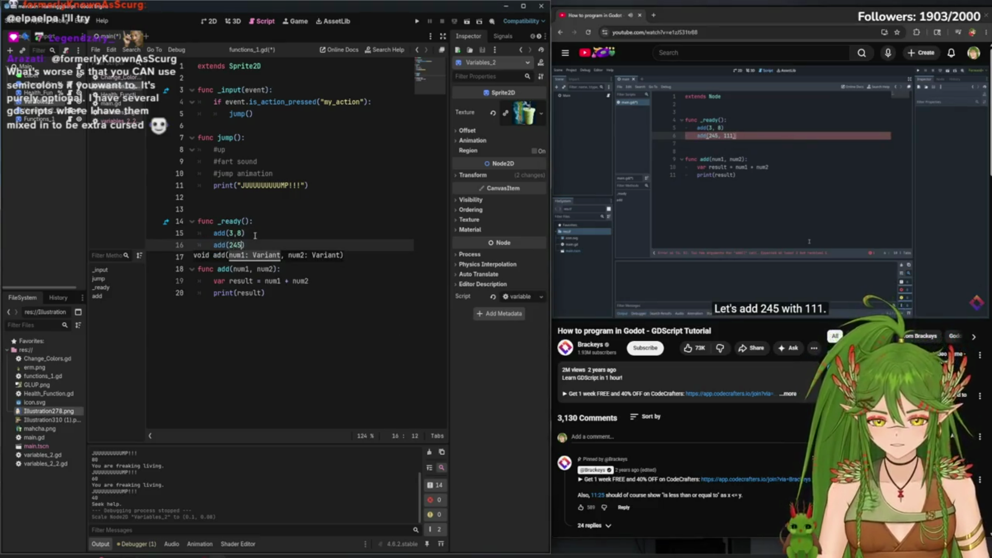
type(", 111")
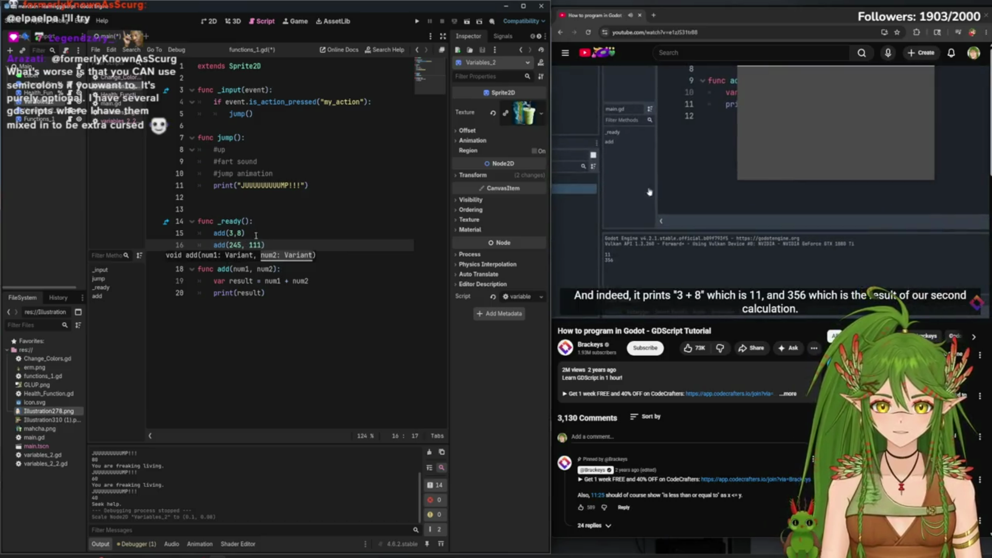
Run the project to confirm it prints 11 and 356, then close the game window.
left_click(763, 179)
left_click(266, 293)
key("F5")
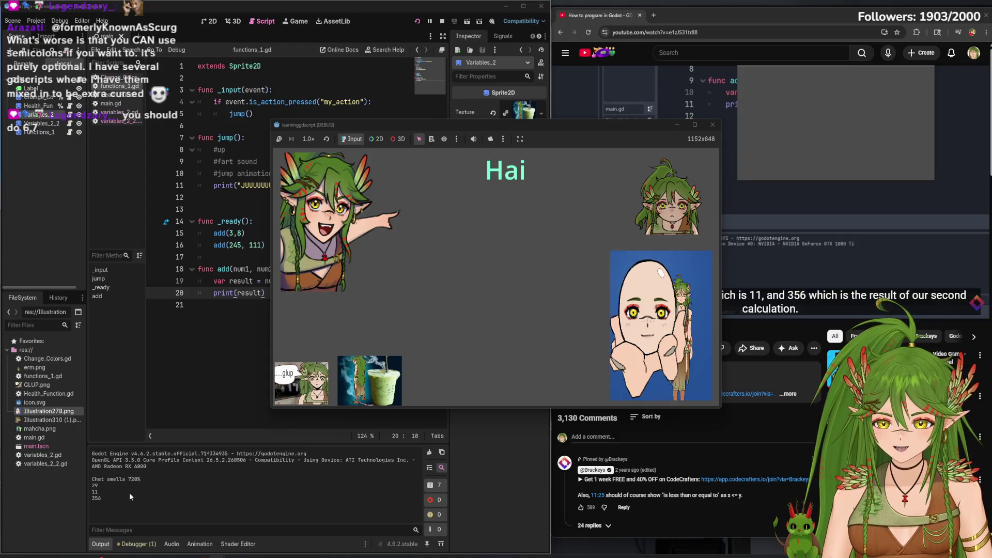
key("F8")
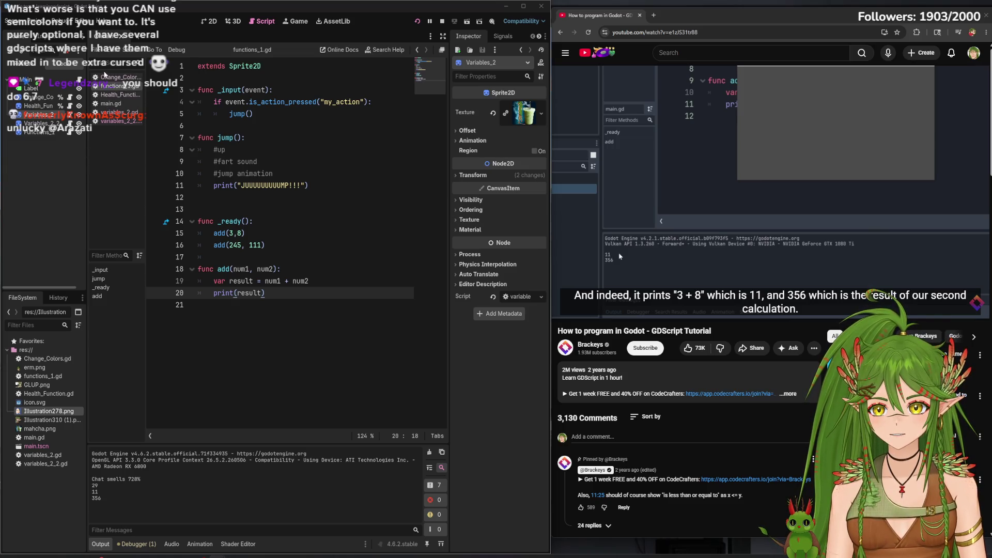
left_click(117, 96)
In variables_2.gd, add a print of "Below are the winning lottery numbers!!!" below the smellyness line.
left_click(117, 113)
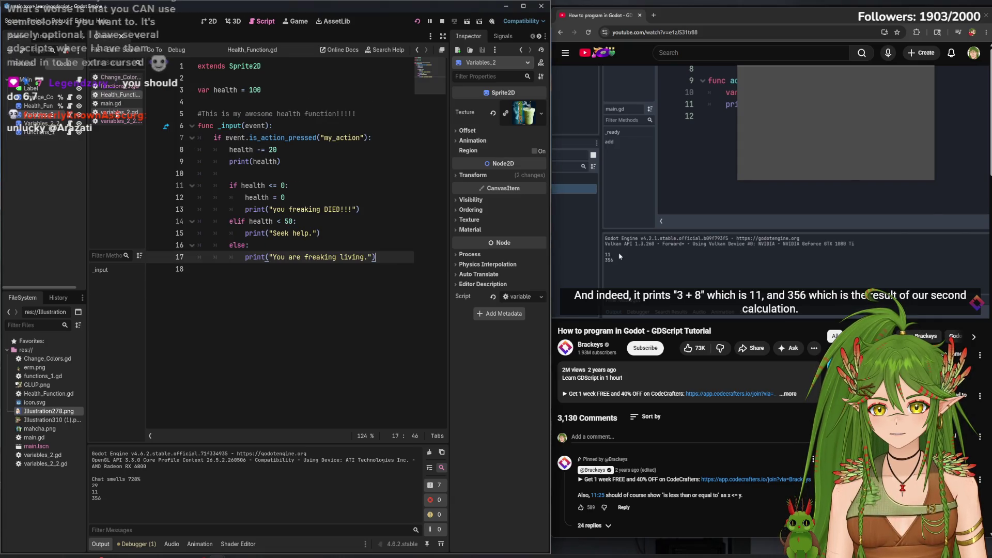
left_click(377, 149)
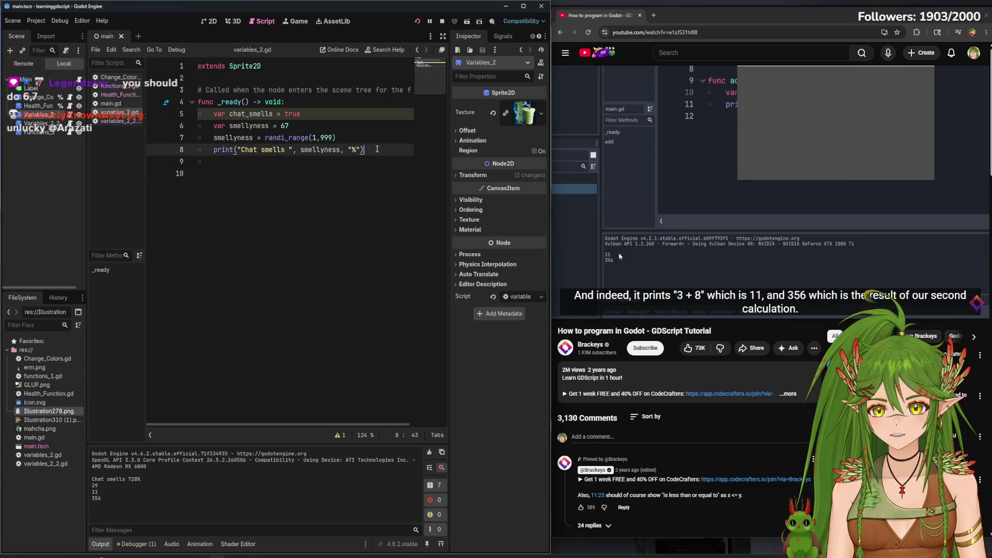
key("Return")
type("print")
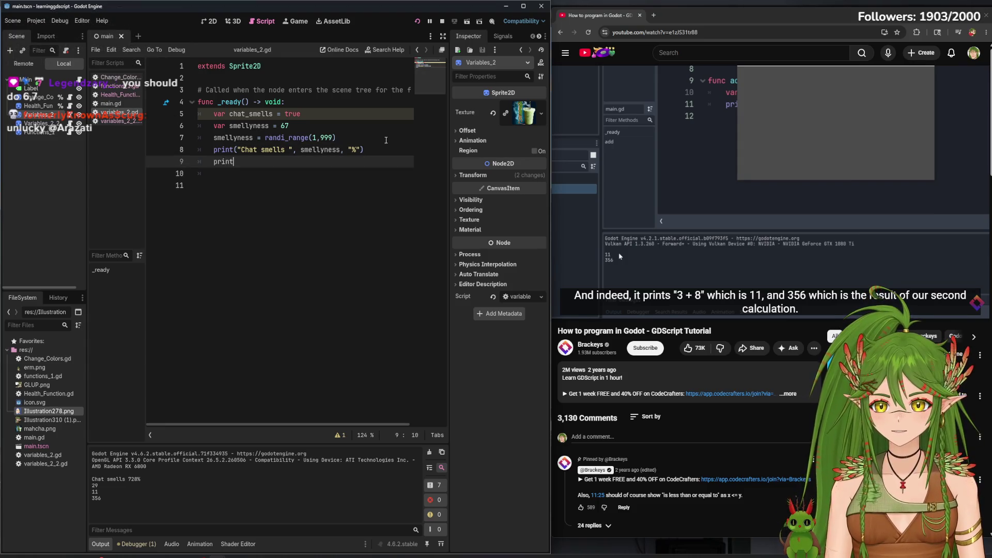
type("(\"")
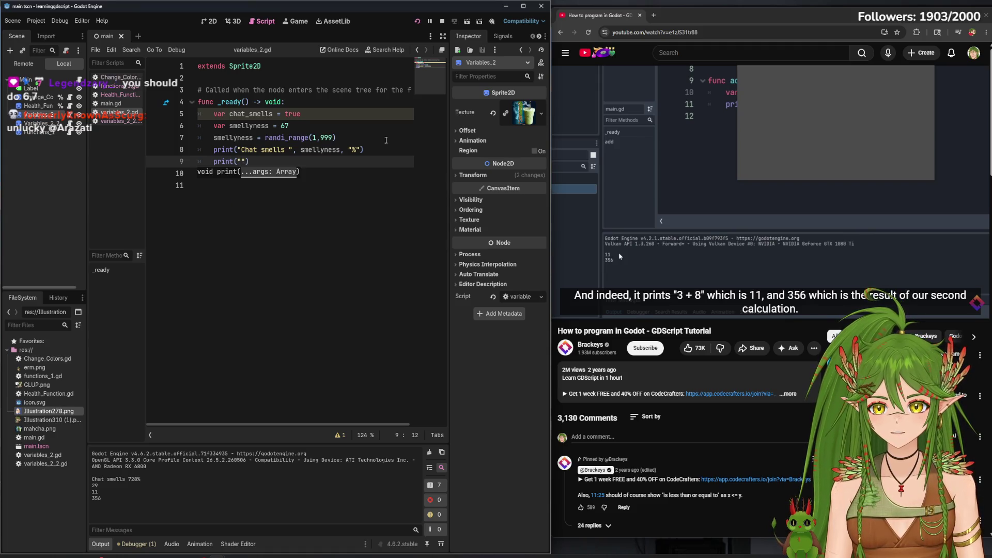
type("low are the")
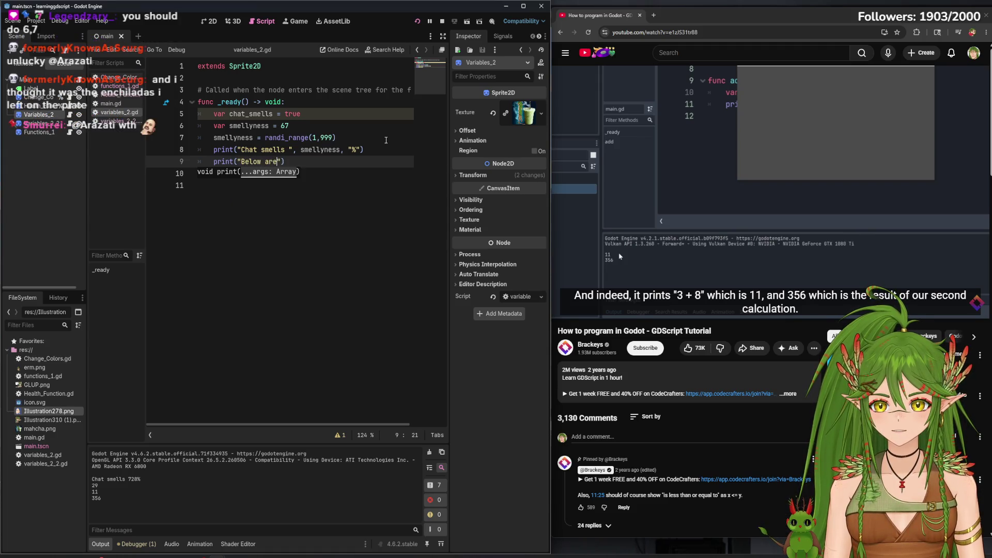
type(" winning")
type(" lottery n u")
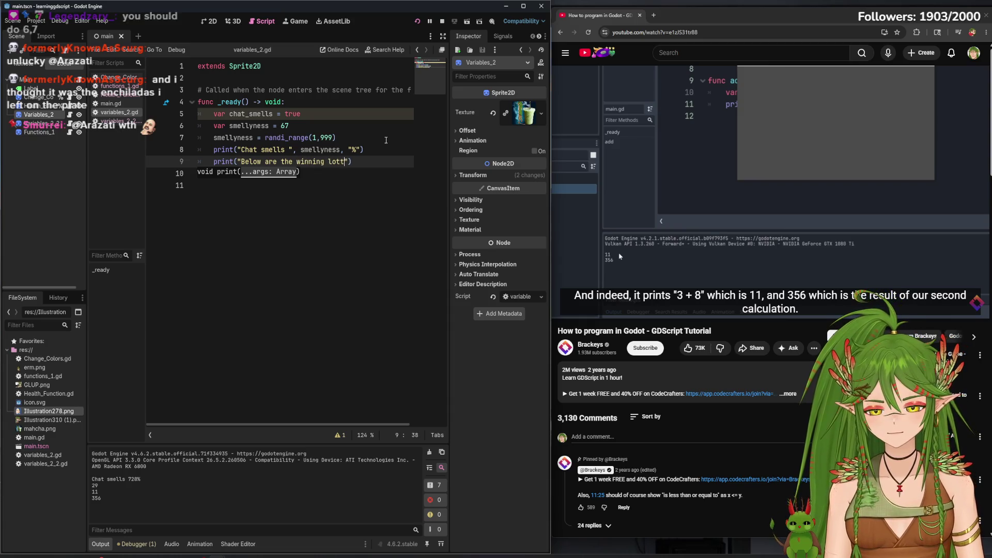
type("umbers!!!")
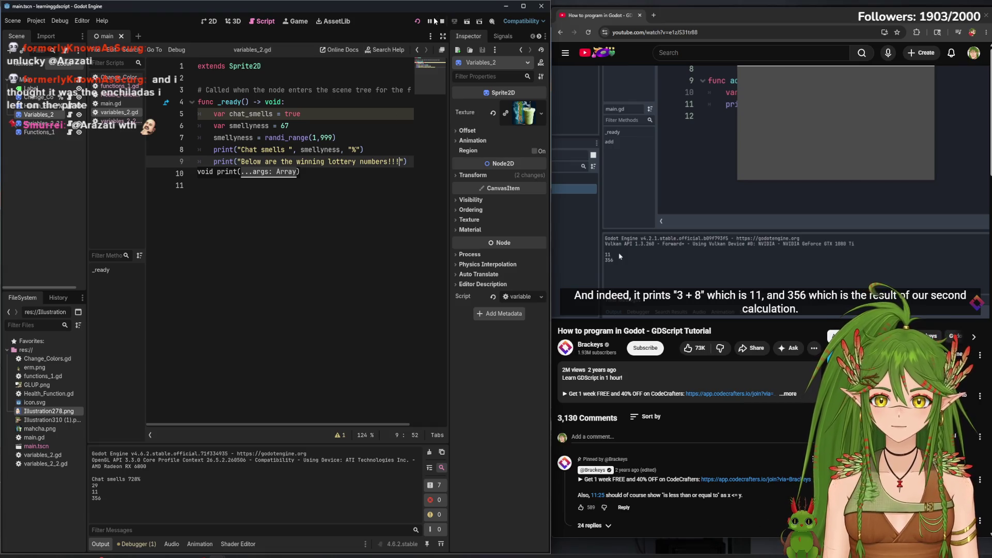
Run the project, check the printed message, close the game and return to functions_1.gd.
left_click(416, 21)
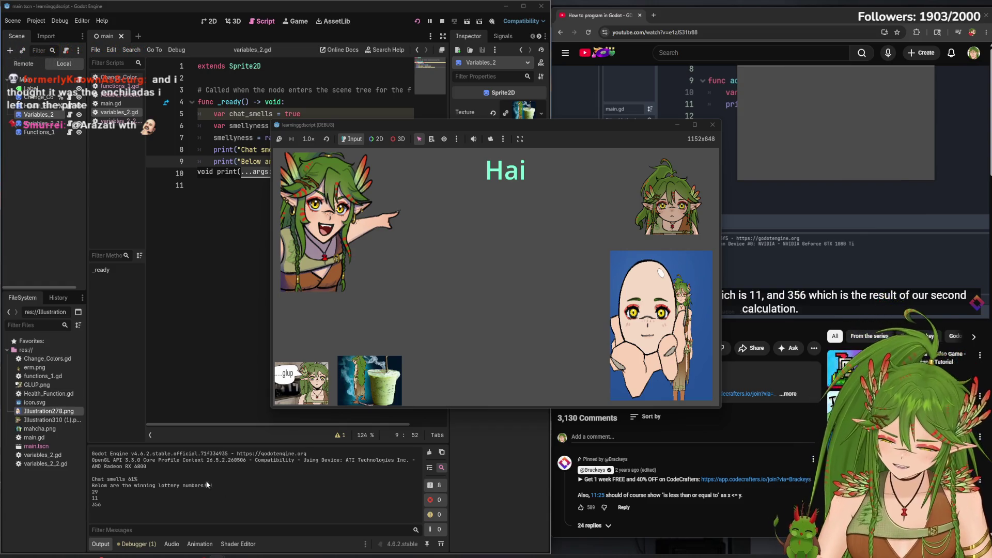
left_click(478, 321)
left_click(472, 310)
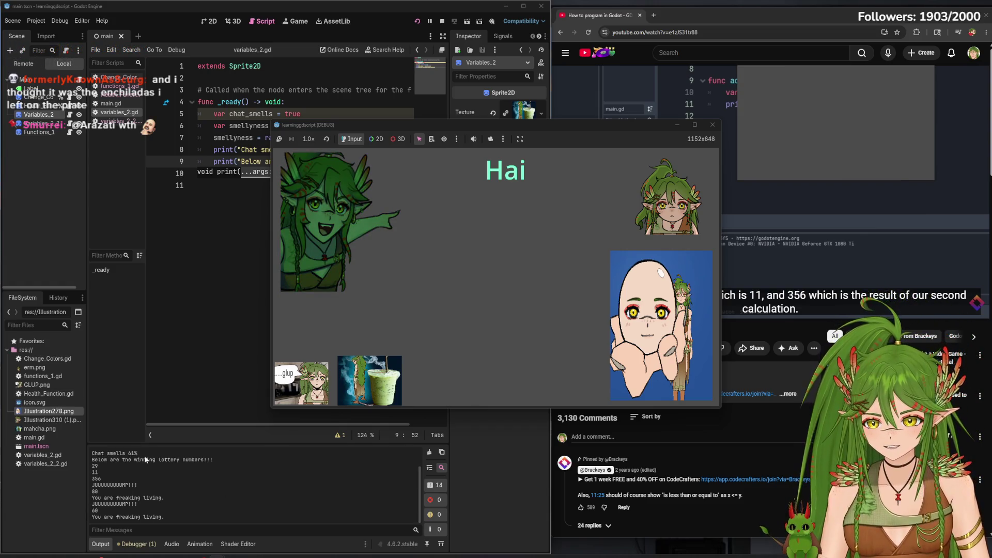
key("space")
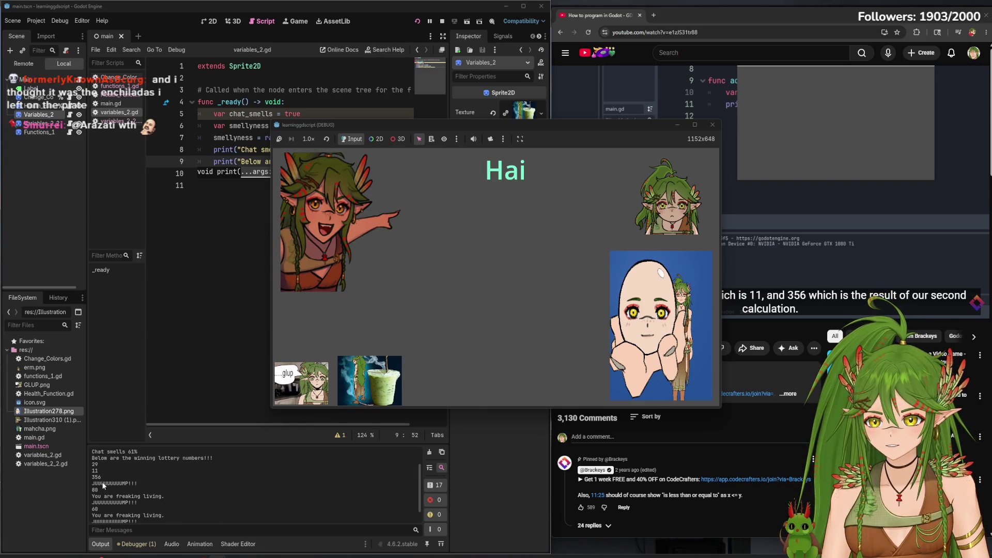
scroll(118, 485, "up", 1)
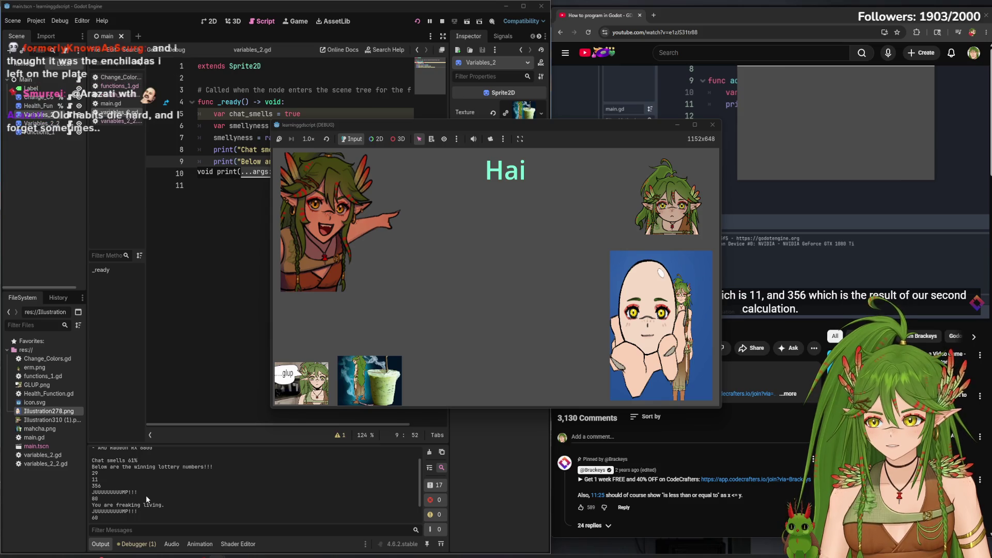
left_click(711, 125)
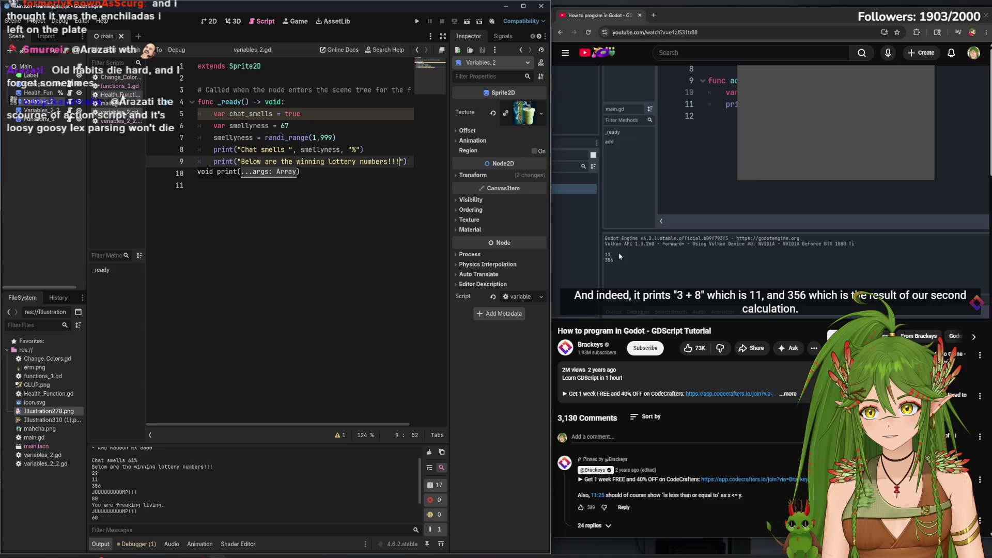
left_click(118, 104)
left_click(125, 87)
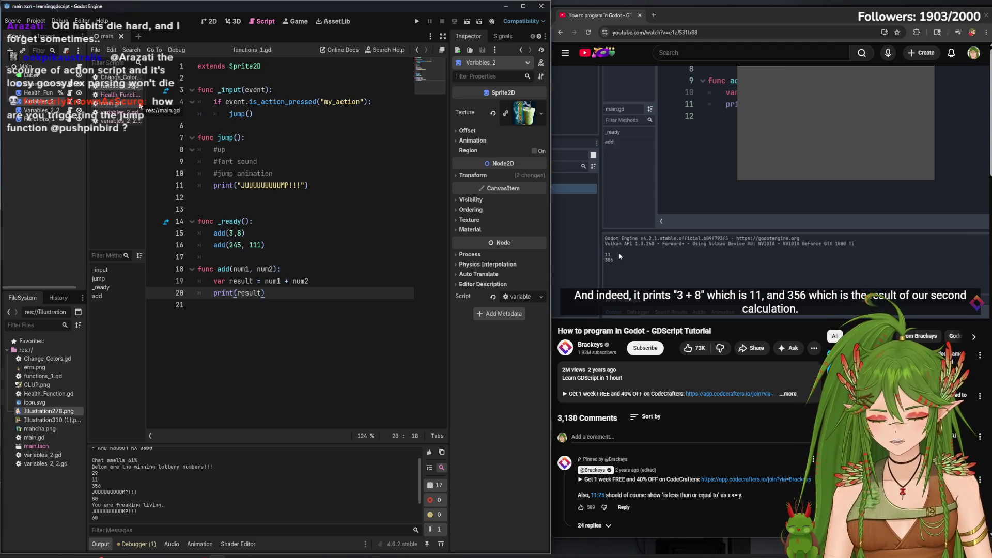
Insert blank lines between jump and _ready in functions_1.gd so _ready starts at line 17.
left_click_drag(357, 102, 321, 101)
left_click(345, 102)
key("XF86AudioPlay")
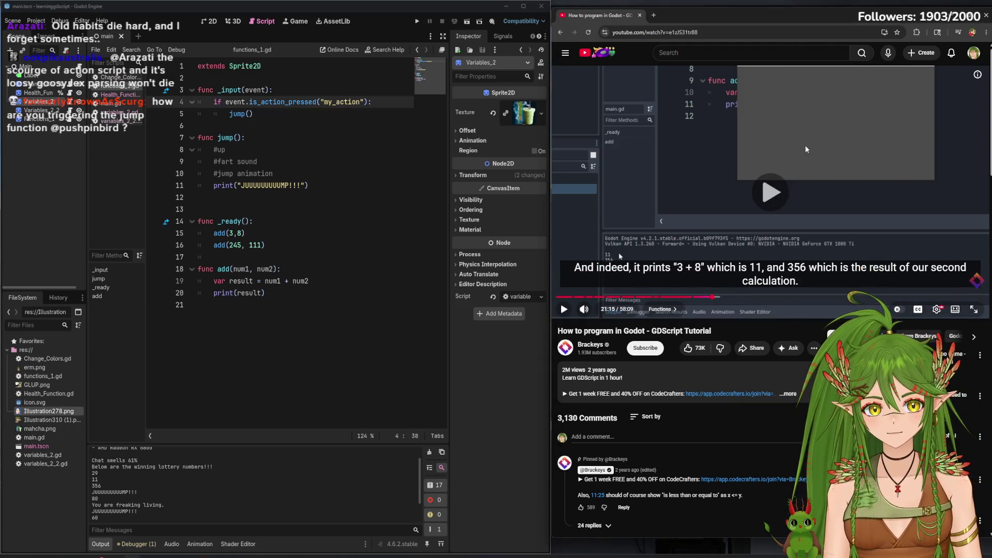
left_click(340, 283)
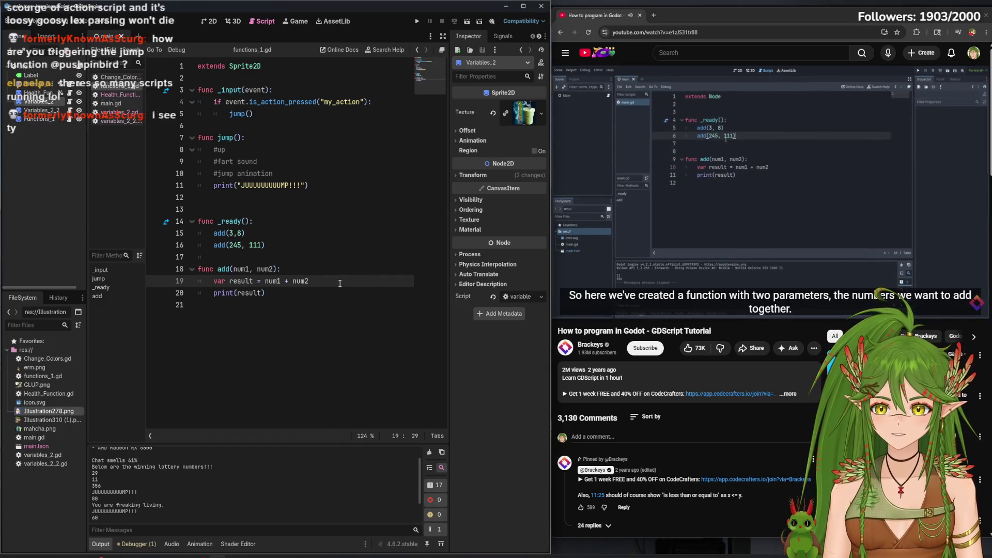
left_click(219, 207)
key("Return")
key("Return")
key("Return")
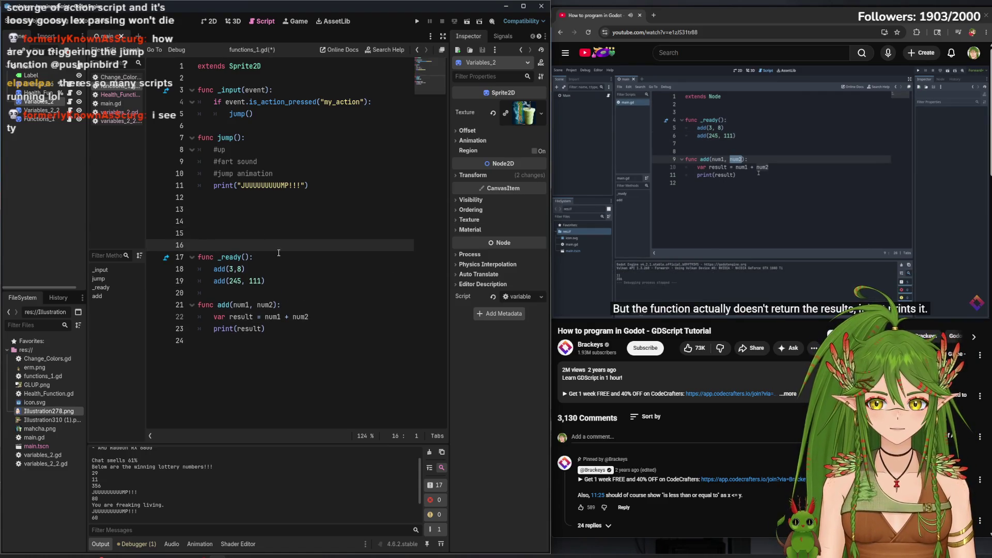
mouse_move(756, 280)
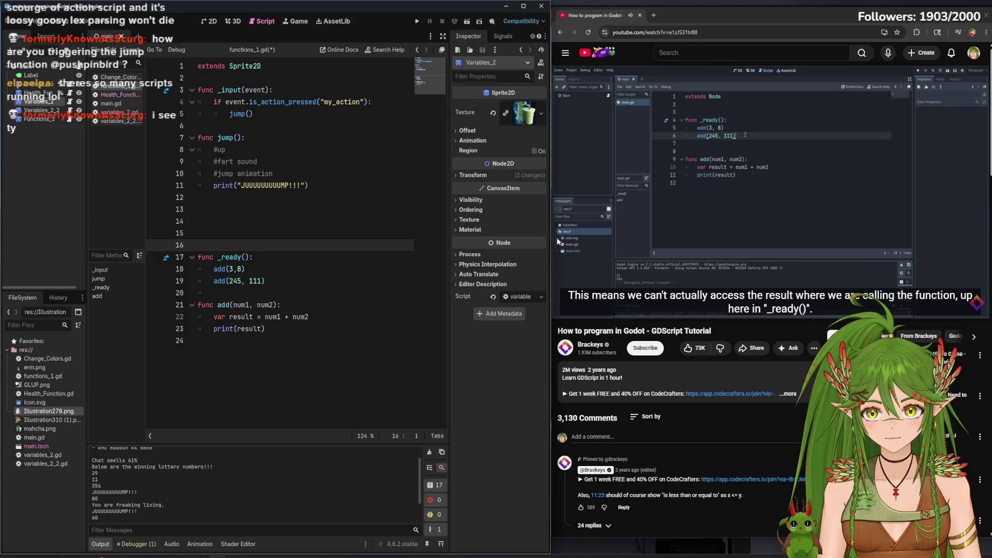
mouse_move(631, 225)
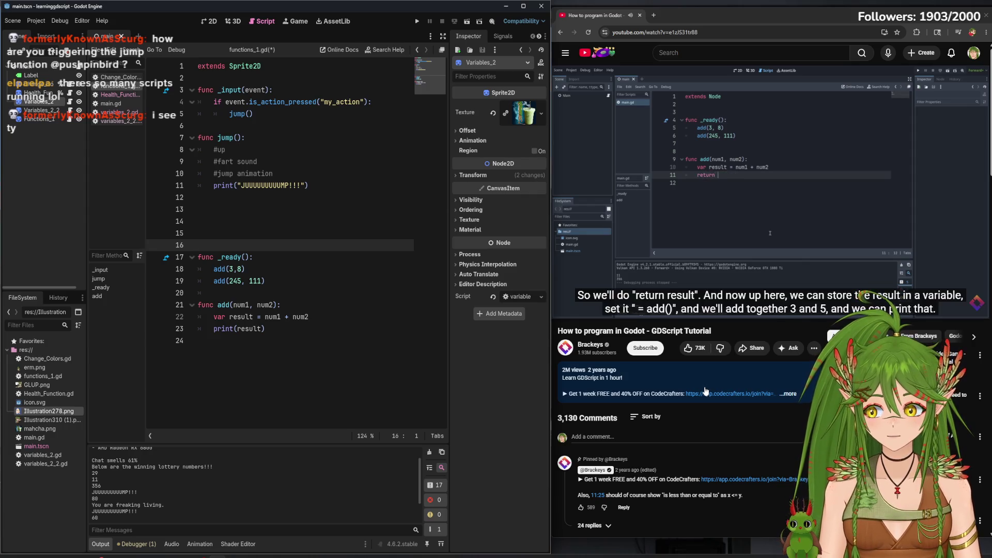
Change the last line of add from print to return.
left_click(235, 329)
key("BackSpace")
key("BackSpace")
key("BackSpace")
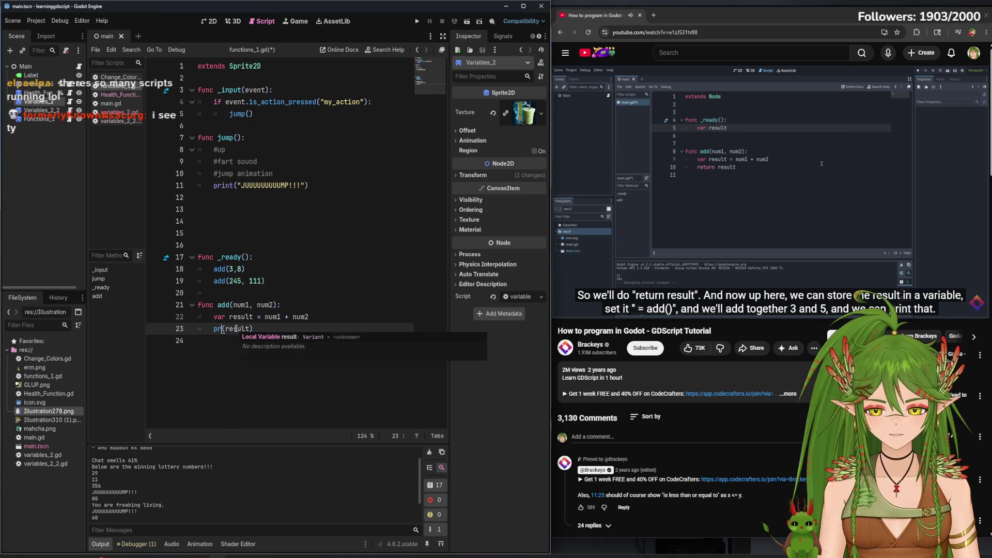
type("return")
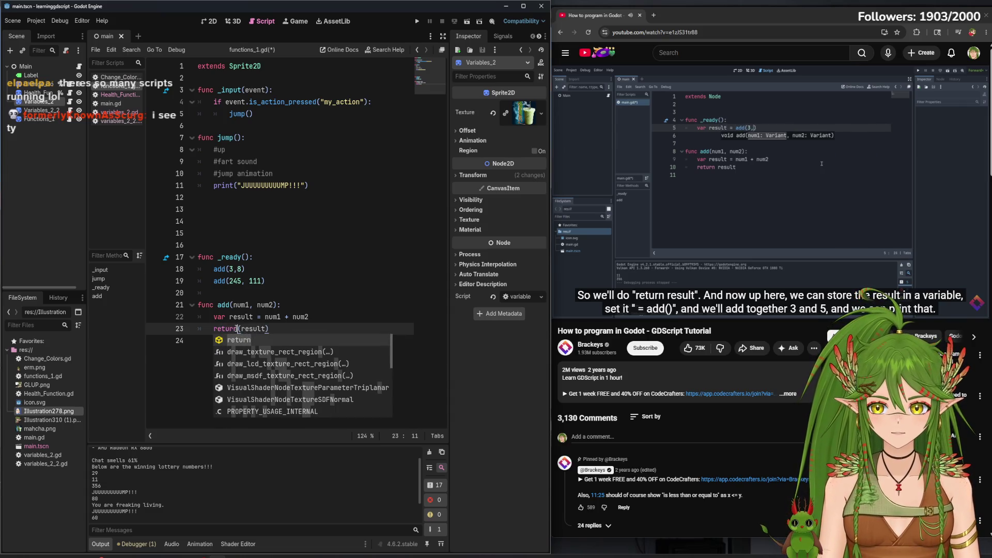
left_click(702, 175)
left_click(299, 151)
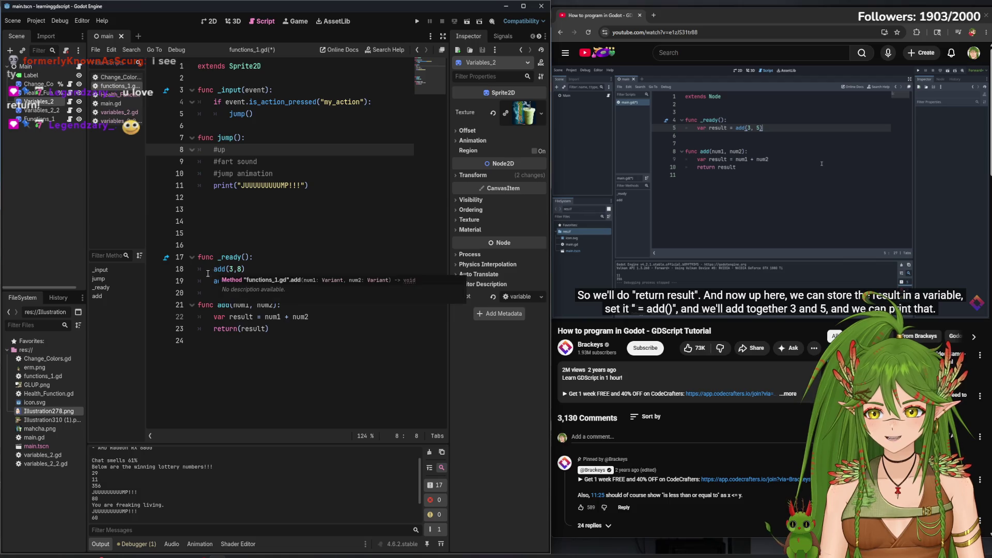
Turn the add(3,8) line into var result = add(3,5).
left_click(218, 269)
type("var re")
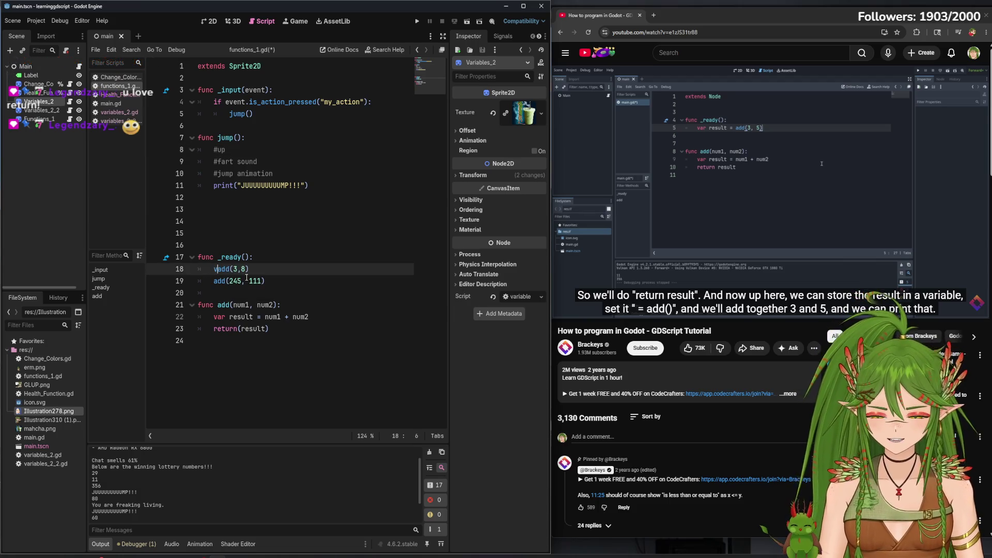
type("sult =")
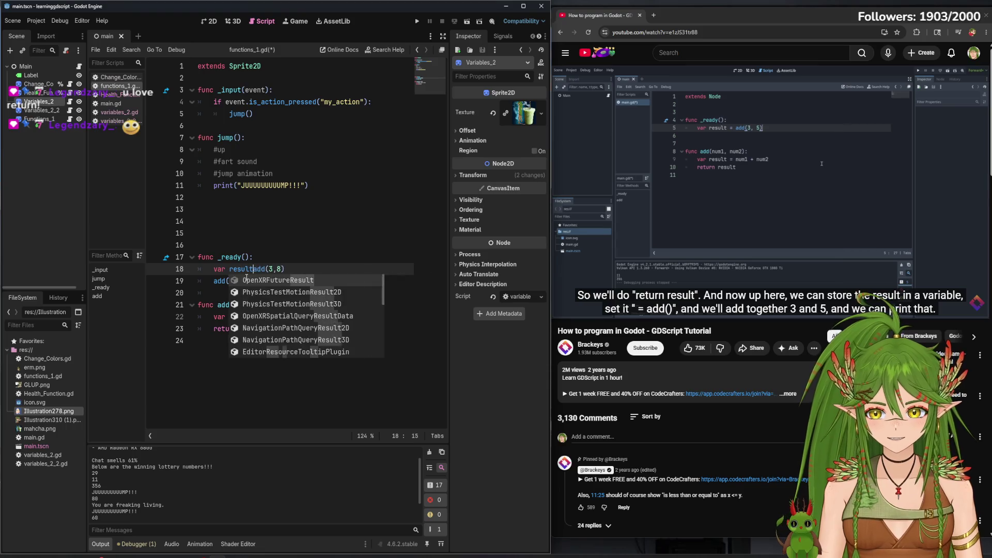
left_click(779, 187)
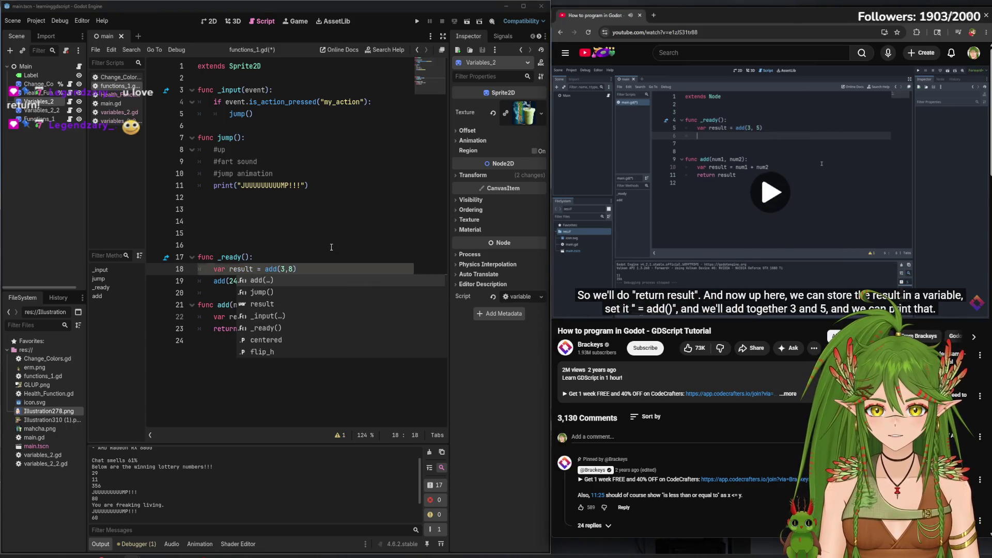
left_click(294, 269)
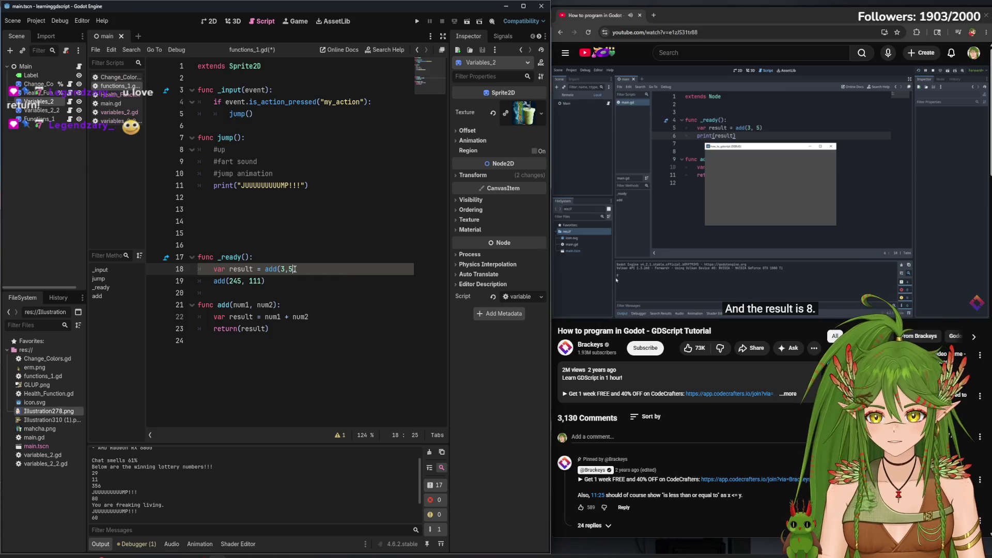
key("BackSpace")
type("5")
left_click(766, 207)
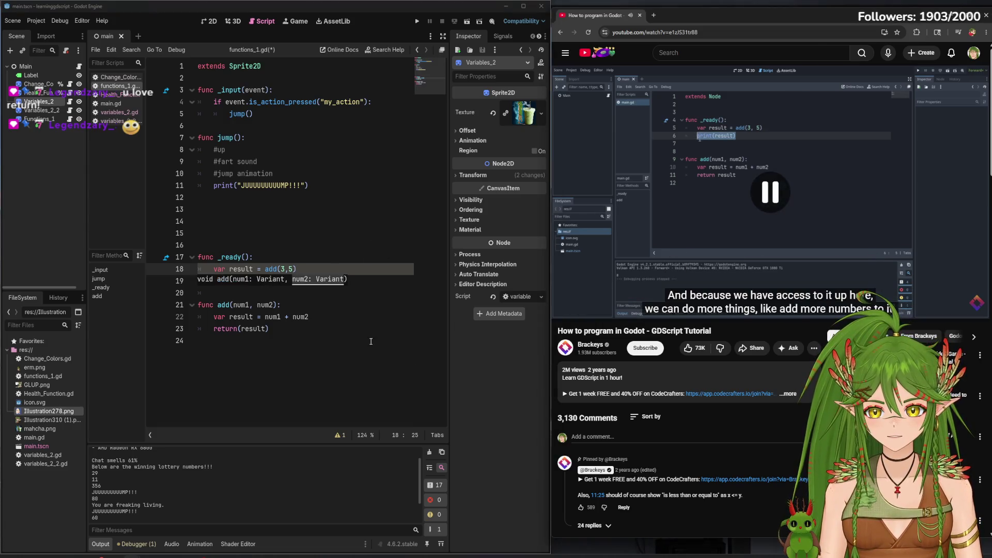
Replace the add(245, 111) line with print(result) and run the project, which prints 8.
left_click(214, 280)
type("add(245, 111)")
left_click_drag(265, 280, 210, 281)
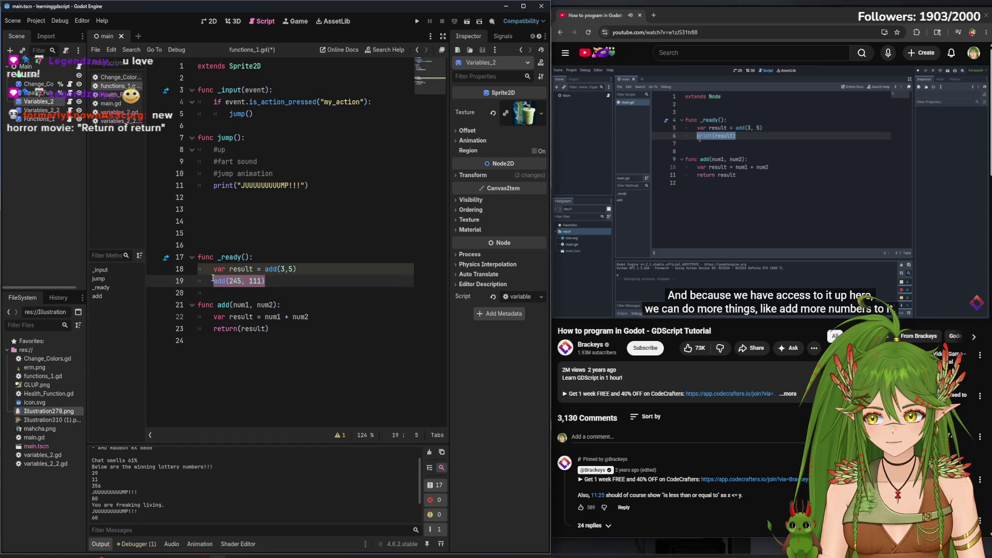
type("print")
type("(resu")
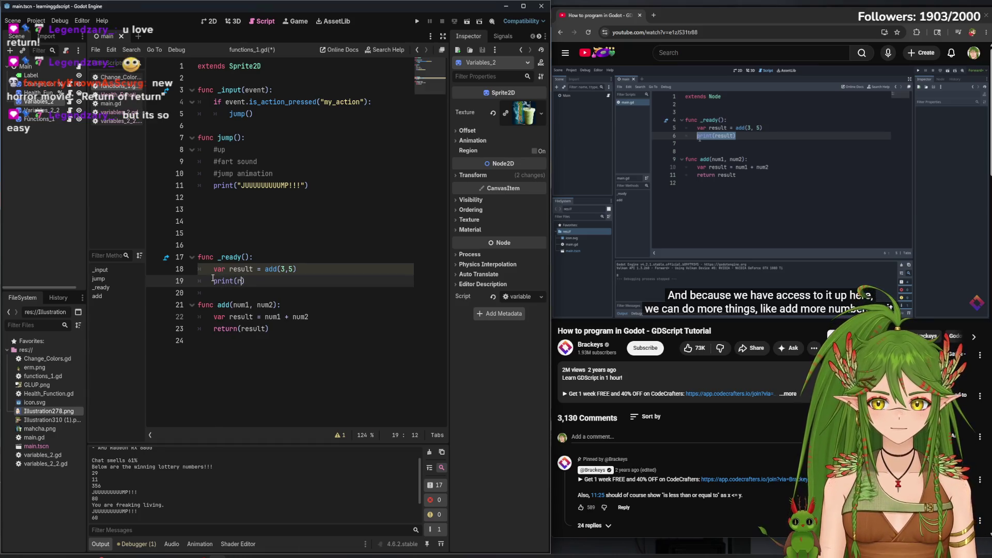
type("lt)")
left_click(417, 21)
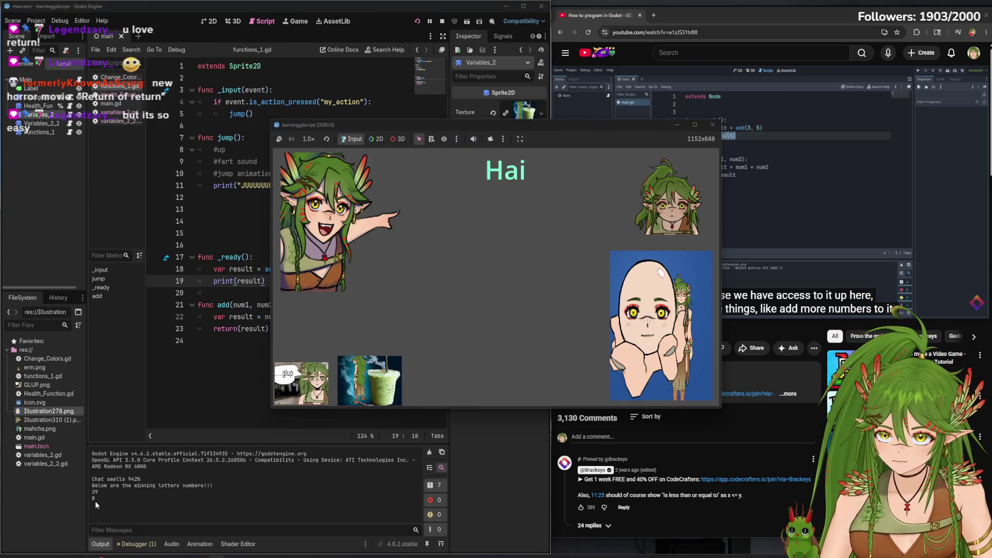
Replace the print(result) line with result = add(result, 10).
left_click(711, 124)
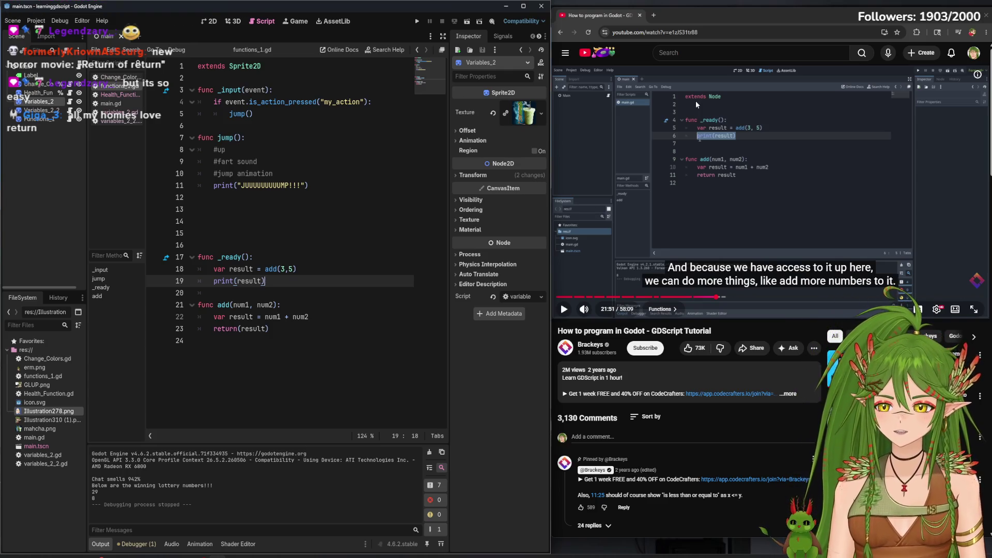
left_click(767, 179)
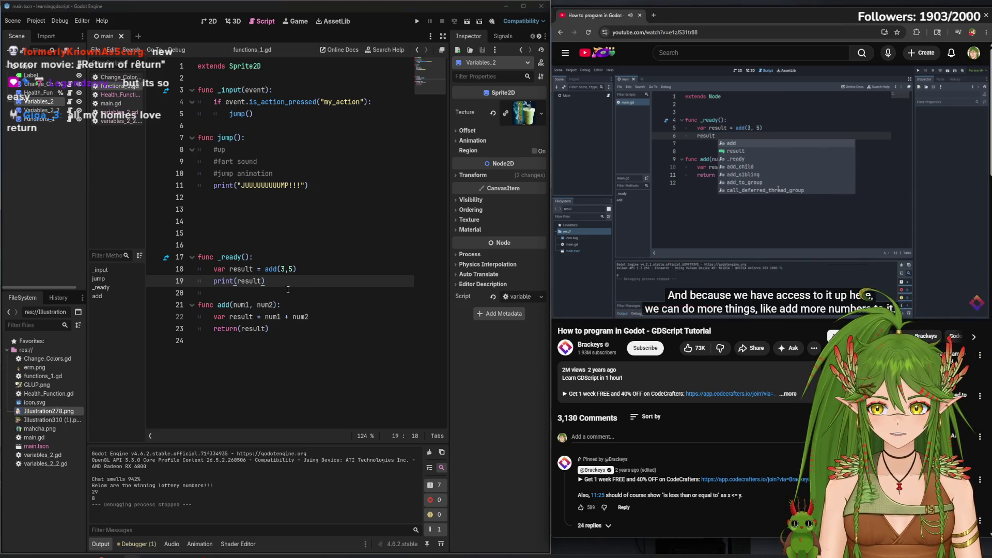
left_click_drag(281, 282, 217, 281)
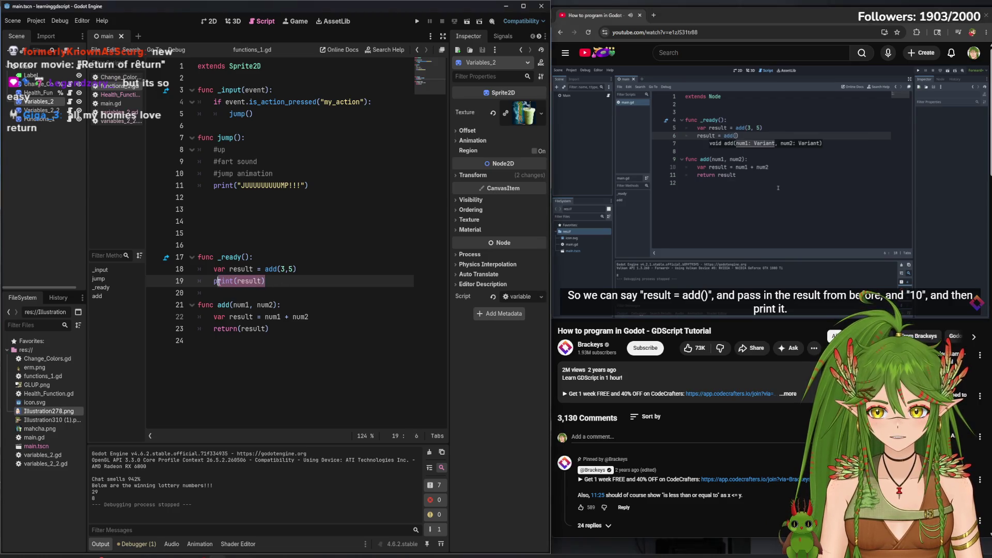
type("result = ")
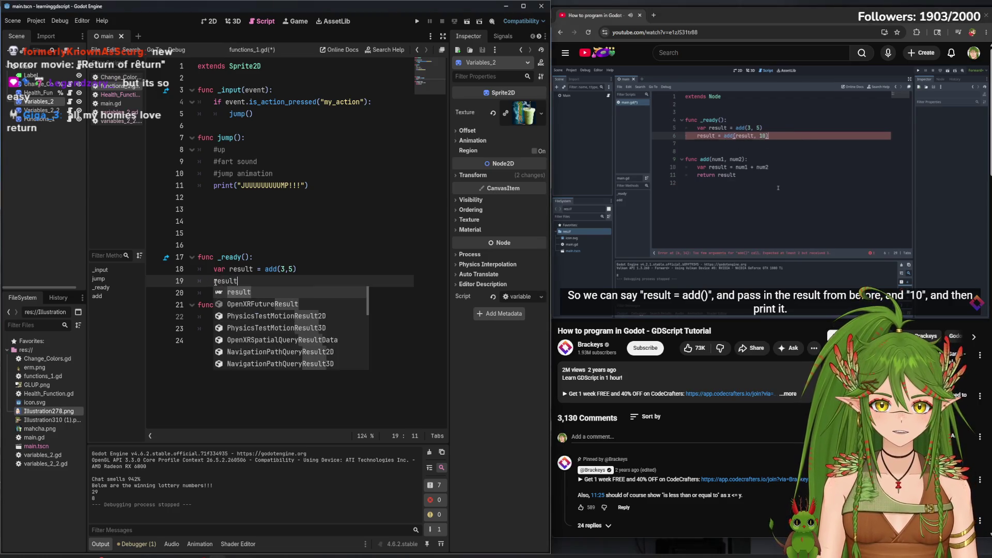
type("add(resu")
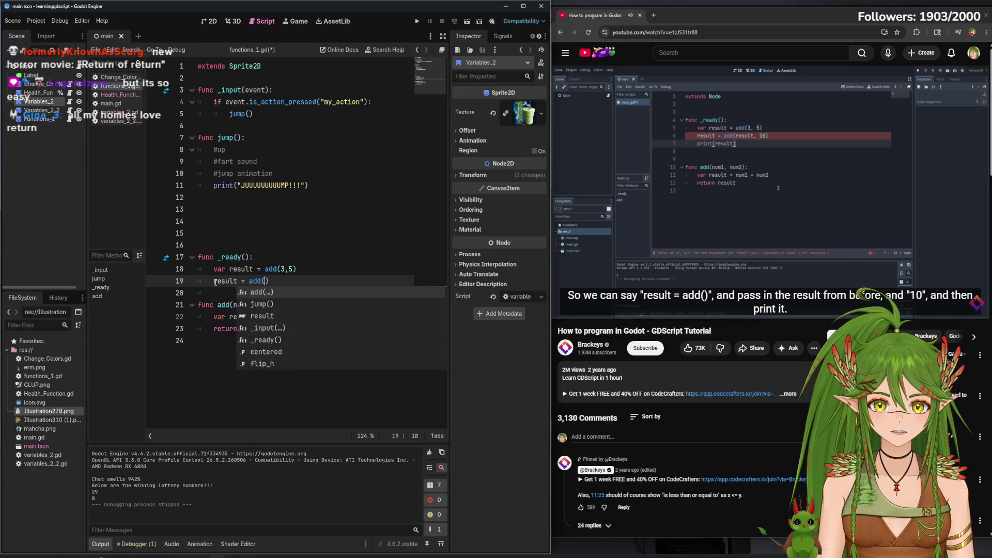
type("lt, 10")
key("Return")
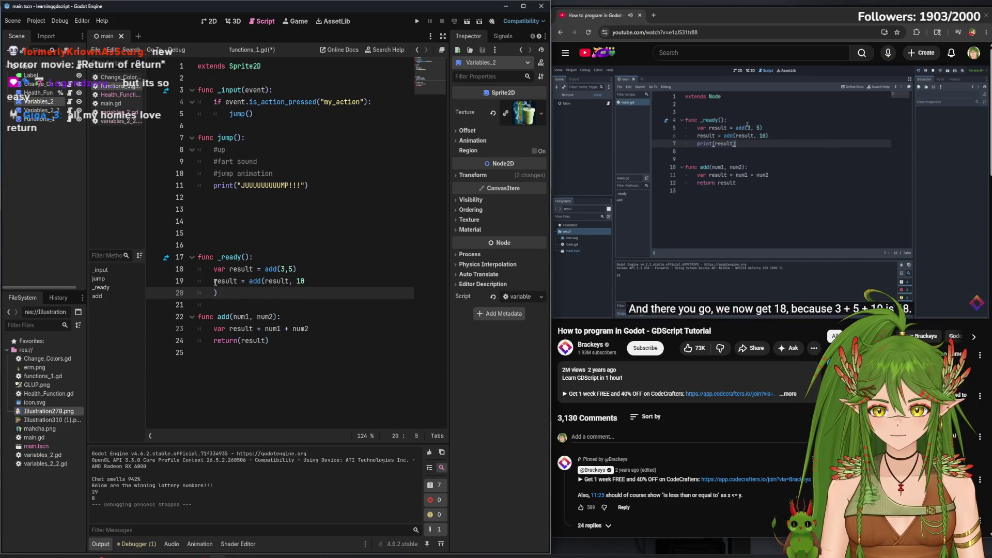
key("BackSpace")
Add print(result) below it and run the project to confirm it outputs 18.
key("End")
key("Return")
type("pr")
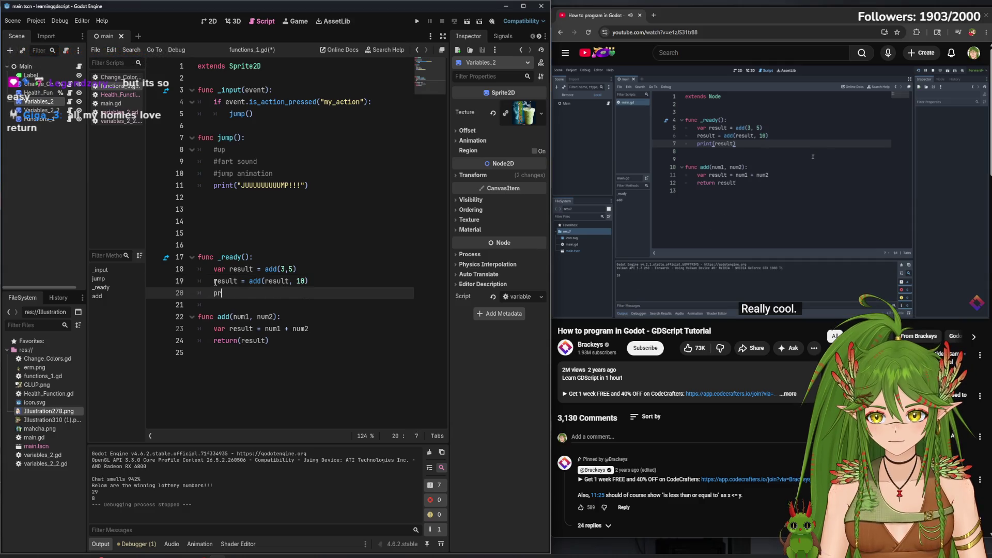
type("(resul")
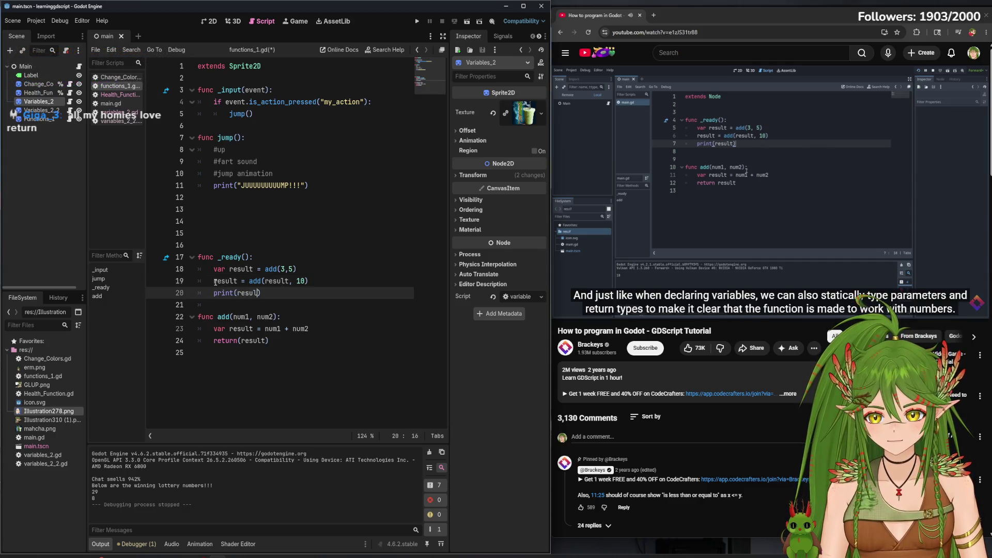
type("t")
left_click(417, 22)
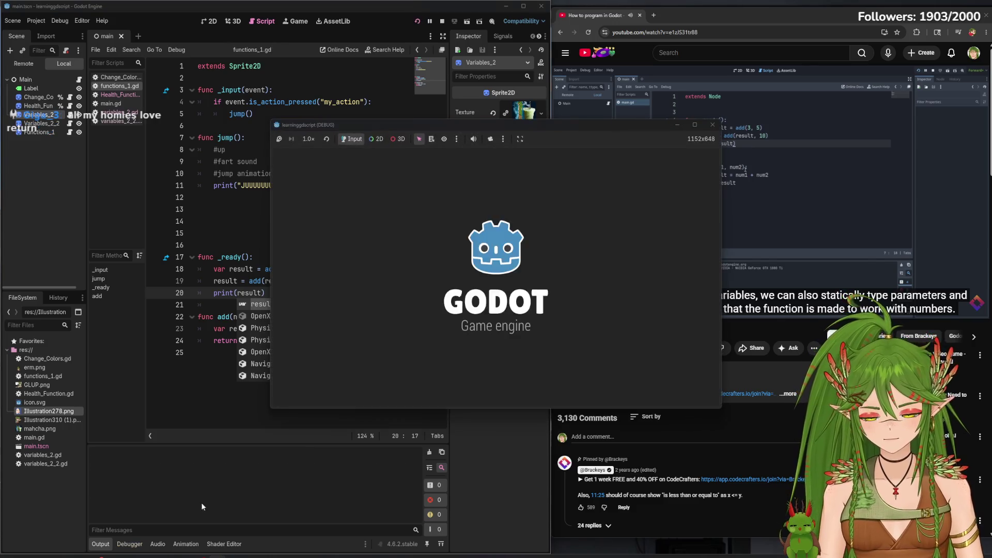
left_click(711, 126)
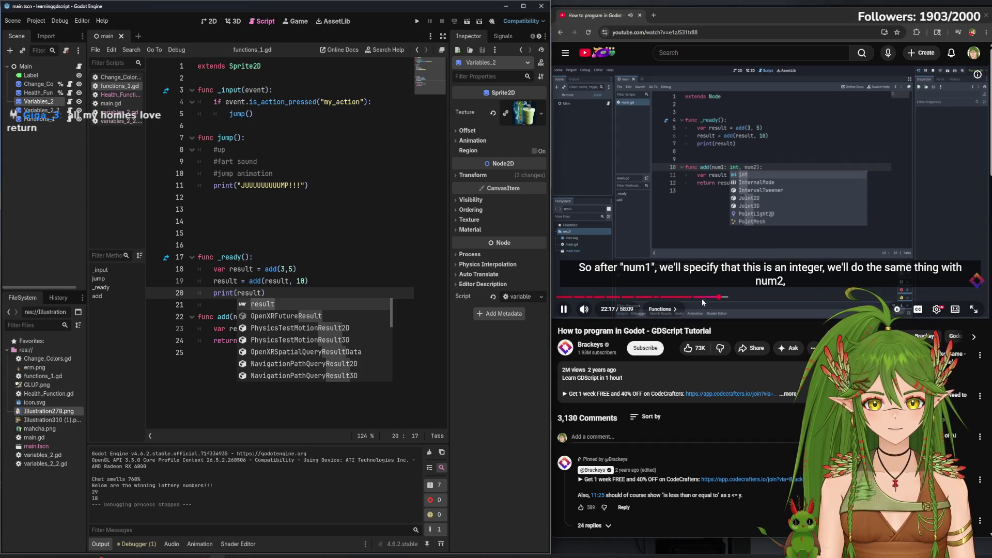
Add int type hints to add's parameters and an -> int return type.
left_click(251, 318)
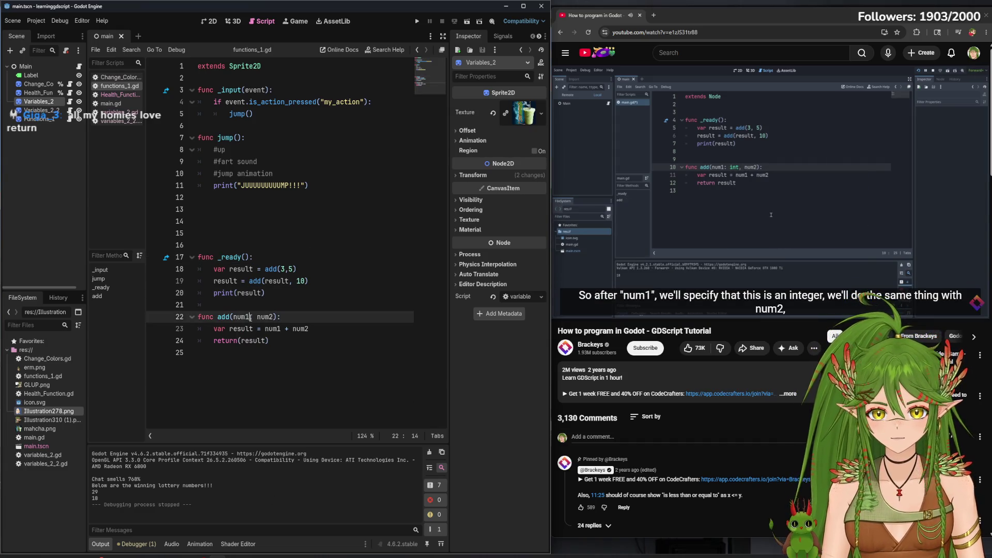
type(":")
key("Right")
key("Right")
key("Right")
type("int")
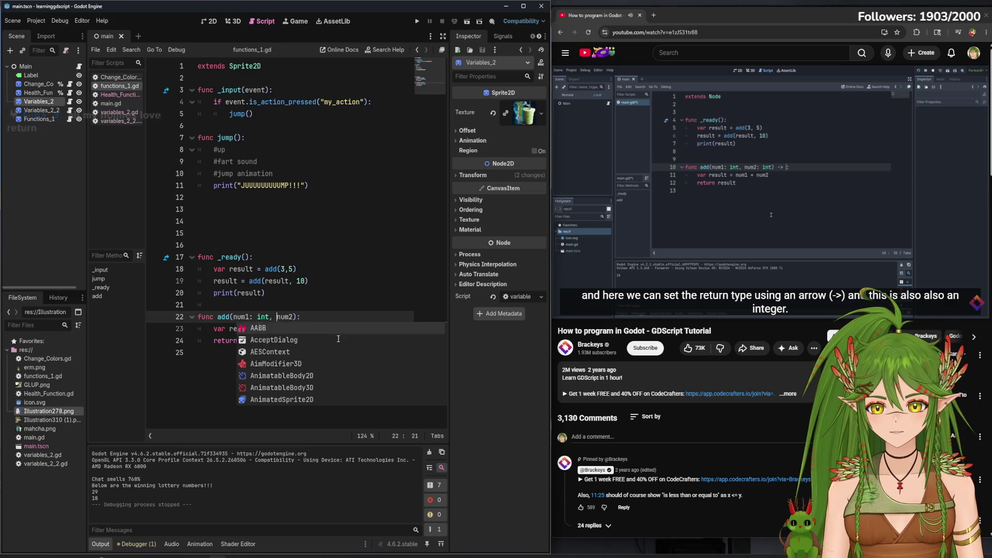
key("BackSpace")
key("BackSpace")
key("BackSpace")
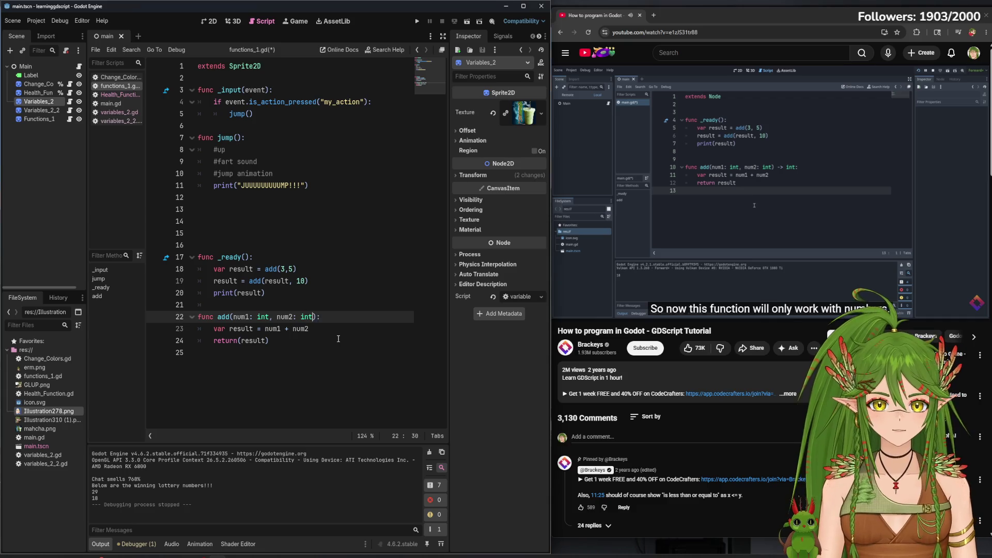
key("Right")
key("Right")
key("Right")
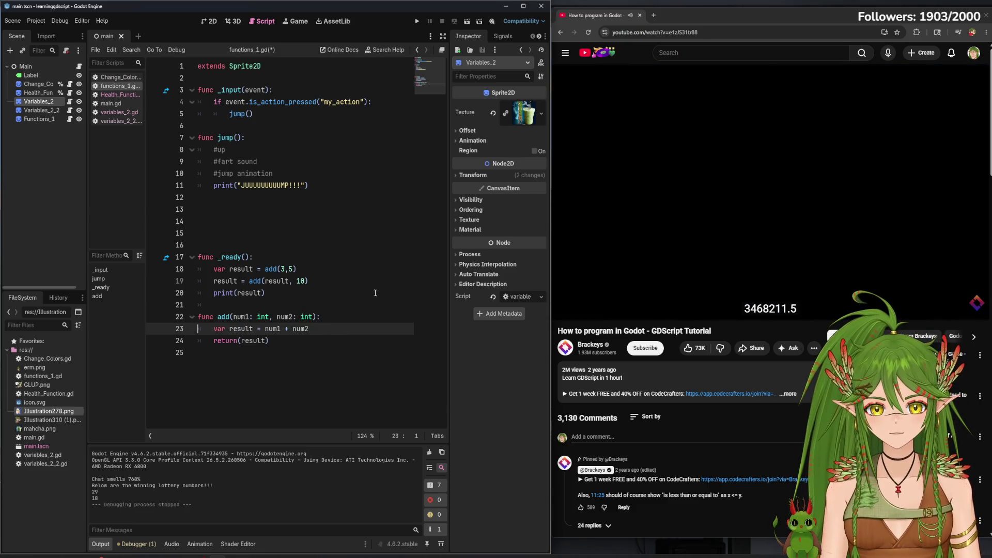
left_click(368, 318)
type("-> int")
Run the game to check the typed add results, then stop it.
key("XF86AudioPlay")
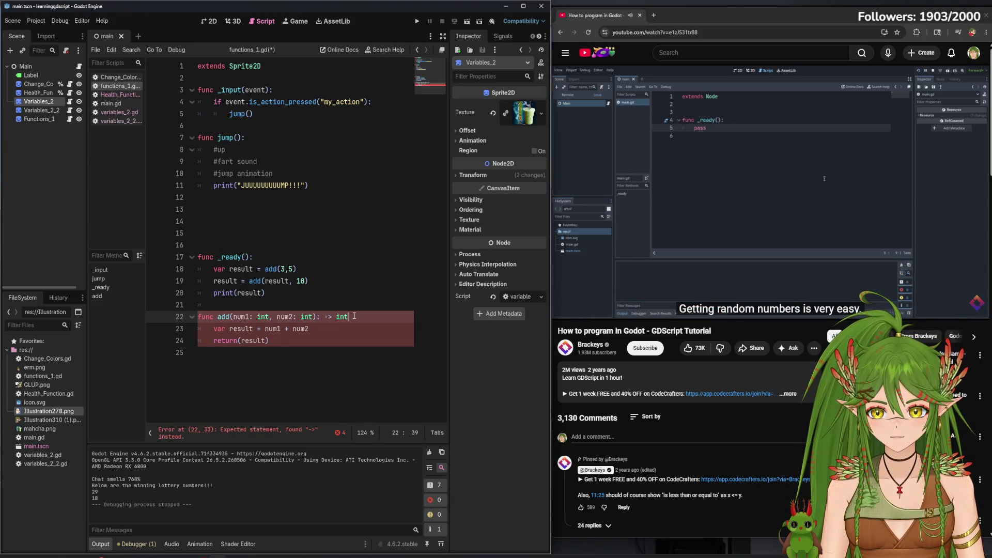
left_click(681, 231)
key("j")
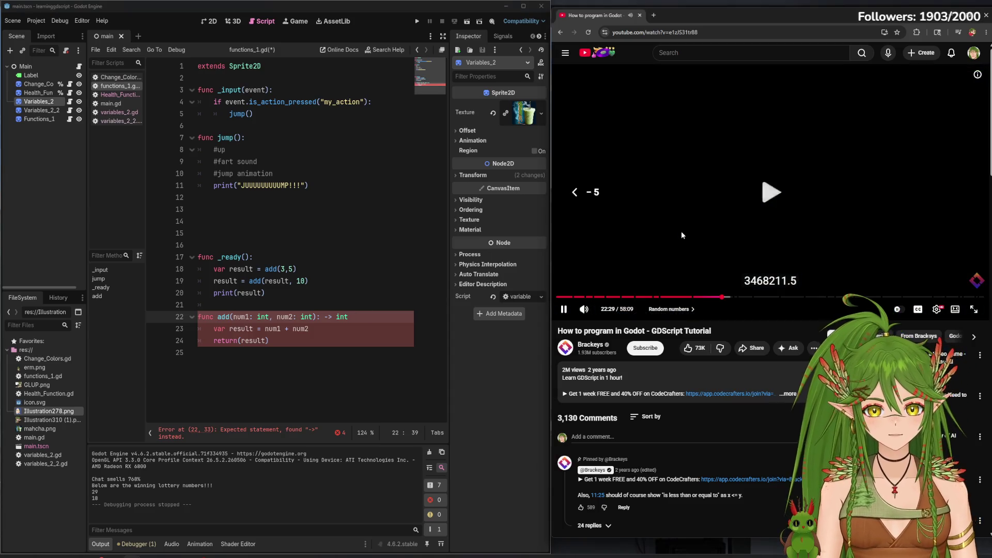
left_click(317, 317)
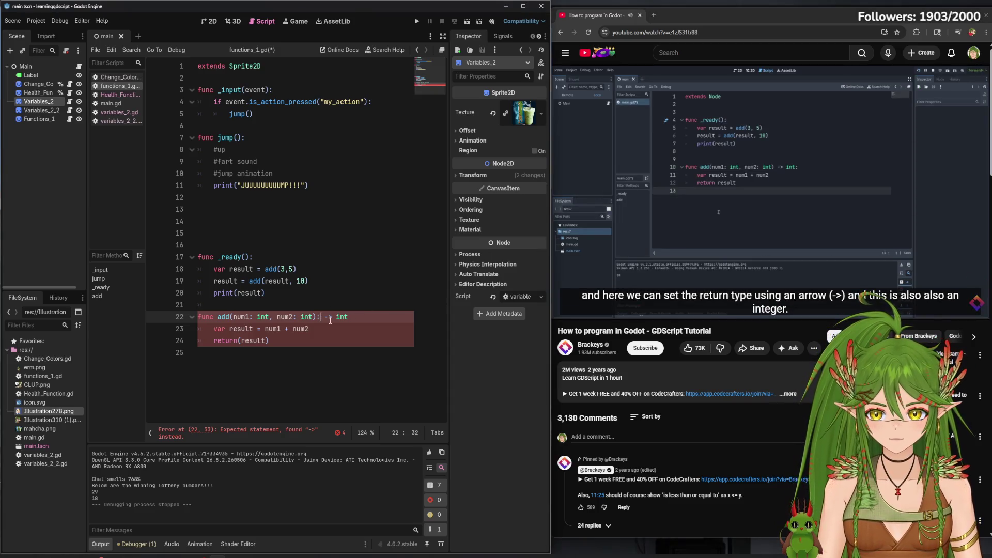
left_click(363, 317)
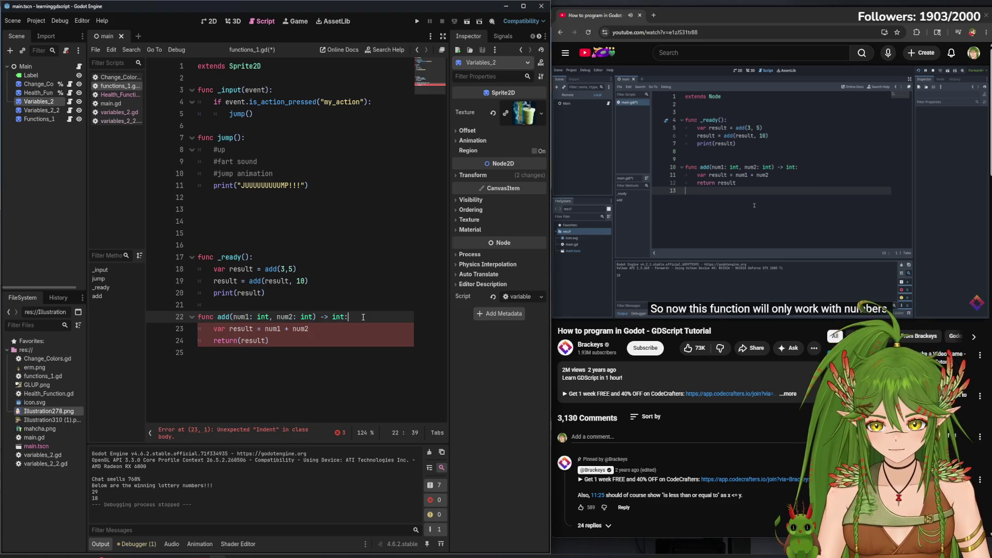
key("Down")
key("Down")
key("Down")
left_click(733, 182)
left_click(417, 22)
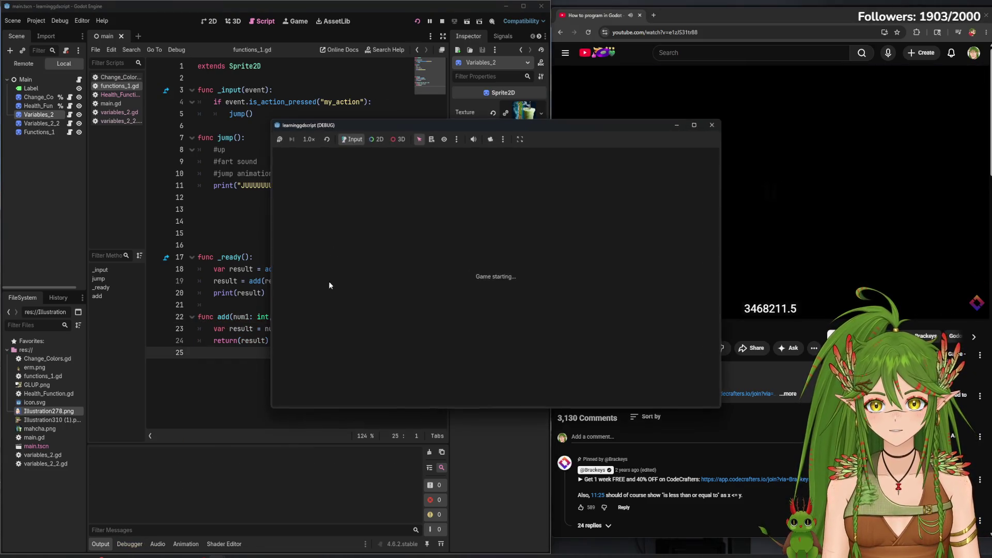
left_click(712, 126)
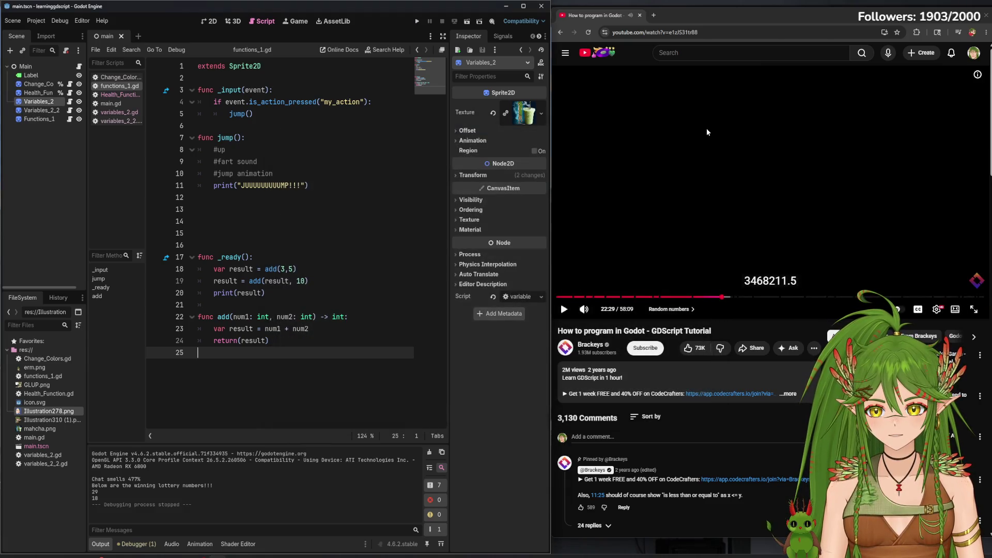
Insert a new line above func add and begin a comment noting it only works with numbers.
left_click(214, 305)
key("Return")
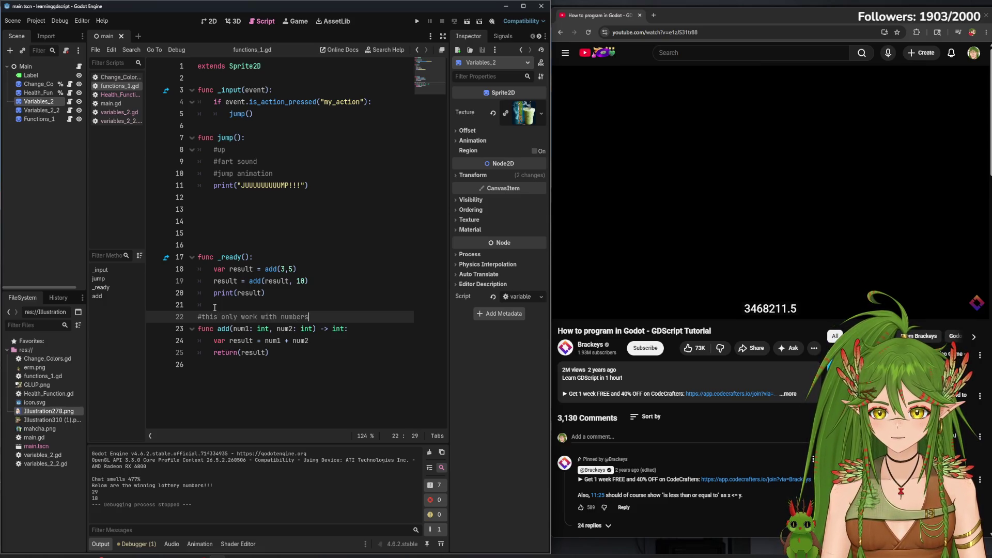
type("int")
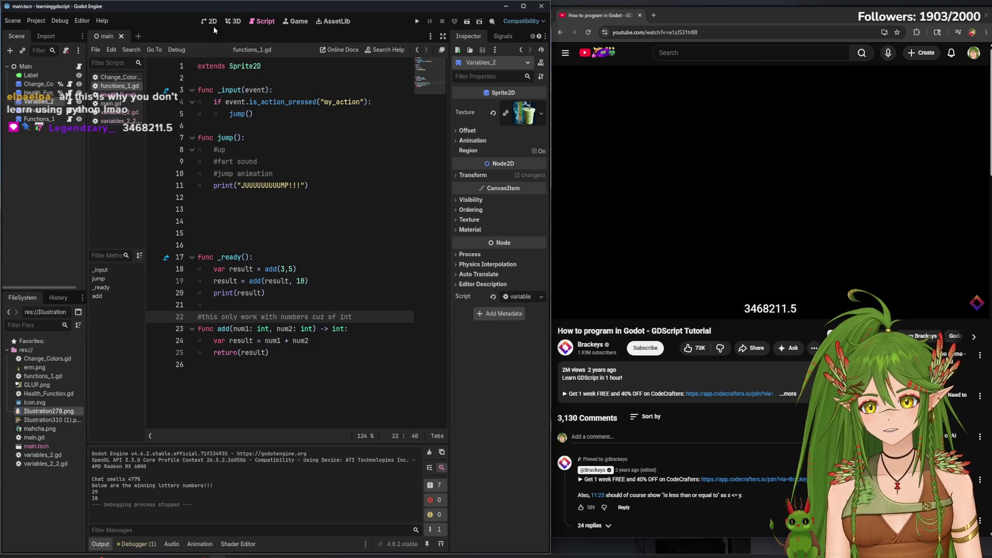
left_click(212, 22)
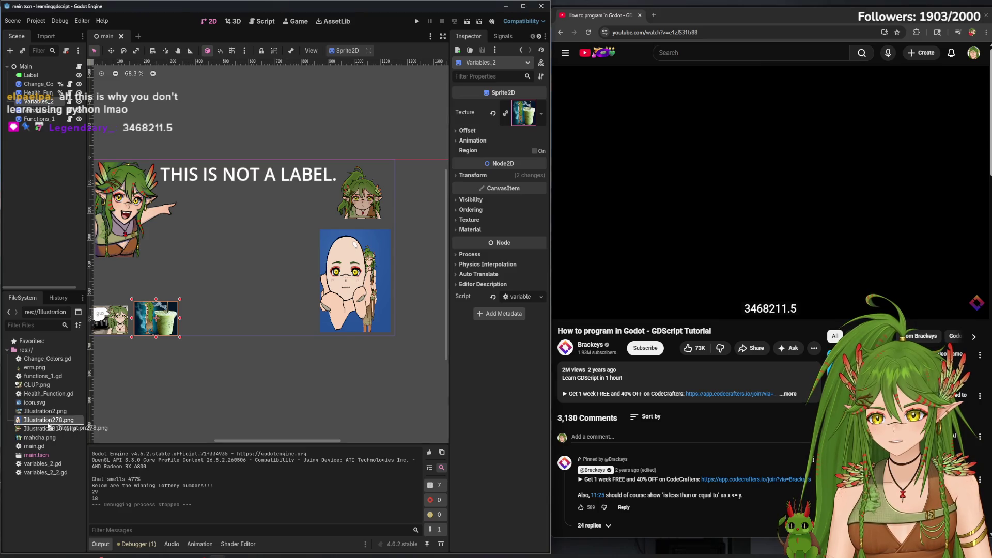
Drop Illustration2.png into the main scene as a sprite and place it below the label text.
mouse_move(72, 416)
left_mouse_down()
mouse_move(266, 331)
mouse_move(276, 320)
mouse_move(272, 280)
left_mouse_up()
scroll(272, 281, "down", 3)
mouse_move(411, 392)
left_mouse_down()
mouse_move(354, 361)
mouse_move(333, 320)
mouse_move(211, 231)
left_mouse_up()
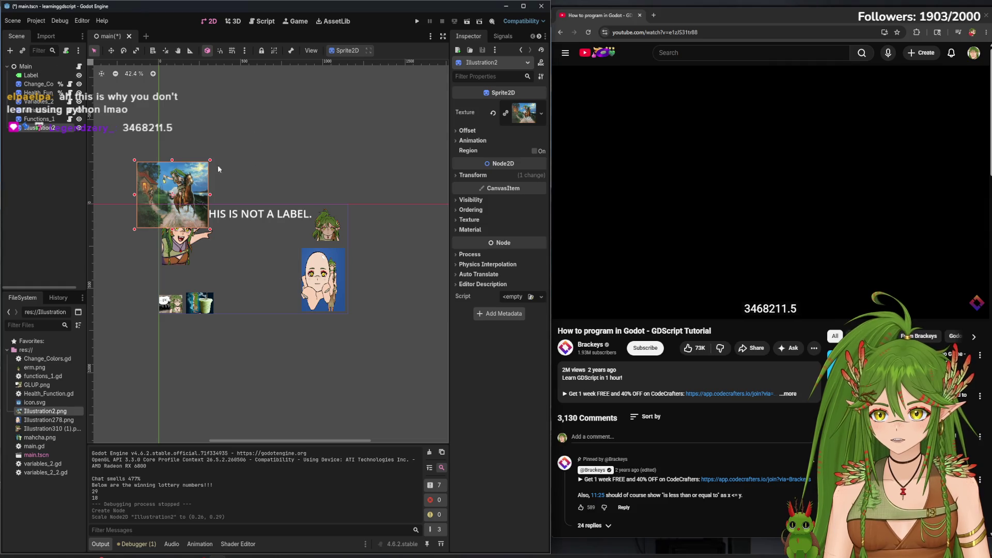
left_click_drag(201, 180, 296, 257)
Enlarge the painting sprite to about (0.54, 0.58) scale.
scroll(296, 258, "up", 5)
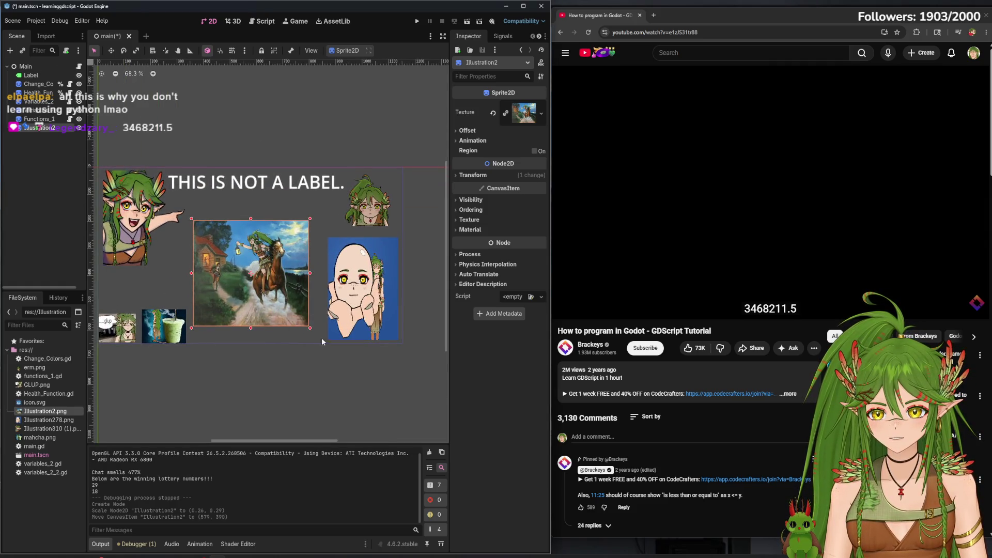
mouse_move(309, 329)
left_mouse_down()
mouse_move(367, 348)
mouse_move(396, 396)
mouse_move(289, 284)
mouse_move(271, 286)
mouse_move(346, 395)
mouse_move(409, 422)
mouse_move(298, 293)
mouse_move(420, 365)
mouse_move(430, 439)
left_mouse_up()
scroll(358, 377, "down", 2)
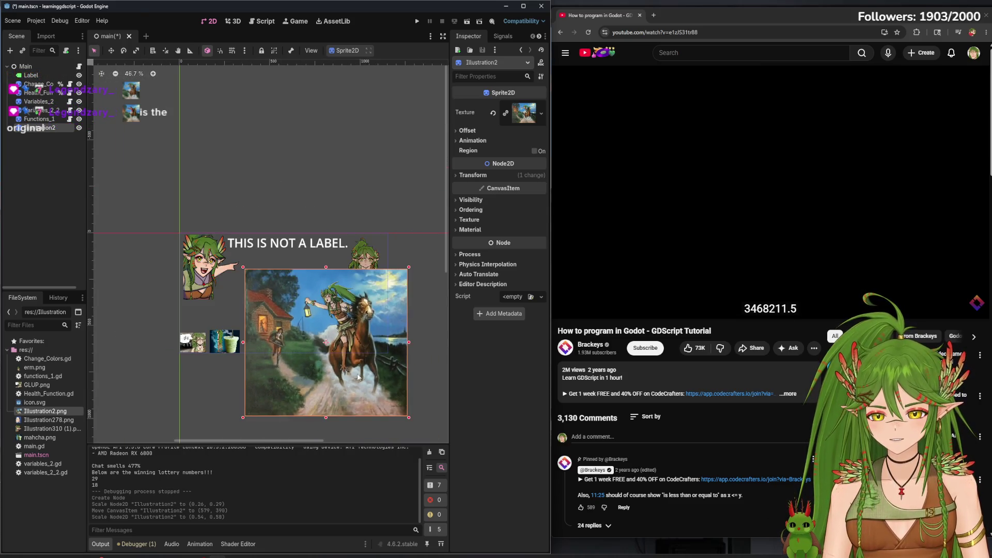
scroll(358, 377, "down", 2)
left_click_drag(316, 314, 402, 385)
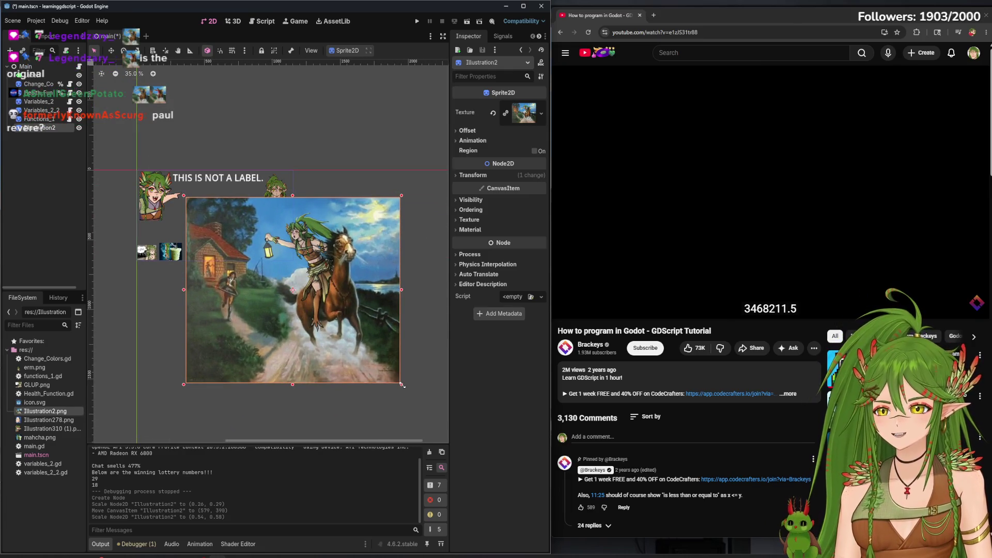
Scale the painting sprite up and zoom in to inspect the rider closely.
mouse_move(403, 385)
left_mouse_down()
mouse_move(377, 361)
mouse_move(391, 390)
left_mouse_up()
scroll(350, 323, "up", 3)
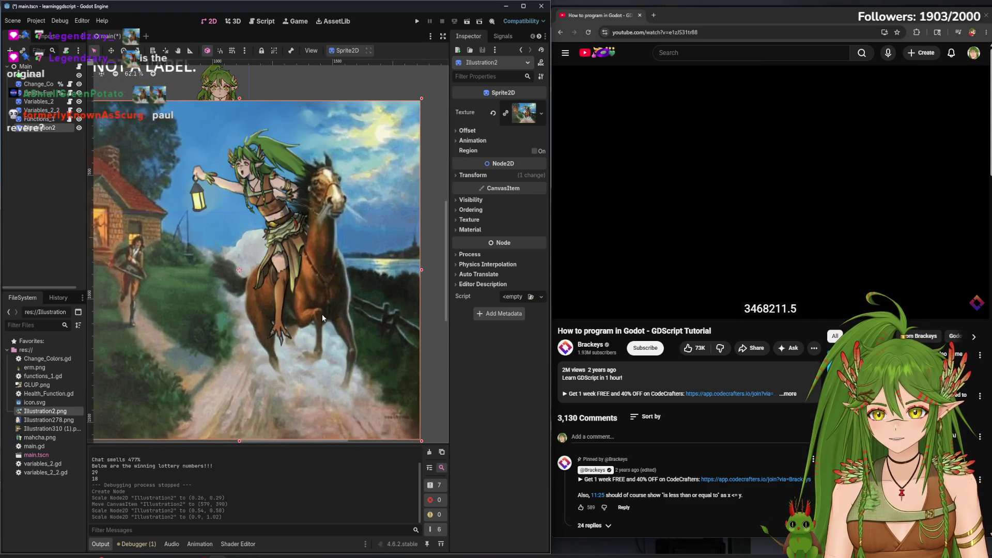
scroll(322, 317, "down", 1)
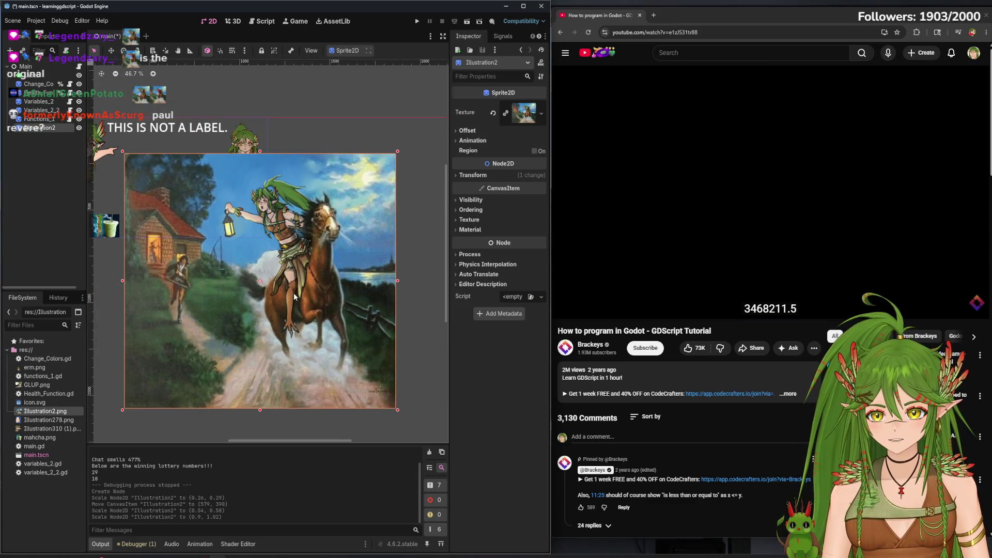
scroll(293, 295, "up", 3)
scroll(290, 292, "down", 2)
scroll(287, 292, "up", 2)
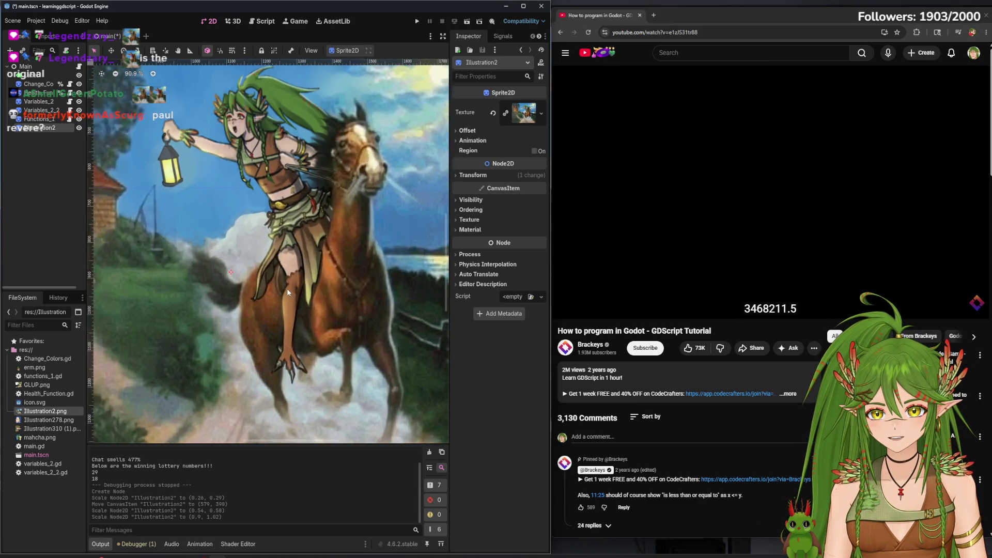
scroll(311, 229, "up", 4)
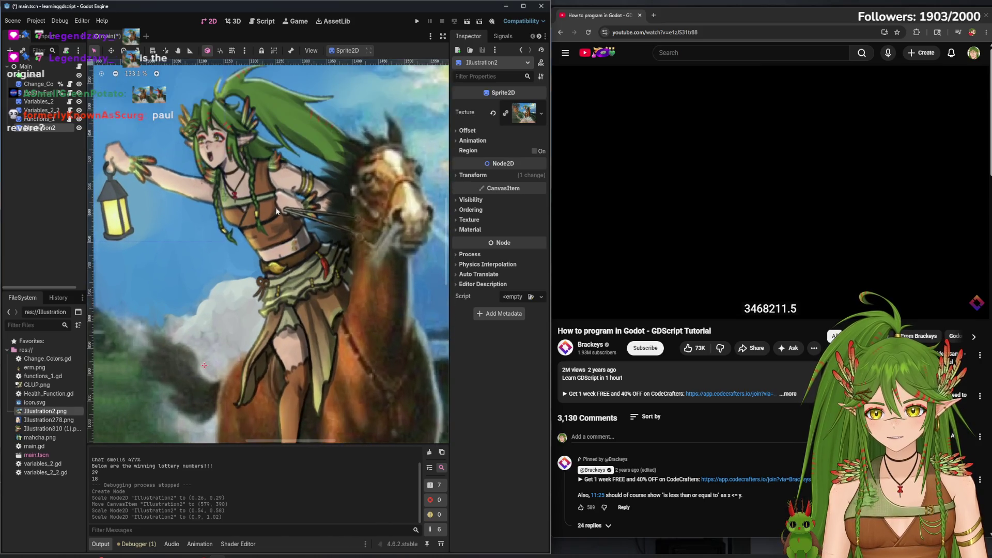
left_click_drag(311, 229, 221, 147)
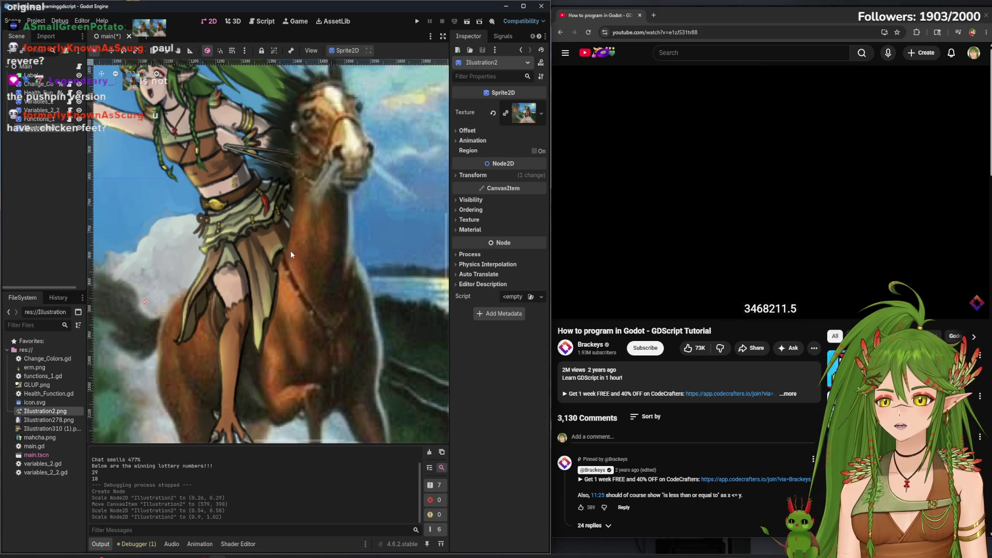
Zoom back out and shrink the painting sprite to a (0.18, 0.22) thumbnail.
scroll(286, 346, "down", 1)
scroll(290, 364, "down", 2)
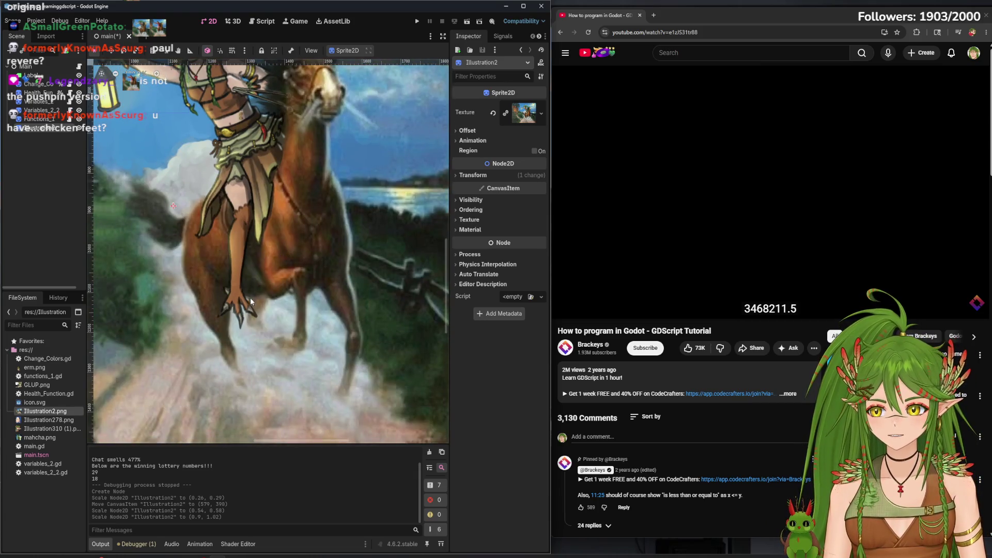
scroll(250, 298, "down", 1)
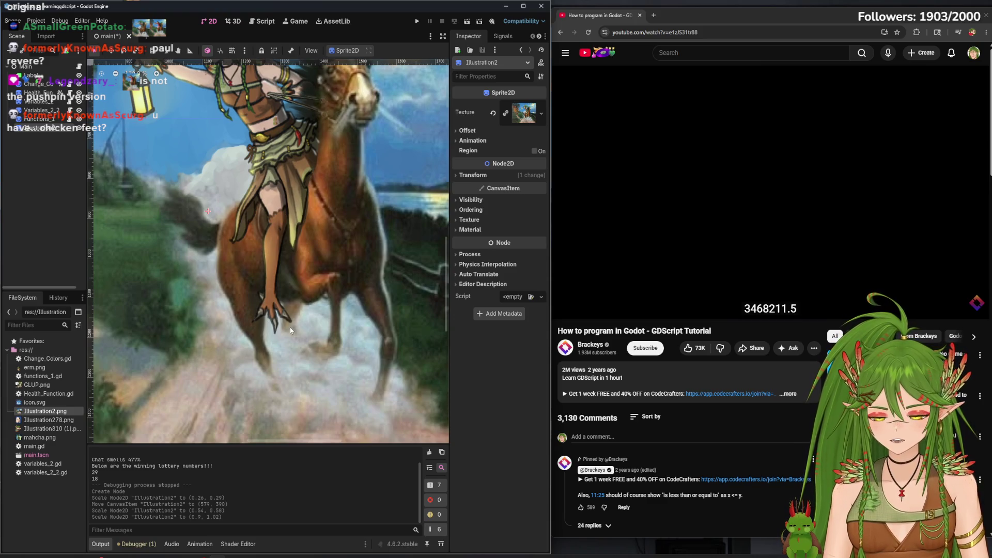
scroll(289, 327, "down", 2)
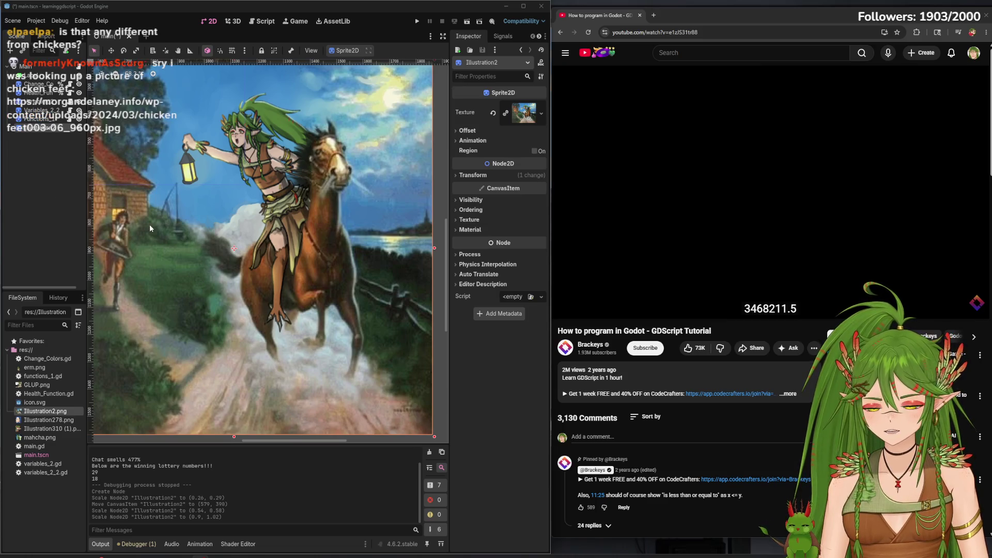
scroll(344, 205, "down", 2)
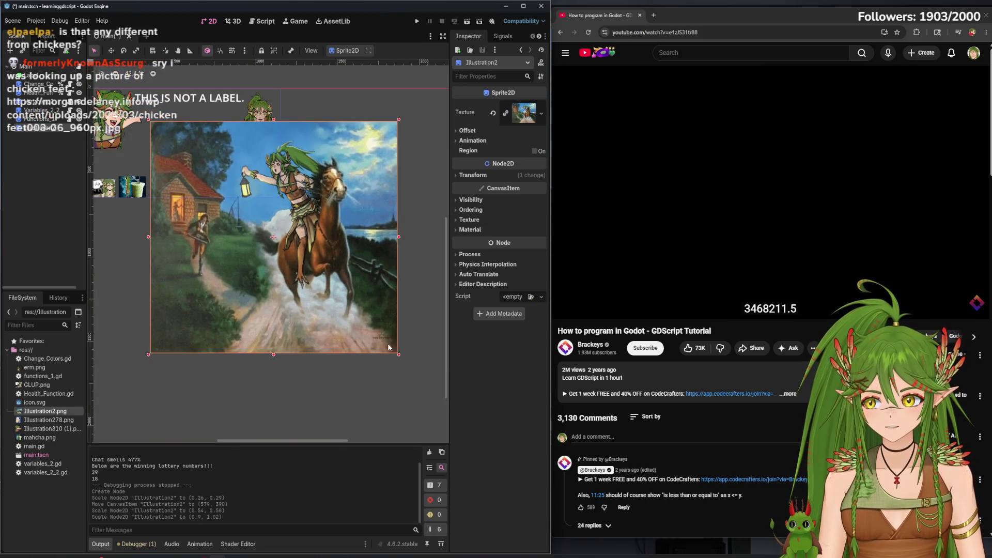
mouse_move(398, 358)
left_mouse_down()
mouse_move(318, 264)
mouse_move(219, 177)
mouse_move(200, 179)
left_mouse_up()
scroll(199, 181, "down", 1)
scroll(240, 208, "up", 2)
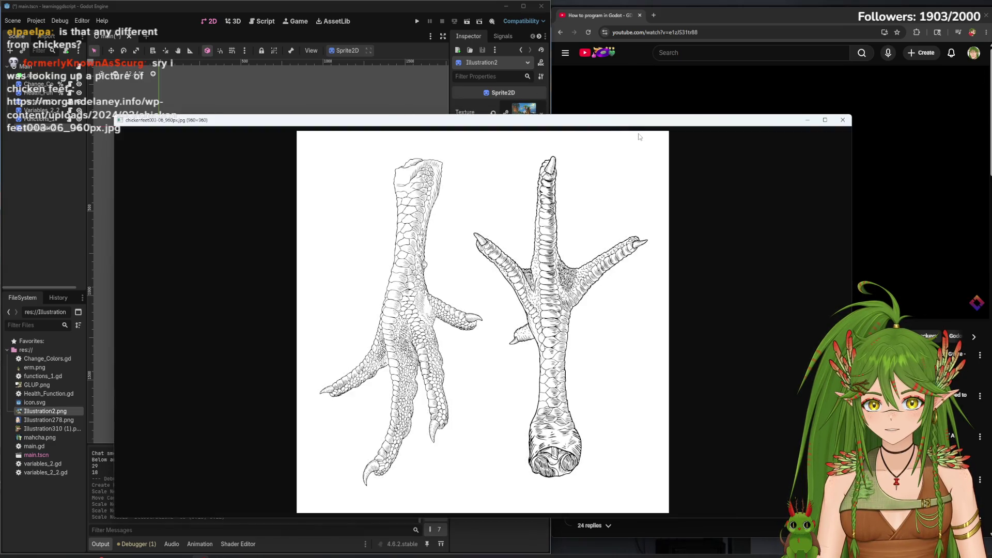
Close the image viewer and settle the sprite at scale (0.2, 0.23), position (504, 490).
left_click(843, 123)
scroll(240, 221, "up", 3)
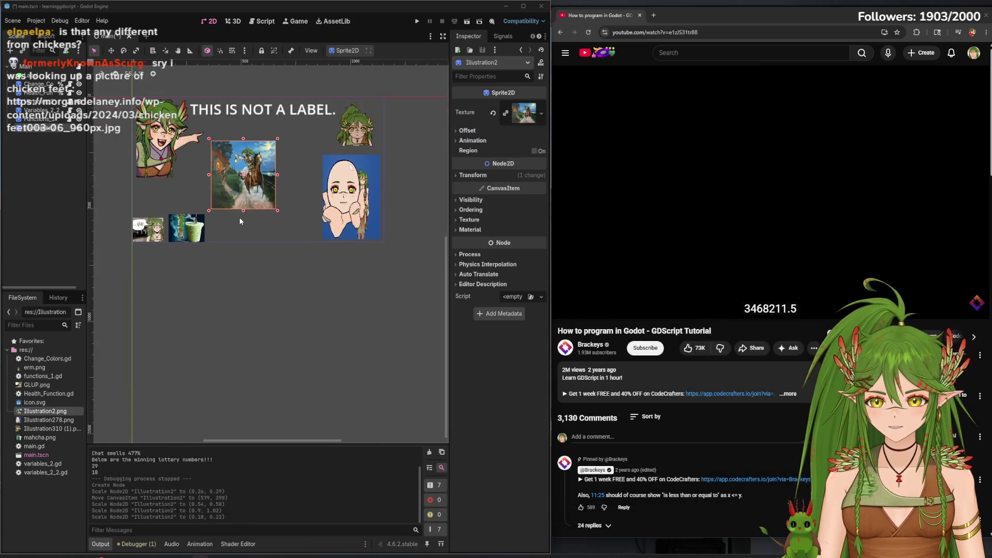
scroll(239, 221, "up", 1)
mouse_move(291, 122)
left_mouse_down()
mouse_move(307, 173)
mouse_move(298, 185)
left_mouse_up()
mouse_move(273, 231)
left_mouse_down()
mouse_move(225, 190)
mouse_move(259, 228)
left_mouse_up()
left_click_drag(282, 182, 296, 158)
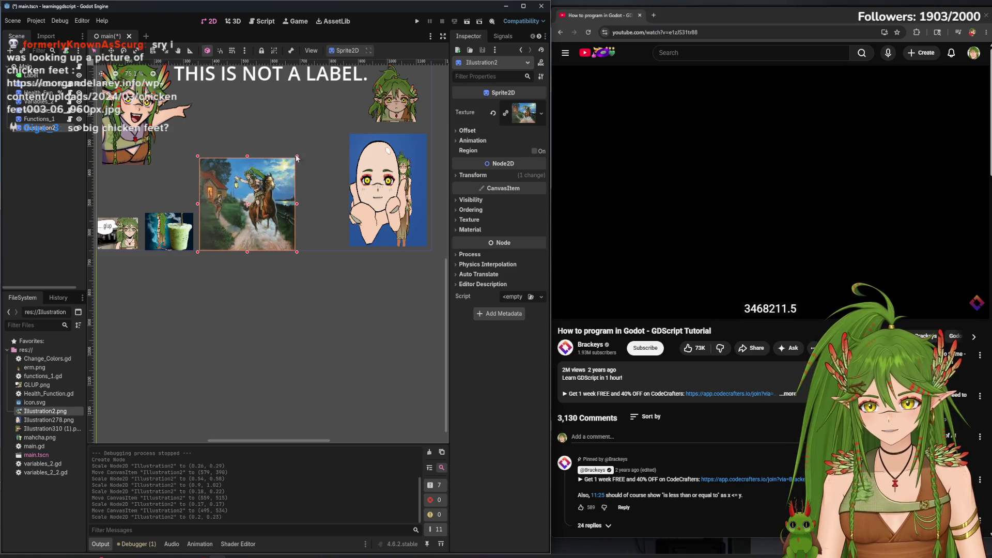
left_click_drag(274, 203, 273, 225)
left_click(770, 243)
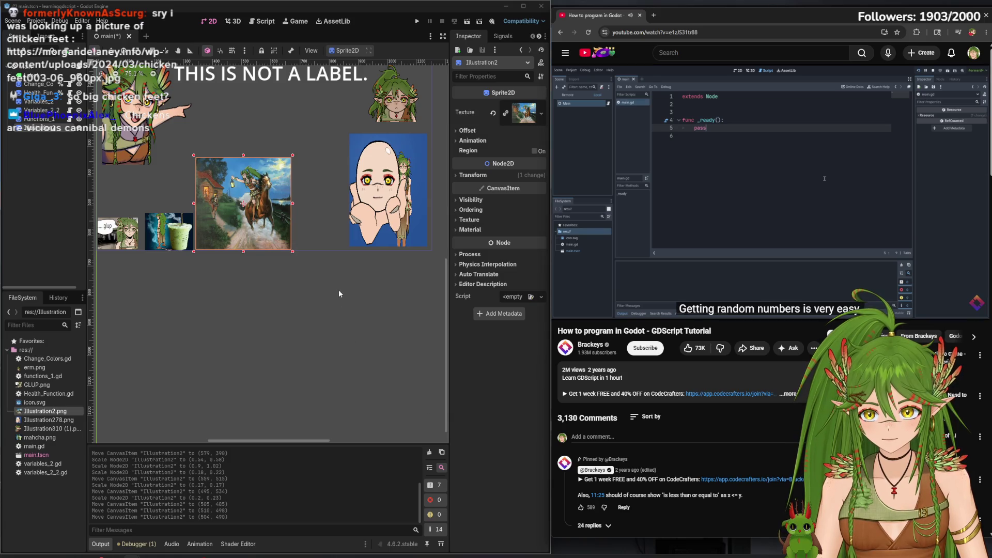
left_click(757, 178)
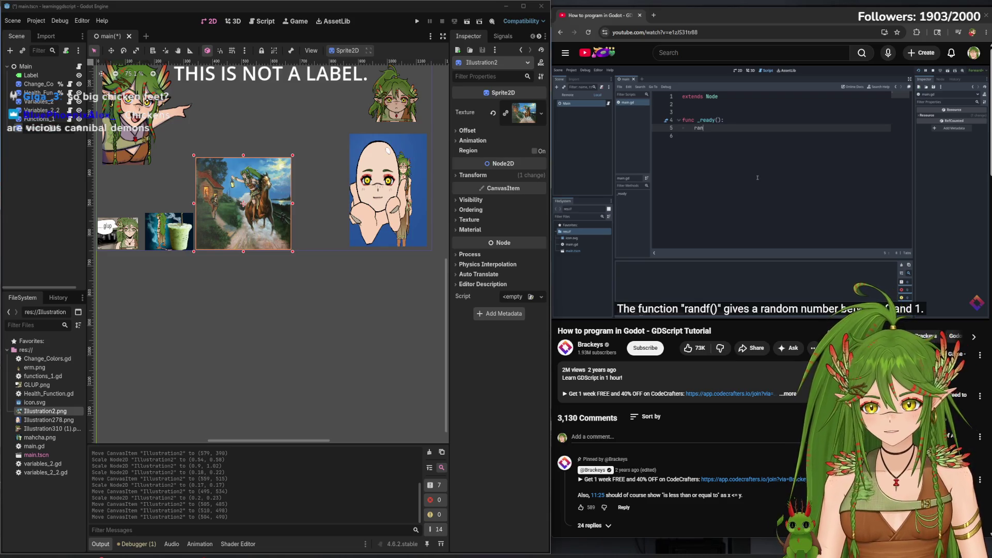
Rename the sprite to Random_Number and attach a new random_number.gd script.
type("Number")
key("Return")
left_click(66, 50)
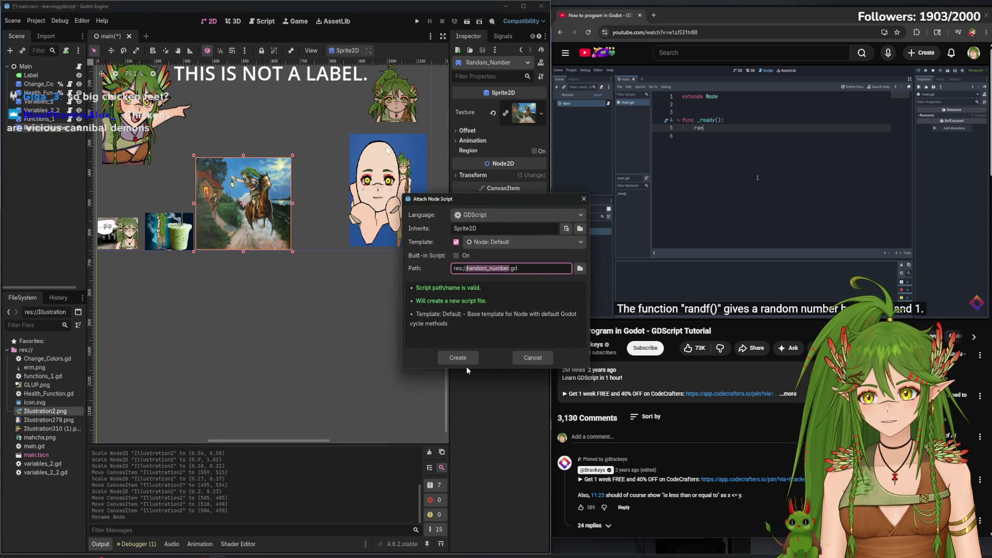
left_click(458, 357)
Replace the template body with var roll = randf().
left_click_drag(229, 185, 215, 127)
type("rand")
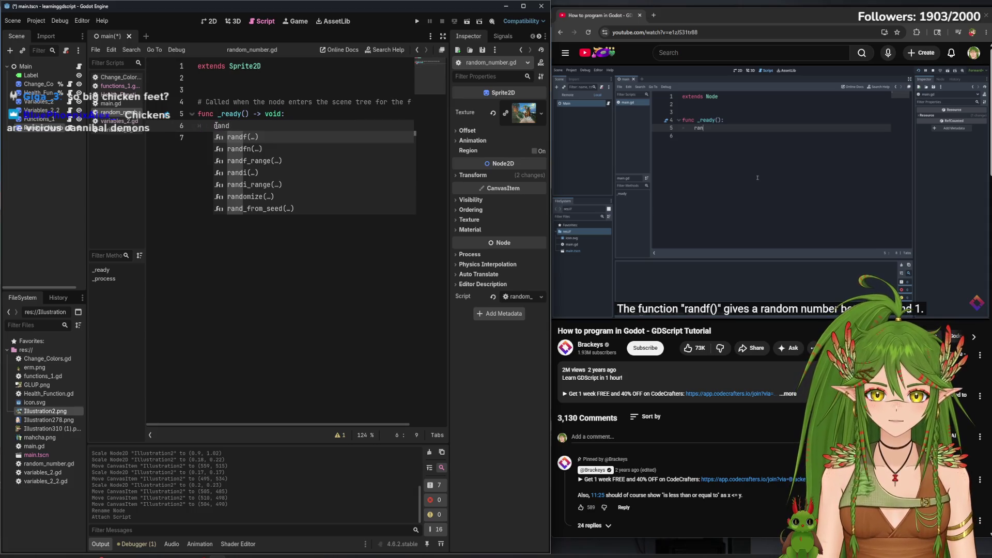
type("int")
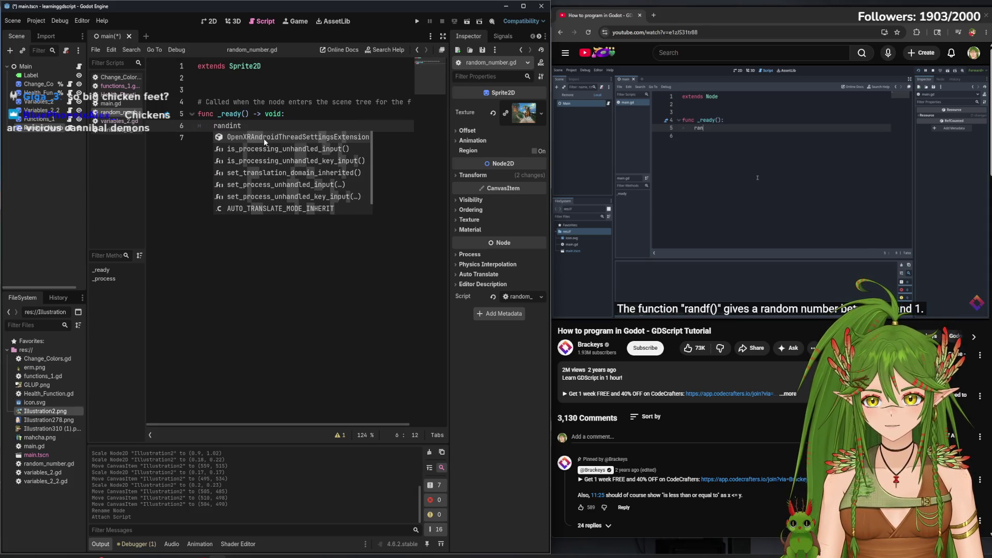
key("BackSpace")
key("BackSpace")
type("i")
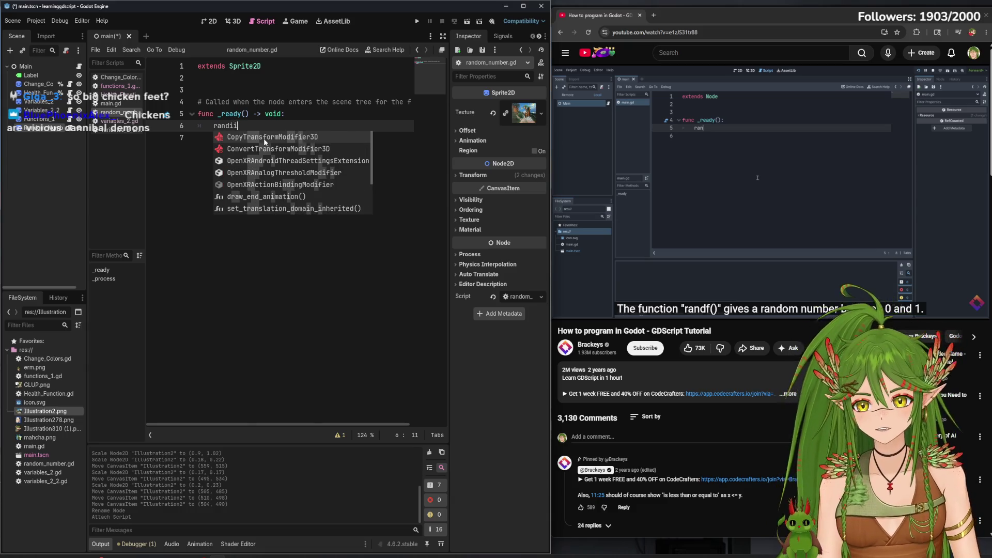
key("BackSpace")
left_click(786, 212)
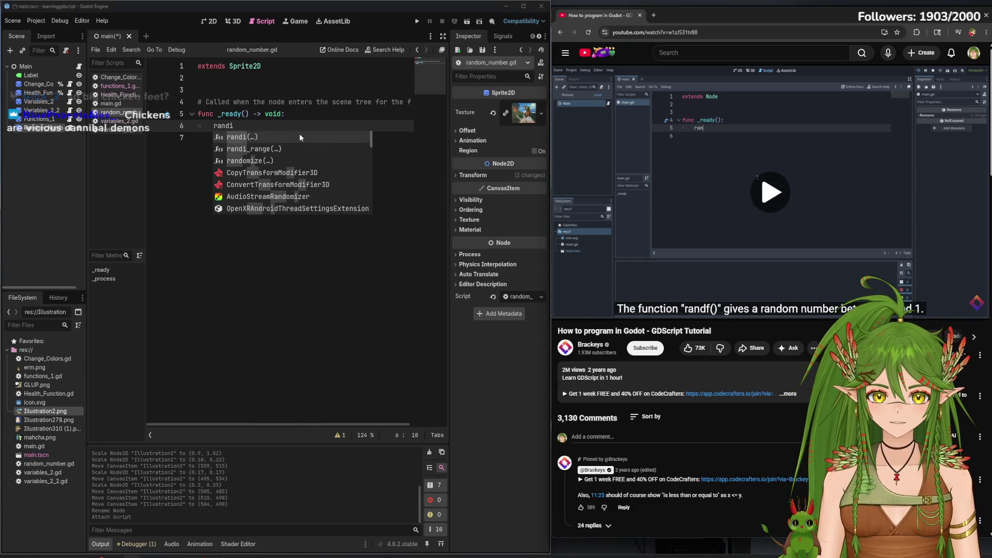
left_click(256, 127)
key("BackSpace")
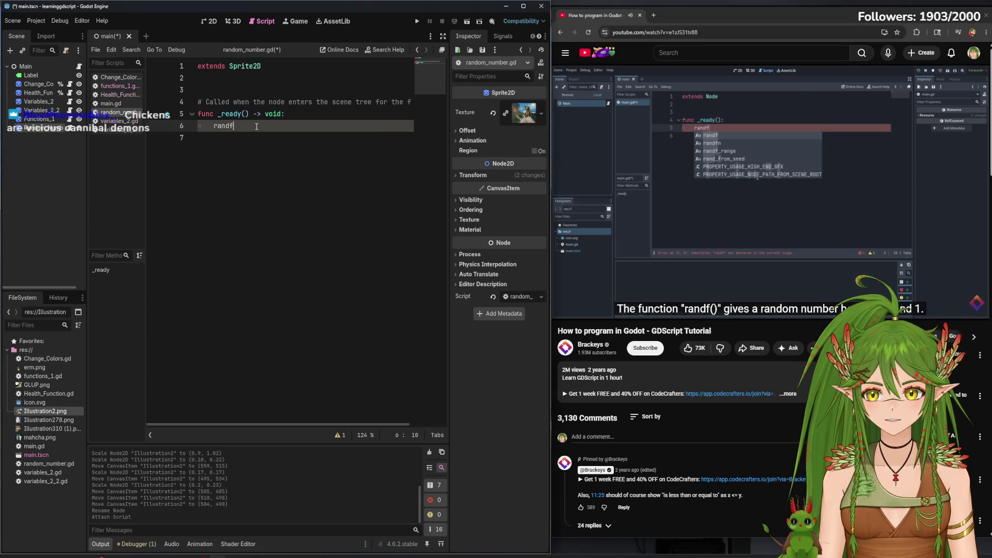
type("f")
key("Return")
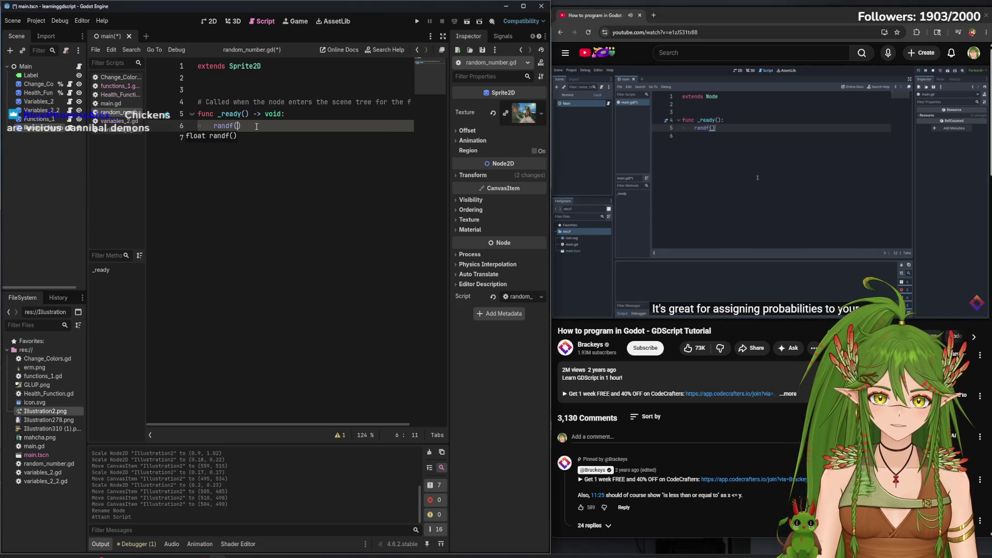
key("Right")
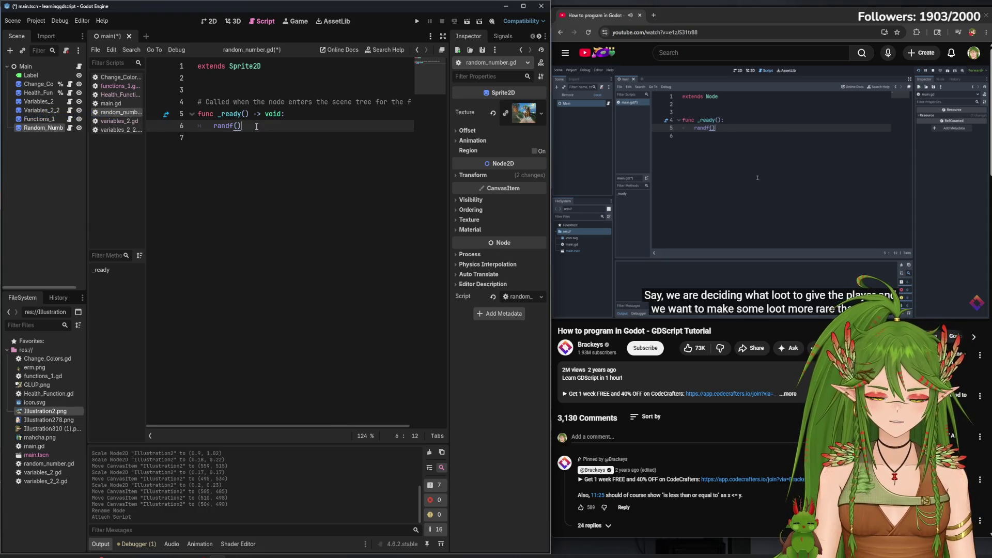
key("Left")
key("Left")
key("Left")
type("var roll =")
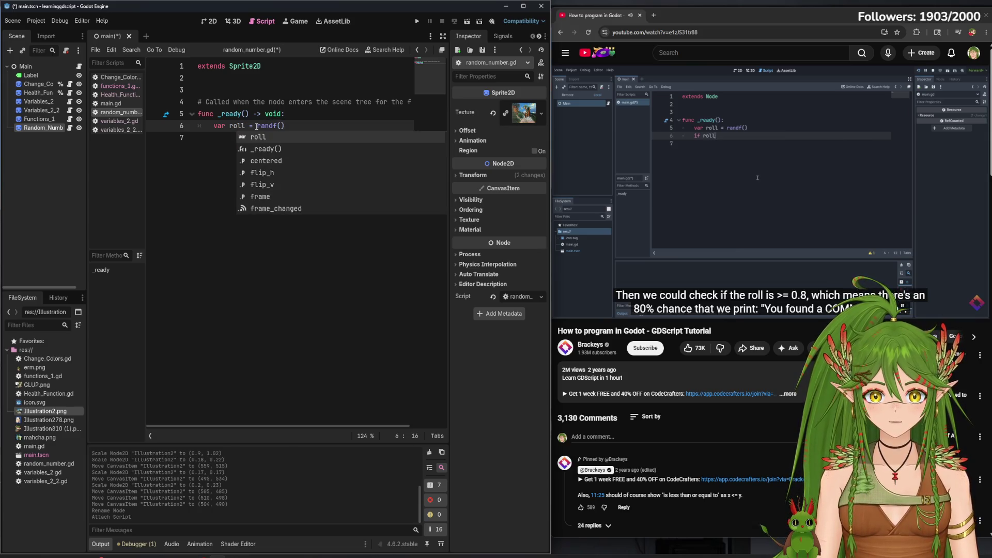
left_click(298, 126)
Add if roll <= 0.8: printing "You found a COMMON item.".
key("Return")
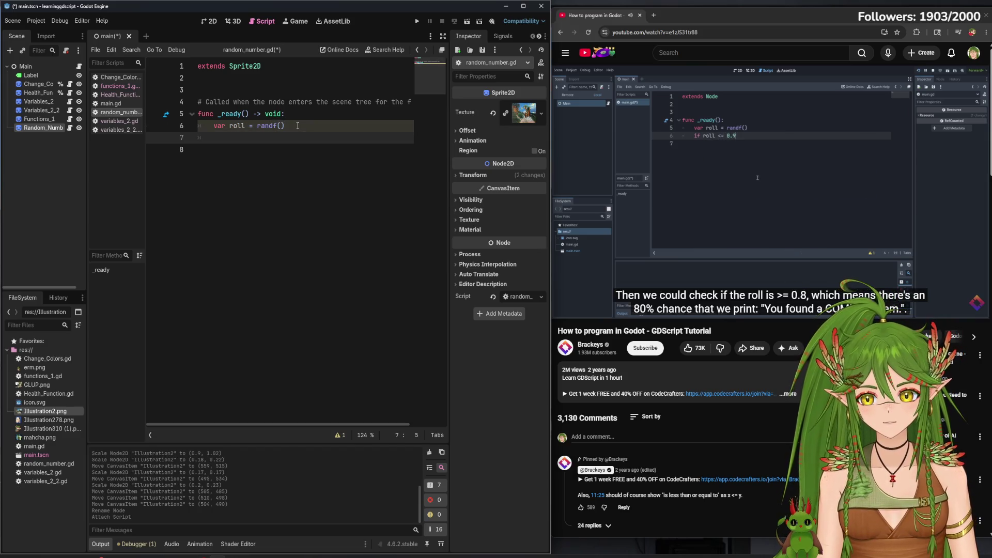
type("if roll <")
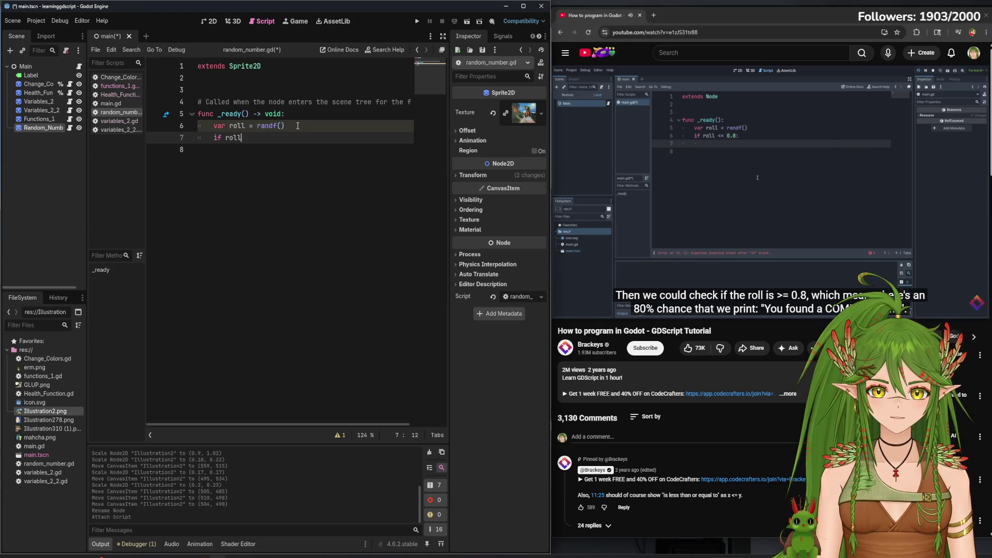
type("= 0.8")
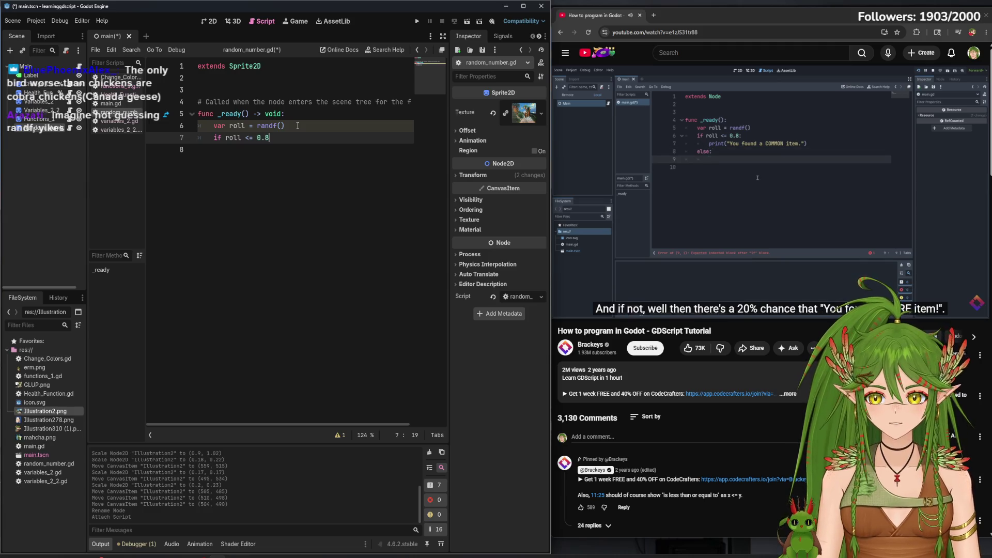
type(":")
key("Return")
type("print")
type("(\"You found")
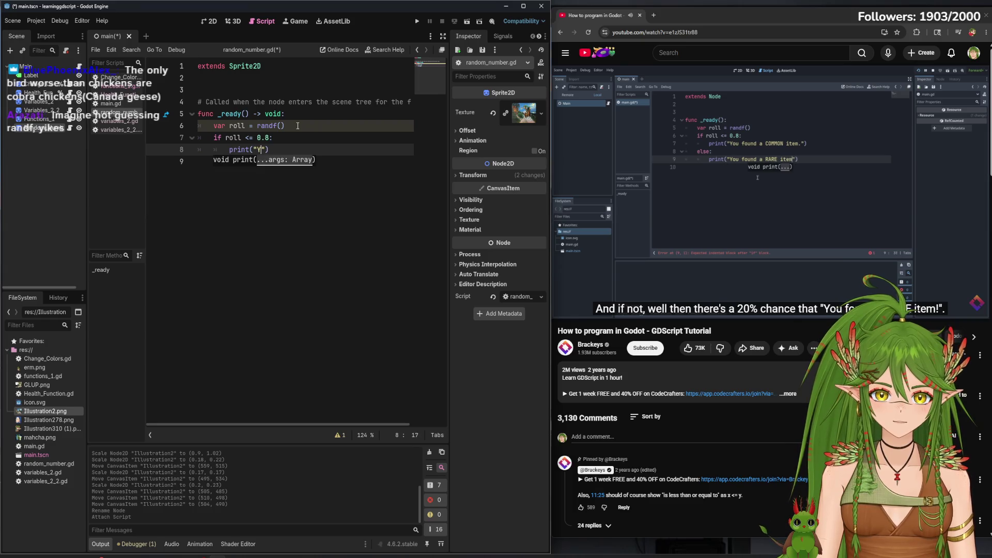
left_click(696, 171)
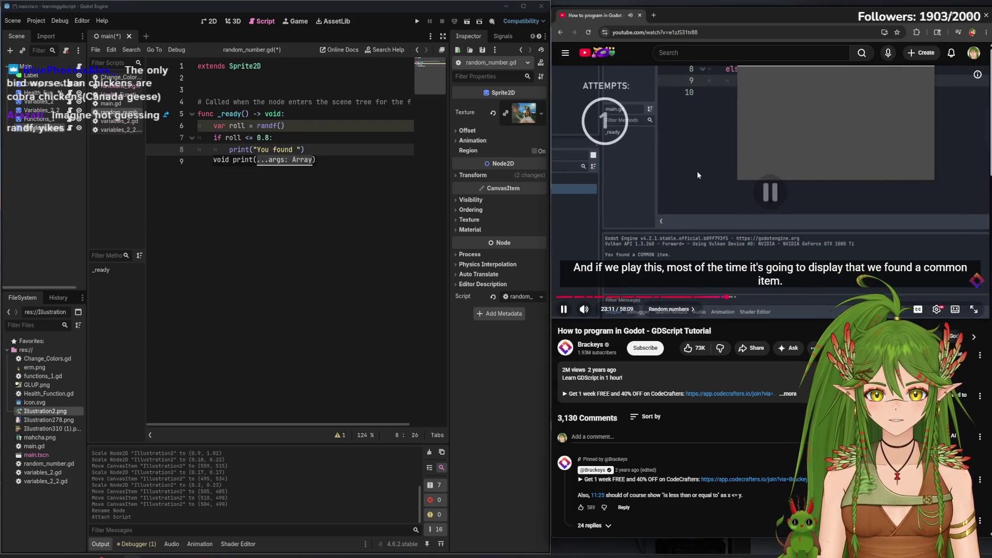
key("Left")
left_click(299, 149)
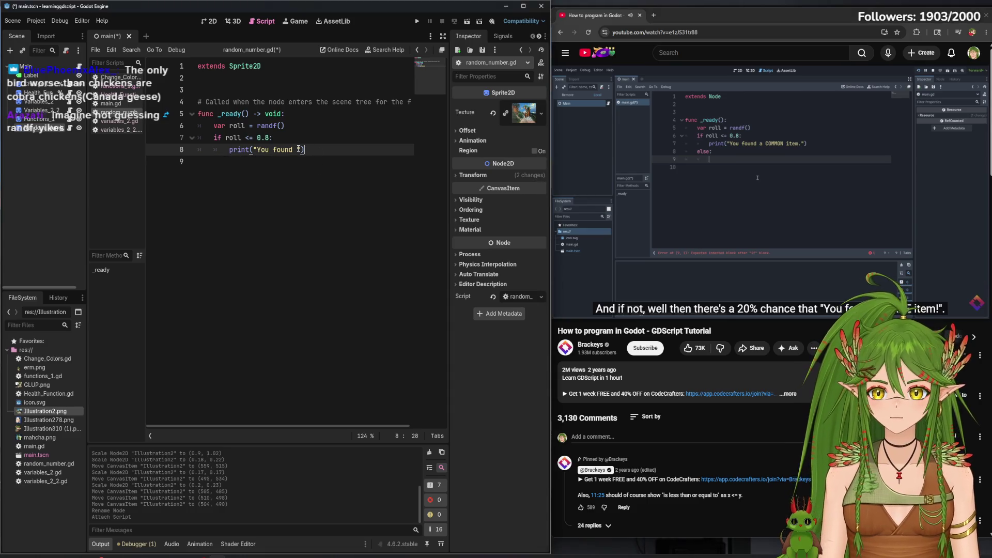
type("a COMMON it")
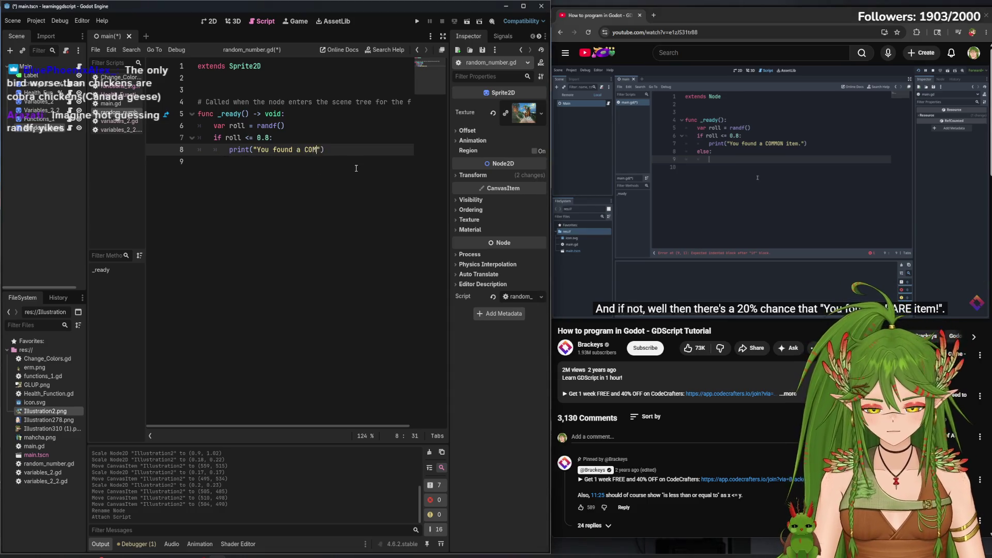
type("em.")
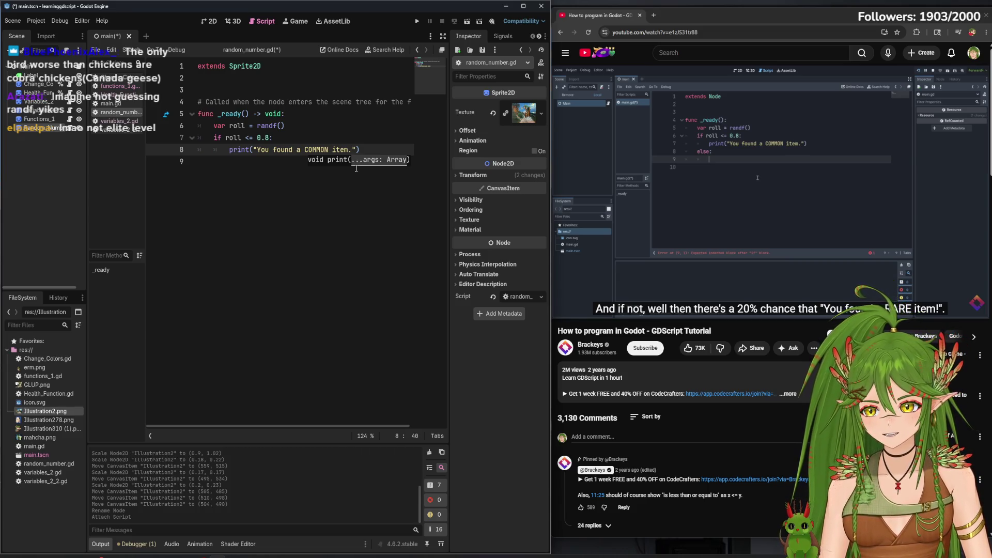
key("End")
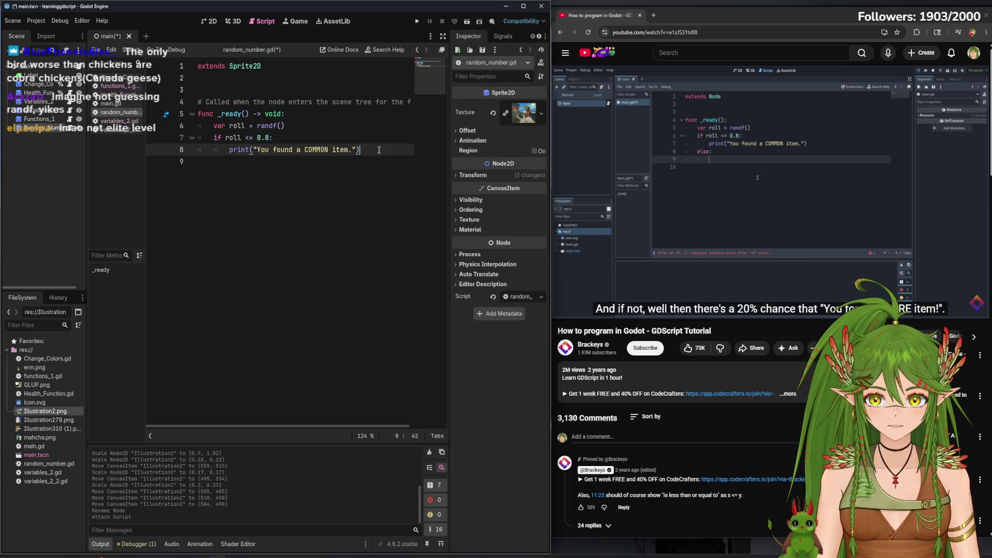
Add an else branch printing "You found ULTRA AWESOME COOL item." and run the project.
key("Return")
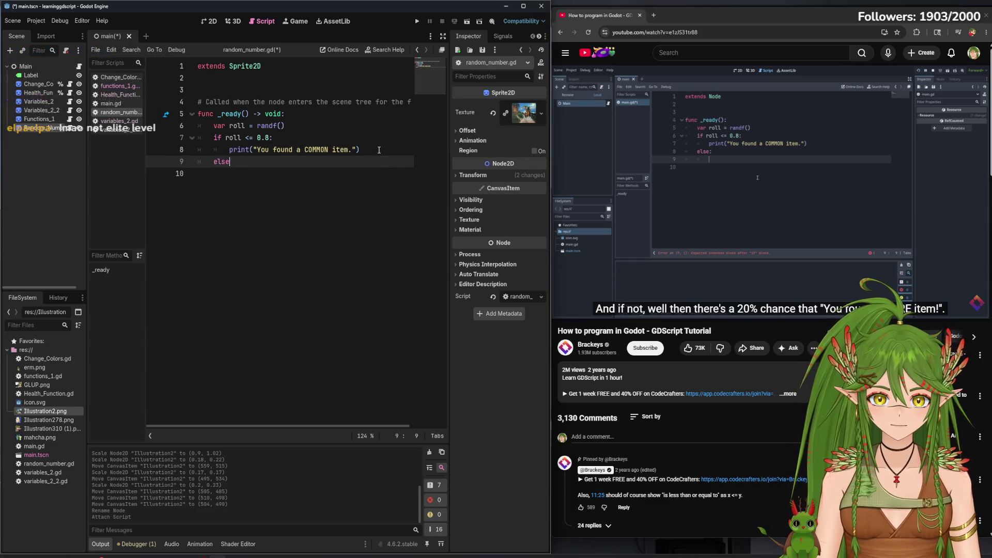
key("BackSpace")
type("else:")
key("Return")
type("print(")
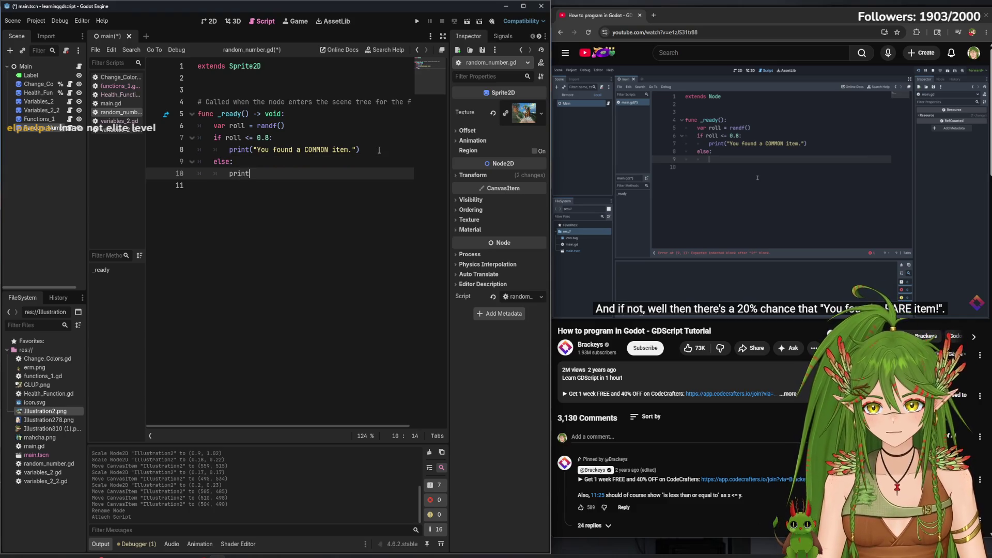
type("\"You foun")
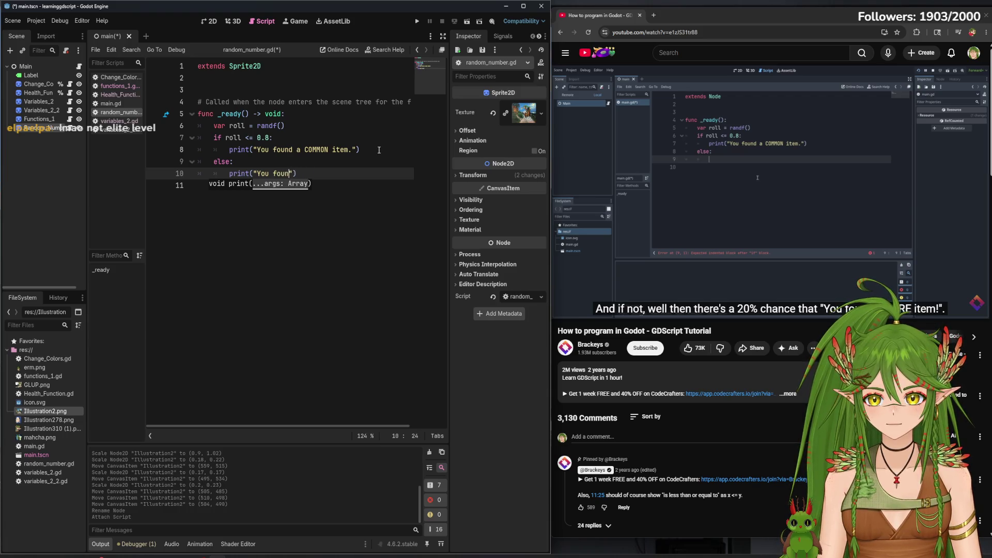
key("BackSpace")
key("BackSpace")
key("BackSpace")
type("ult")
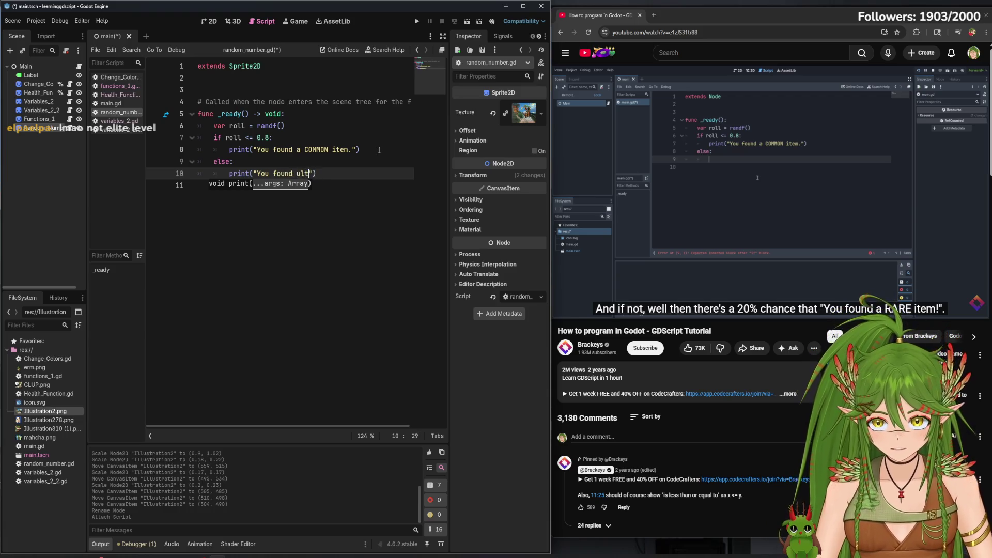
type("ra awesome")
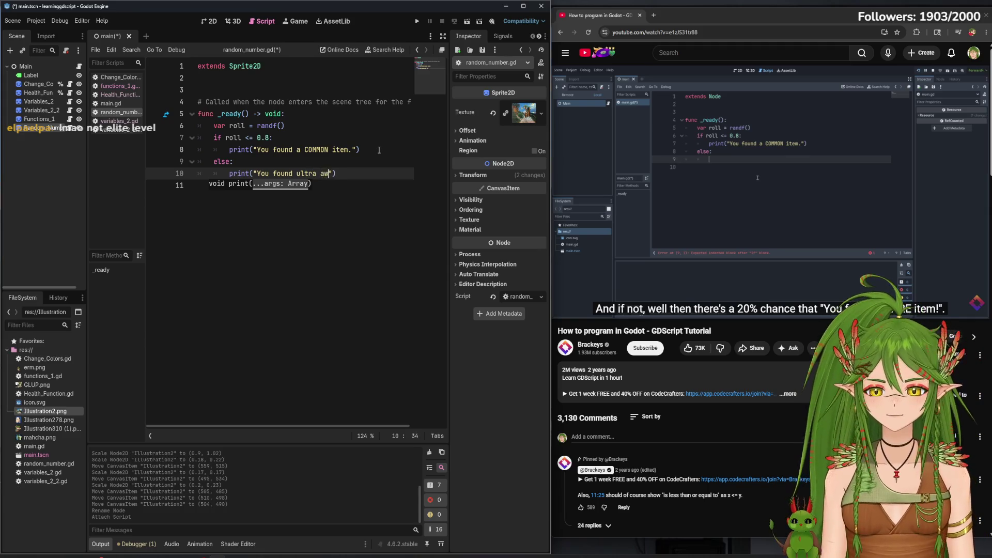
type(" item")
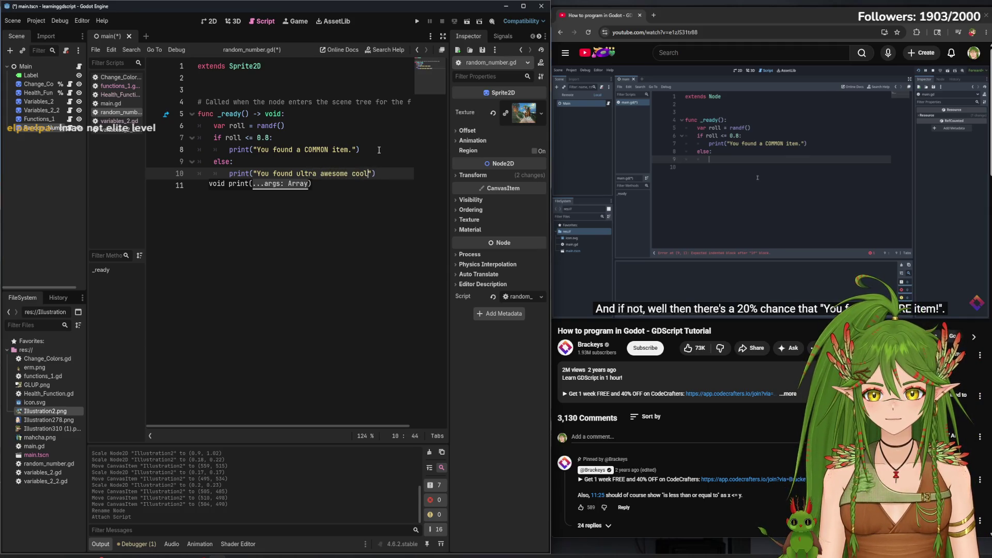
key("BackSpace")
key("BackSpace")
key("BackSpace")
key("BackSpace")
key("BackSpace")
key("BackSpace")
type("ULTRA ")
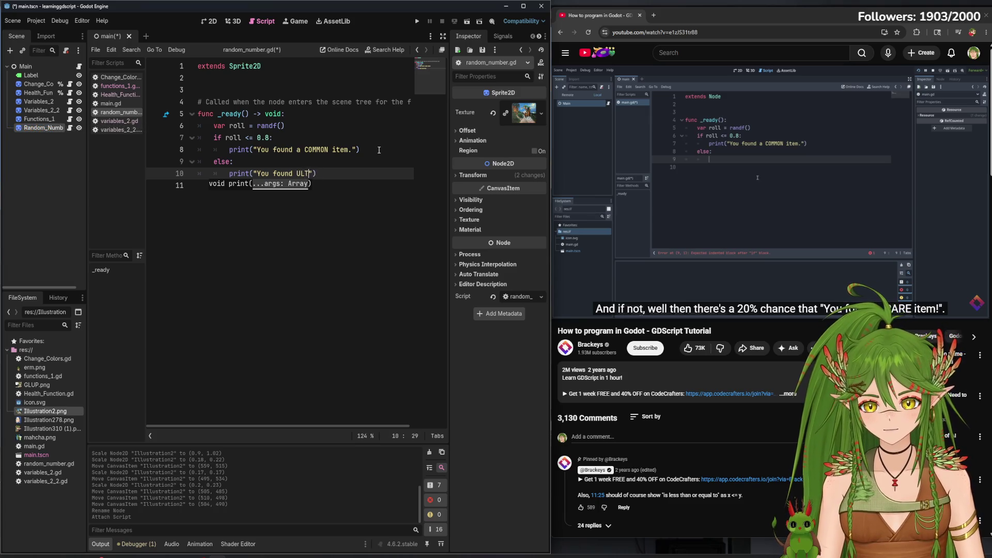
type("AWESOME COOL ")
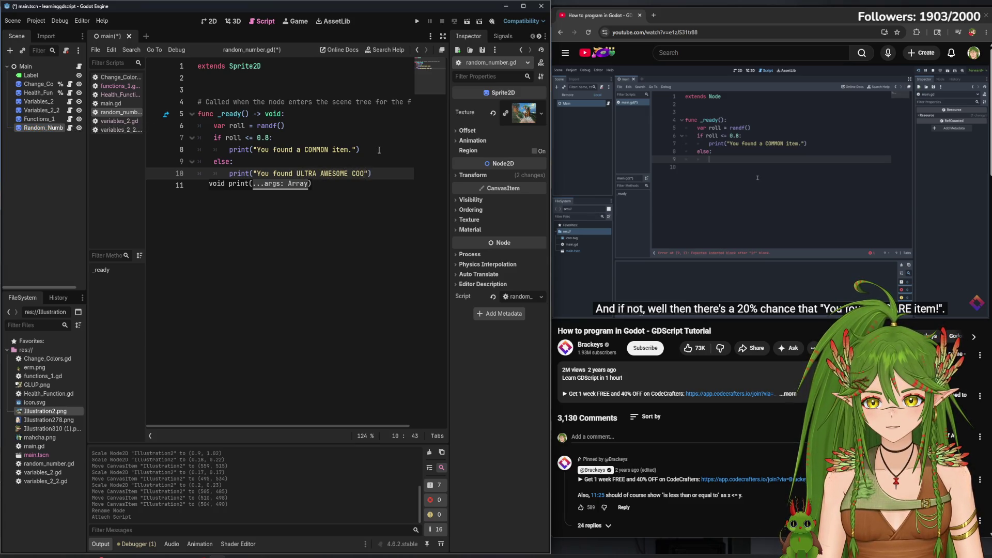
type("item.")
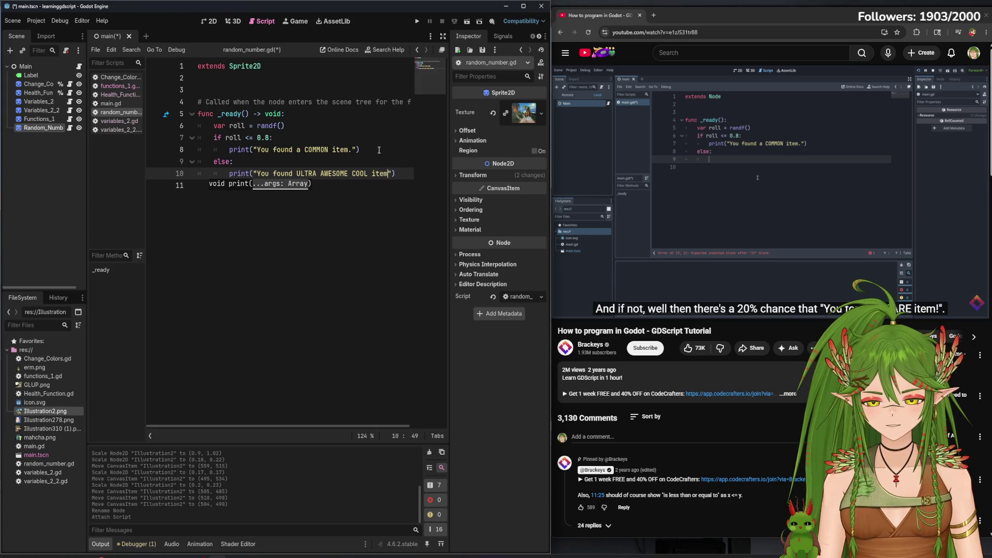
left_click(664, 147)
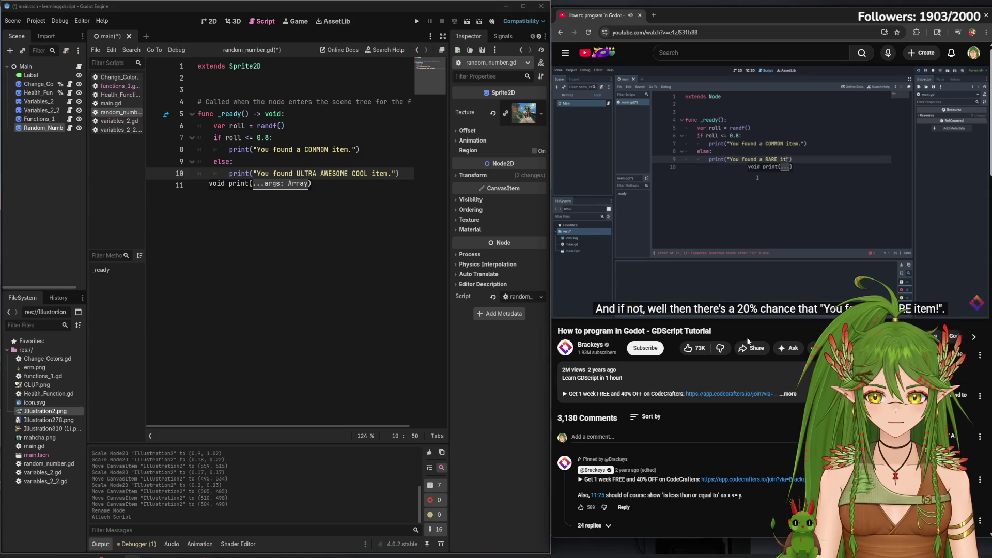
key("F5")
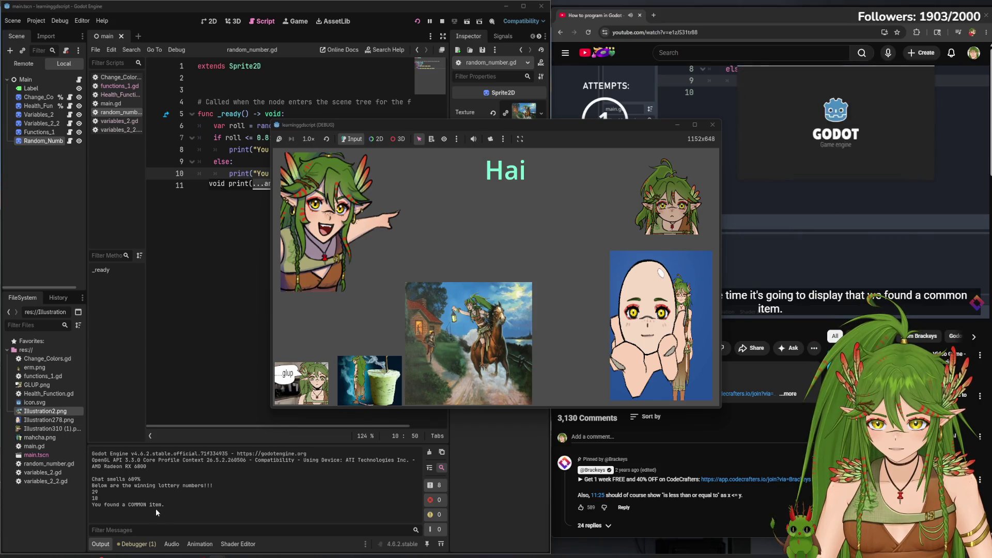
Relaunch the game repeatedly for new rolls until ULTRA AWESOME COOL prints, then stop it with F8.
left_click(122, 507)
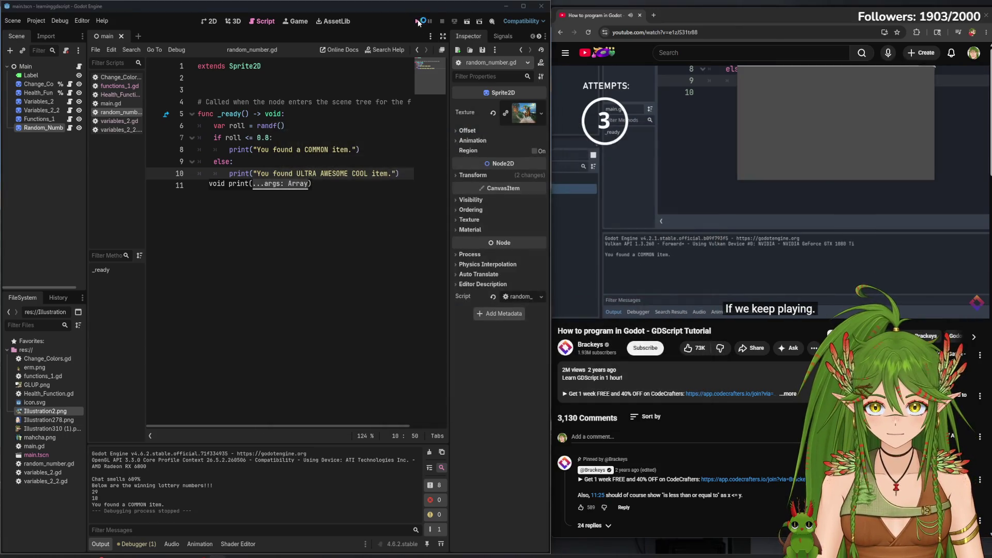
key("F5")
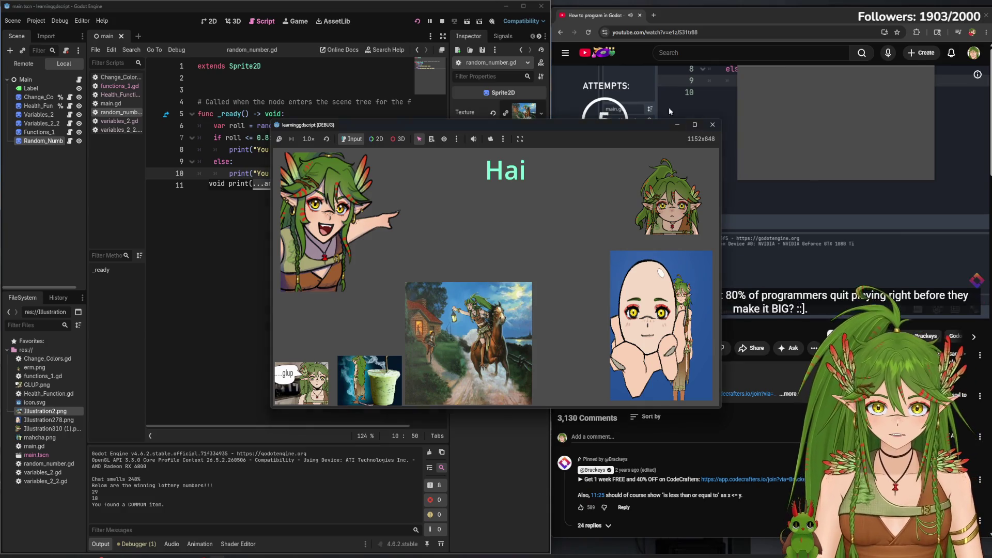
left_click(442, 20)
left_click(416, 22)
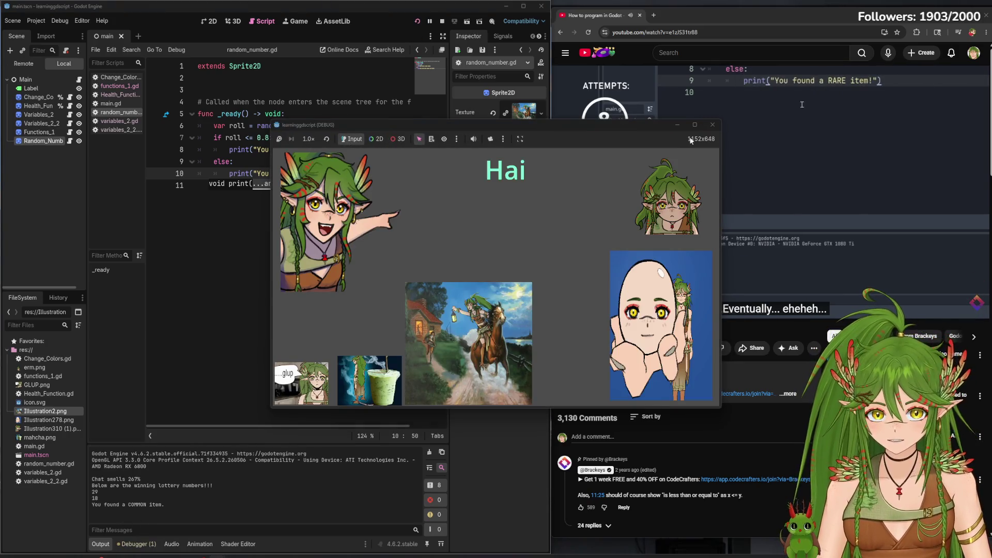
left_click(442, 20)
key("F5")
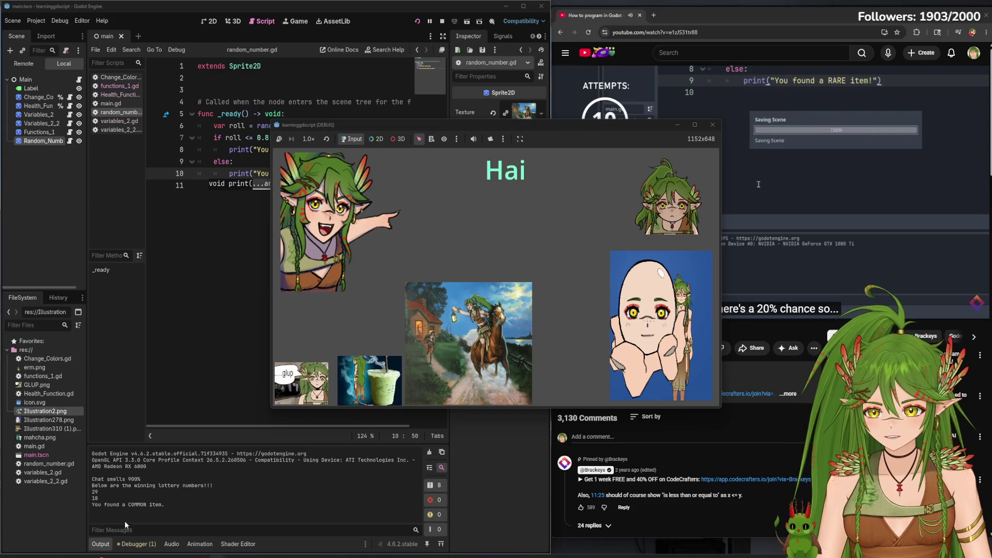
left_click(713, 124)
key("F5")
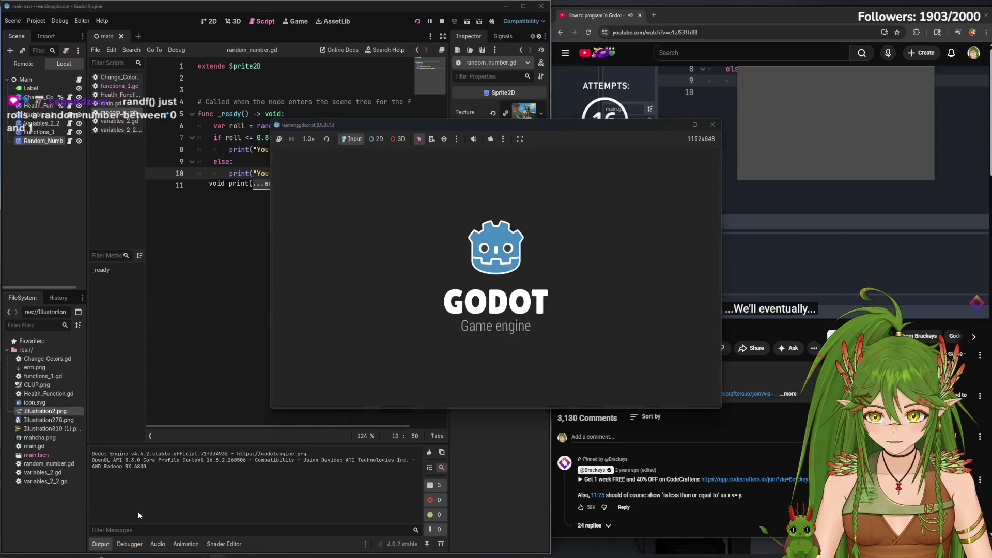
key("F5")
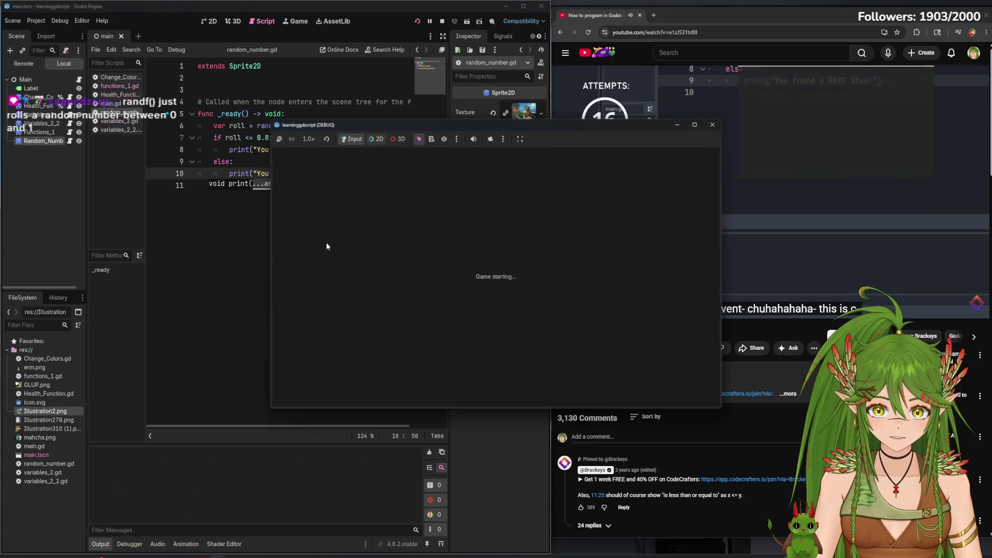
key("F5")
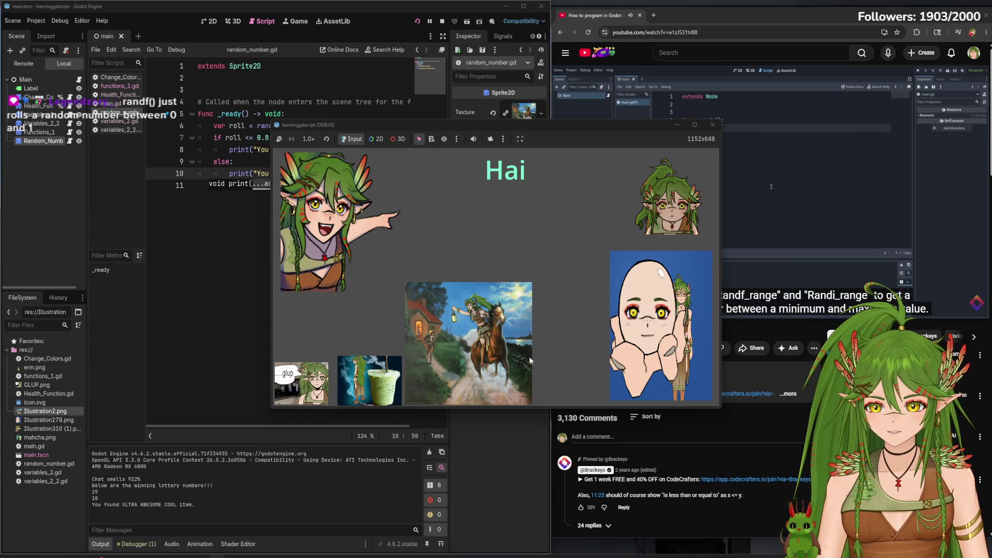
key("F8")
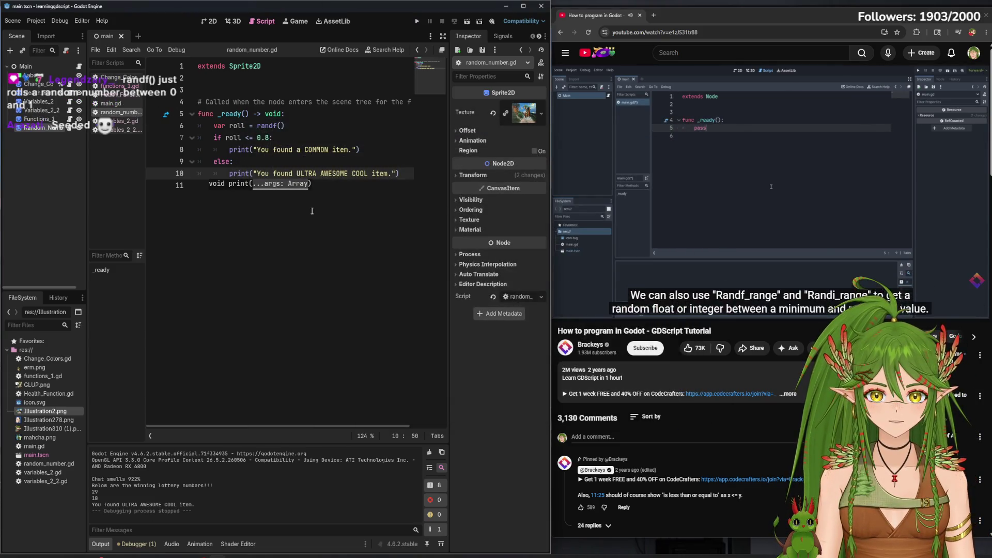
Replace the line 4 comment with "# loot".
left_click(320, 184)
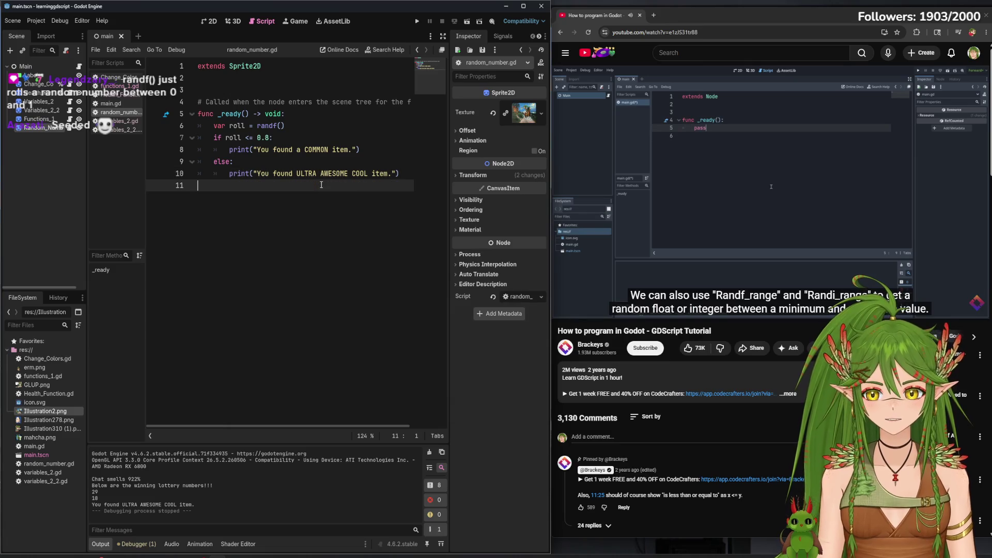
left_click(730, 147)
left_click(255, 190)
left_click_drag(207, 102, 413, 103)
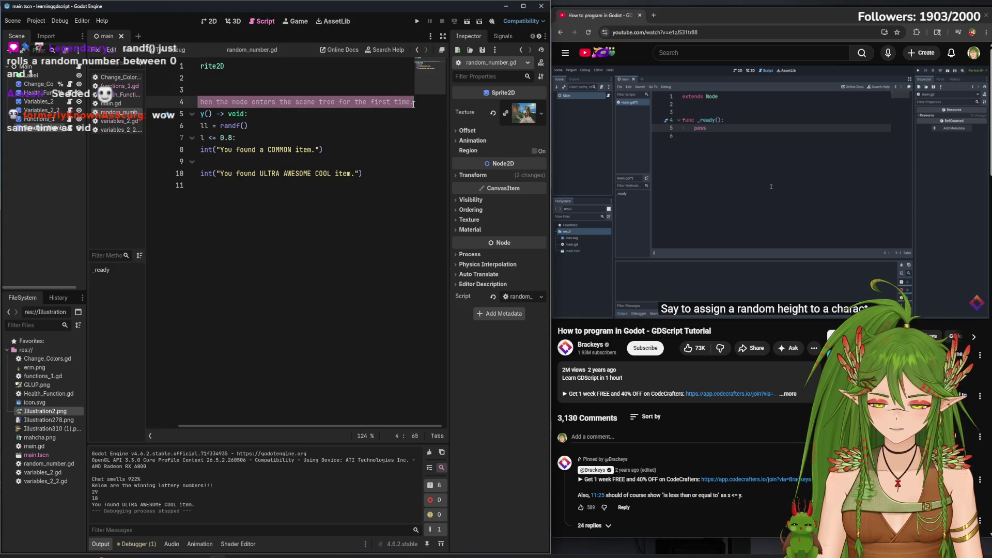
type("loot")
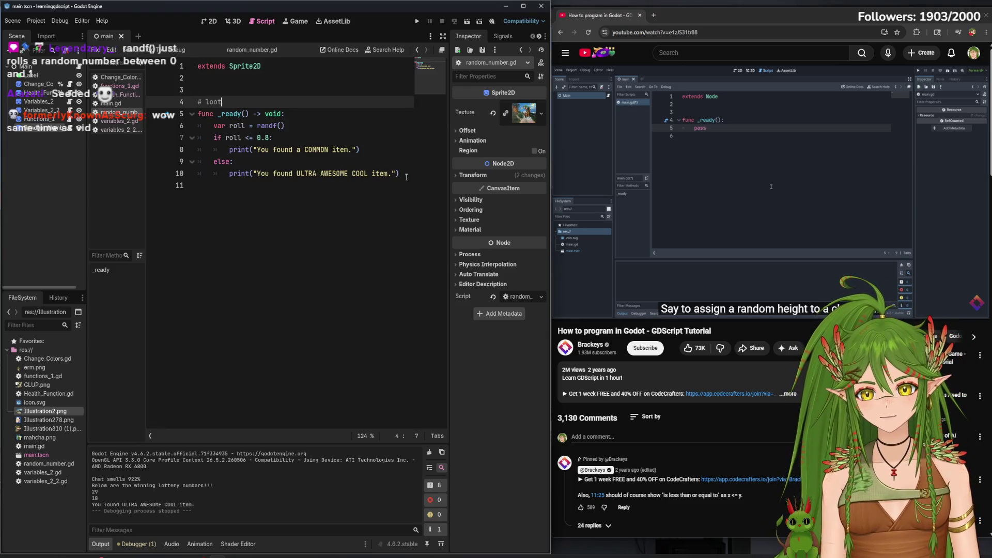
Add blank lines after the else block and write func _ready(): on line 14.
left_click(406, 177)
key("Return")
key("Return")
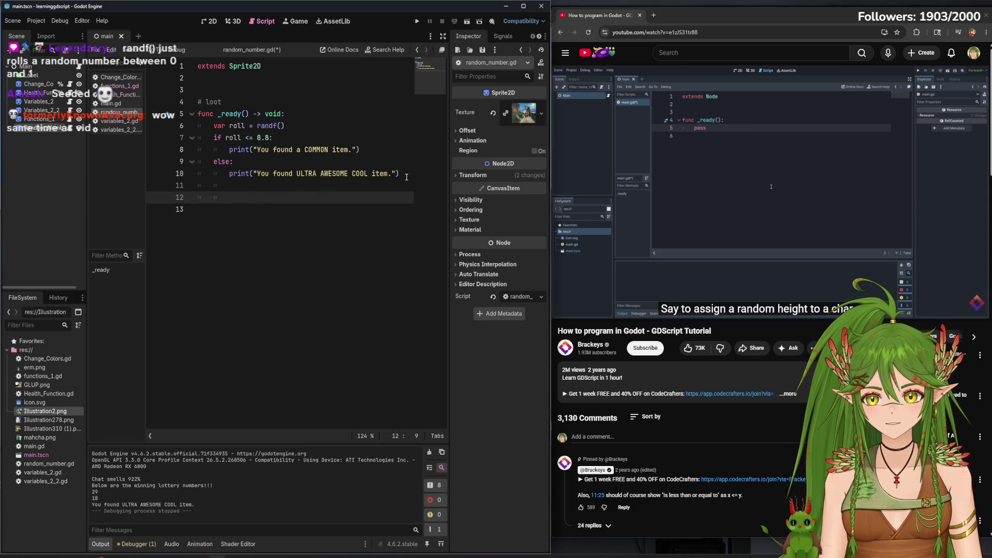
key("BackSpace")
key("Return")
key("Return")
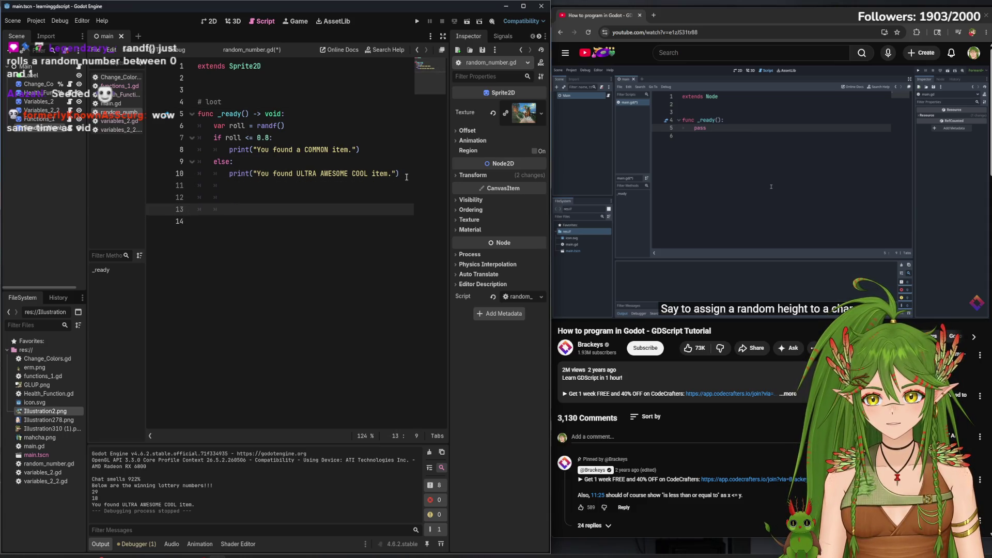
key("Return")
type("func _re")
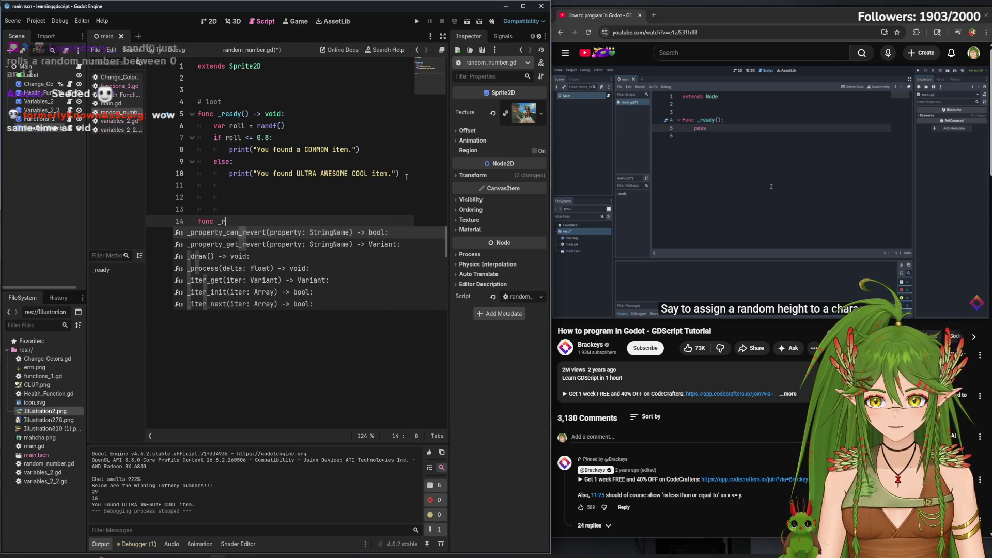
type("ady()")
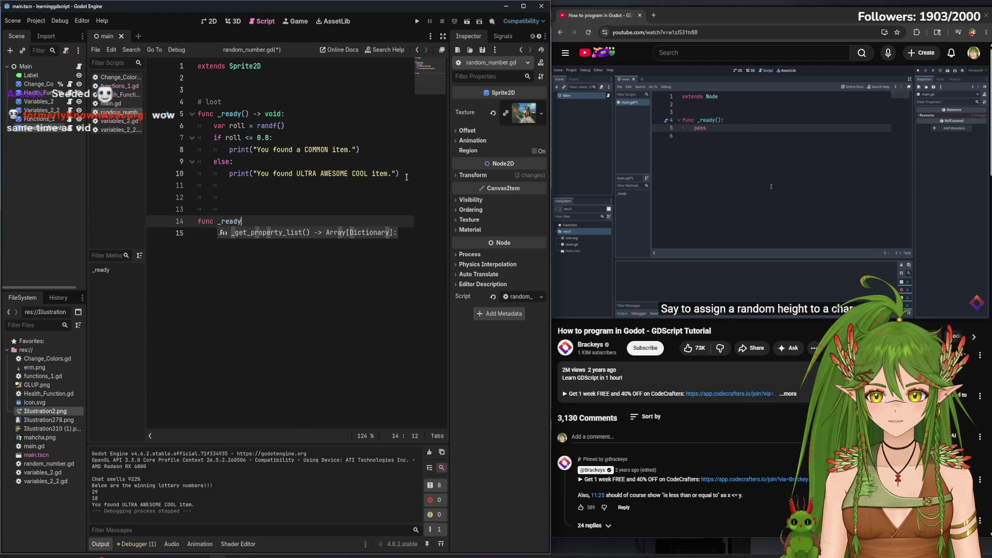
type(":")
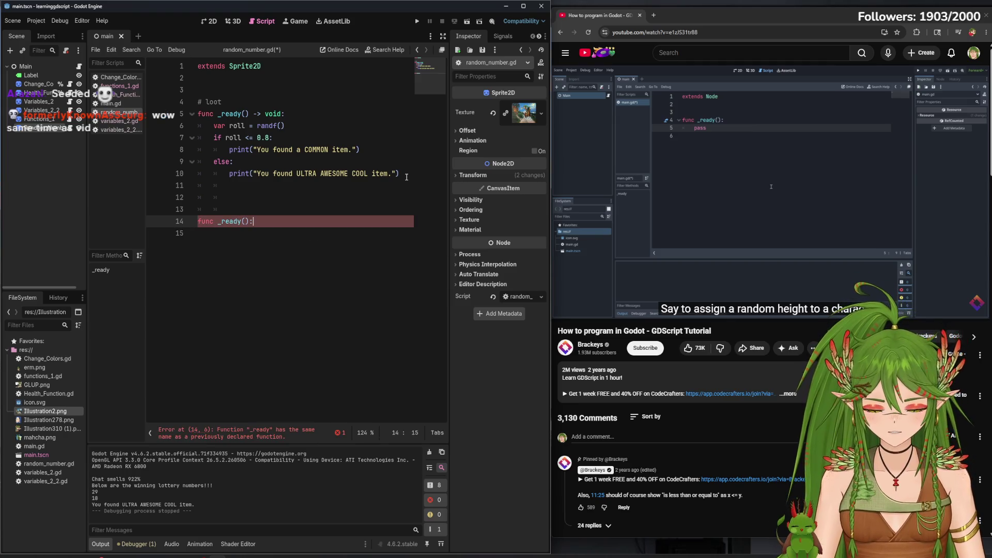
key("Return")
Select the ready name in the line 5 header and open variables_2_2.gd for reference.
left_click_drag(271, 118, 201, 117)
left_click(250, 115)
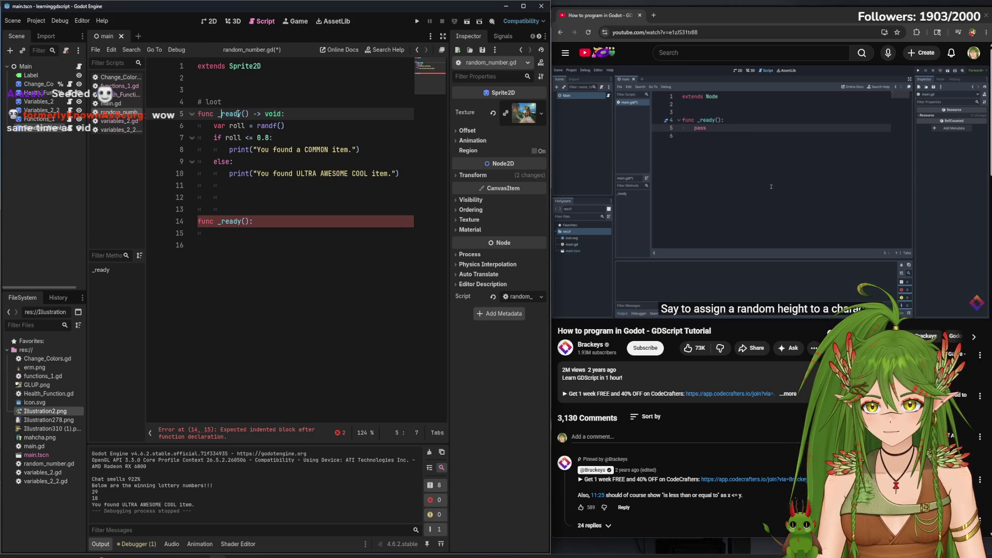
left_click_drag(241, 114, 222, 114)
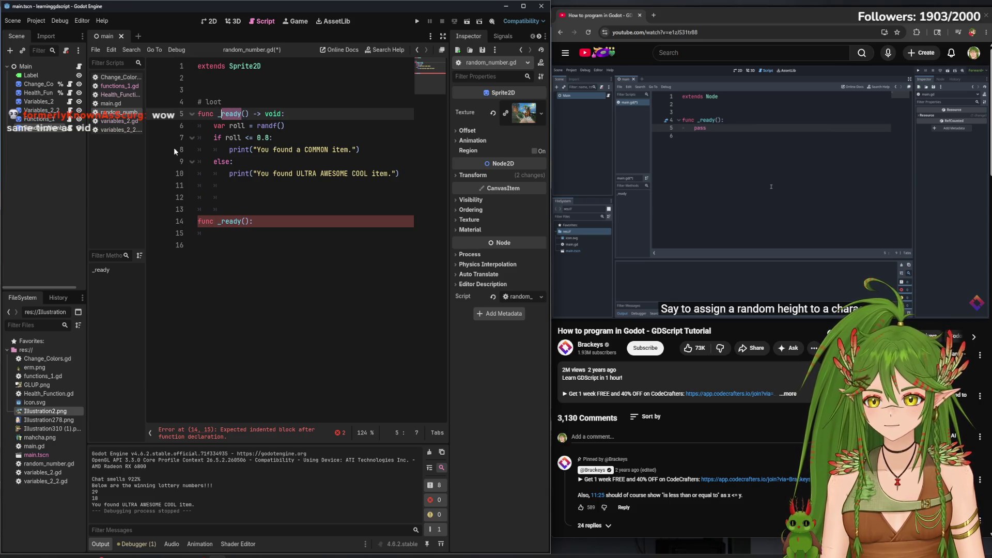
left_click(114, 130)
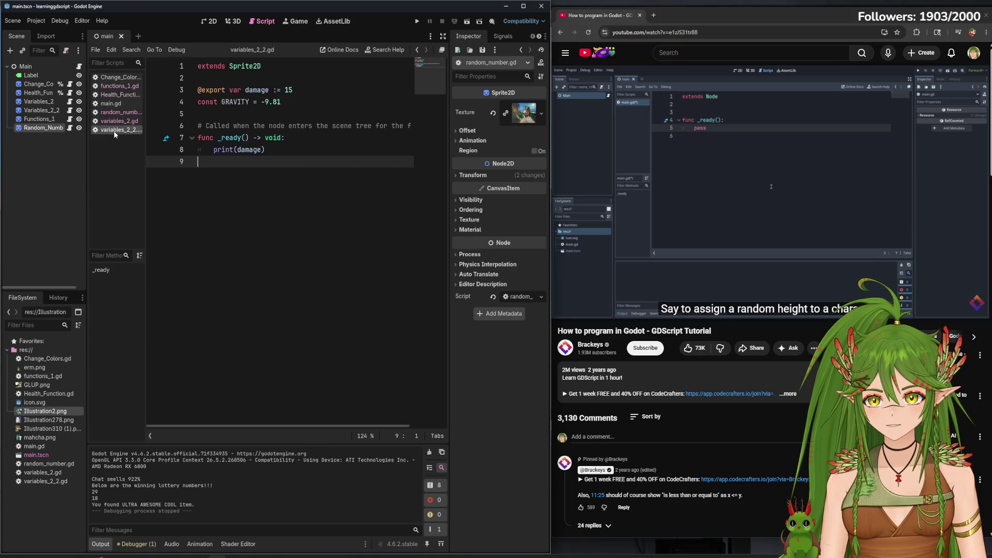
Look through the other scripts, then rename the line 5 function to loot in random_number.gd.
left_click(114, 112)
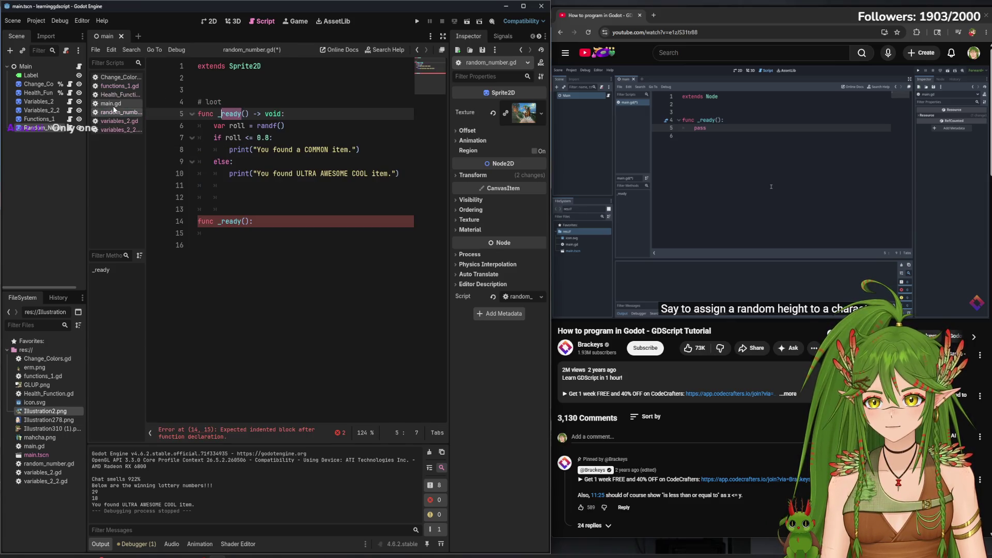
left_click(114, 105)
left_click(115, 95)
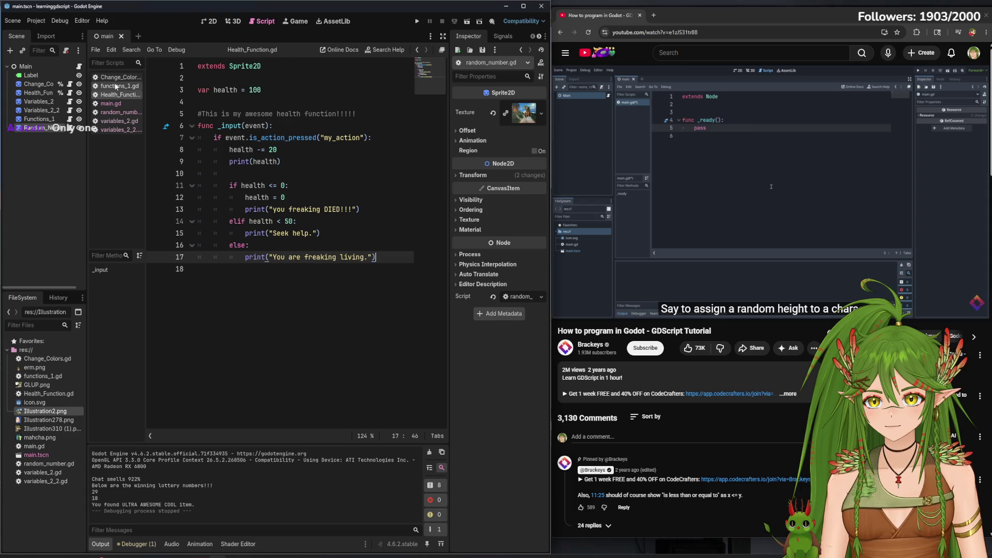
left_click(116, 87)
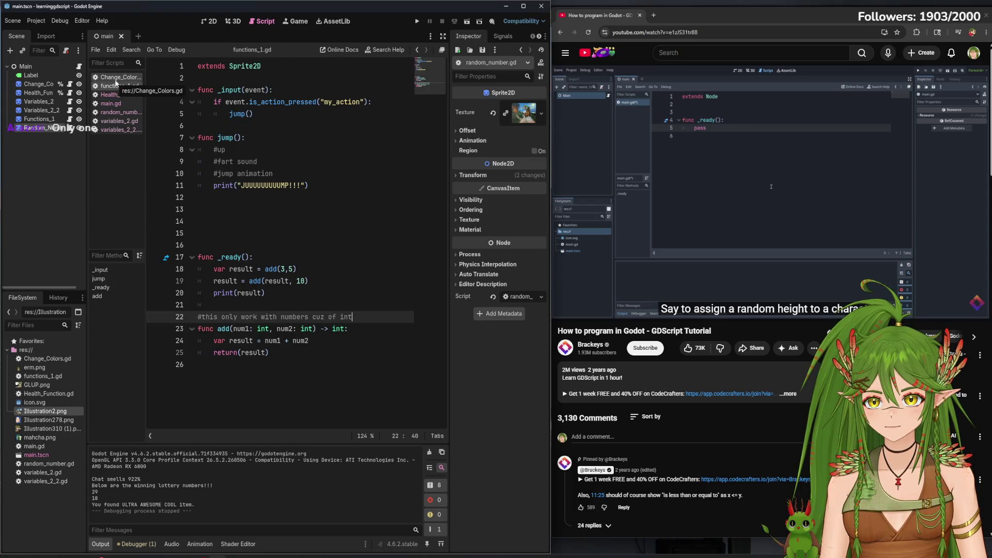
left_click(116, 130)
left_click(116, 112)
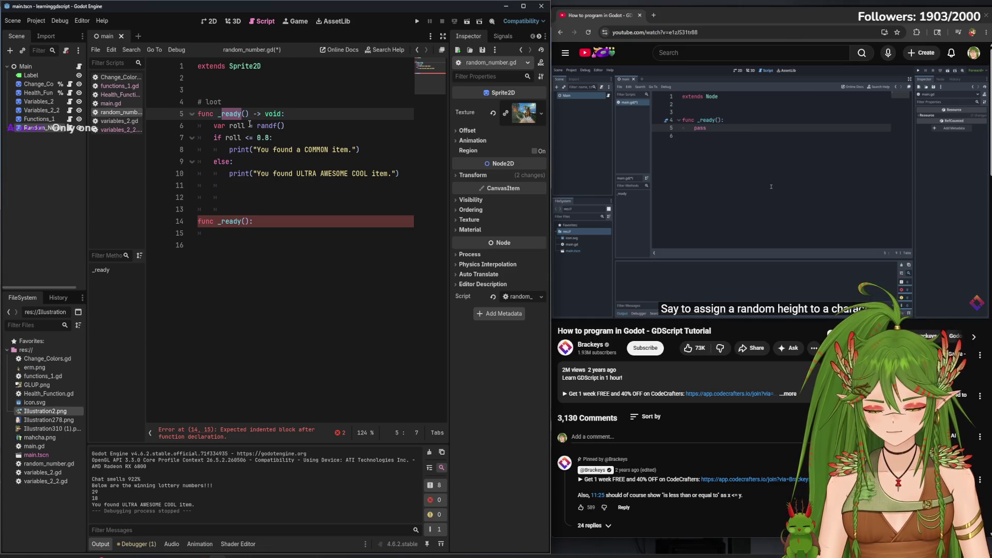
type("input")
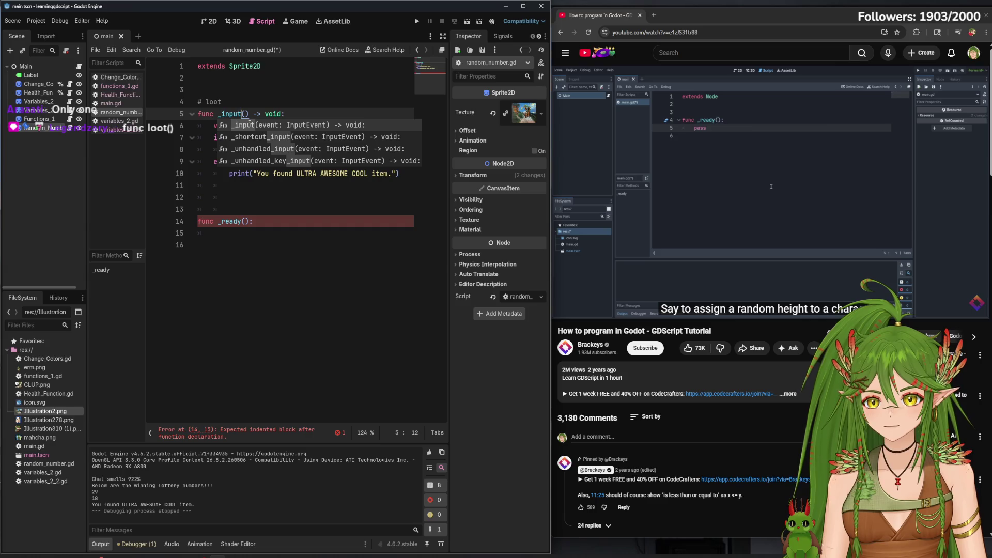
key("BackSpace")
key("BackSpace")
key("BackSpace")
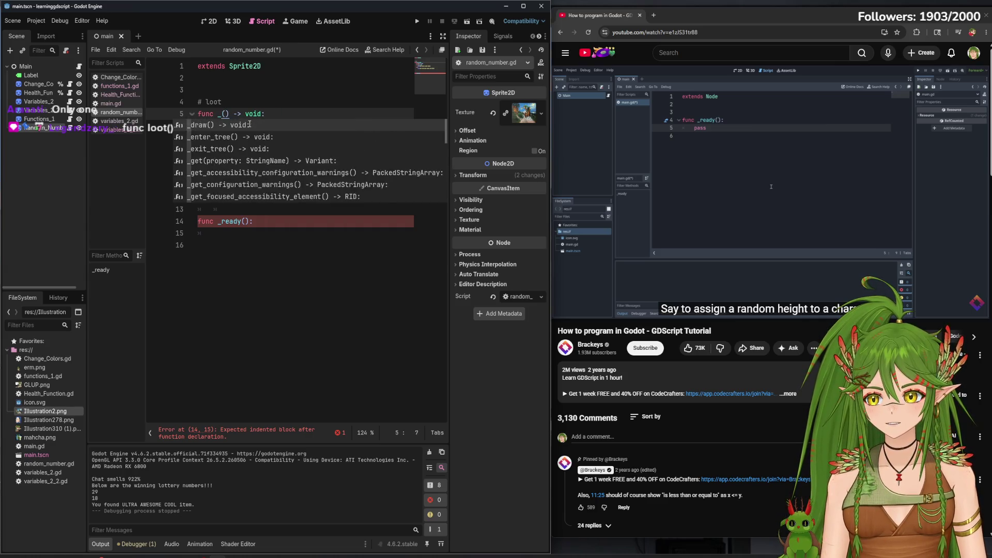
key("BackSpace")
type("loot")
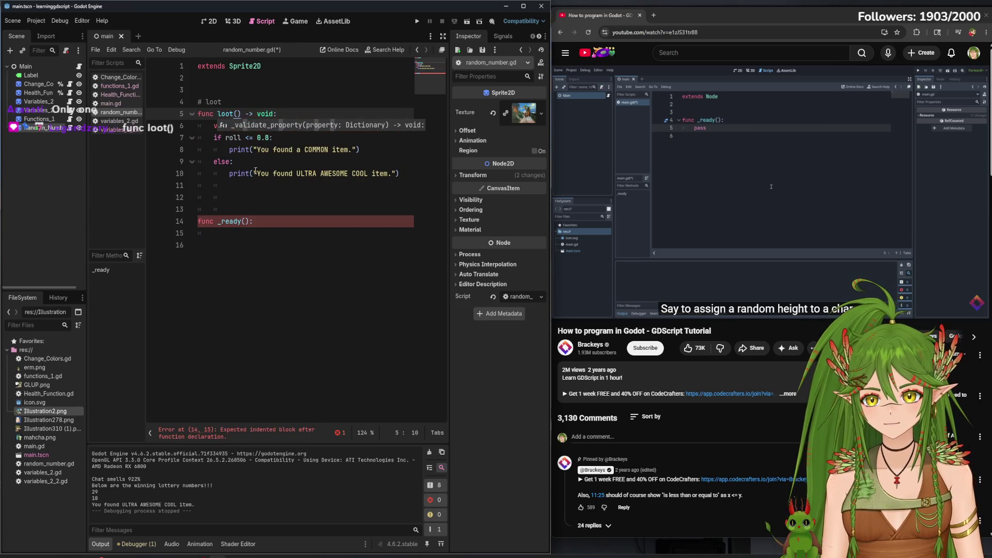
In the new _ready, add var character_height = randi_range(140,210).
left_click(255, 185)
left_click(310, 221)
left_click(765, 218)
left_click(302, 224)
key("Return")
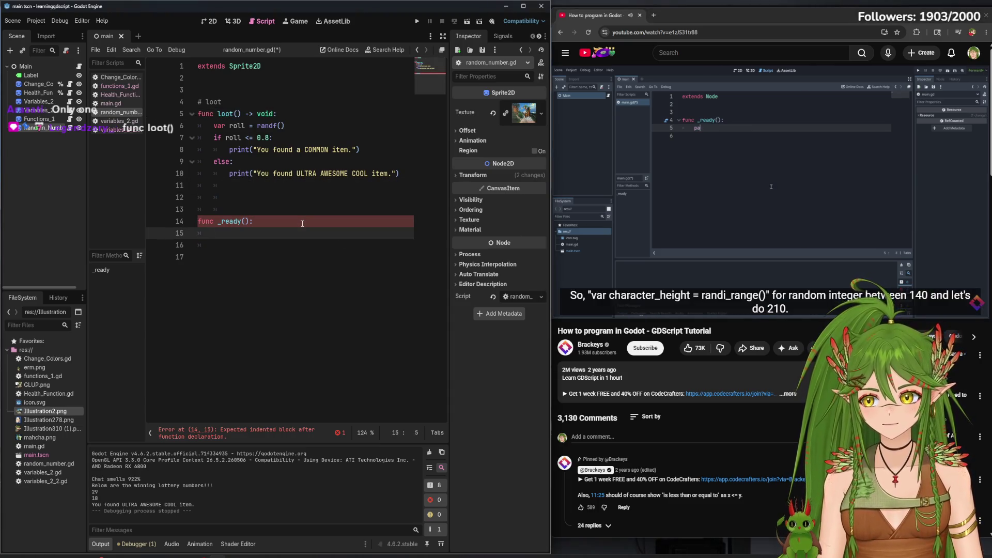
type("var characte")
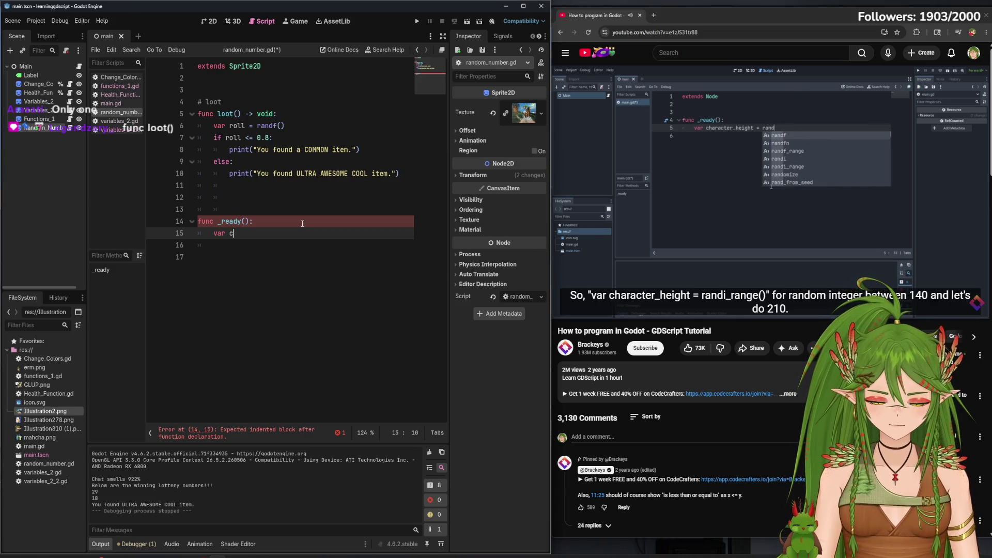
type("r_height = ran")
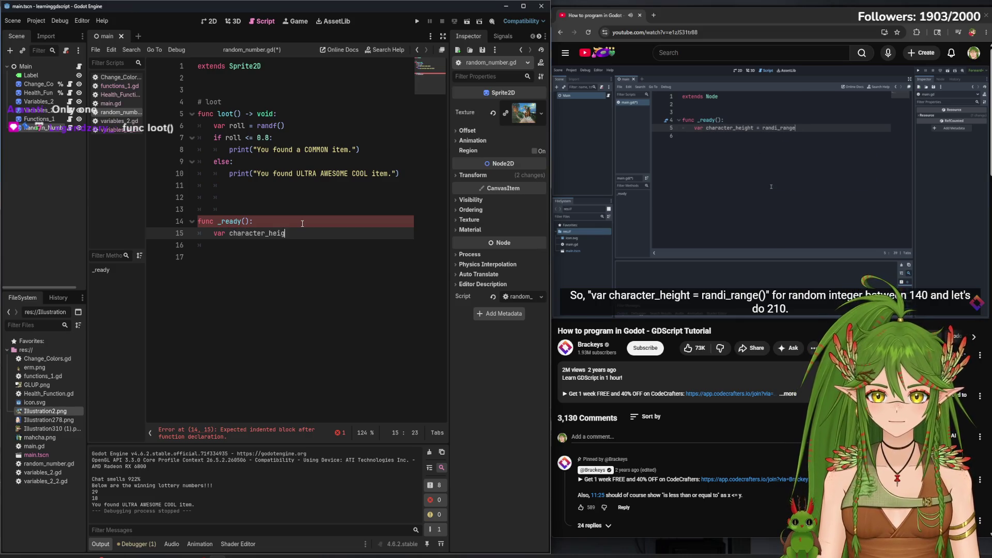
type("di_")
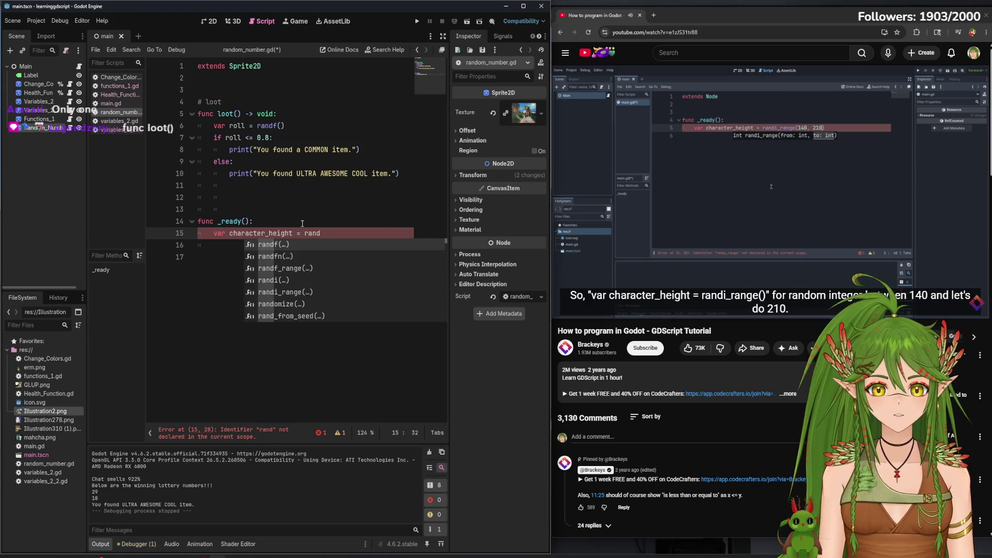
key("Return")
type("140")
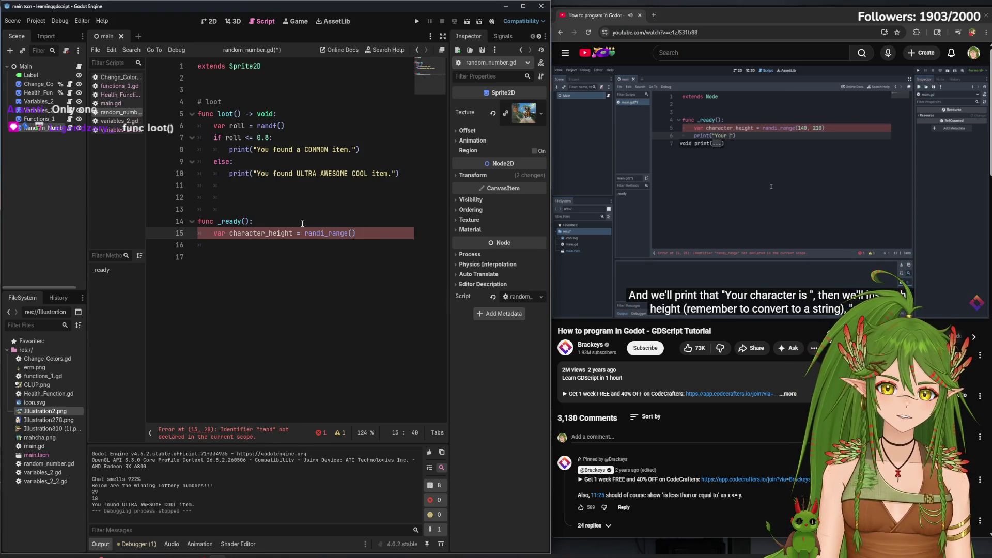
type(",210")
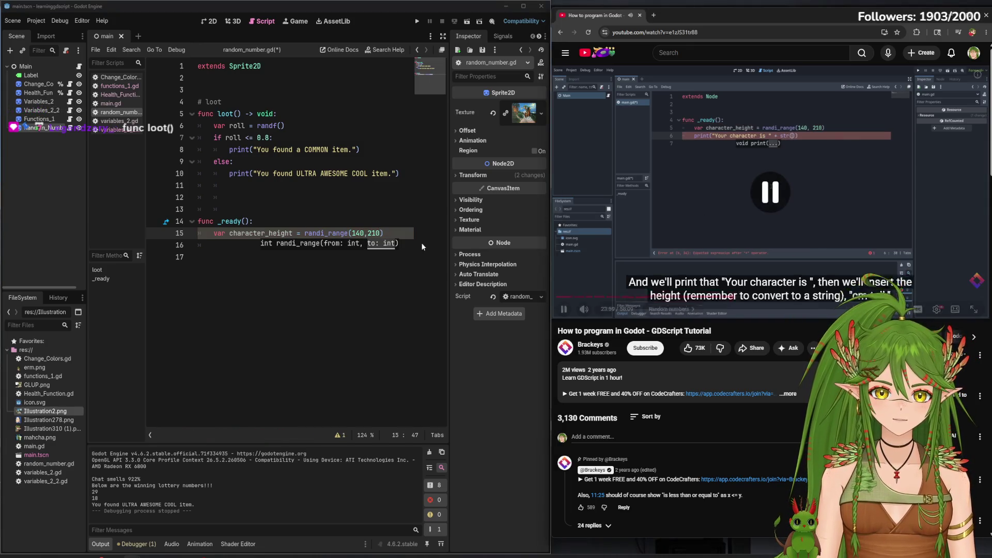
Add a line under character_height and delete a misplaced top-level loot() call.
left_click(405, 234)
key("Return")
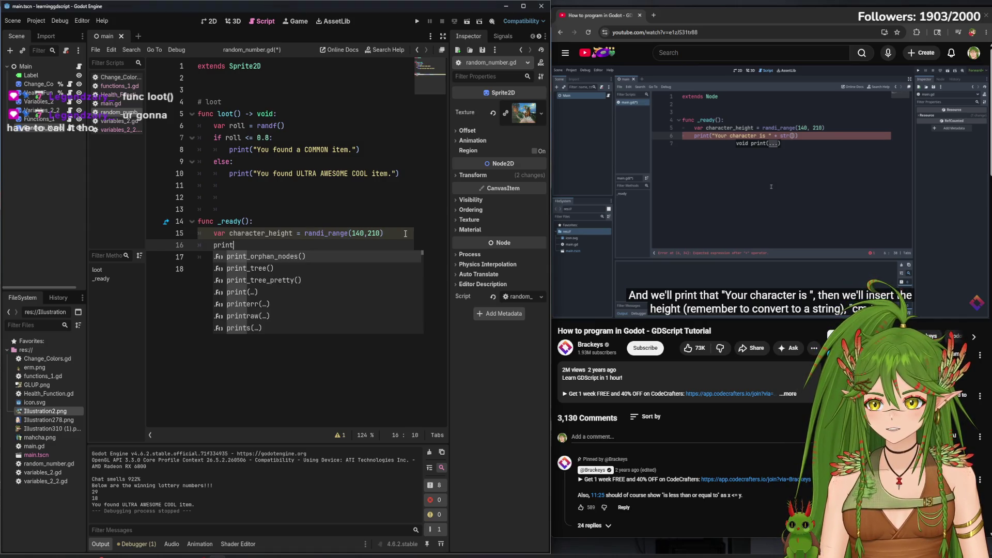
left_click(336, 210)
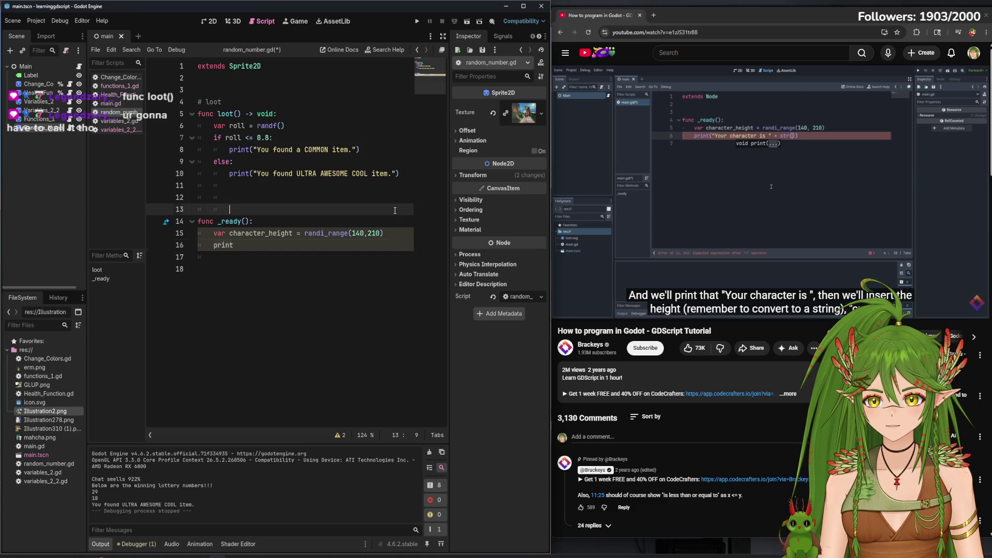
left_click(406, 236)
left_click(282, 256)
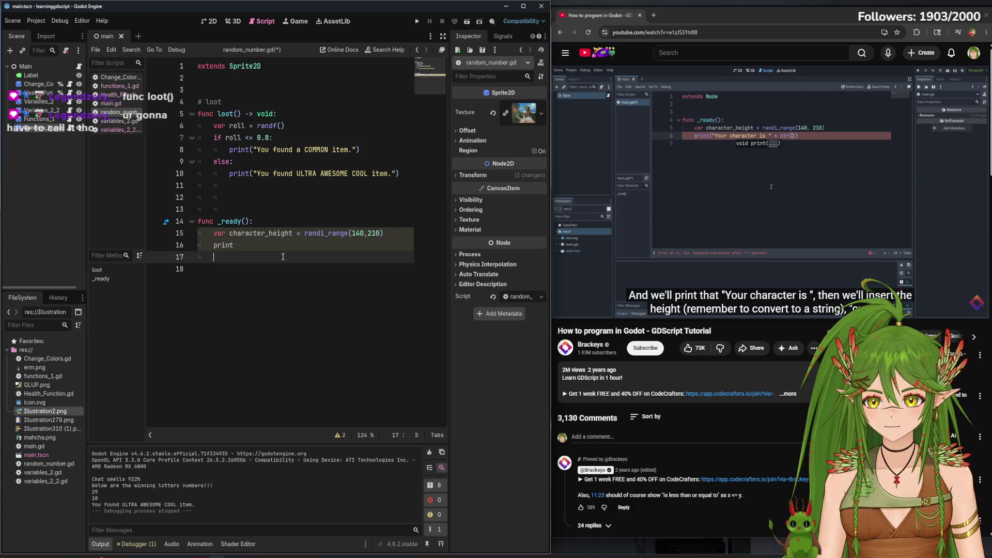
key("Return")
key("Return")
key("Return")
key("BackSpace")
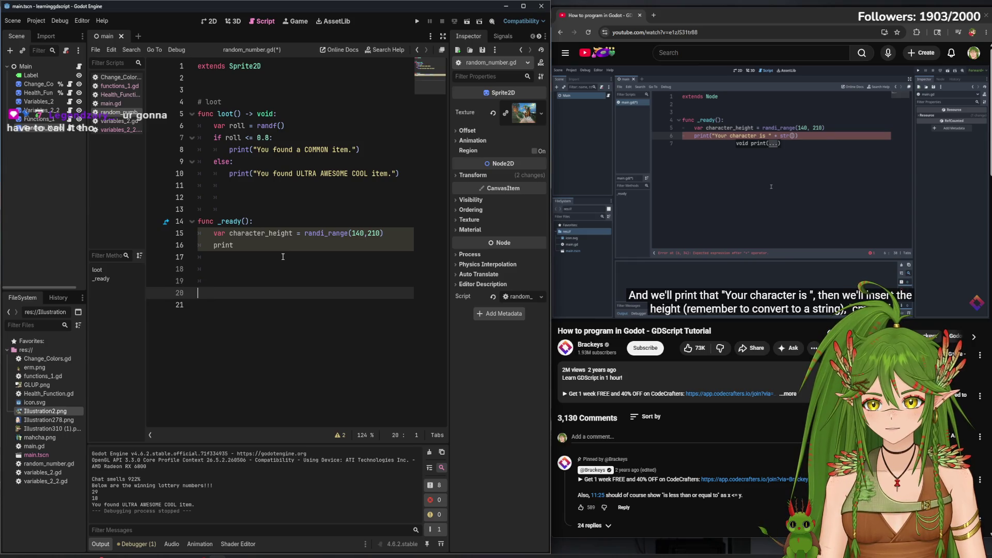
type("()")
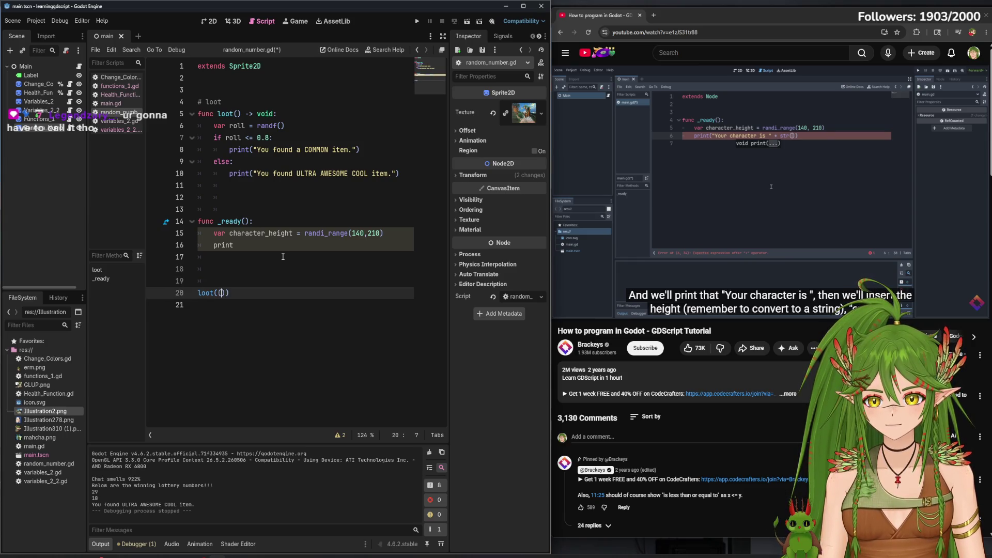
left_click(282, 256)
left_click(281, 248)
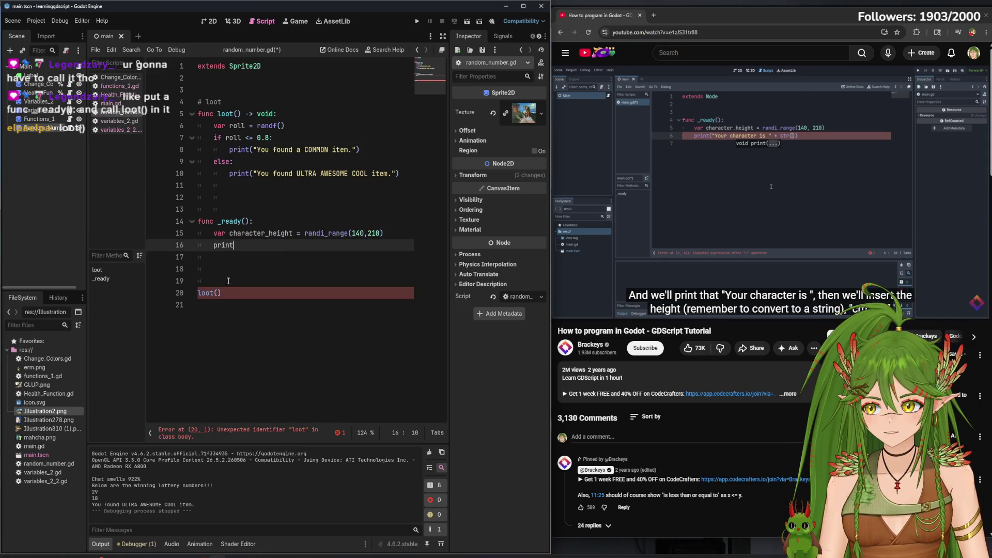
left_click_drag(222, 293, 197, 294)
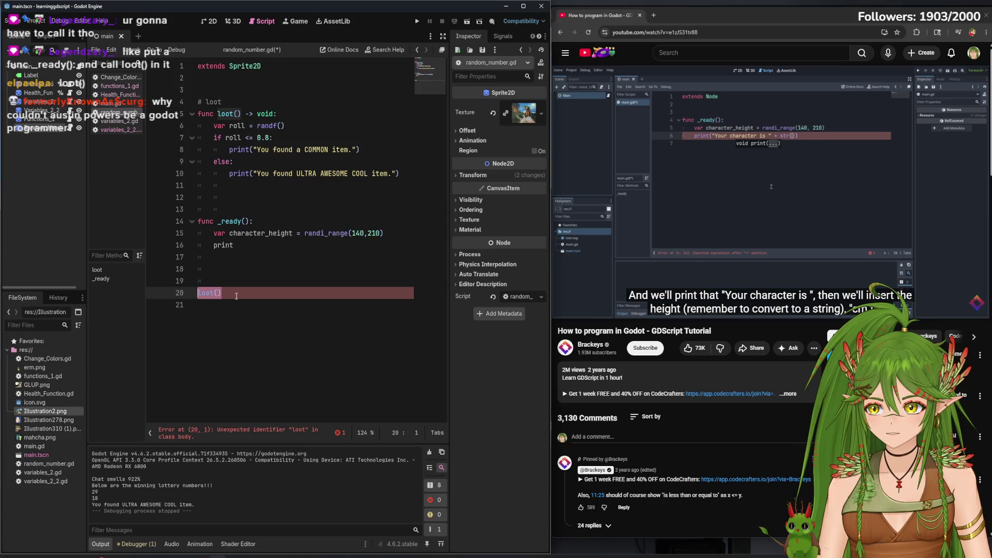
key("BackSpace")
key("BackSpace")
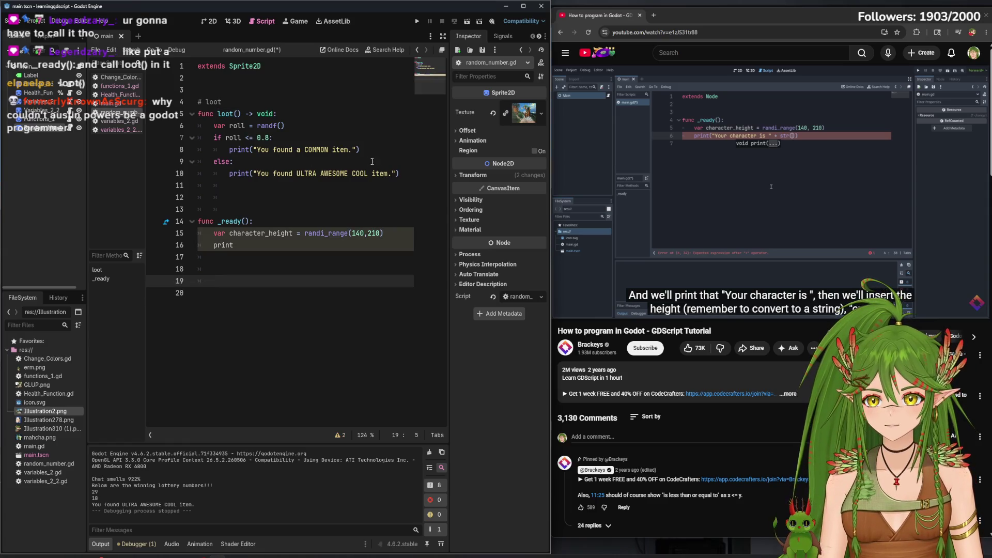
Write a loot() call and move it into _ready below the print line.
left_click(404, 174)
key("Return")
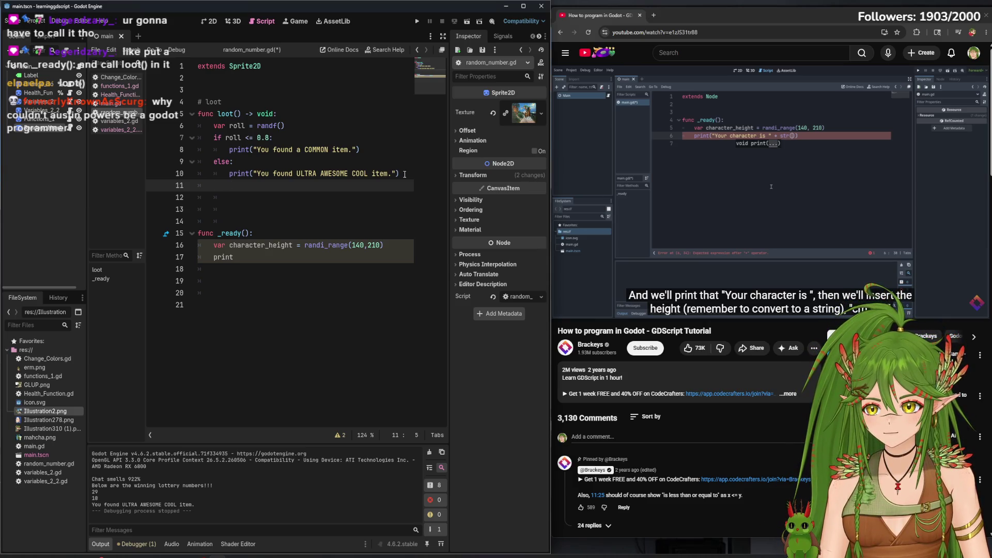
key("Return")
type("t")
key("Return")
left_click(354, 302)
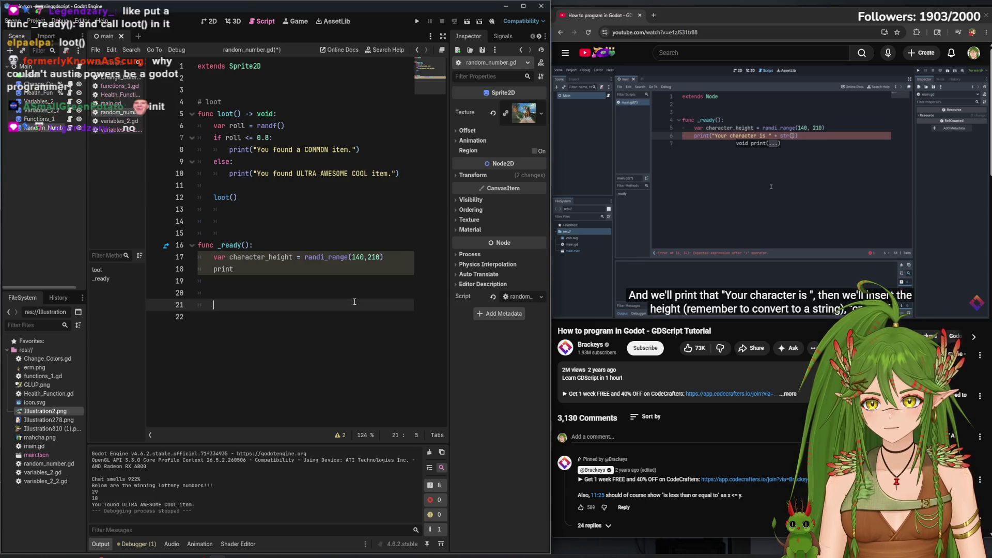
left_click_drag(238, 197, 212, 197)
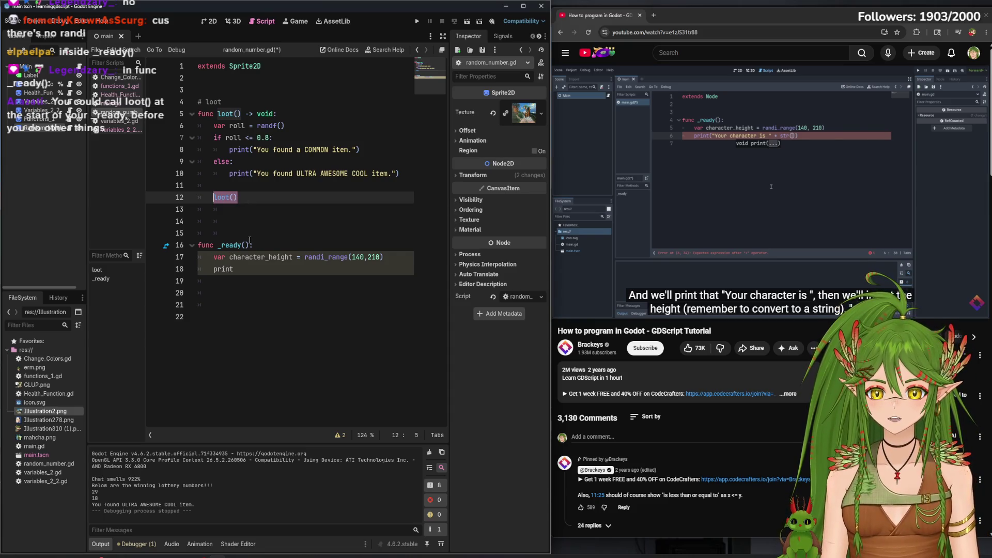
key("ctrl+x")
left_click(241, 282)
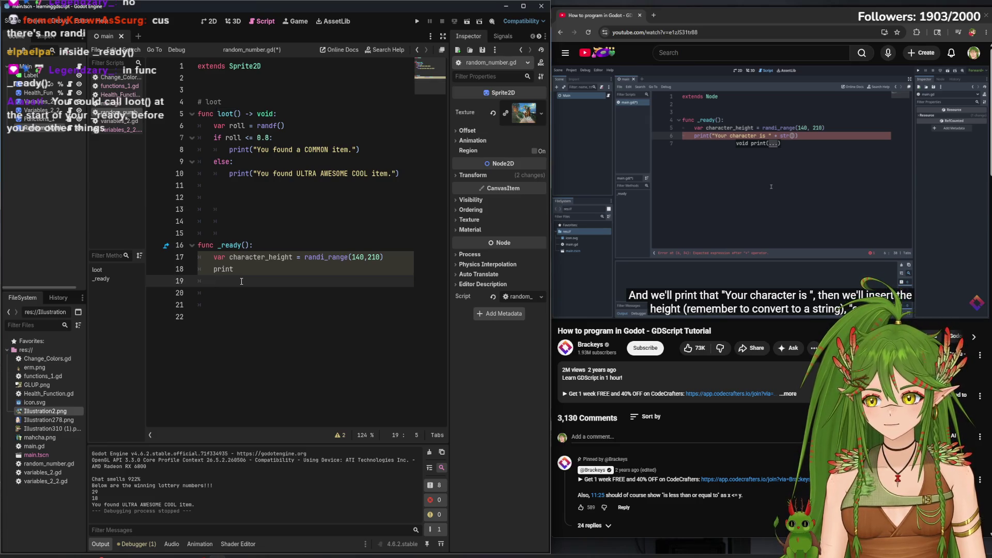
key("Return")
key("ctrl+v")
Remove leftover blank lines and start print("Your character is" on line 16.
left_click(244, 196)
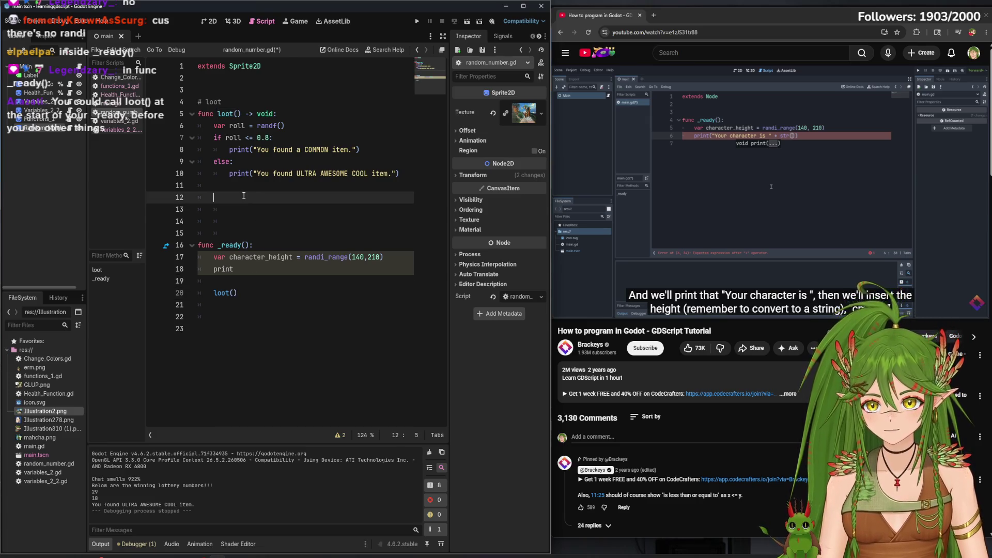
key("BackSpace")
key("BackSpace")
left_click(244, 195)
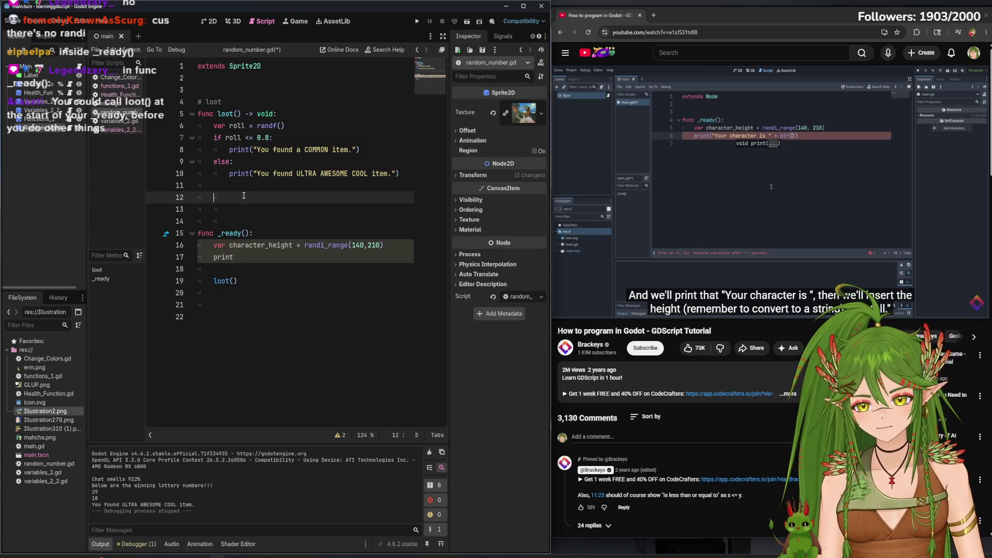
key("Down")
key("Down")
key("Home")
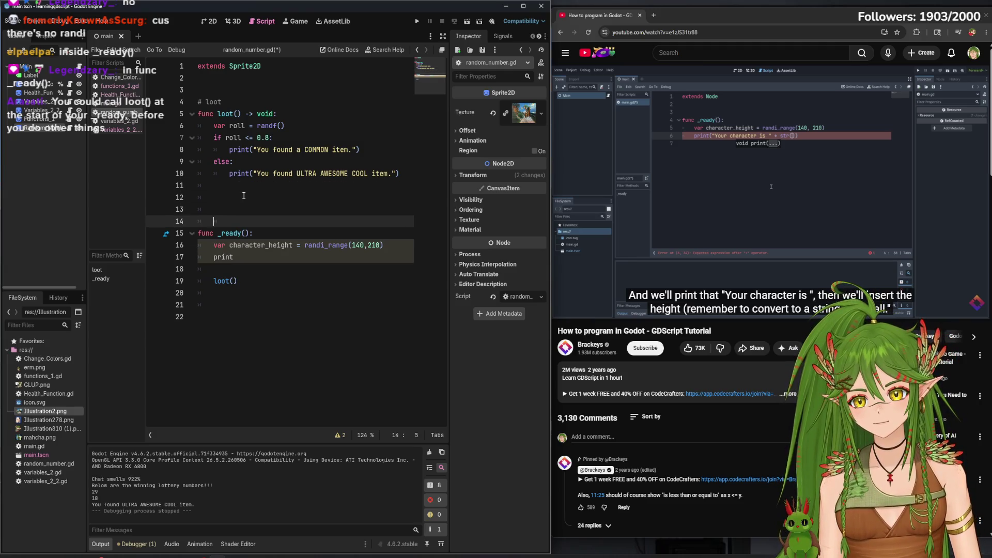
key("BackSpace")
key("BackSpace")
left_click(266, 250)
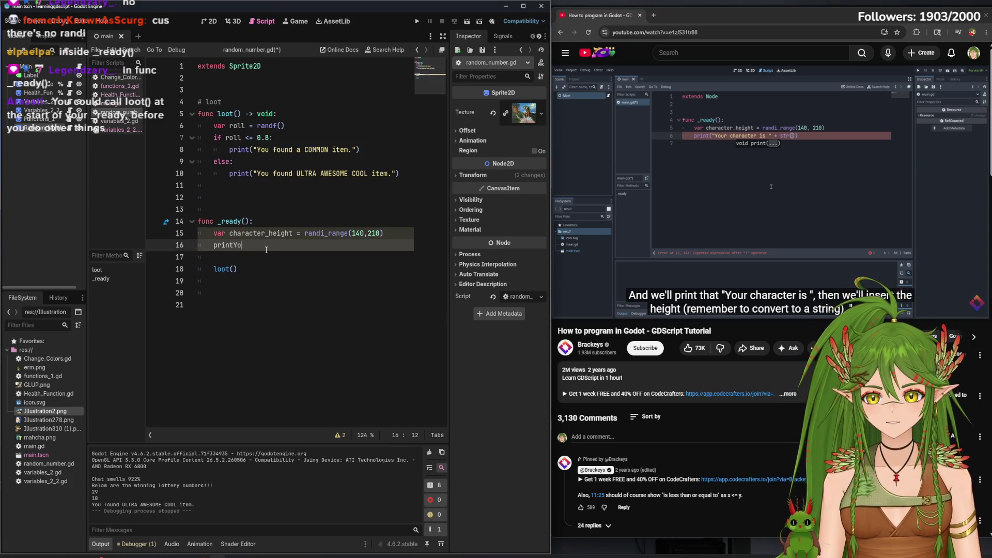
type("(\"Your ")
type("character")
type(" is \" +str")
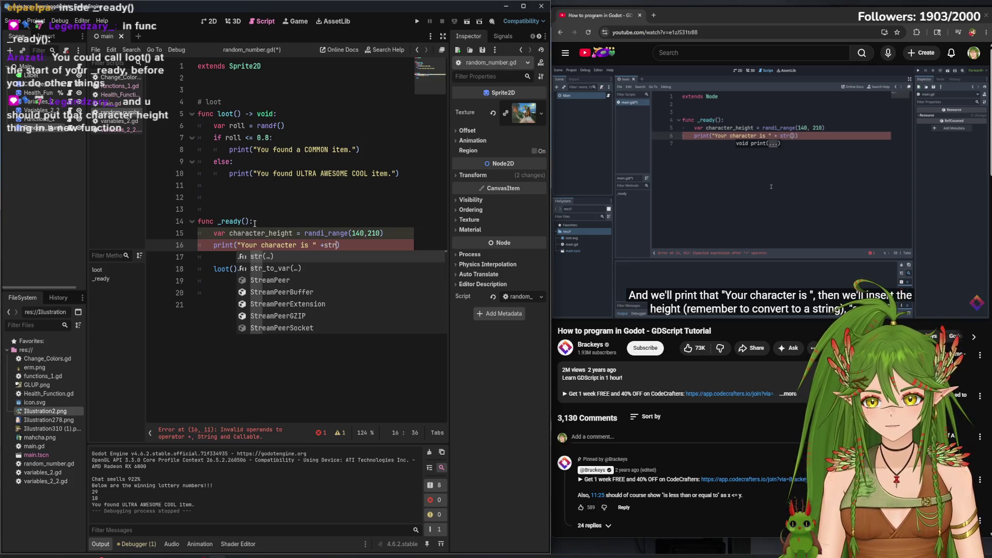
left_click_drag(254, 223, 197, 221)
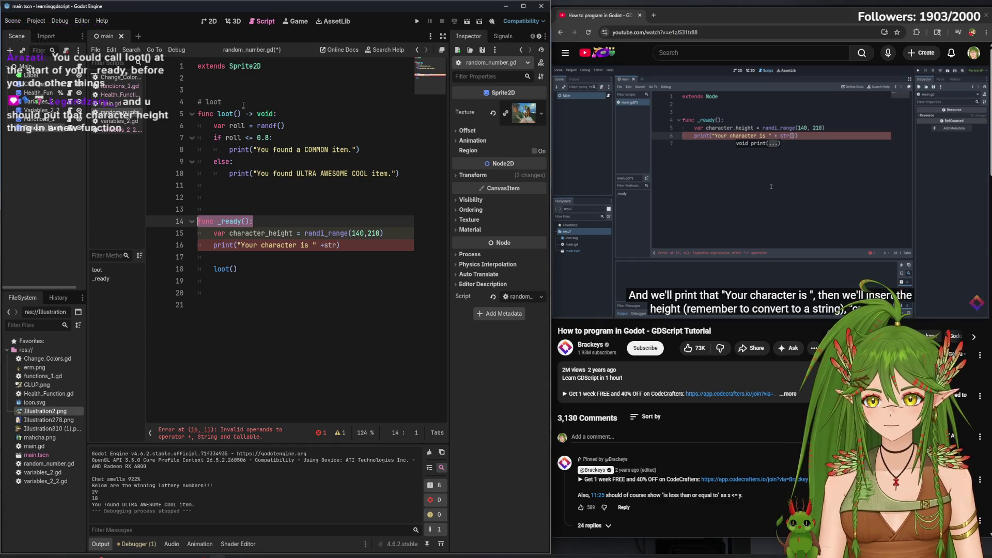
Copy func _ready(): to line 3 and give it loot() and height() calls.
key("ctrl+c")
left_click(236, 90)
key("ctrl+v")
key("Return")
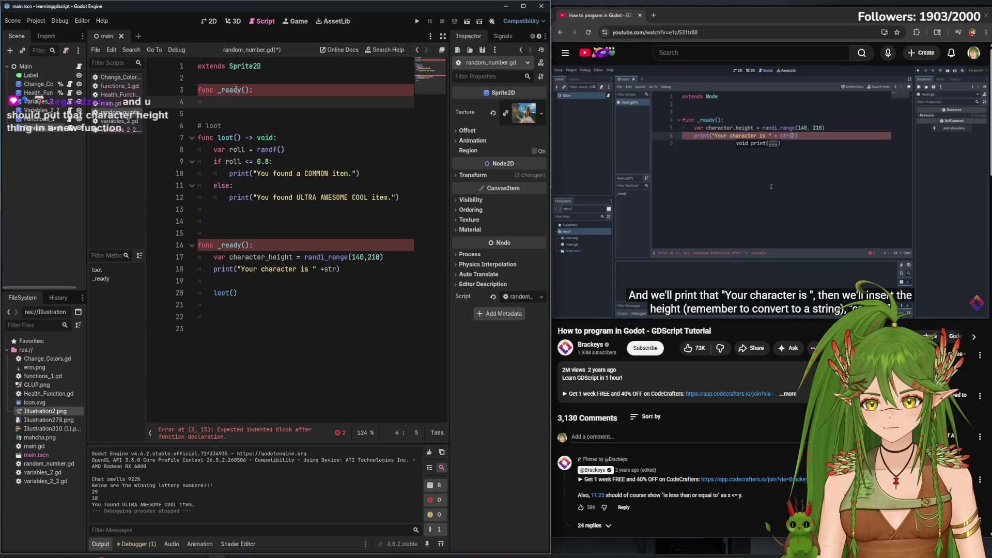
type("ot()")
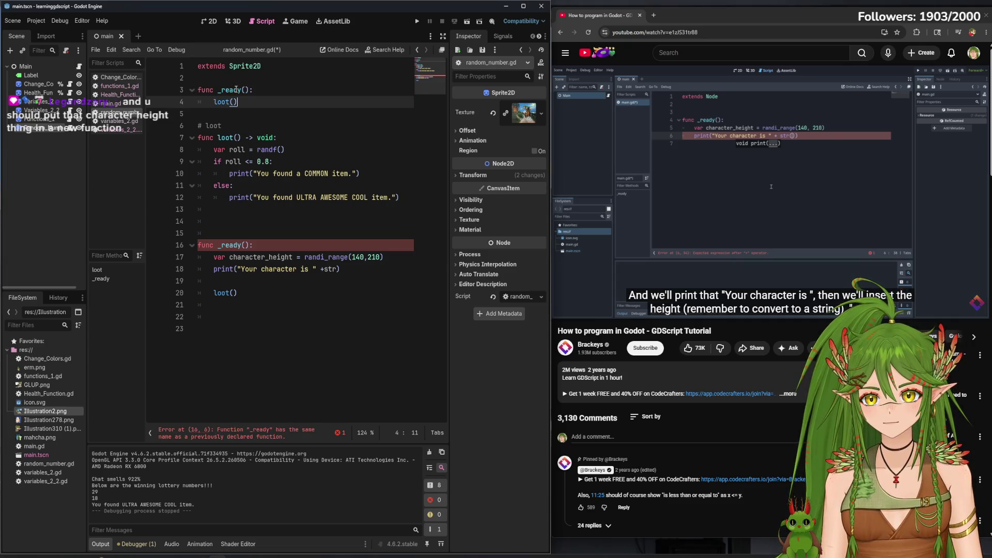
key("Return")
type("ht(")
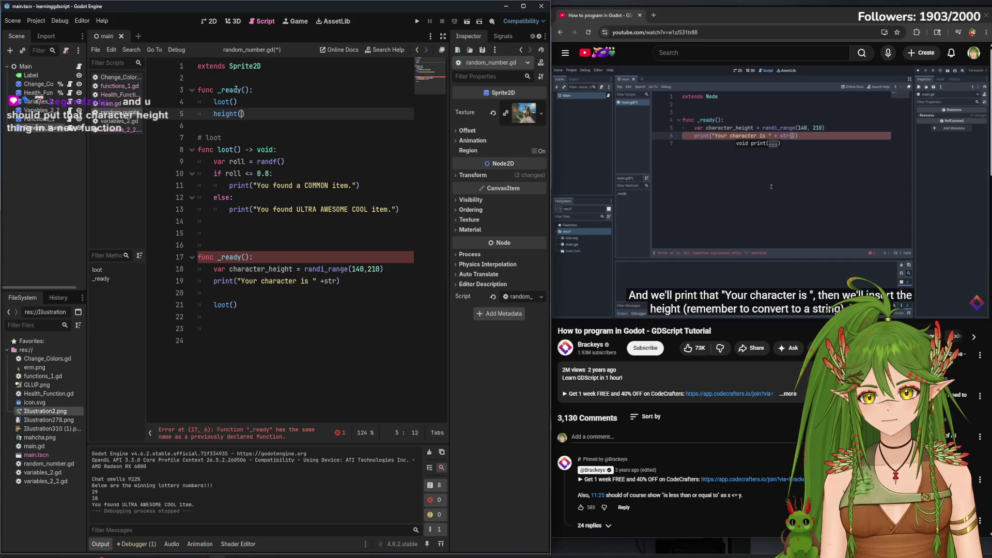
Rename the old _ready to height, drop its loot() call and blank lines, and begin str( in the print.
left_click(240, 256)
key("BackSpace")
key("BackSpace")
key("BackSpace")
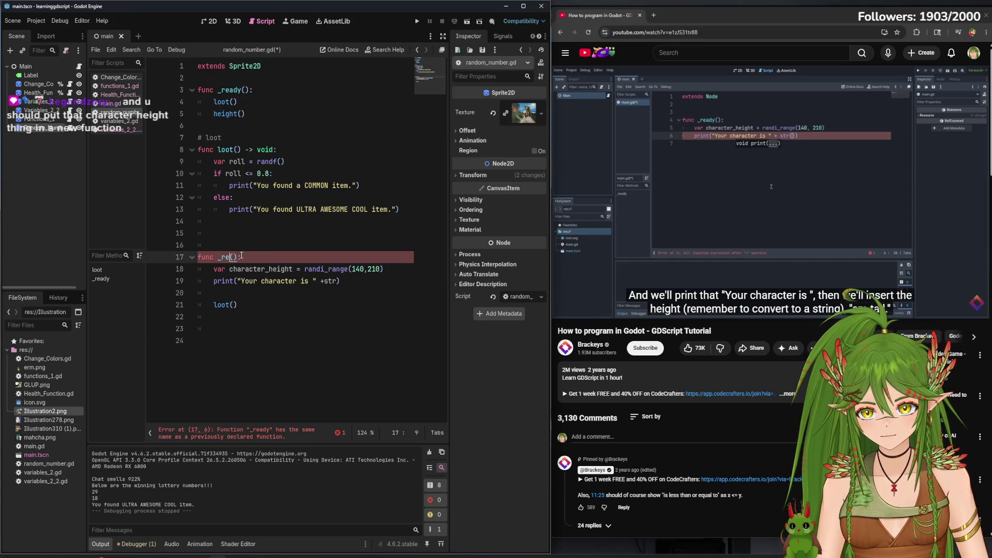
type("height")
left_click(249, 307)
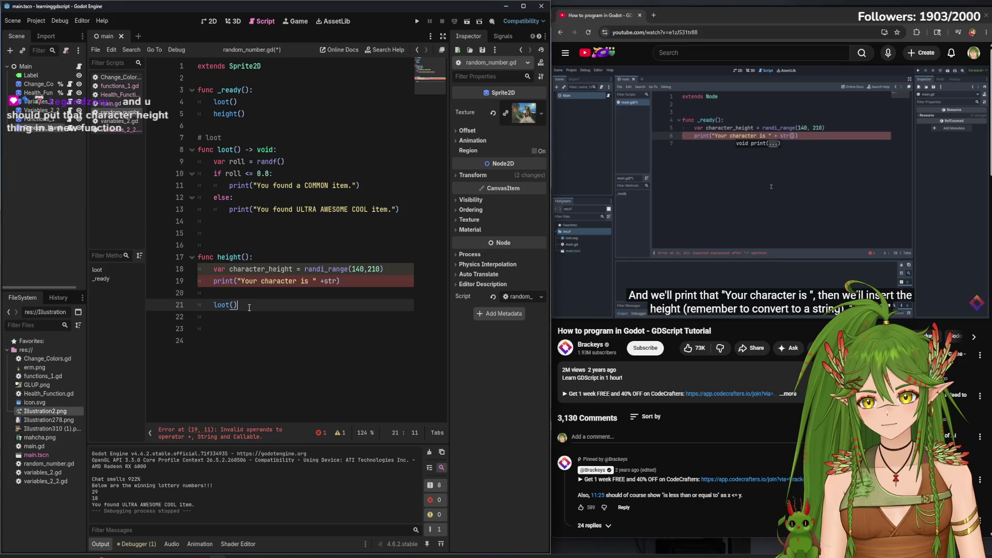
key("BackSpace")
key("BackSpace")
key("BackSpace")
key("BackSpace")
left_click(244, 232)
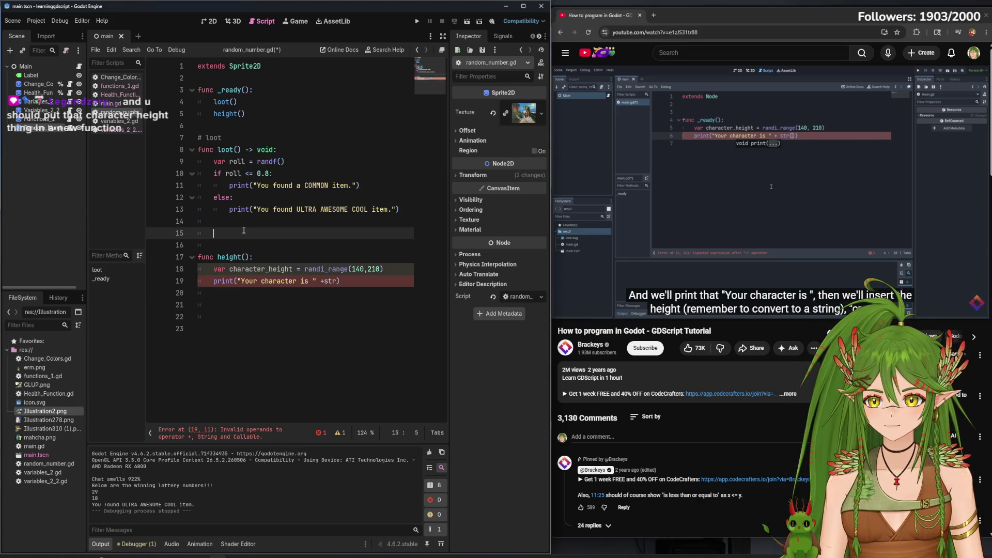
key("BackSpace")
left_click(360, 272)
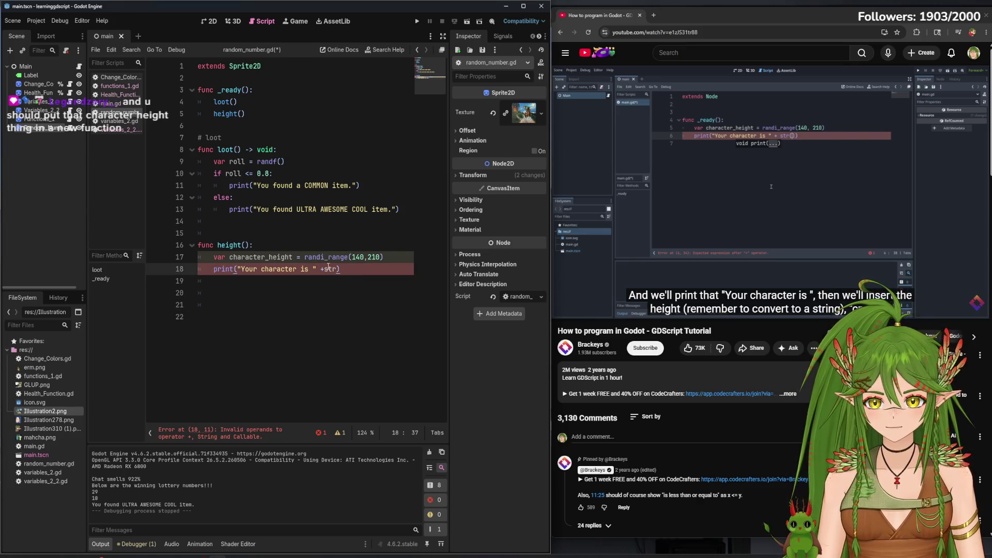
left_click(339, 269)
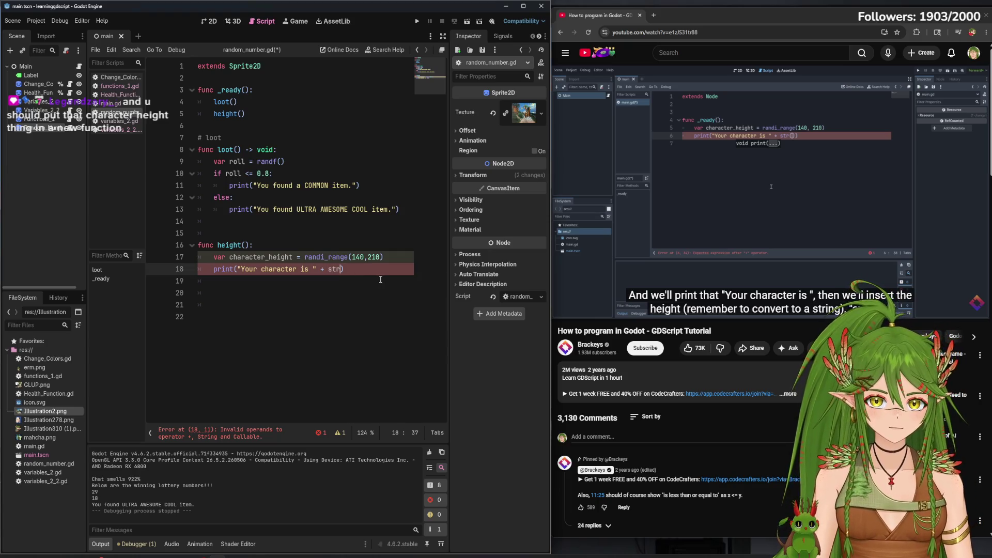
type("(")
left_click(717, 174)
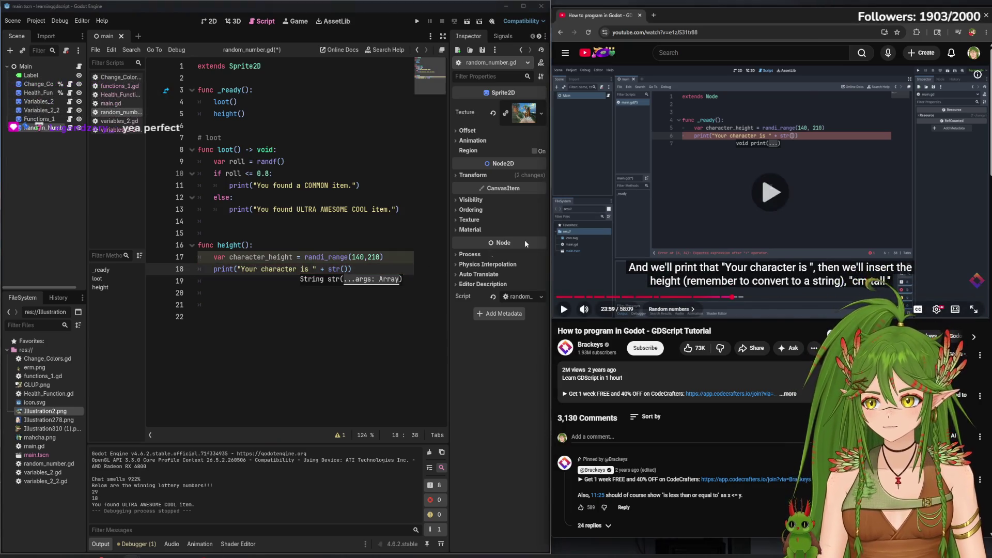
Add character_height to the height print call on line 18.
left_click(689, 219)
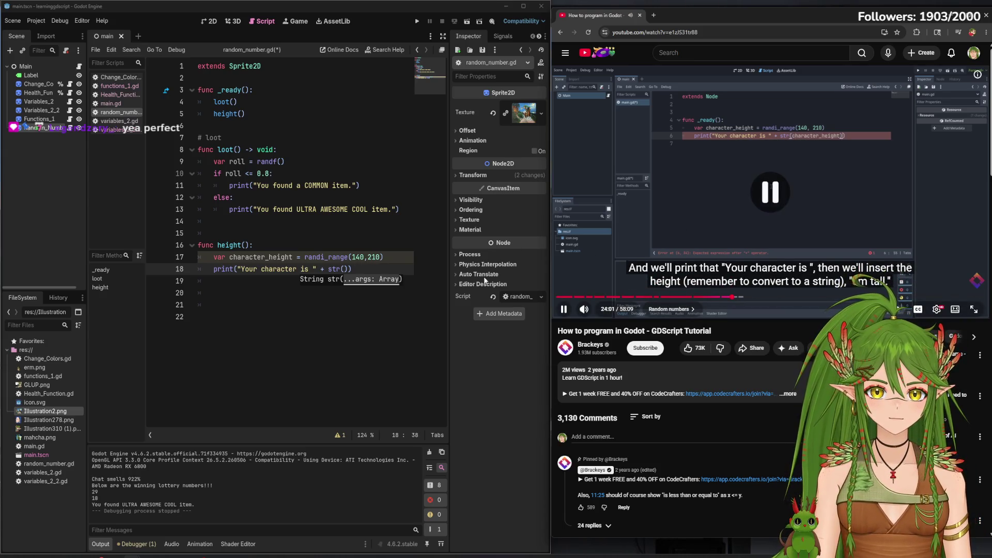
type("character_height")
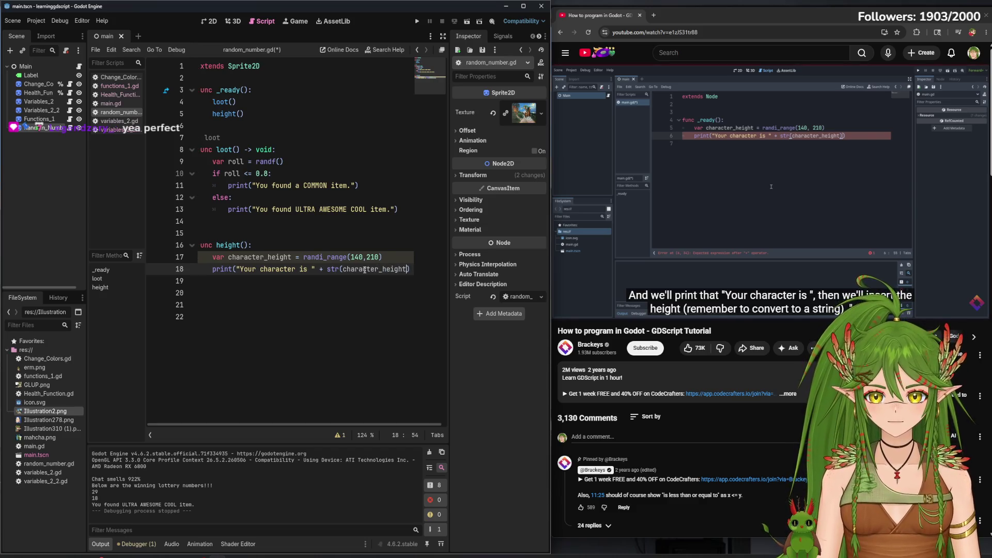
left_click(731, 192)
left_click(730, 190)
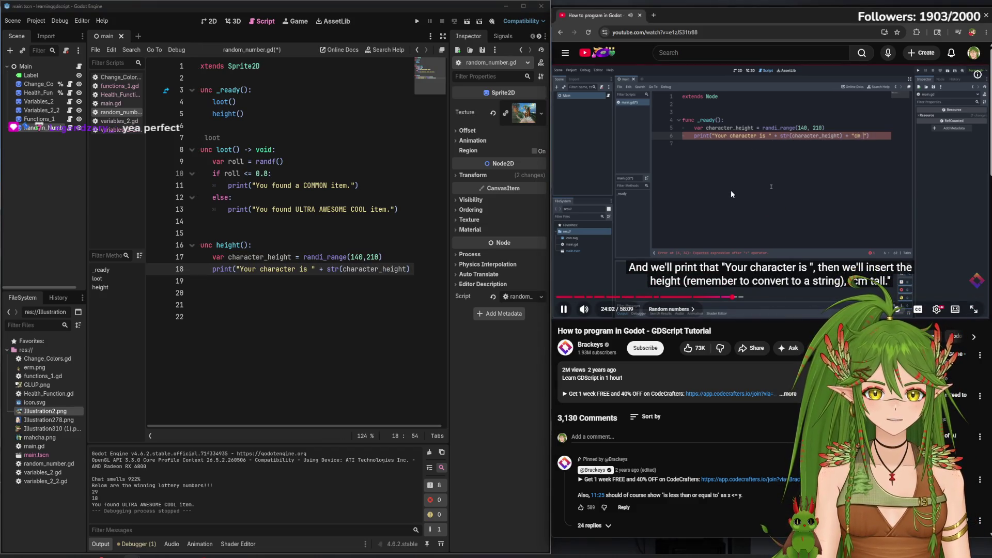
left_click(441, 279)
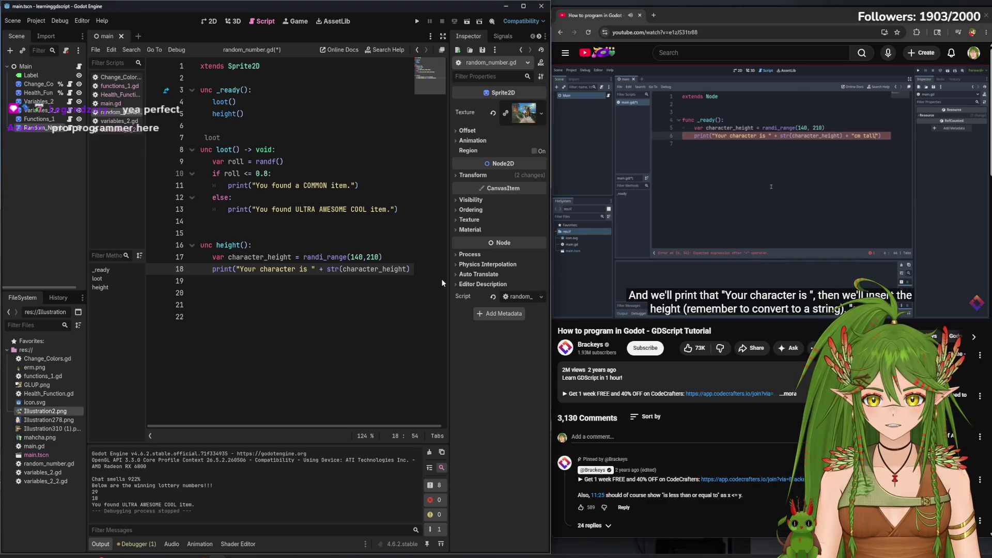
Extend the printed string with " feet tall...?" and add the missing + operator.
type(") ")
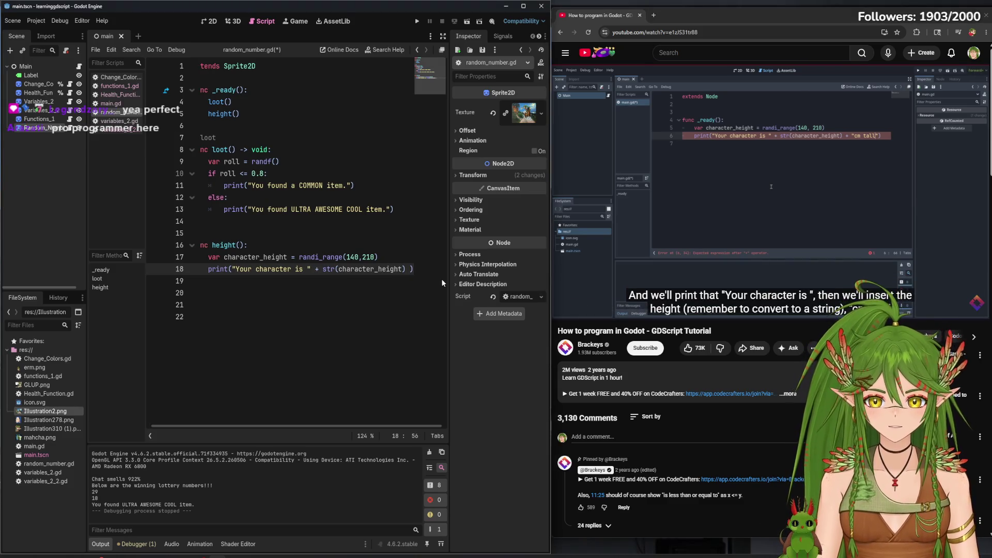
type("\"")
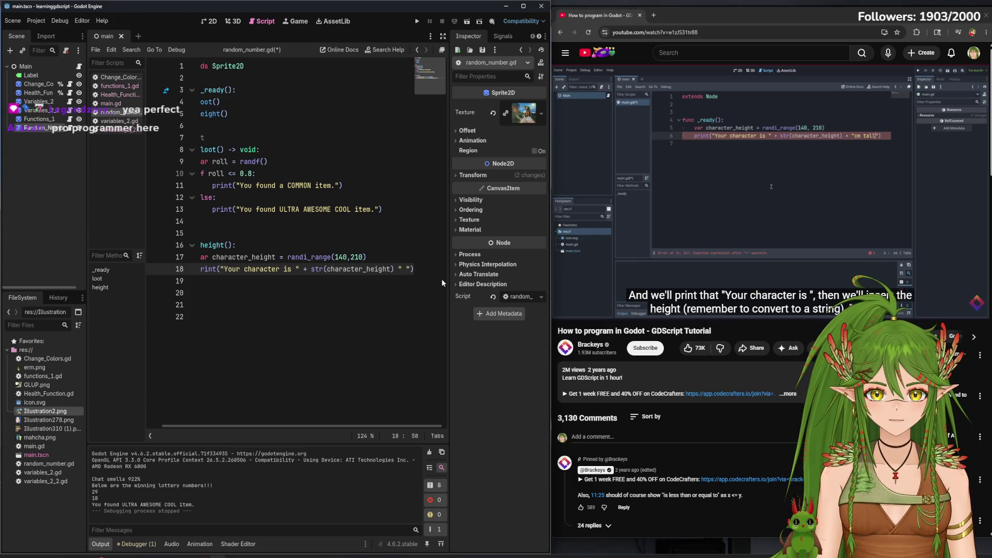
key("Delete")
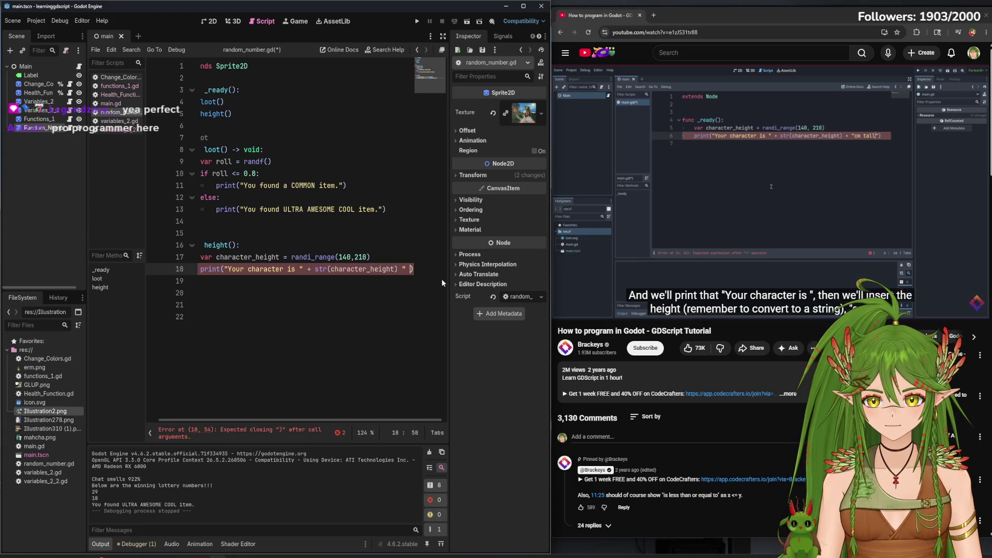
type("feet call")
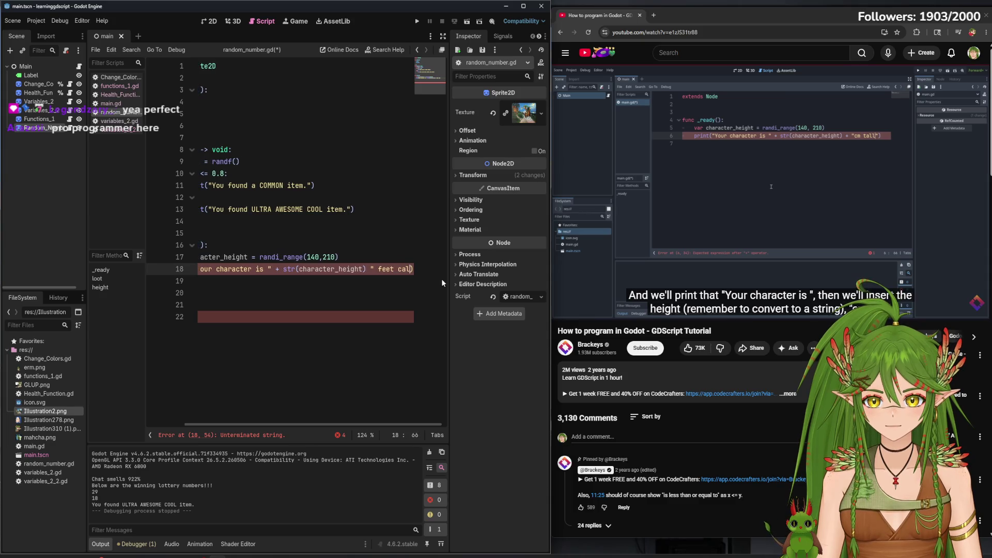
key("BackSpace")
key("BackSpace")
key("BackSpace")
type("tall..")
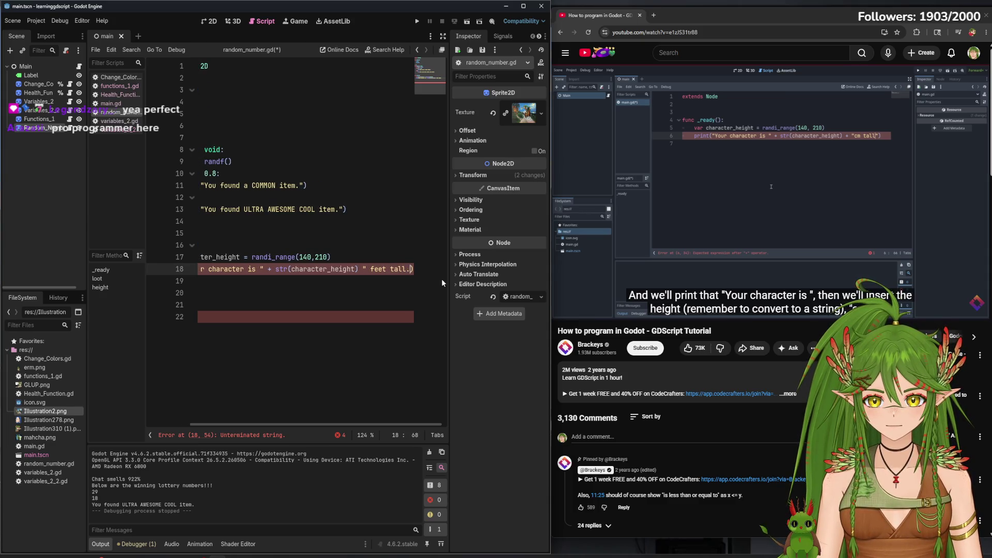
type(".?\"")
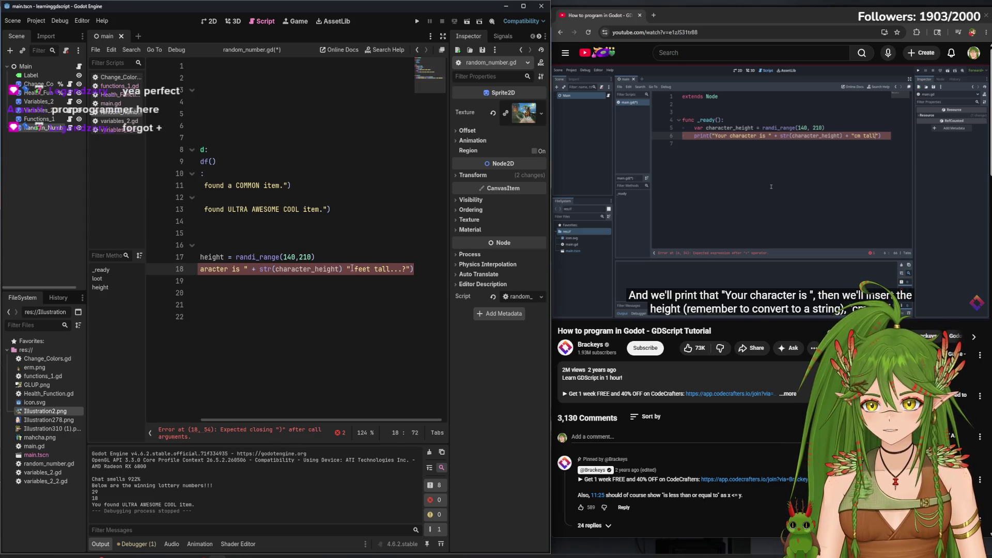
type(" +")
left_click(392, 305)
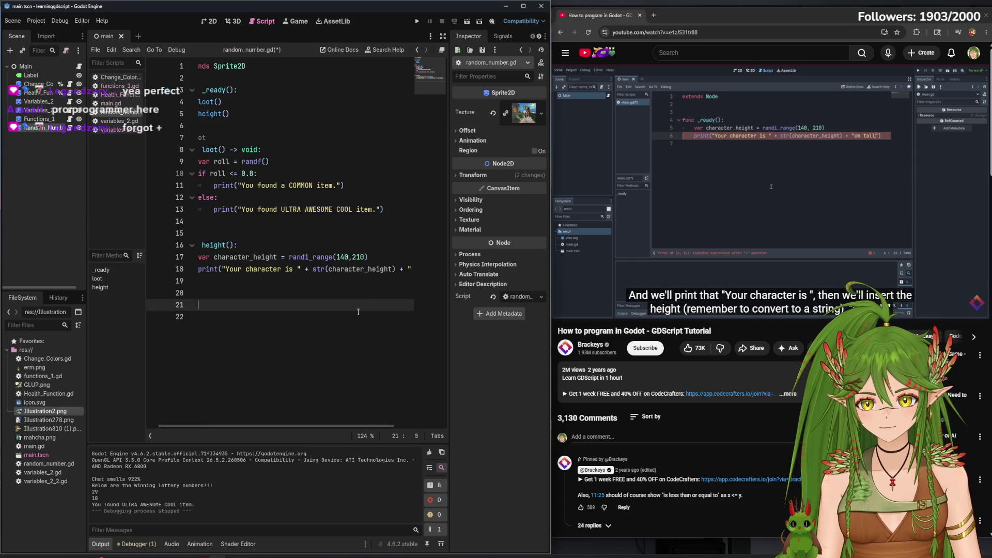
Run the game to test the new height message.
left_click(736, 174)
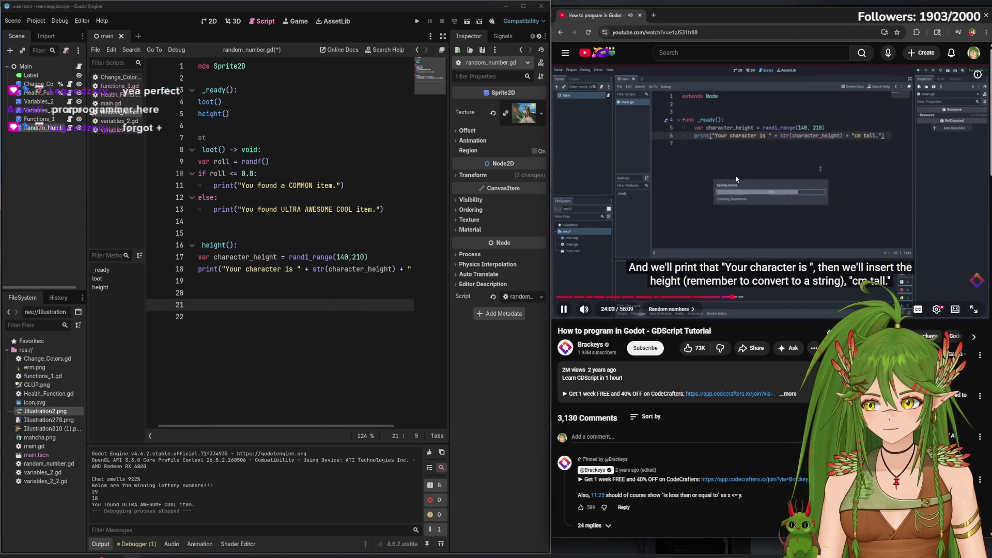
left_click(738, 178)
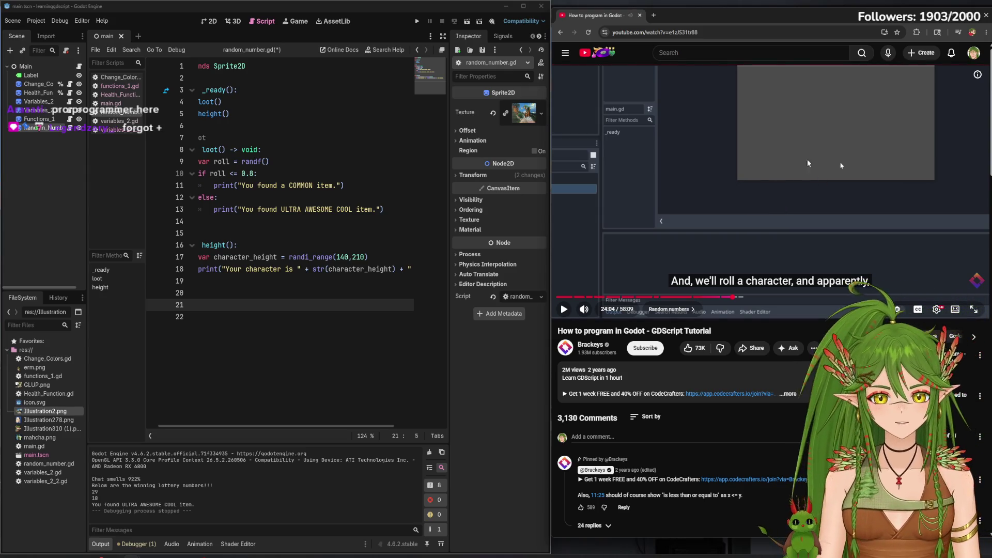
left_click(783, 241)
left_click(783, 240)
left_click(719, 271)
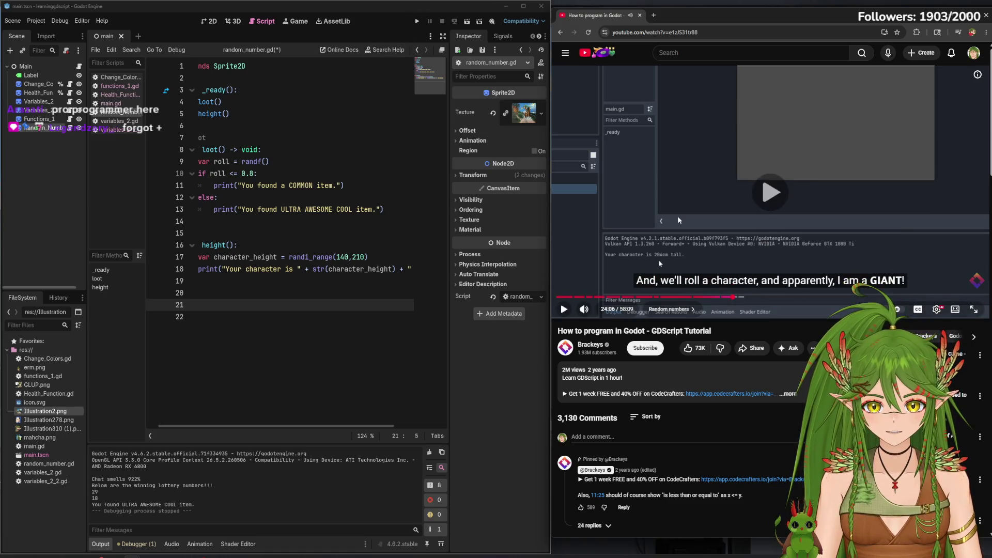
left_click(720, 270)
left_click(417, 21)
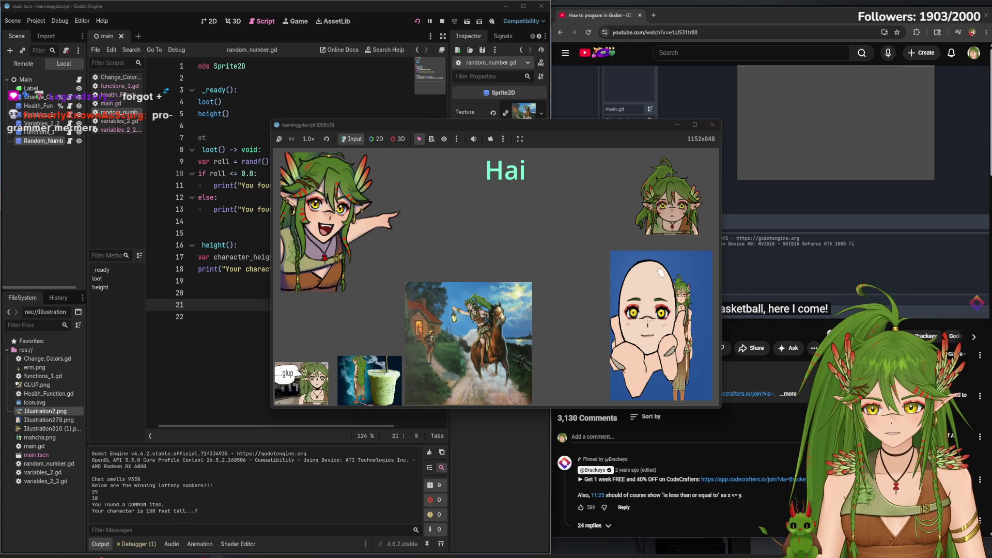
Stop the running game with F8 once the 158 feet tall line appears.
key("F8")
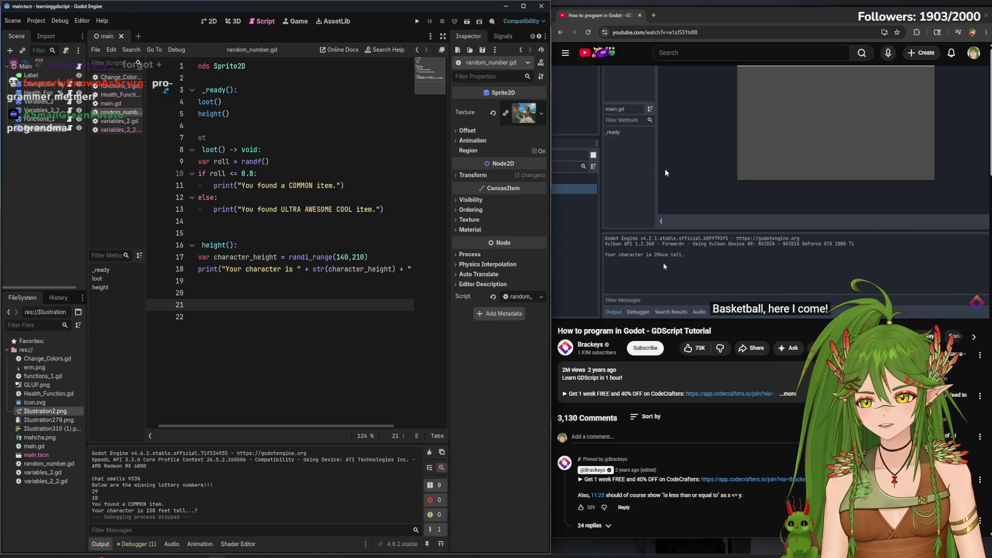
Delete the empty lines and stray backslash after line 19, then switch to the 2D view.
left_click(850, 221)
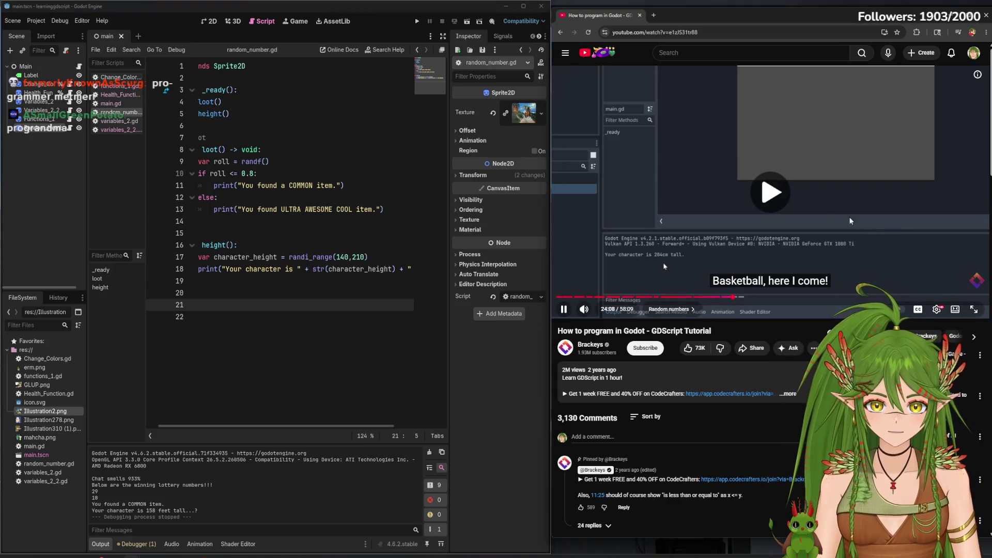
left_click(864, 228)
left_click(233, 312)
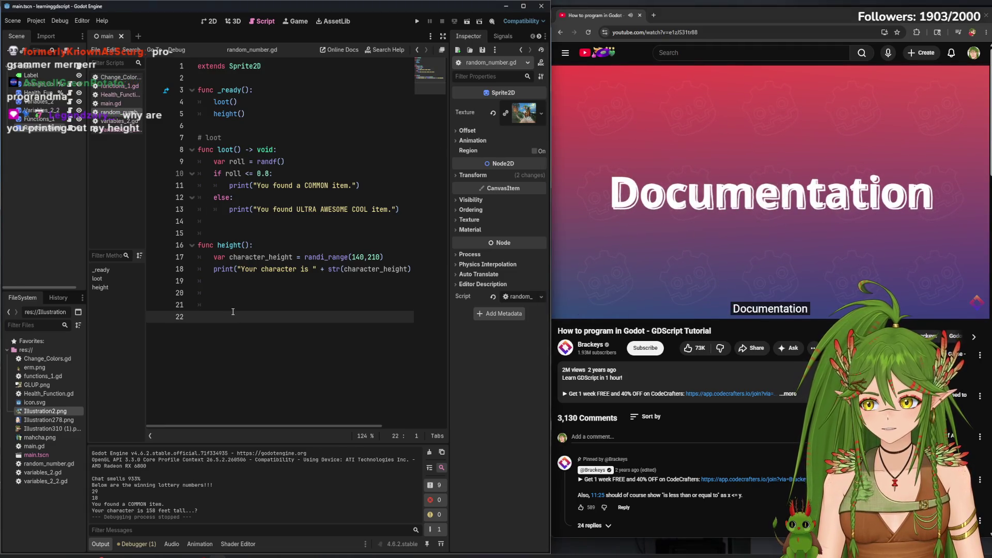
key("BackSpace")
type("\\")
key("BackSpace")
key("BackSpace")
key("BackSpace")
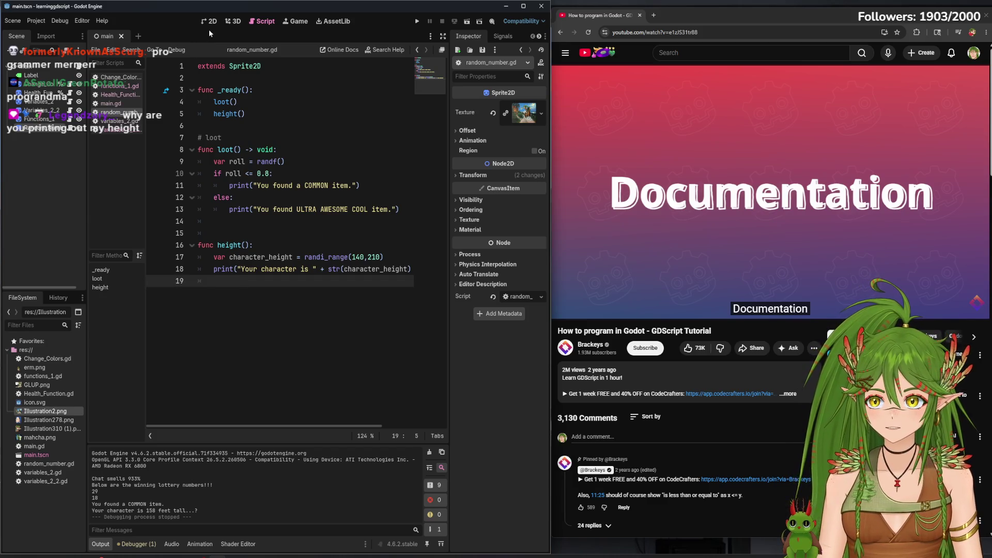
left_click(210, 22)
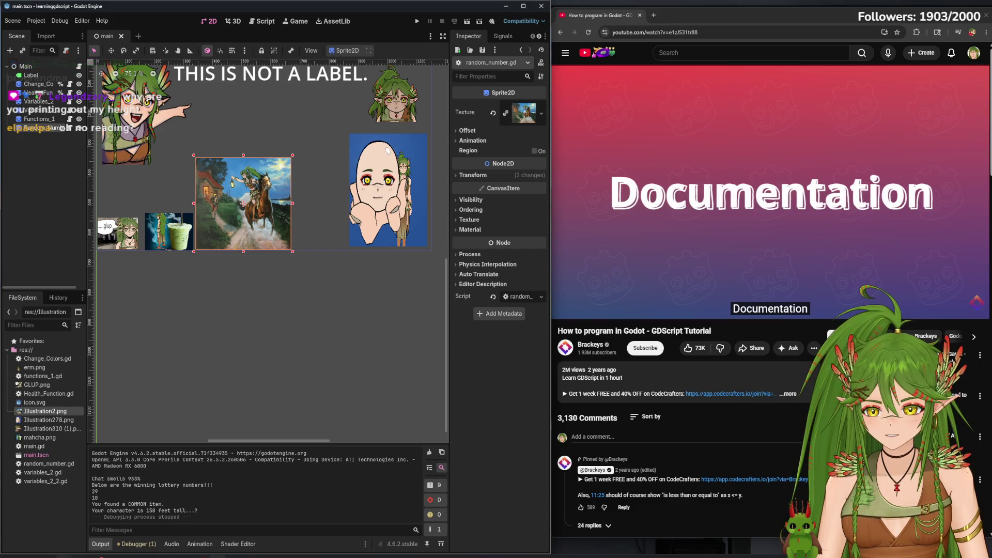
Drag 6.png into the 2D viewport as sprite 6 and shrink it.
key("XF86AudioPlay")
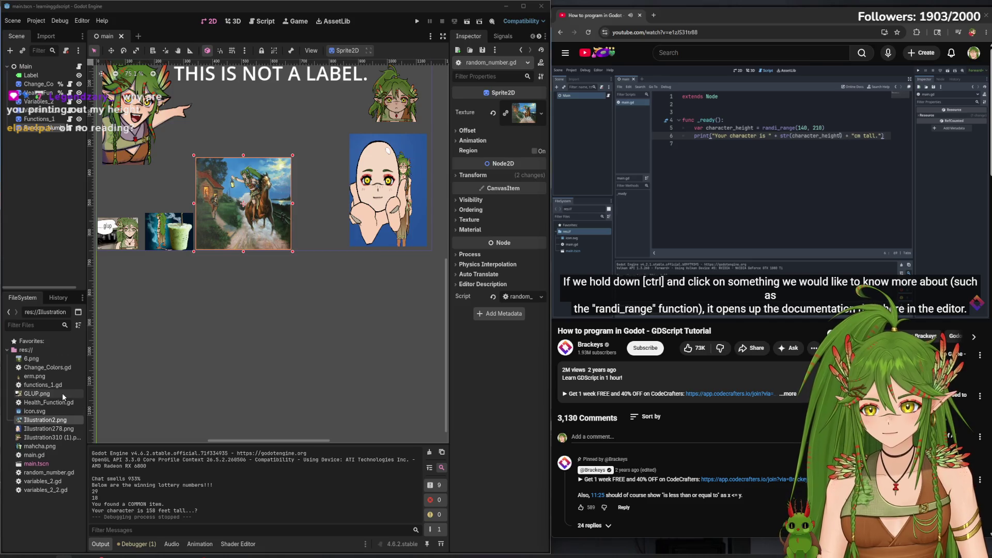
mouse_move(31, 357)
left_mouse_down()
mouse_move(272, 323)
mouse_move(262, 306)
mouse_move(258, 317)
left_mouse_up()
scroll(259, 317, "down", 6)
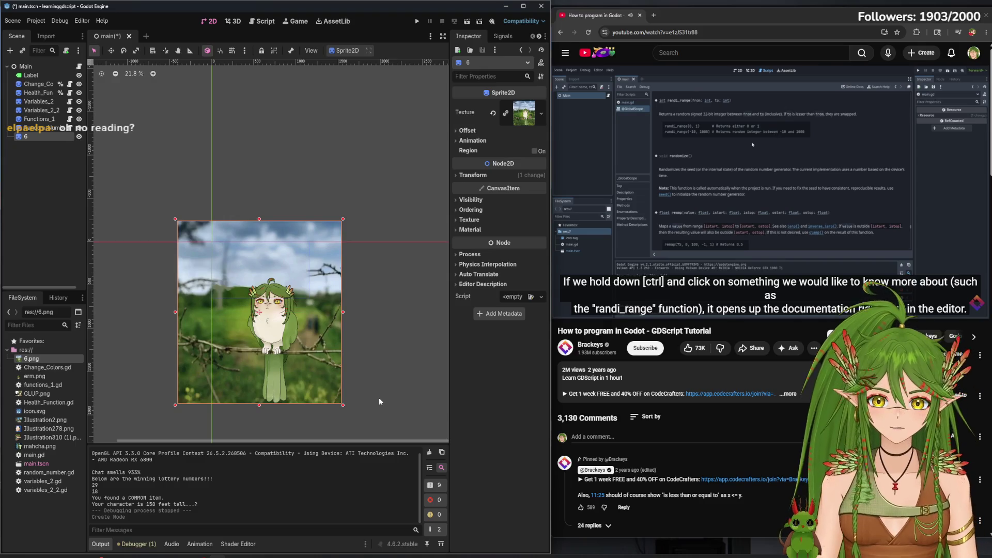
left_click_drag(343, 405, 280, 324)
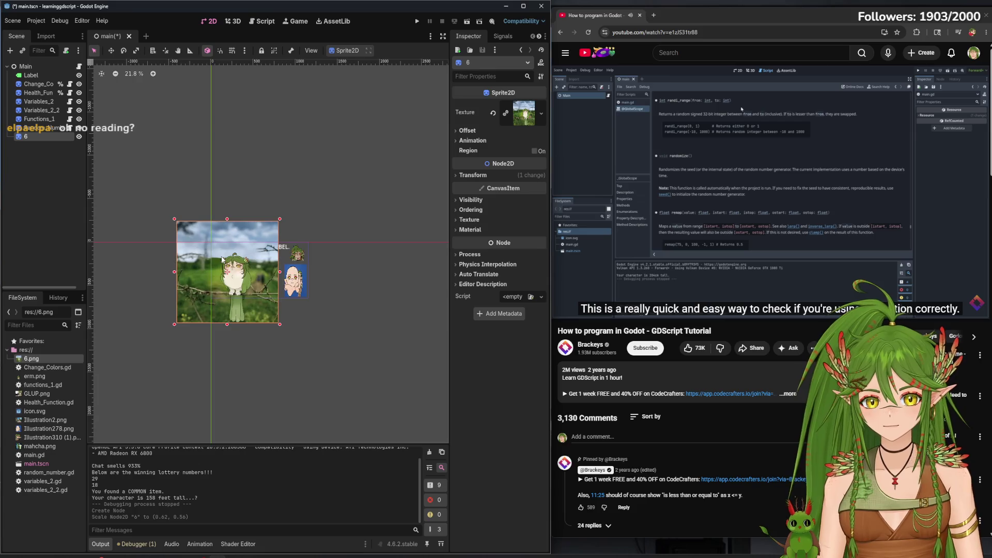
scroll(221, 257, "up", 4)
left_click_drag(333, 387, 211, 281)
Move and resize sprite 6 so it fits just above the horse painting.
scroll(214, 282, "up", 2)
scroll(214, 283, "up", 4)
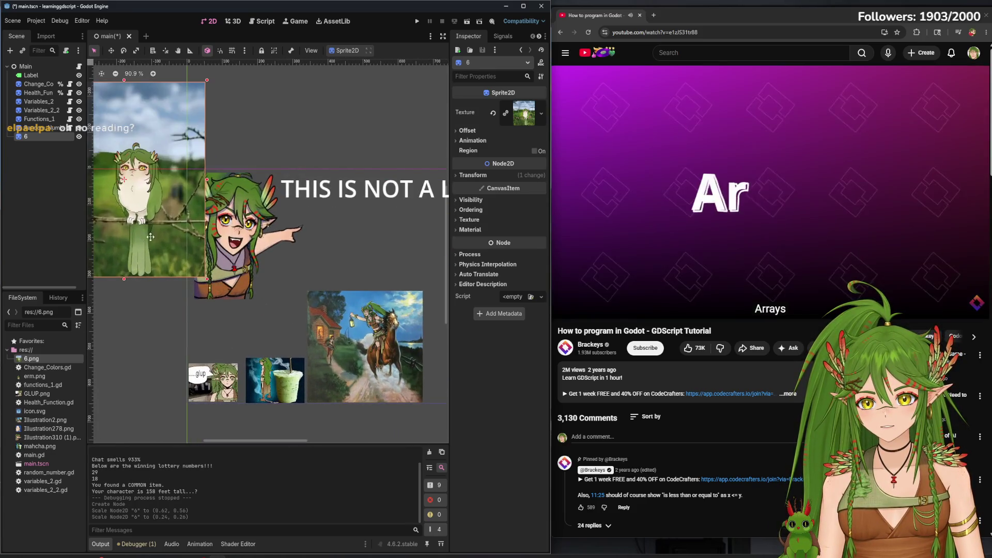
left_click_drag(127, 257, 351, 319)
scroll(351, 319, "down", 1)
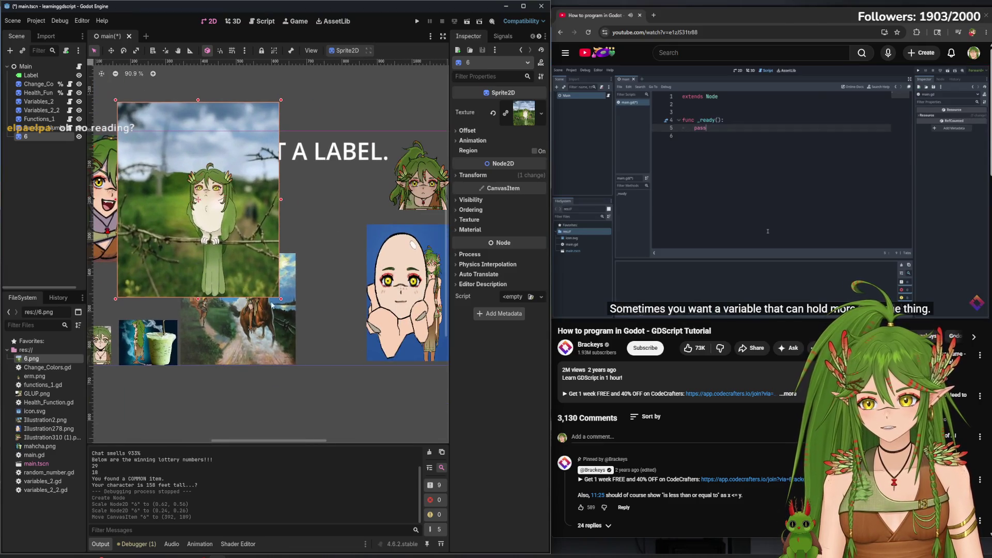
mouse_move(281, 300)
left_mouse_down()
mouse_move(221, 195)
mouse_move(221, 169)
mouse_move(262, 153)
mouse_move(267, 187)
left_mouse_up()
mouse_move(217, 156)
left_mouse_down()
mouse_move(290, 221)
mouse_move(277, 219)
mouse_move(321, 205)
mouse_move(299, 205)
left_mouse_up()
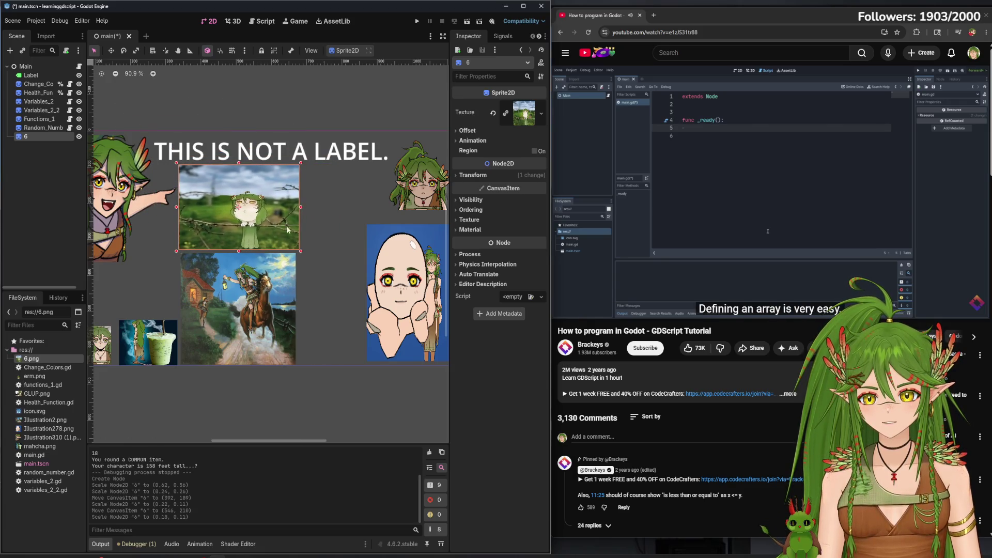
left_click(238, 256)
left_click_drag(237, 254, 238, 273)
left_click(238, 245)
left_click_drag(301, 222, 280, 221)
mouse_move(280, 273)
left_mouse_down()
mouse_move(260, 247)
mouse_move(293, 252)
left_mouse_up()
left_click(259, 320)
left_click(258, 246)
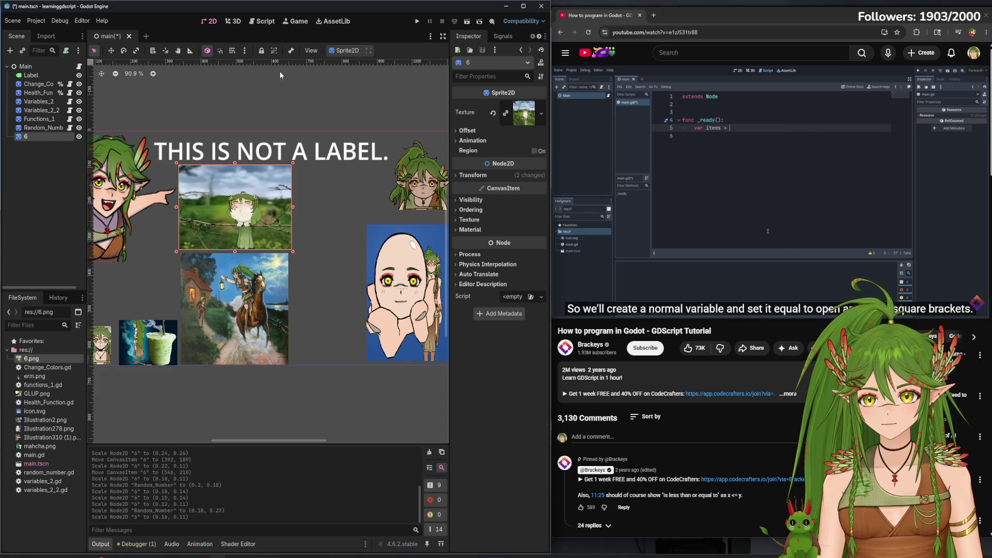
Rename node 6 to Arrrays and create an attached arrrays.gd script.
double_click(32, 137)
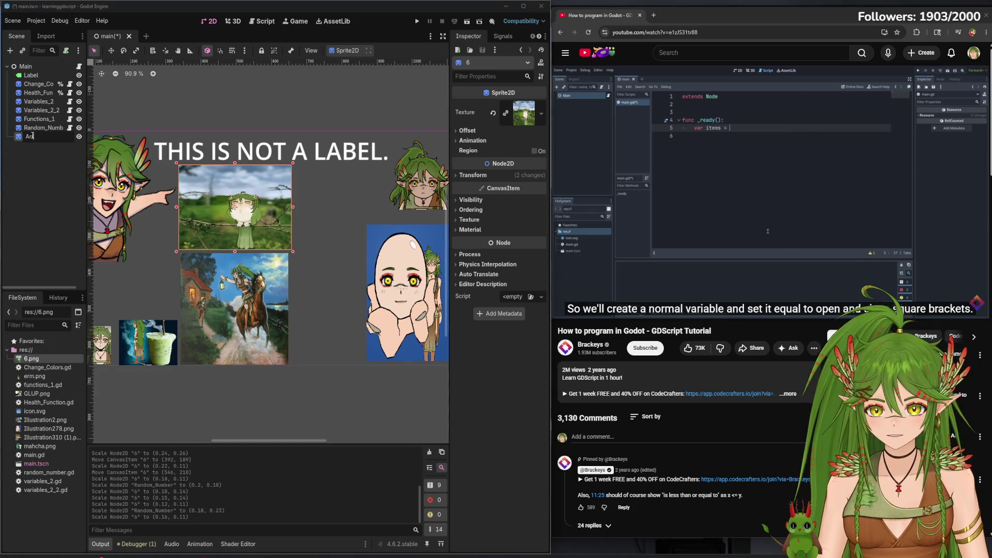
left_click(844, 200)
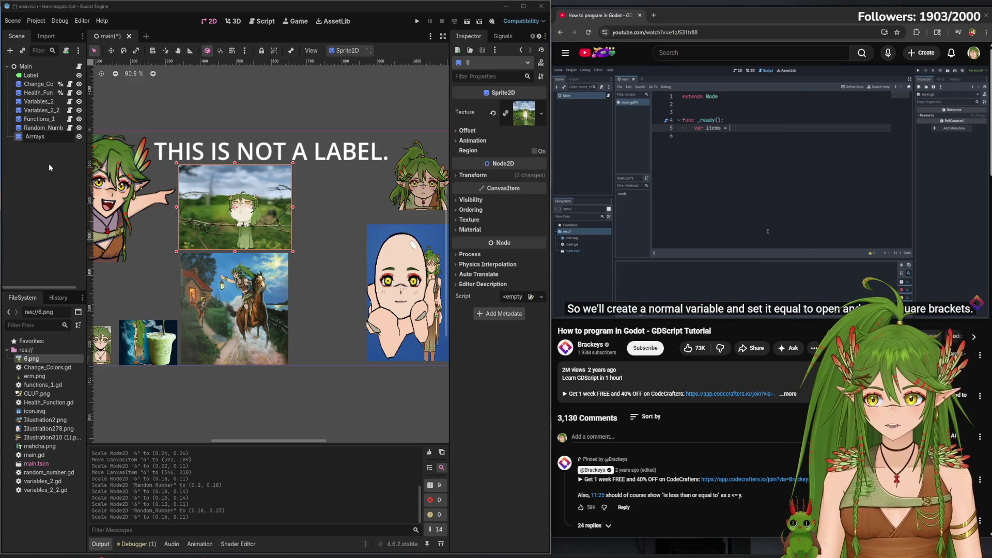
key("Return")
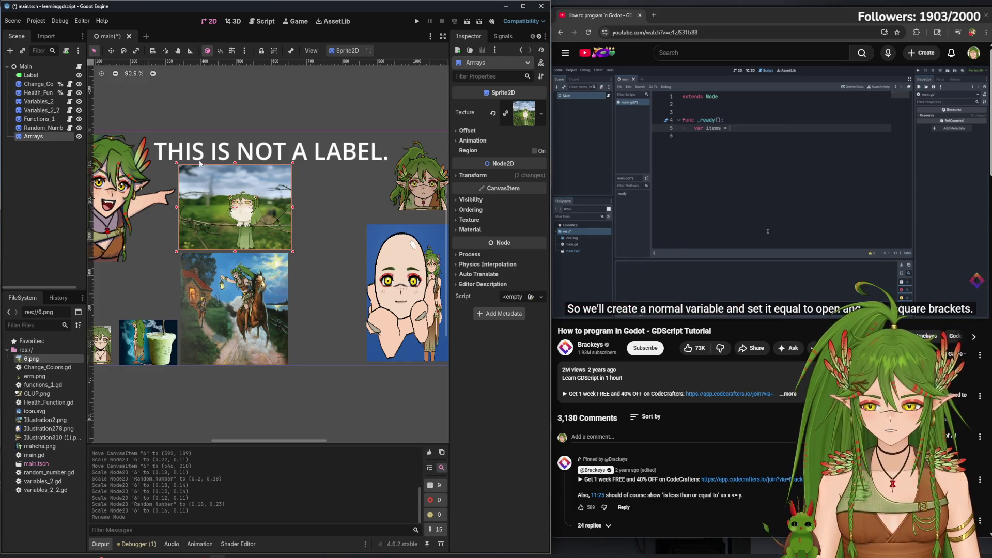
left_click(66, 50)
left_click(458, 357)
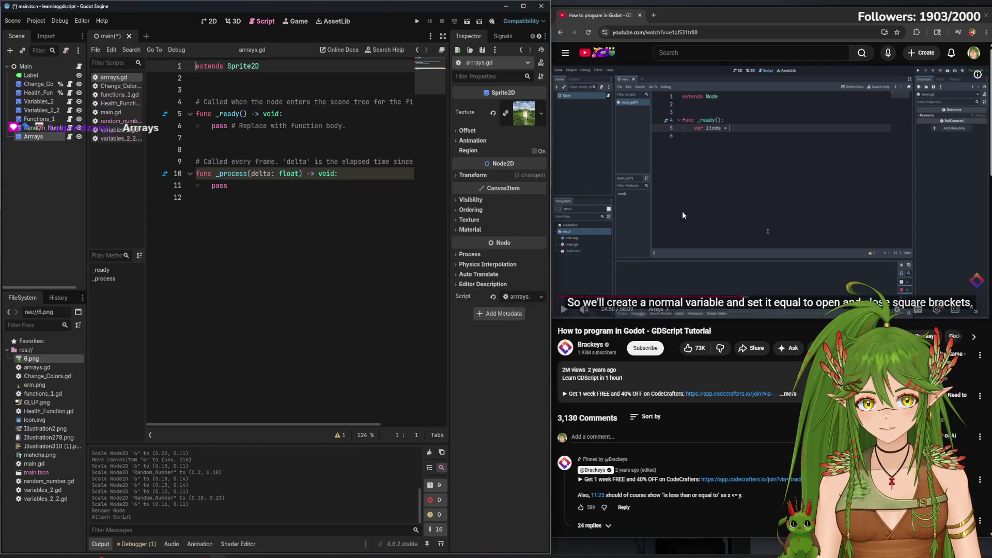
Delete the unused _process function and its comment from arrrays.gd.
left_click(661, 170)
left_click_drag(244, 185, 214, 153)
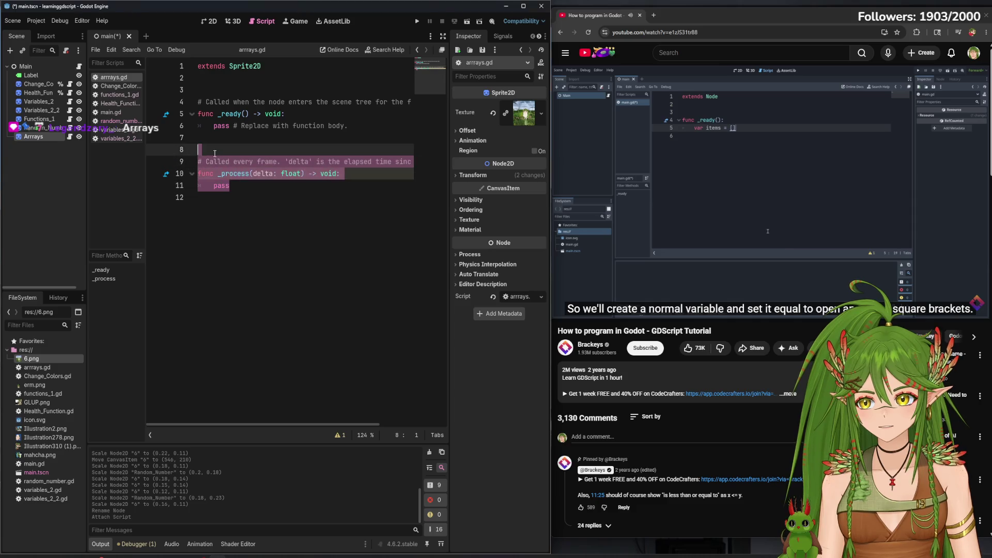
key("BackSpace")
key("BackSpace")
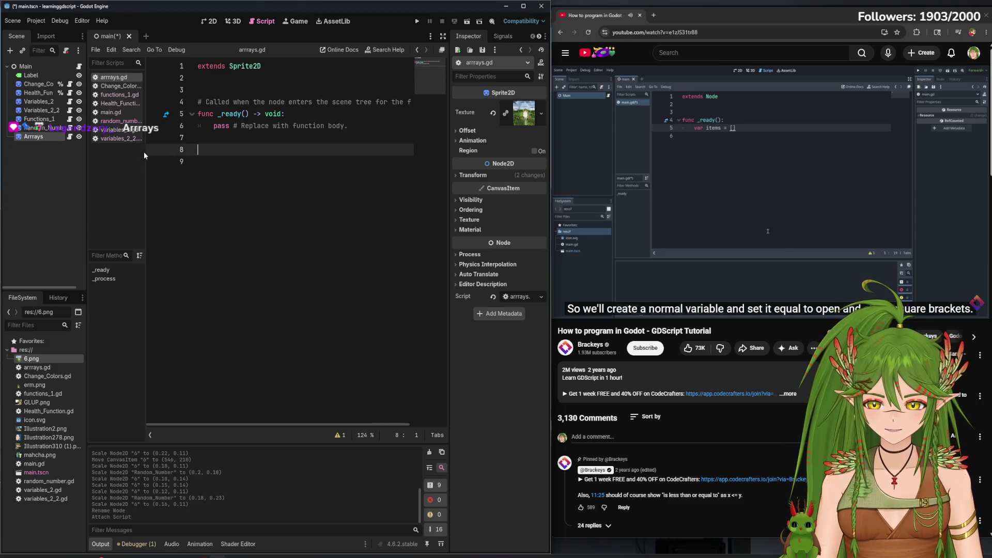
Replace pass in _ready with var items = ["Potion", 3, 6].
left_click_drag(347, 129, 215, 129)
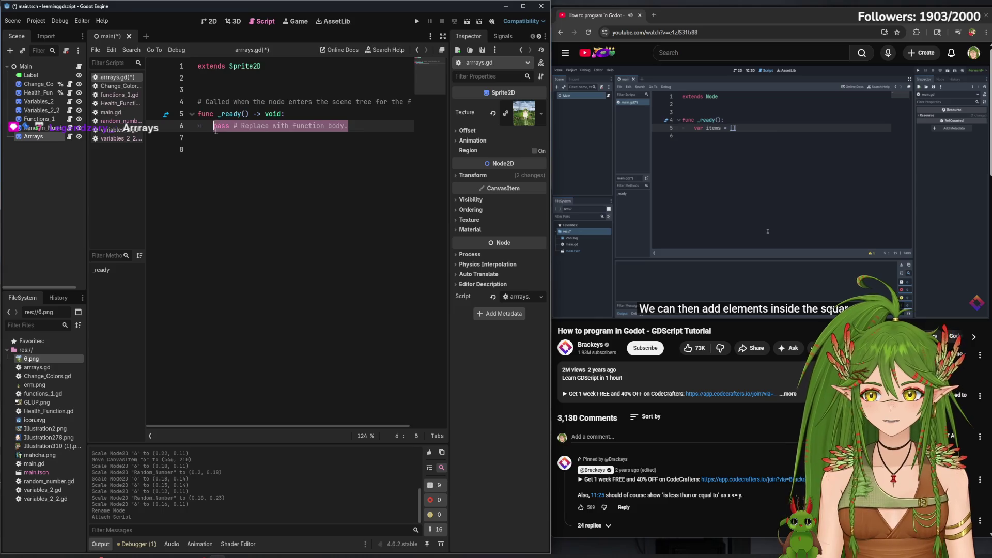
type("var items")
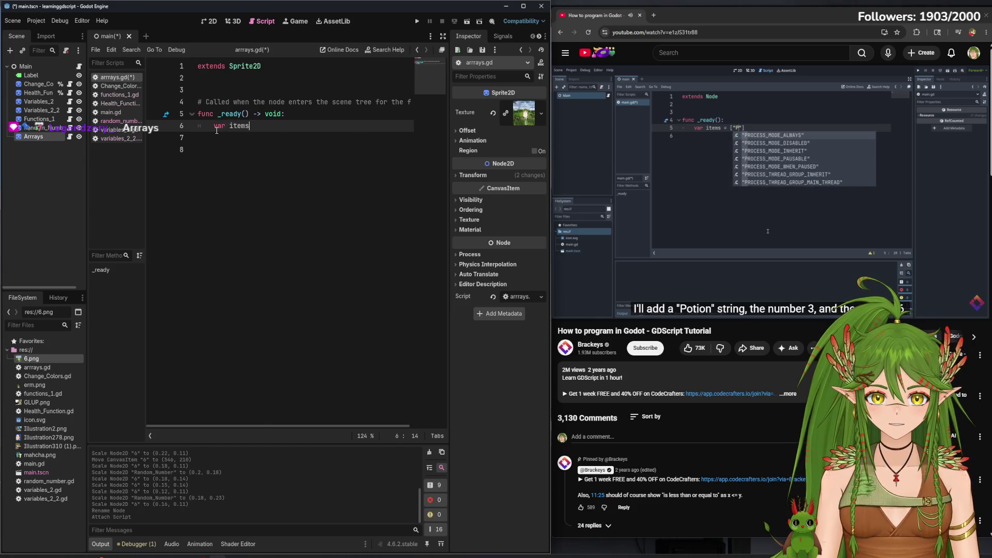
left_click(743, 131)
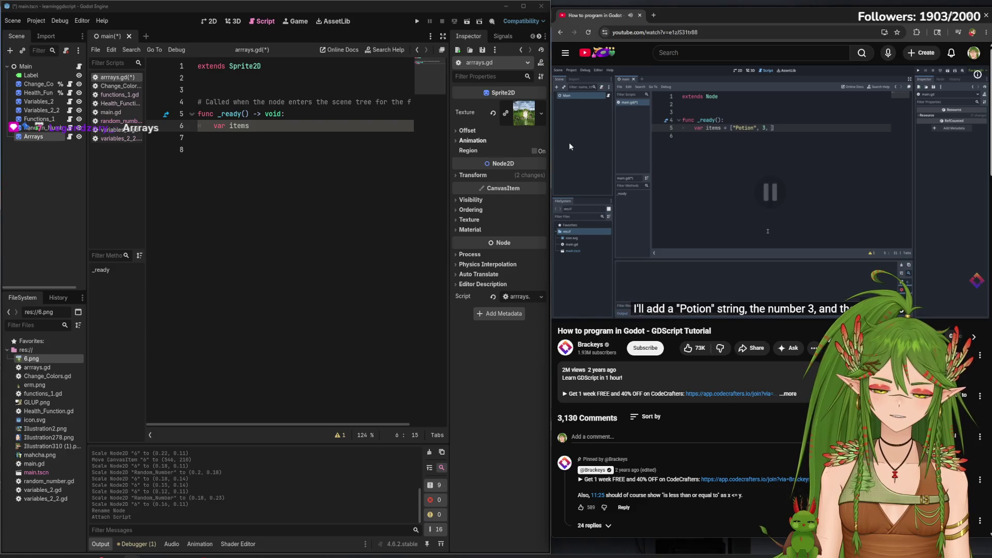
left_click(282, 122)
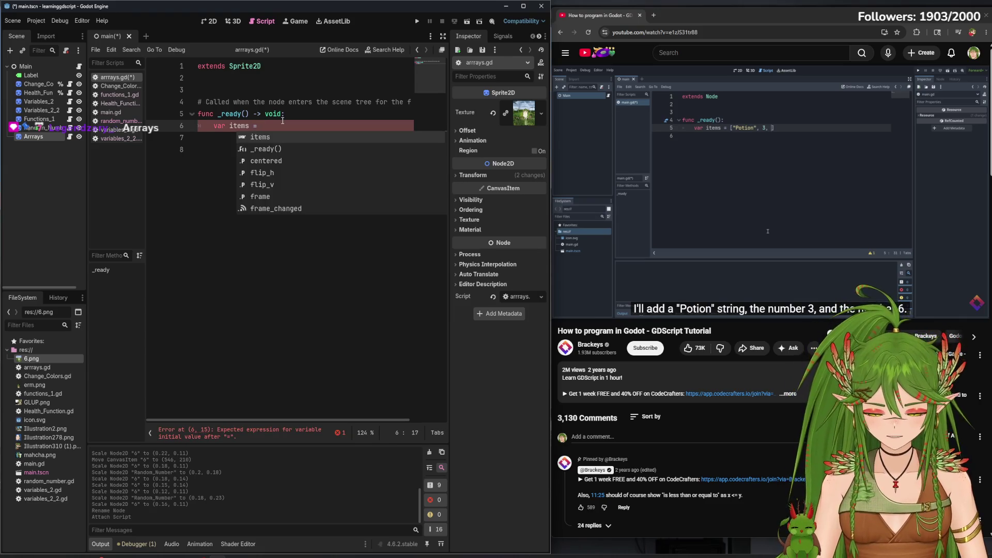
type("[")
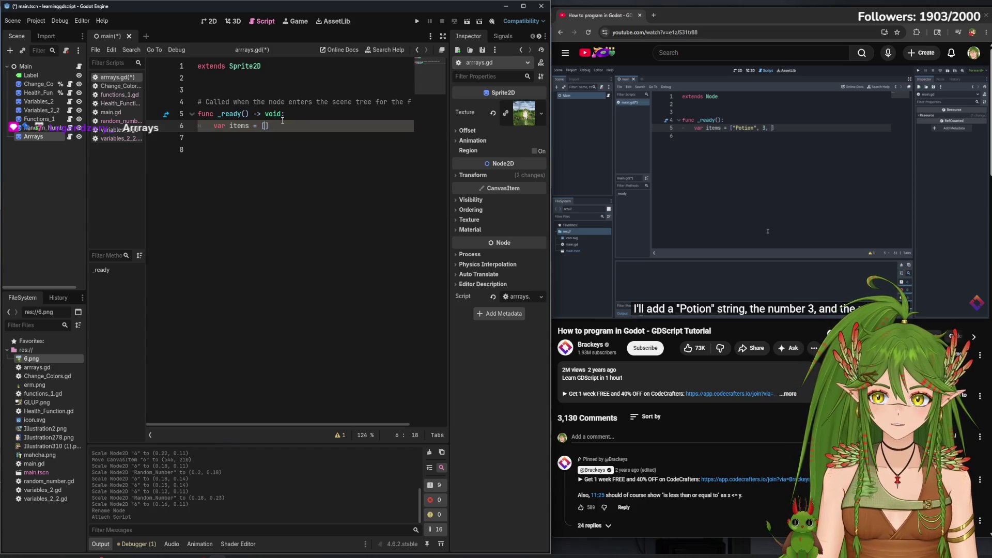
type("\"Potio")
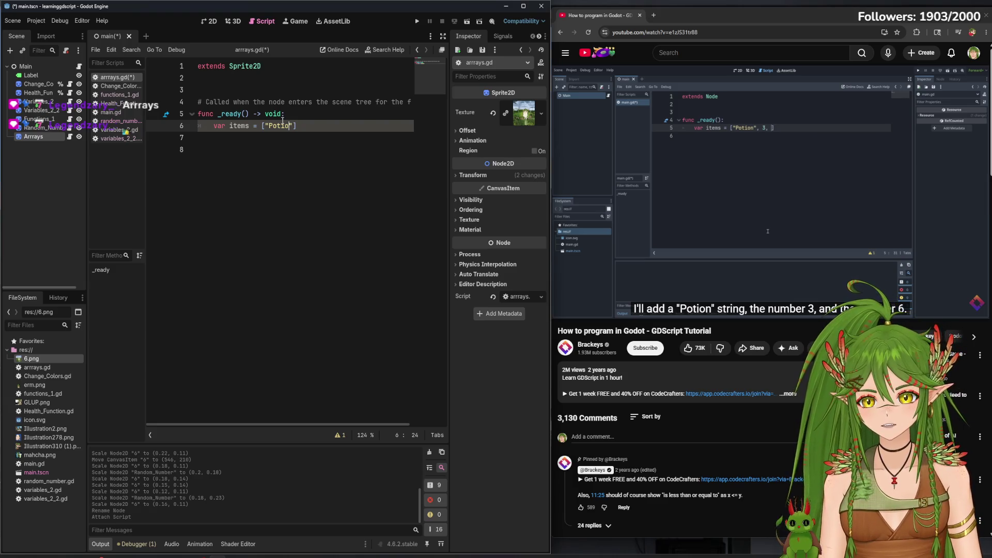
type("n\"")
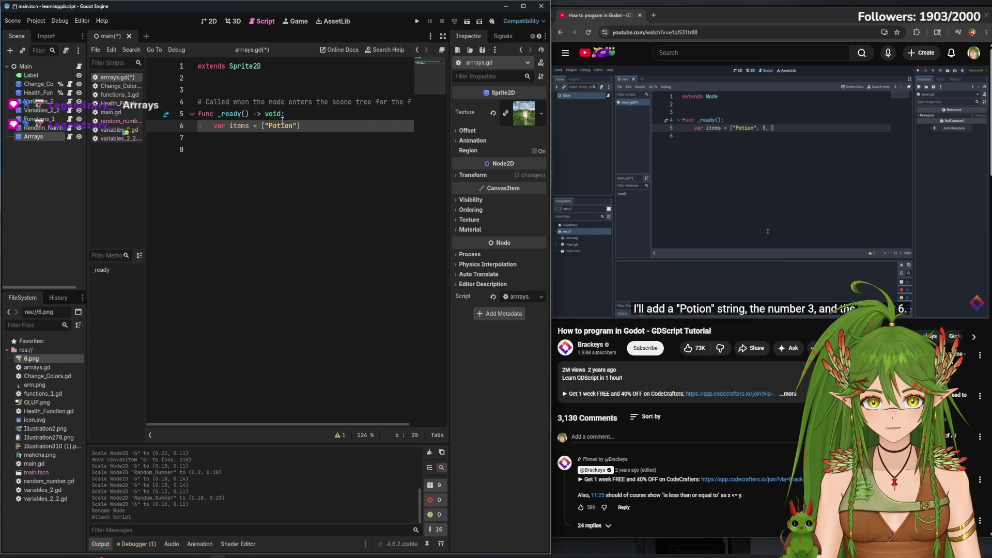
type(", ")
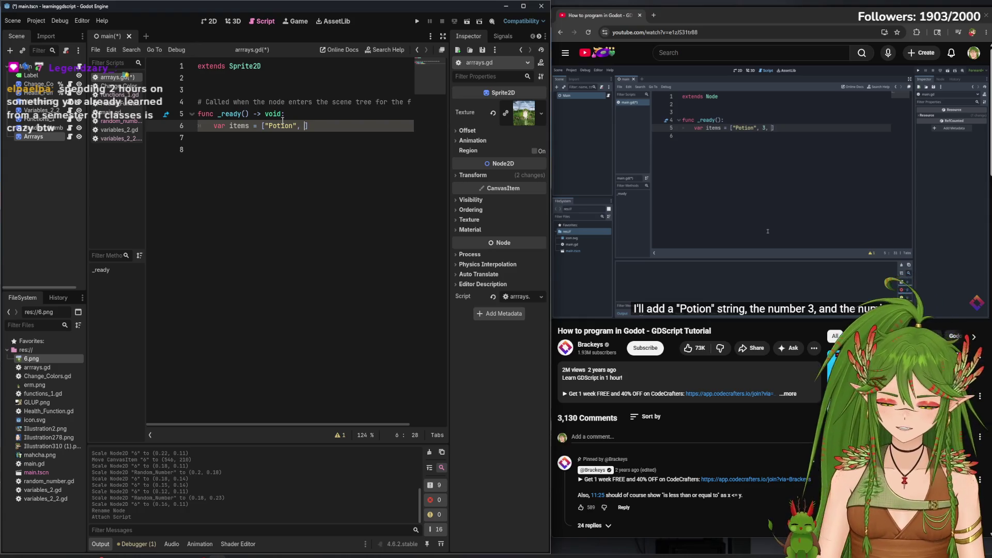
type("3,")
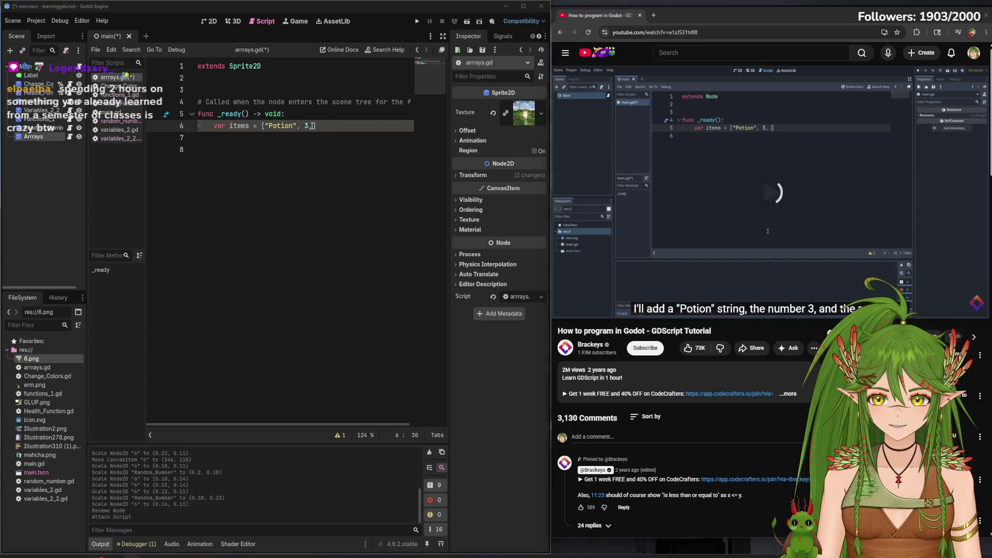
type("6")
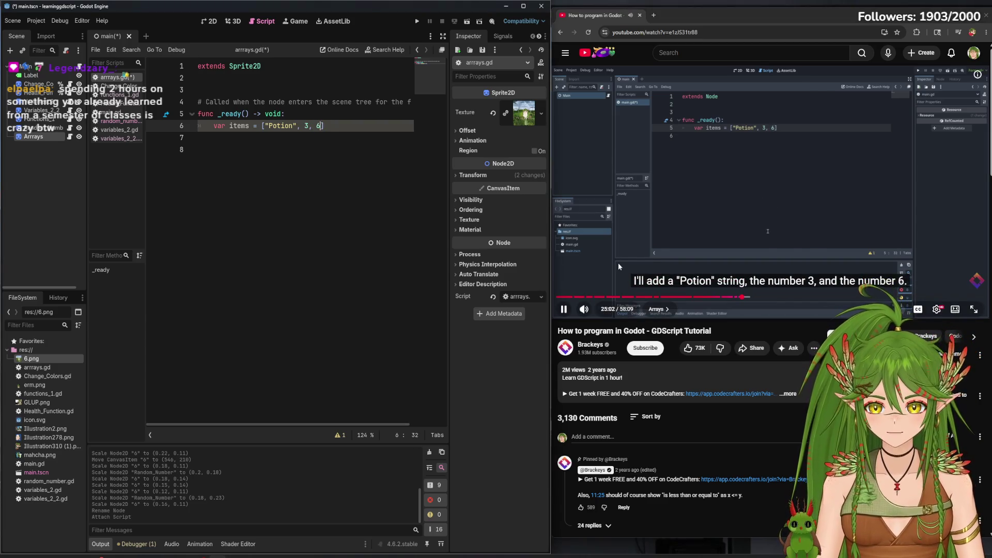
left_click(355, 132)
key("Return")
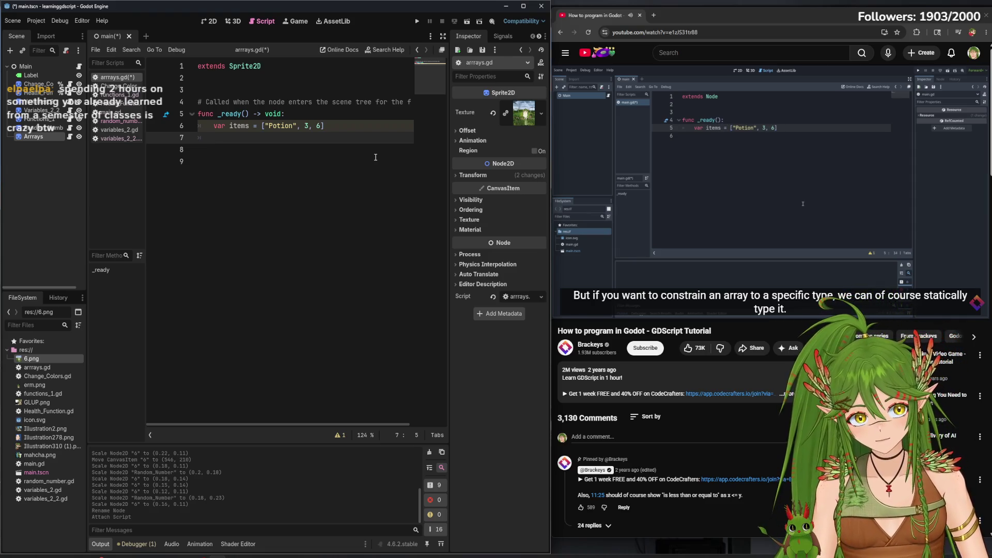
Type items as Array[String] and replace 3 with a "Feather" string.
left_click(250, 126)
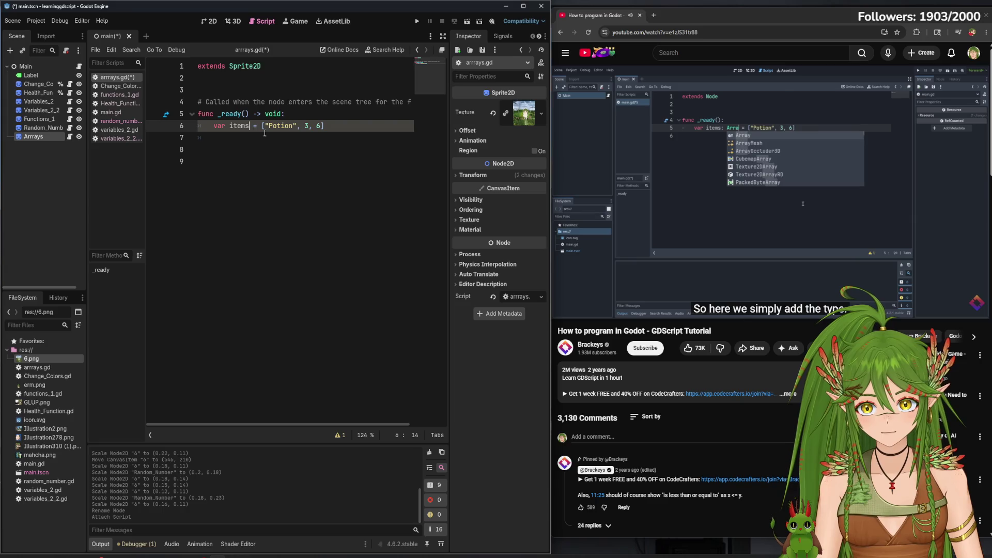
type(": Array")
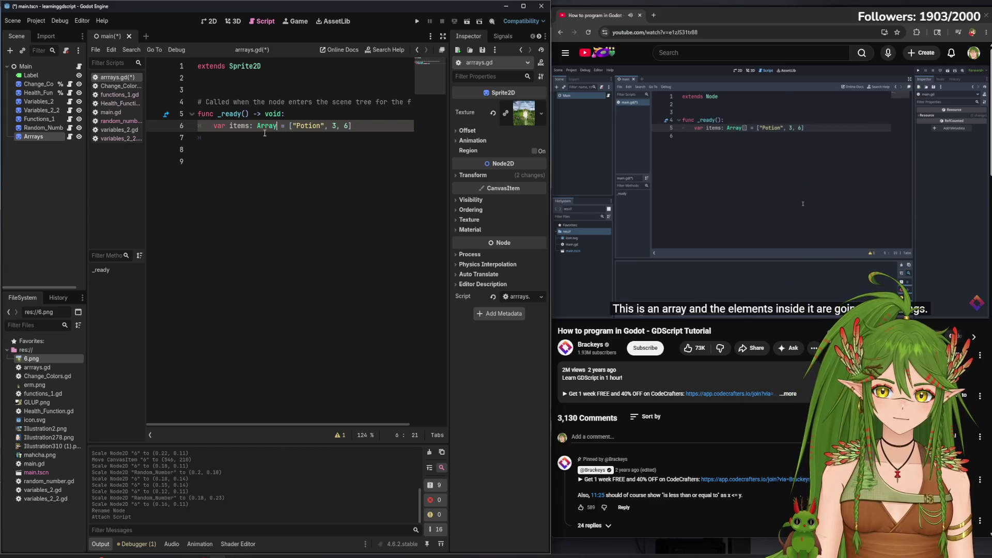
type("[Strin")
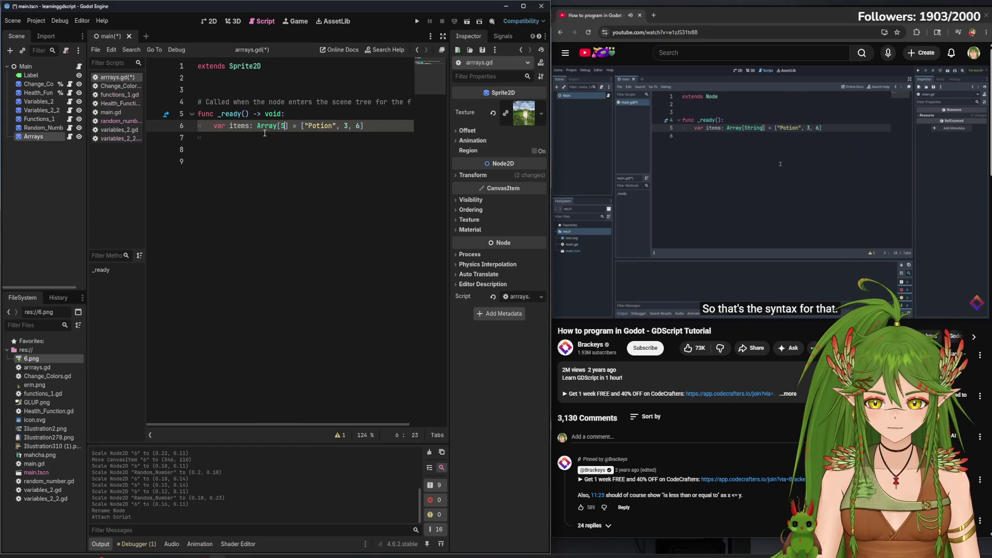
type("g]")
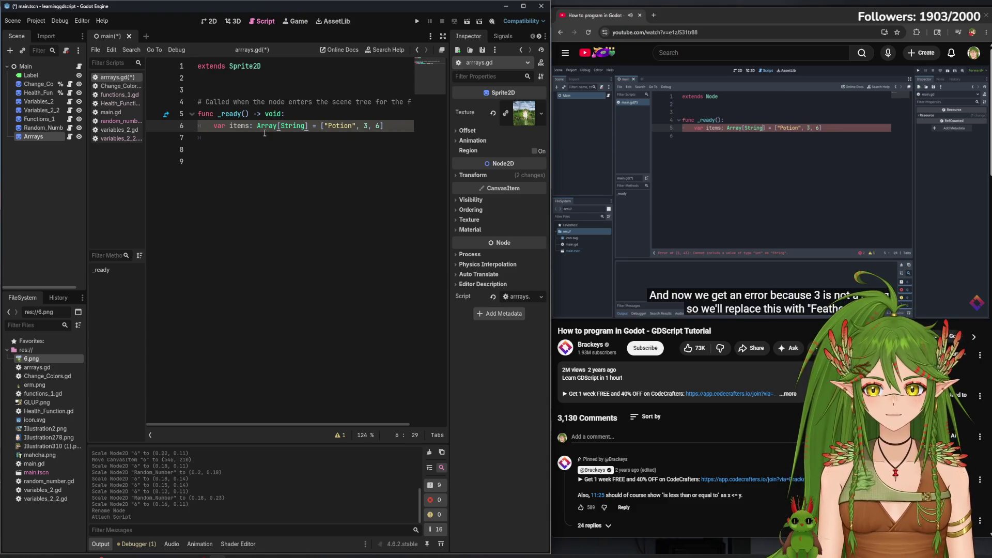
left_click(369, 126)
key("BackSpace")
type("\"Feather")
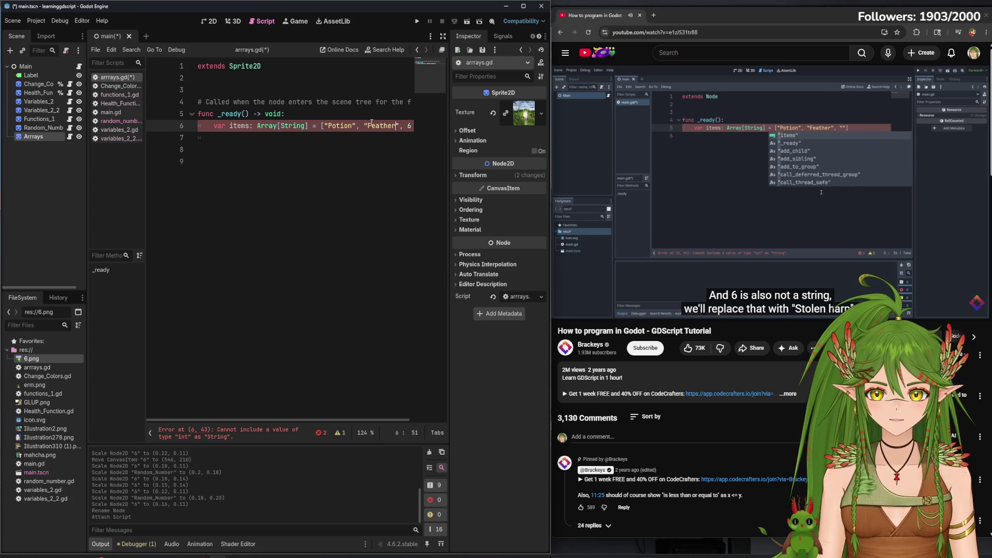
key("End")
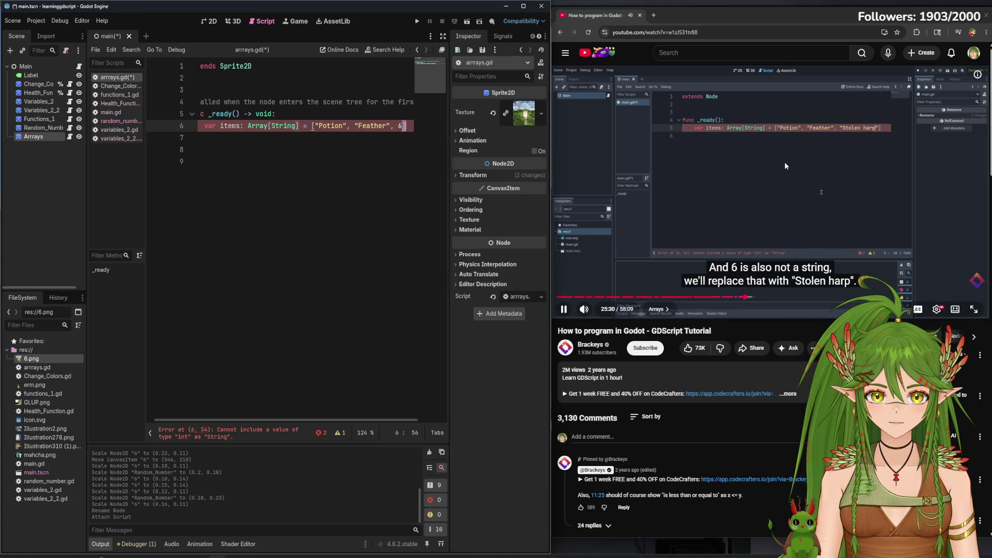
Replace 6 with the string "Stolen Piece of Lint".
left_click(784, 162)
left_click_drag(404, 126, 401, 126)
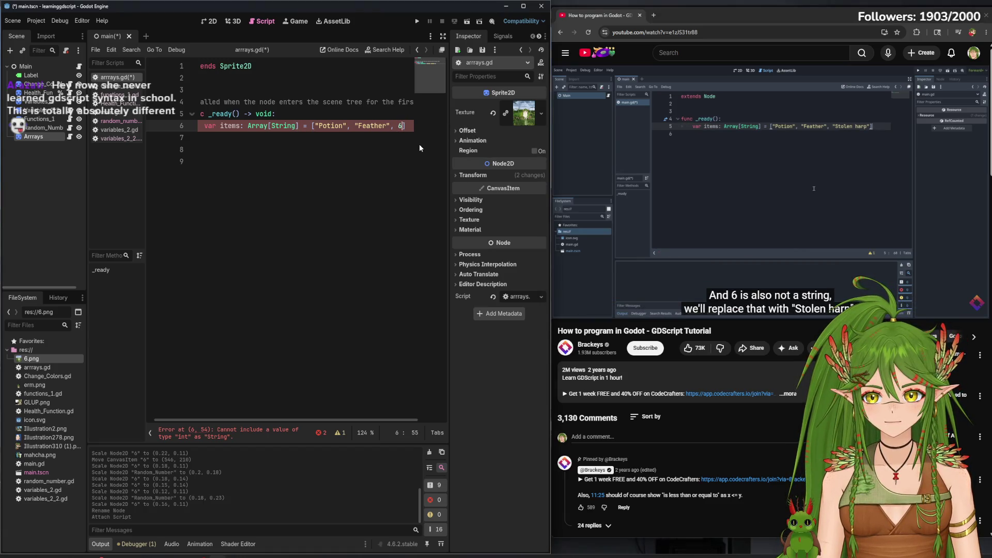
type("Stolen")
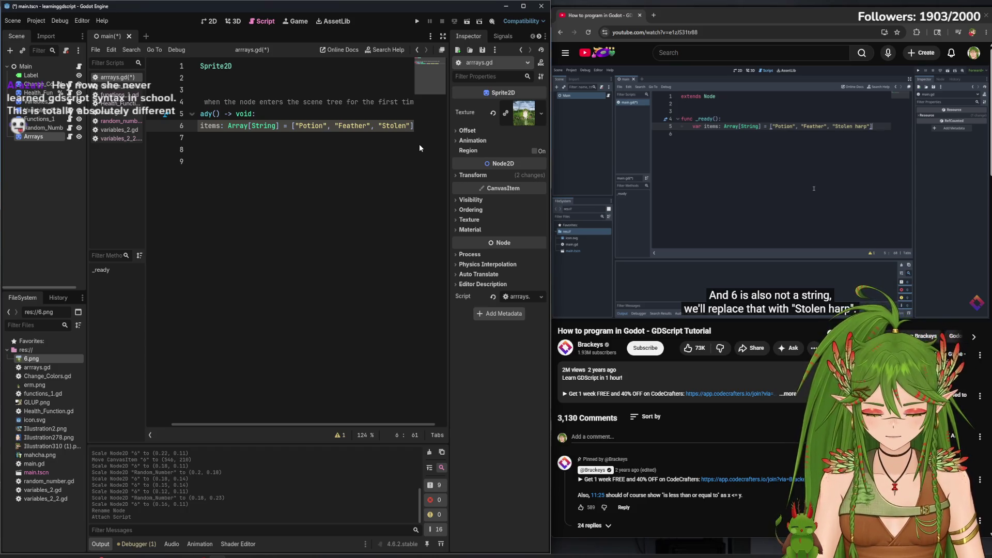
type("Piece of Lint")
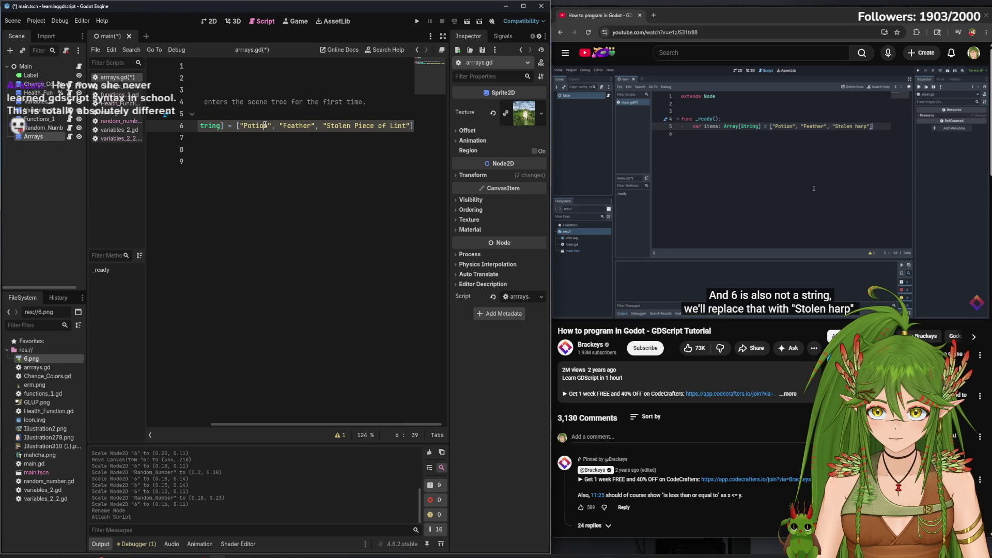
Expand entries to "VERY Strong Potion" and a long "Beautiful Feather" description.
left_click(244, 126)
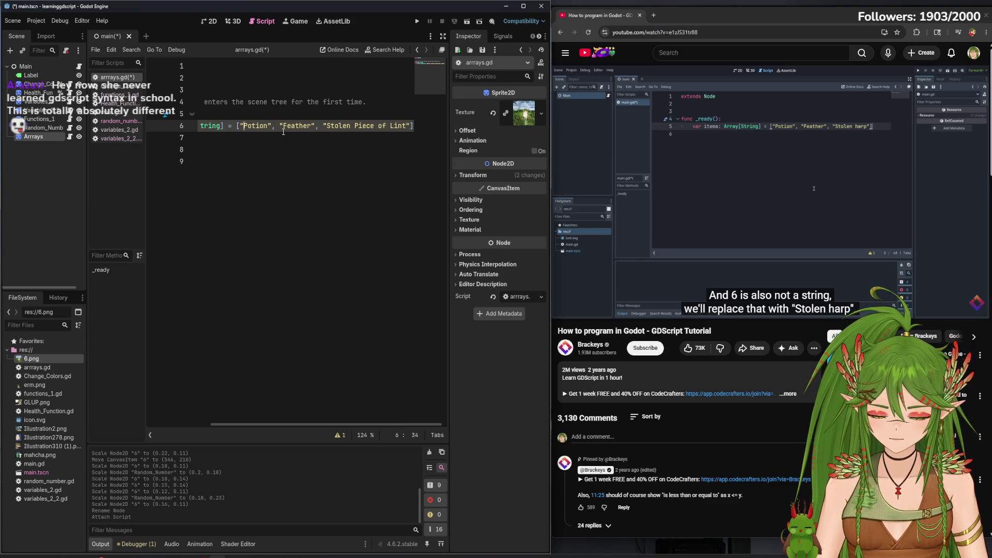
type("VERY A")
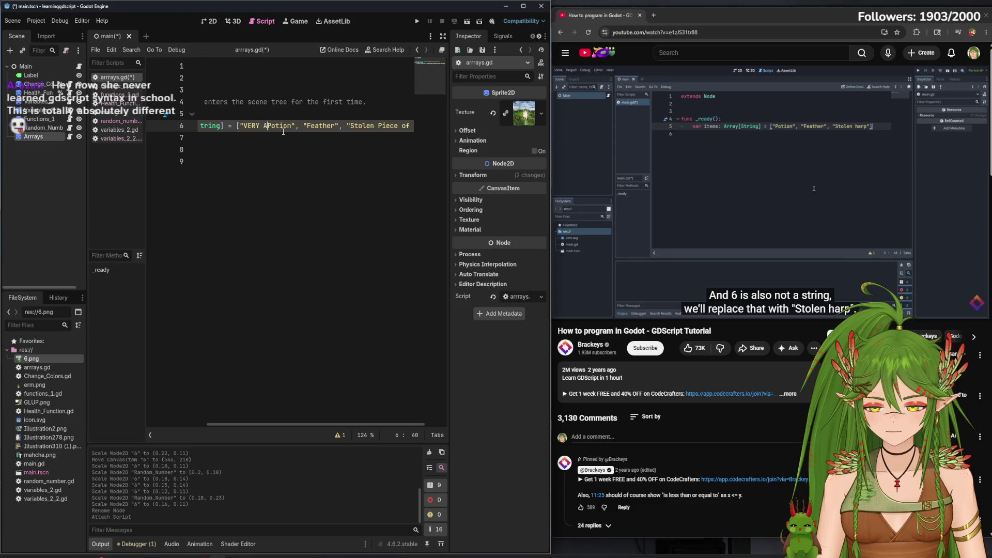
key("BackSpace")
type("Strong Potion\", \"")
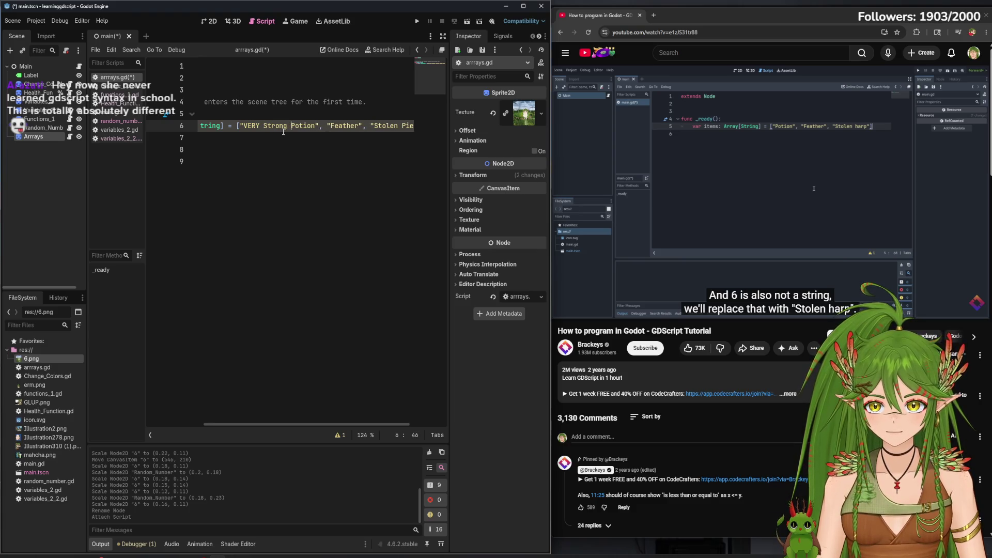
type("Beautiful")
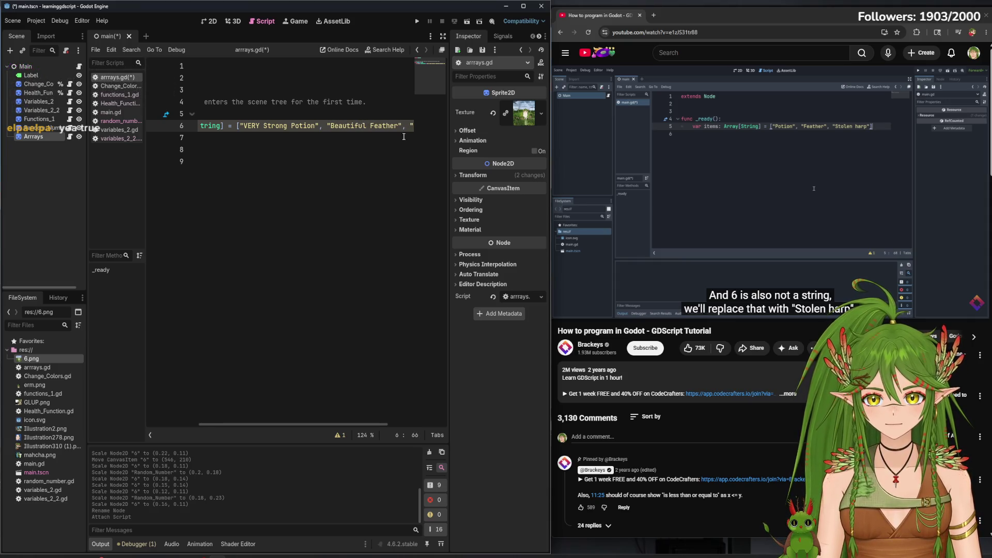
left_click(401, 125)
type("That is")
type(" green and red")
type(" and is probably f")
type("rom a really awe")
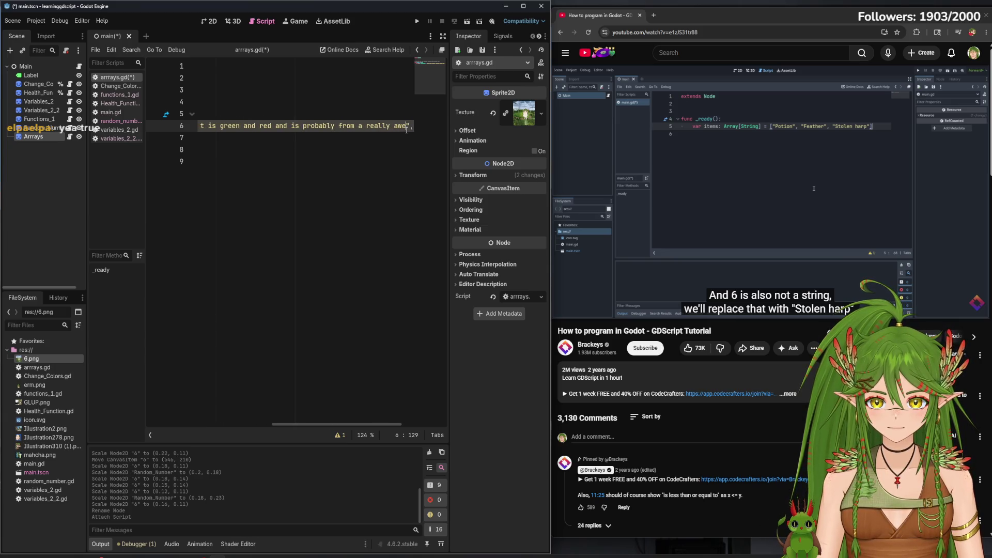